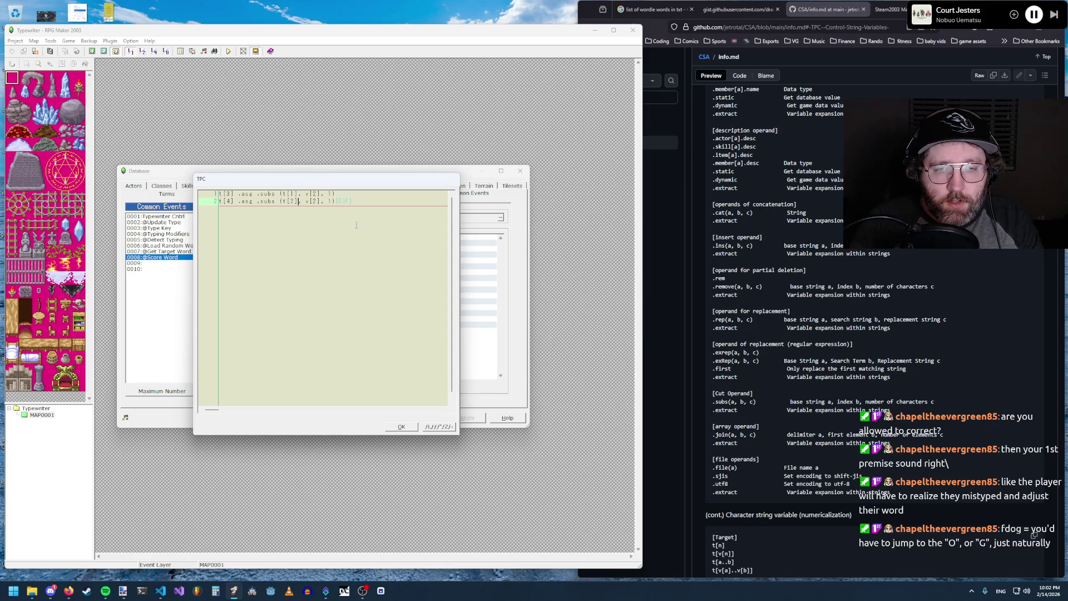
Add the 'if t[3] .neq t[4] {' comparison block to the Score Word script and compile it.
key(Return)
text(if t[3] )
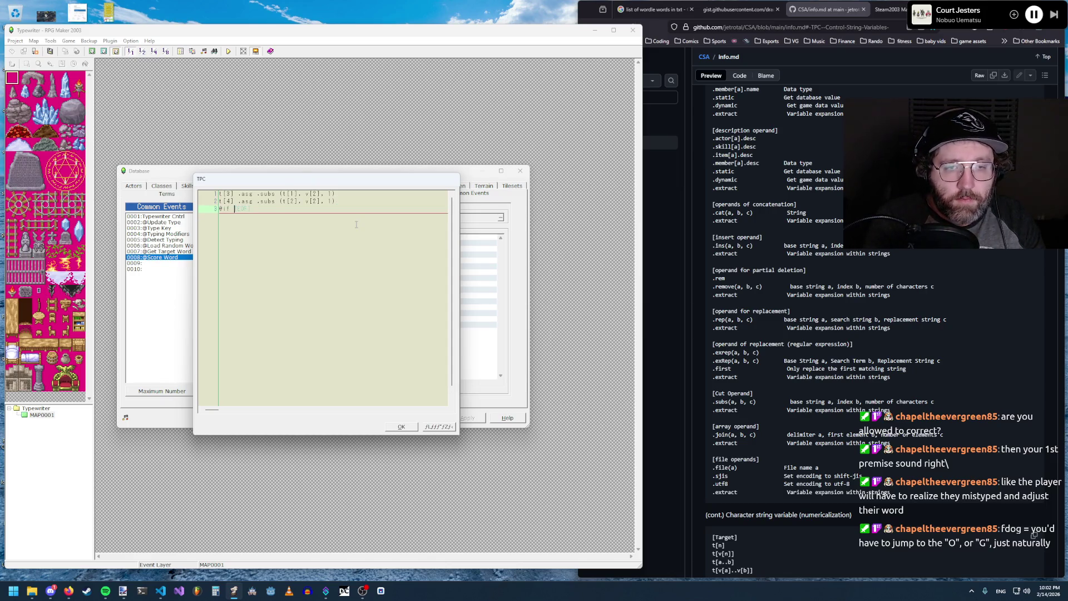
text(.neq )
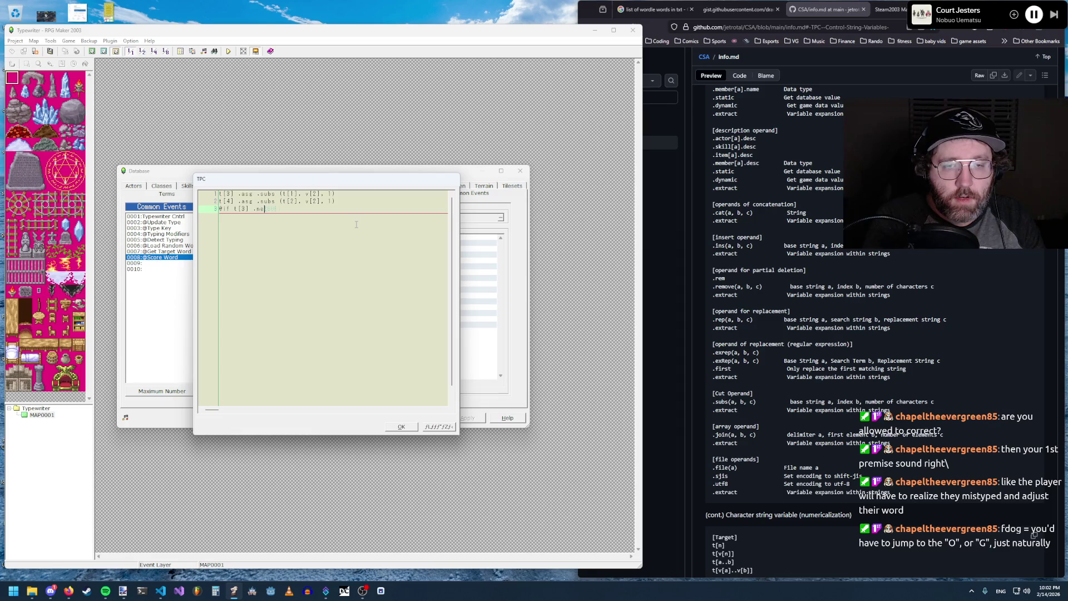
text(t[4] {)
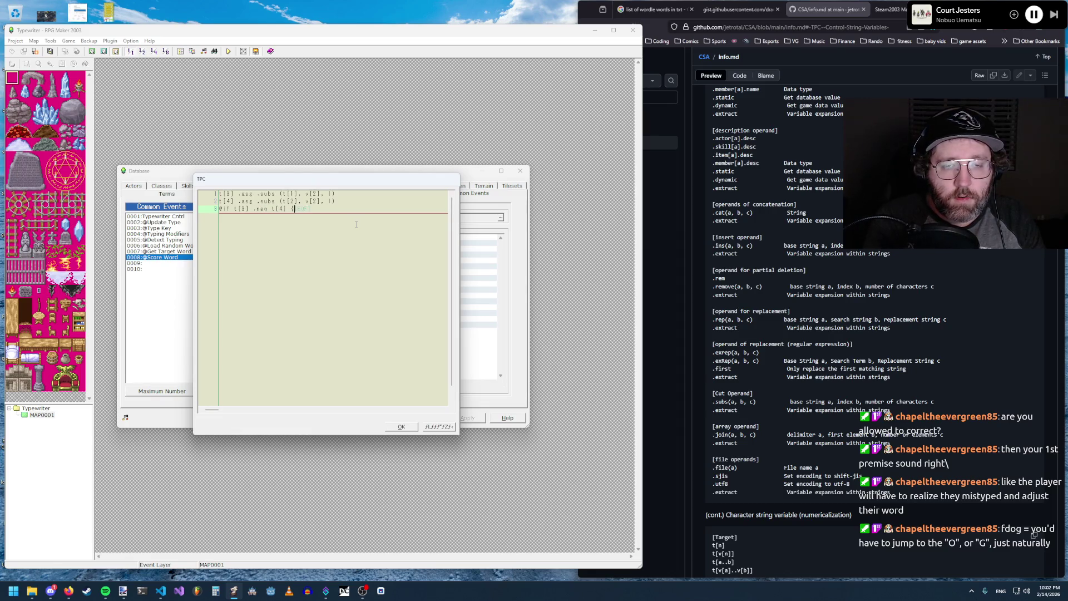
key(Return)
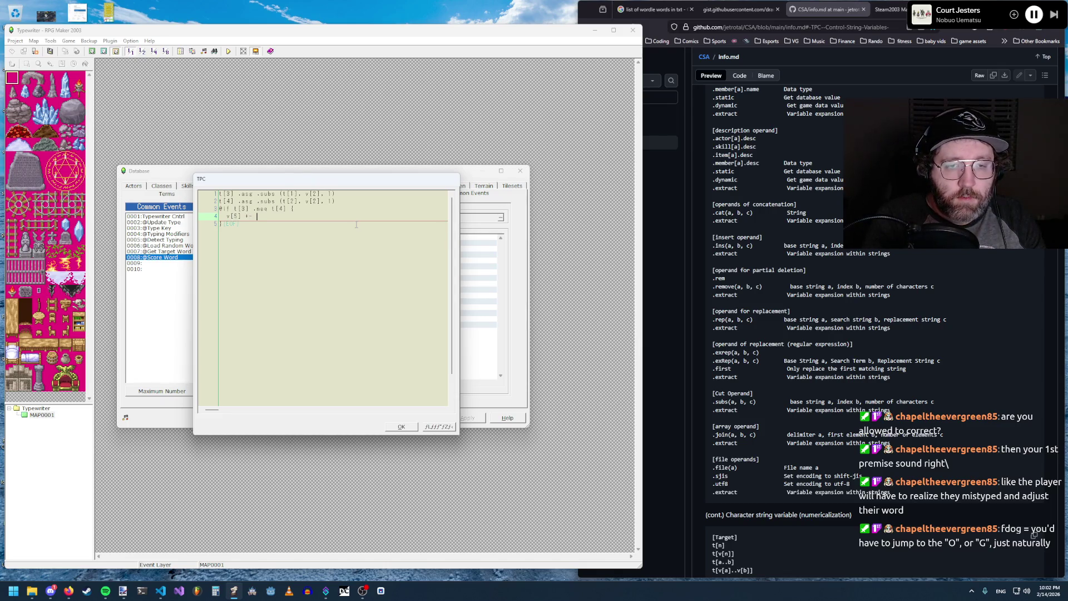
click(400, 426)
Apply the compiled script and select the Repeat loop block in Score Word.
click(340, 336)
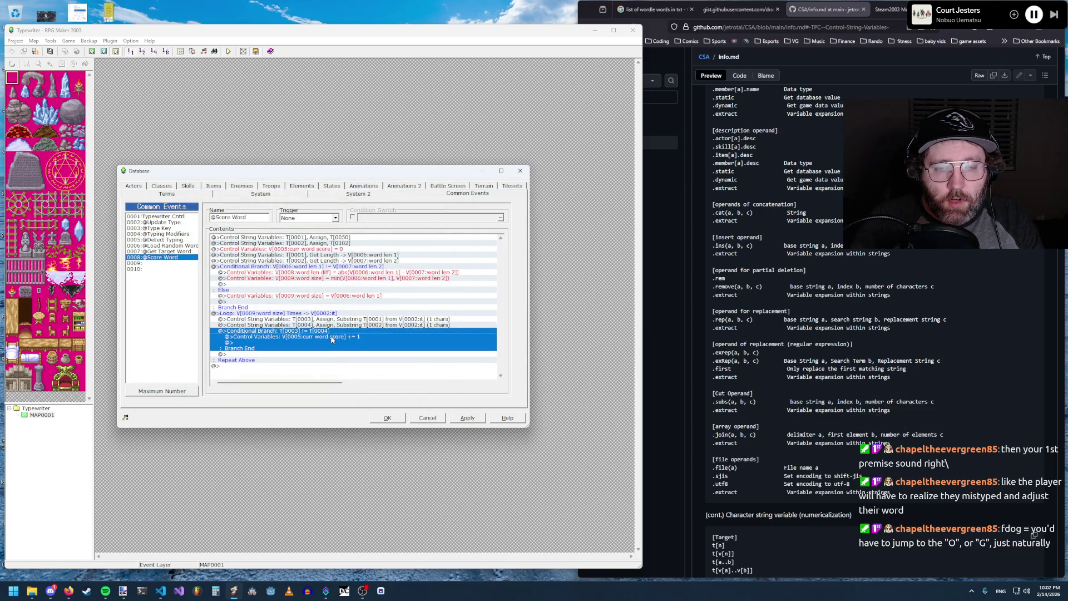
click(467, 418)
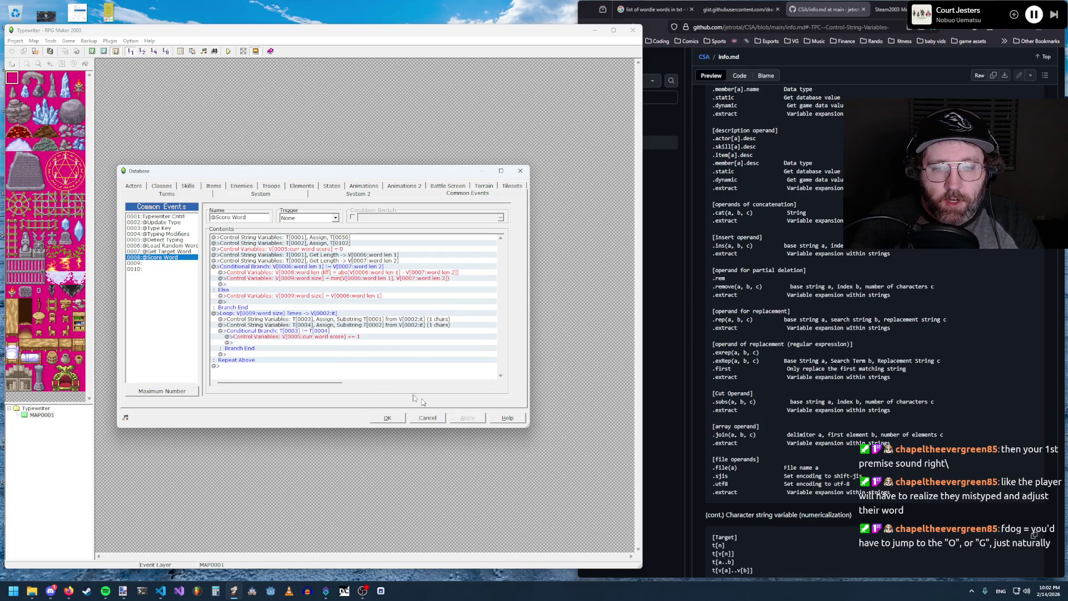
click(342, 332)
click(342, 325)
click(341, 320)
click(342, 313)
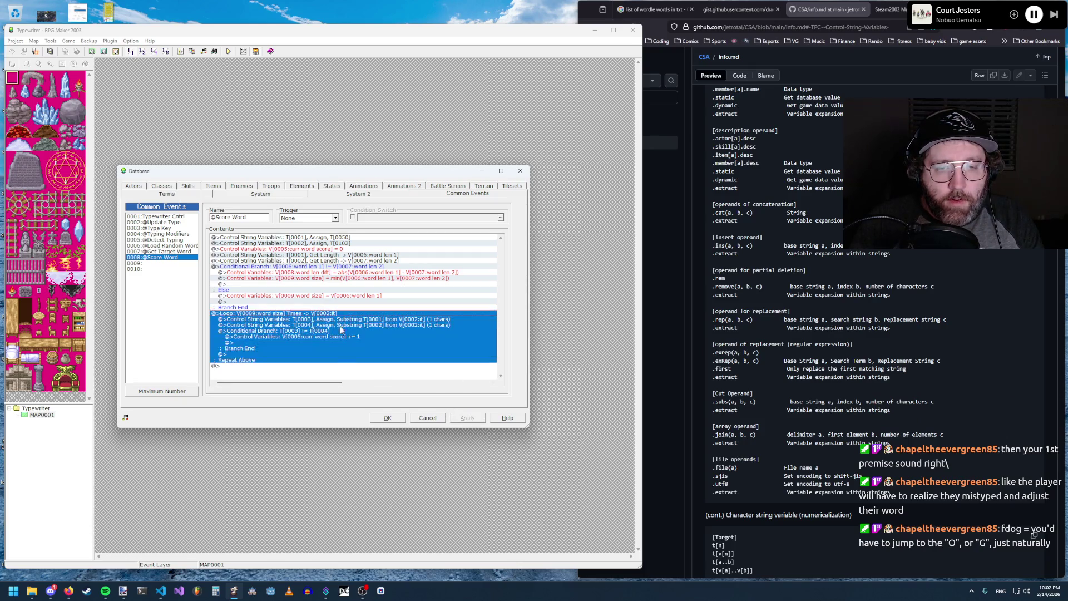
Insert a Show Text command after the loop reading 'Score: \v[5]'.
click(315, 366)
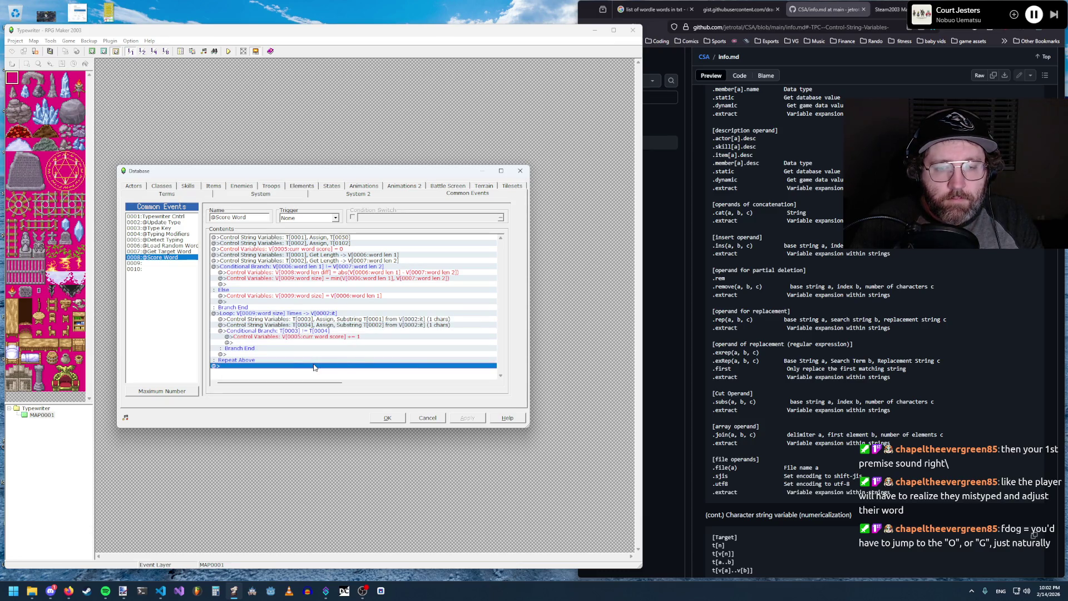
right_click(313, 367)
click(321, 370)
click(254, 221)
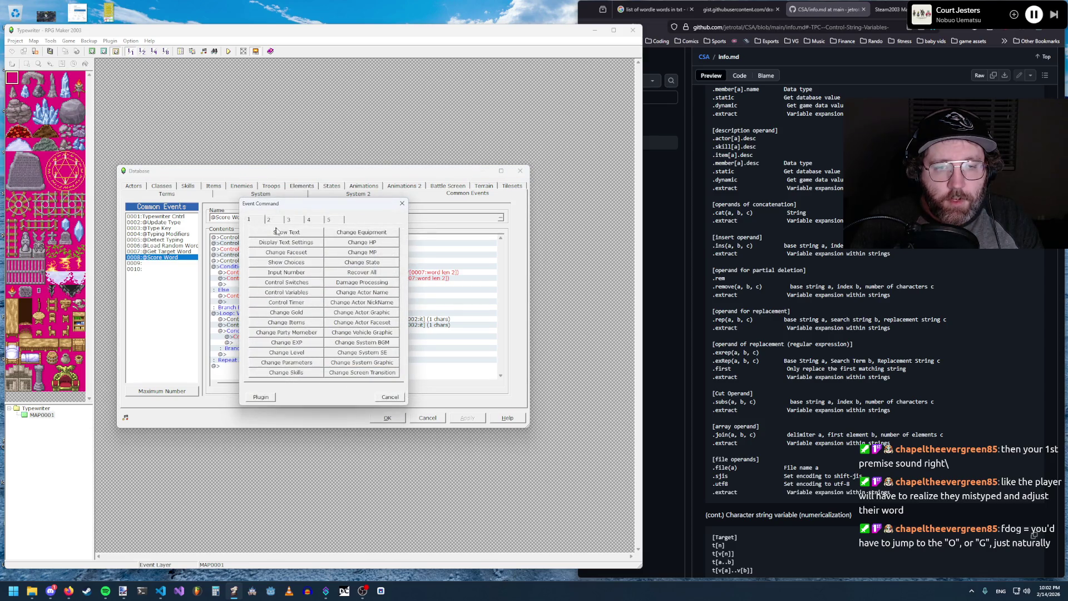
click(280, 231)
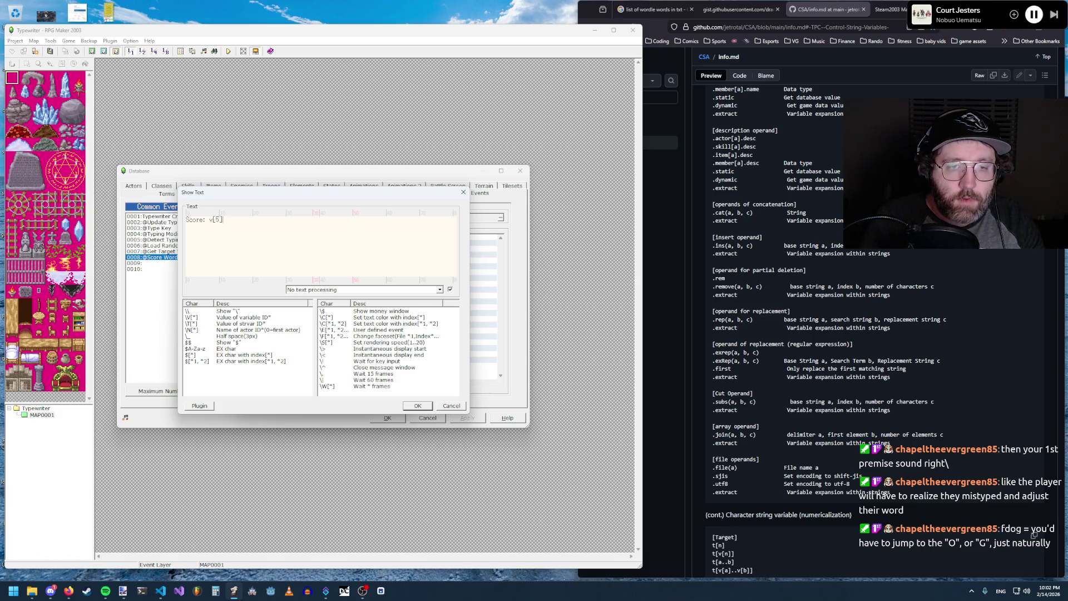
text(\)
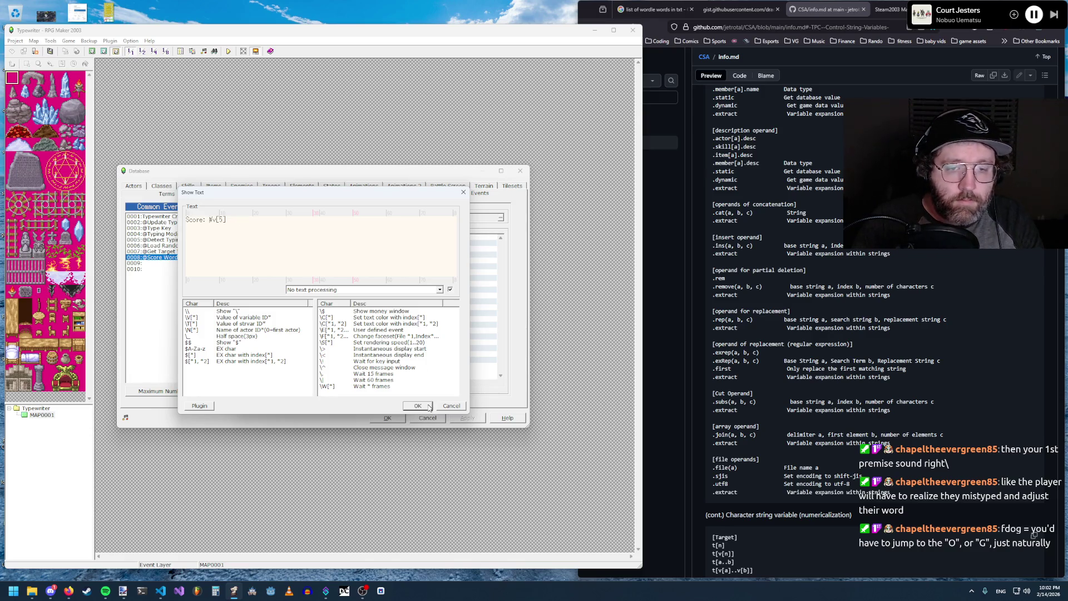
click(423, 406)
Insert a Conditional Branch checking V[0005] greater than constant 0, with an Else case.
right_click(304, 370)
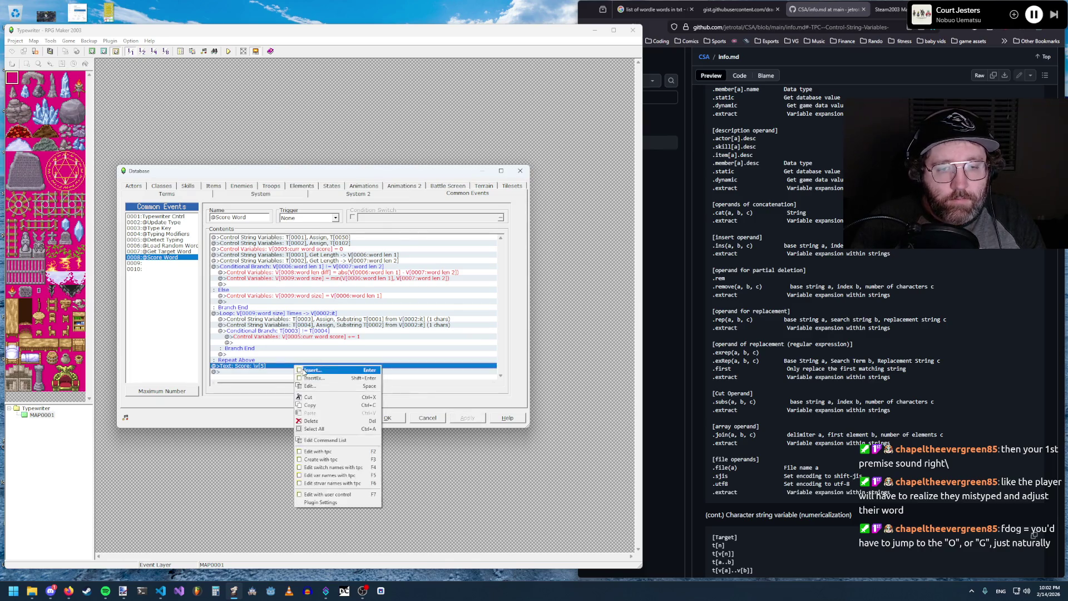
click(304, 370)
click(284, 220)
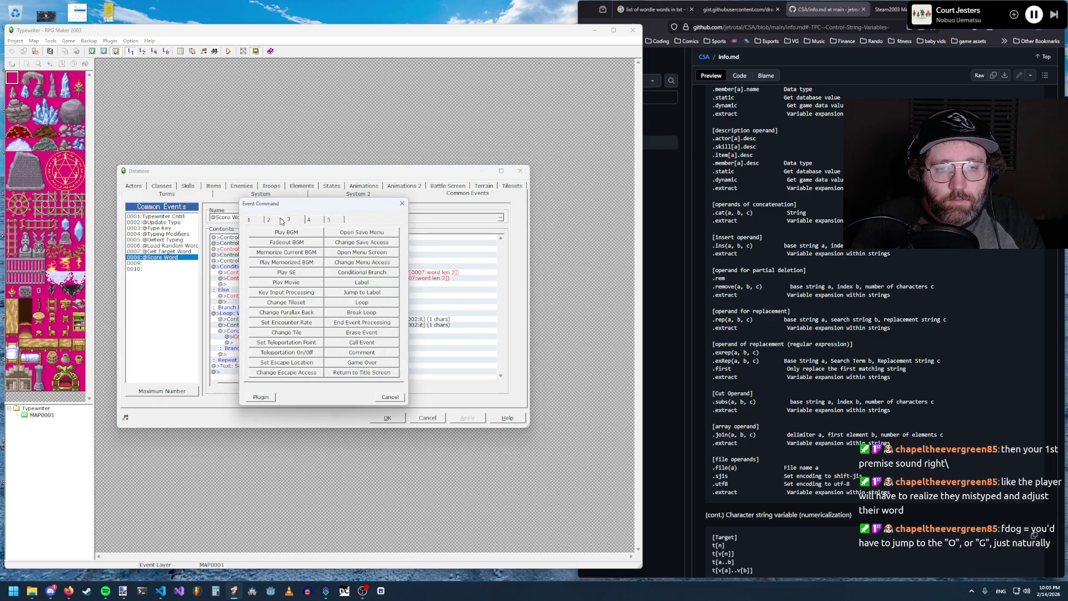
click(344, 270)
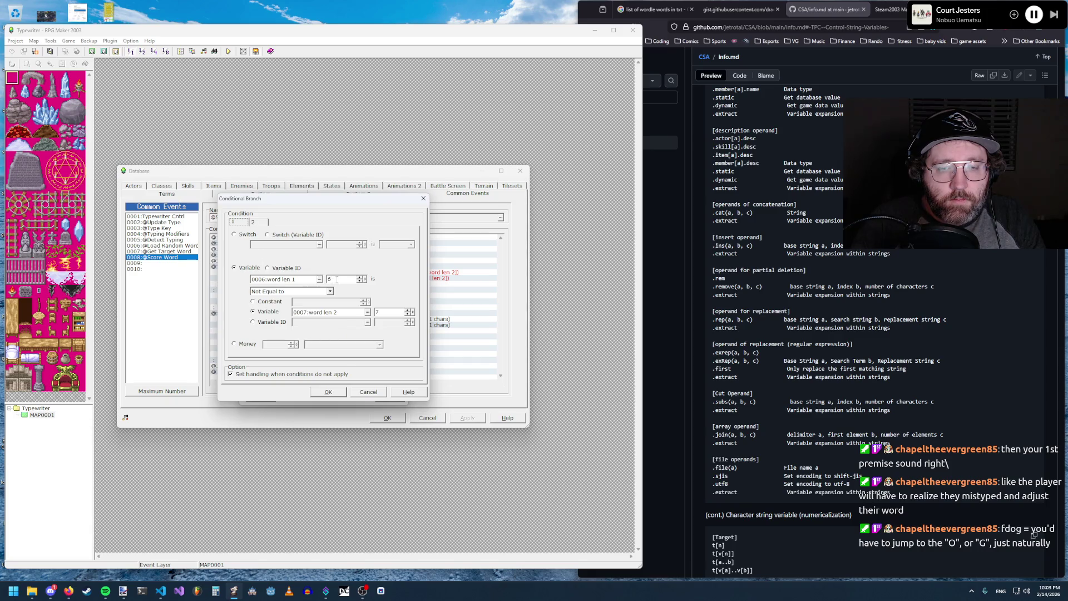
click(337, 279)
key(BackSpace)
text(5)
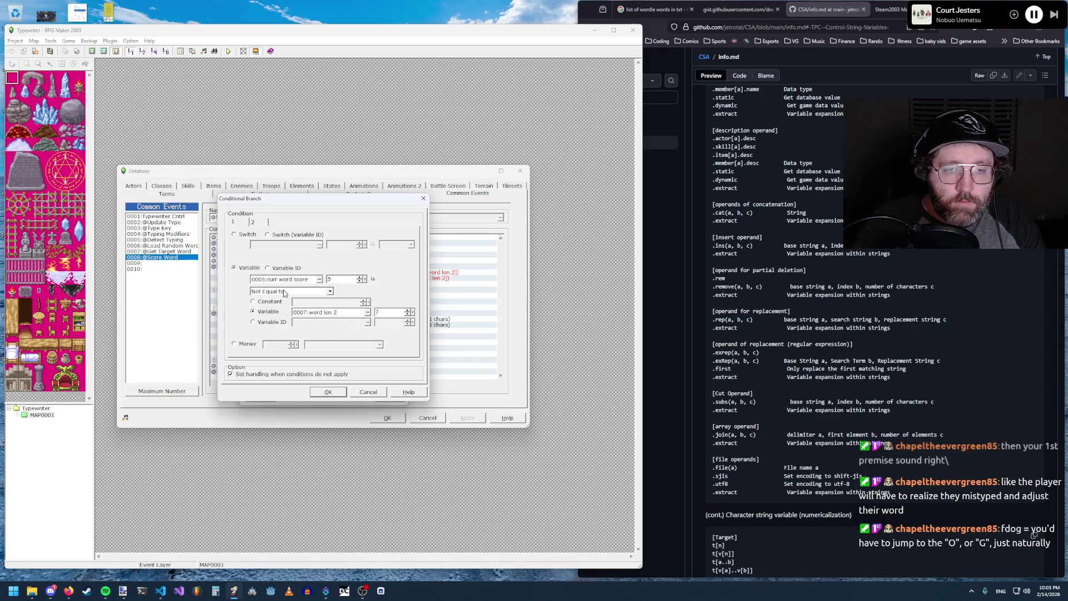
click(305, 291)
click(279, 322)
click(281, 305)
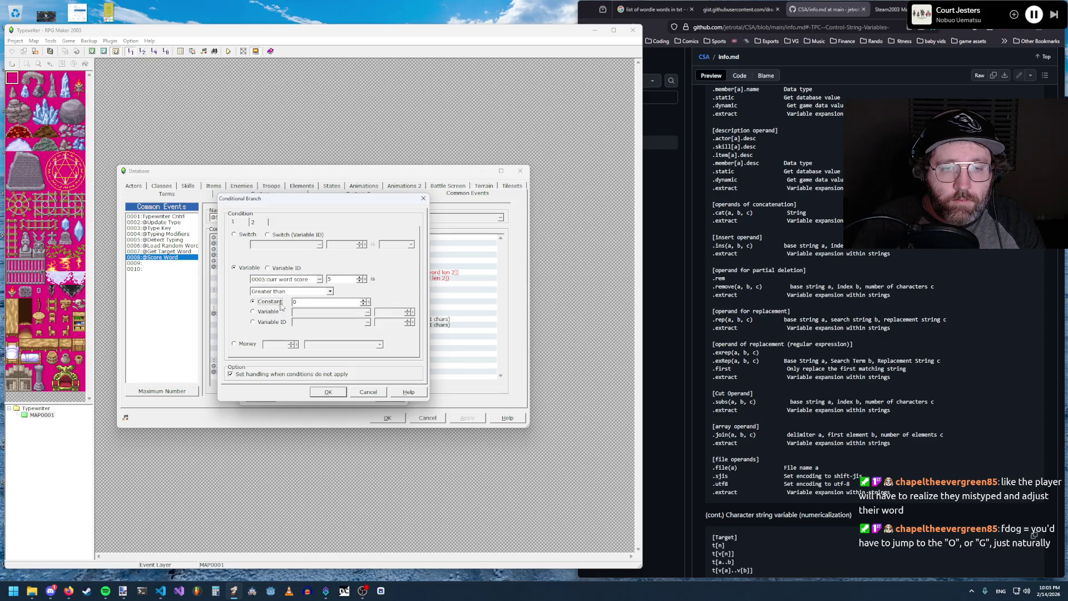
click(320, 391)
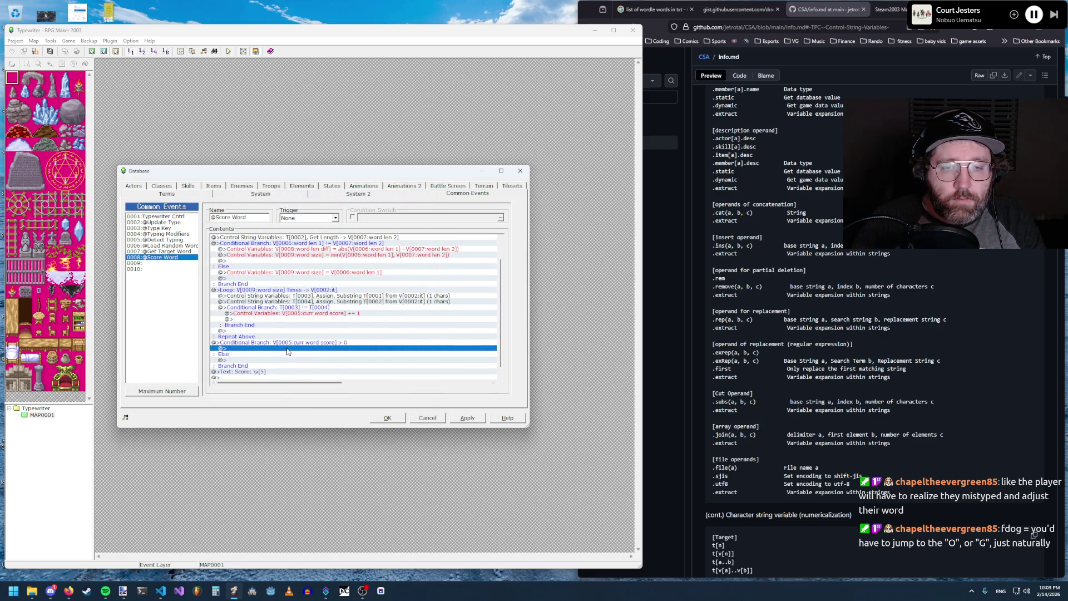
Move the 'Score: \v[5]' message inside the branch's true case.
click(273, 372)
key(ctrl+x)
click(234, 348)
key(ctrl+v)
double_click(233, 348)
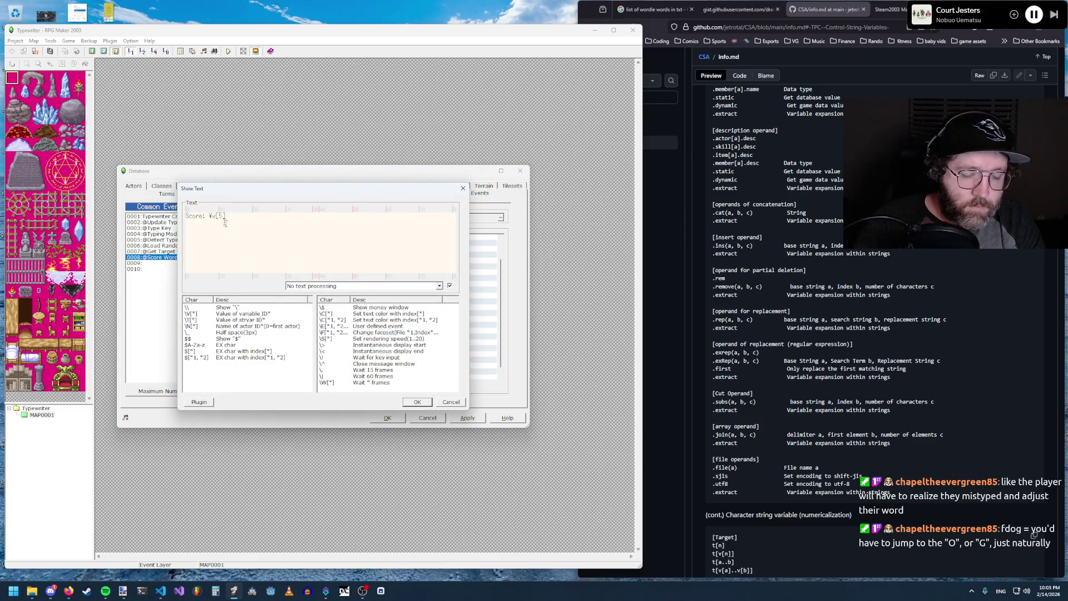
click(416, 401)
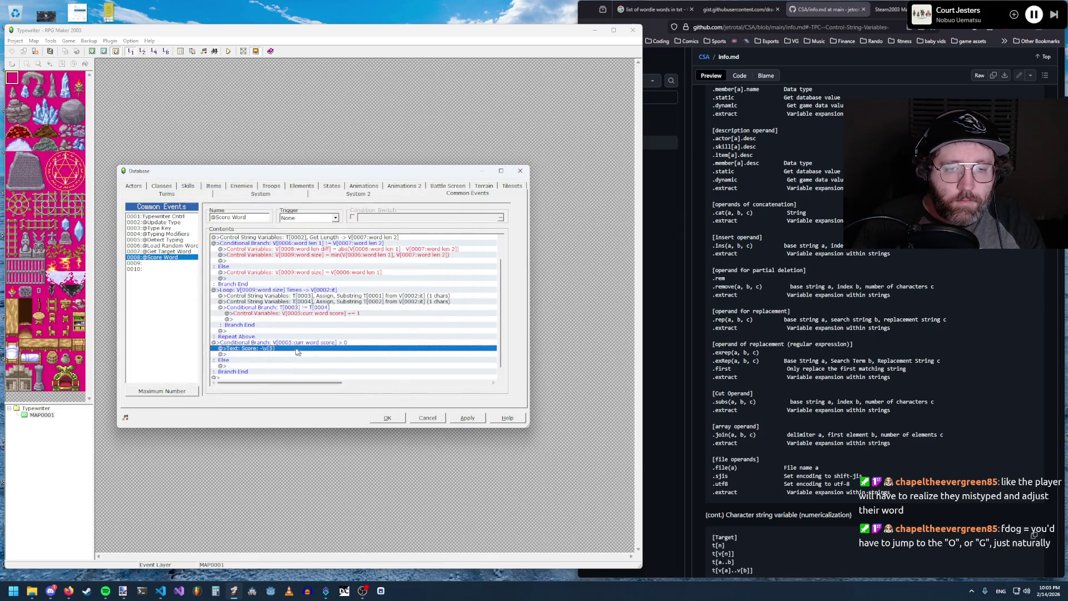
Paste a copy of the message under Else and change its text to 'Perfect.'.
click(250, 365)
key(ctrl+v)
double_click(250, 366)
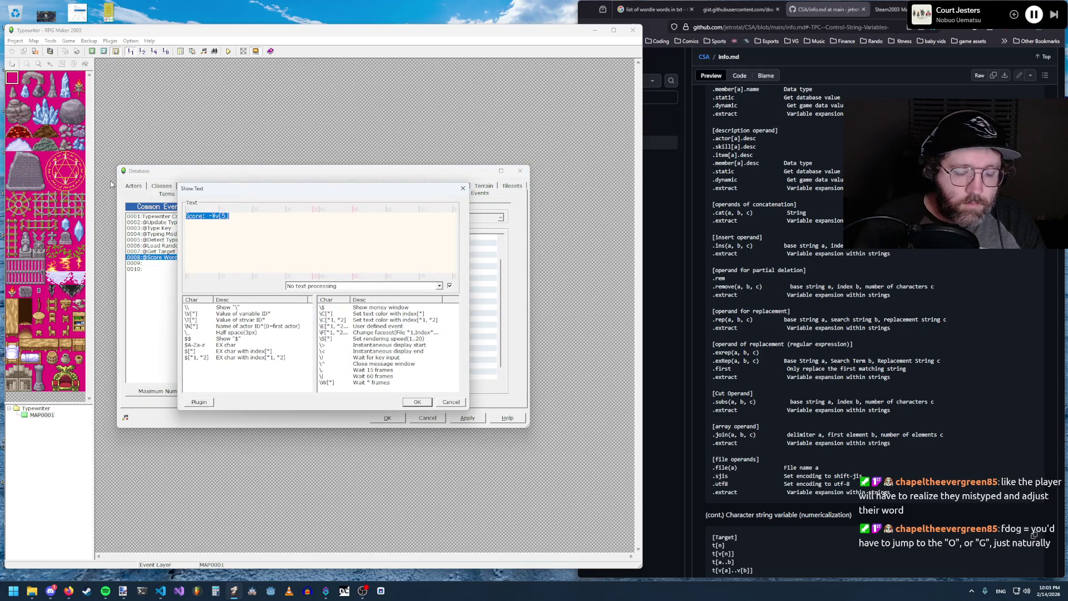
text(Perfect.)
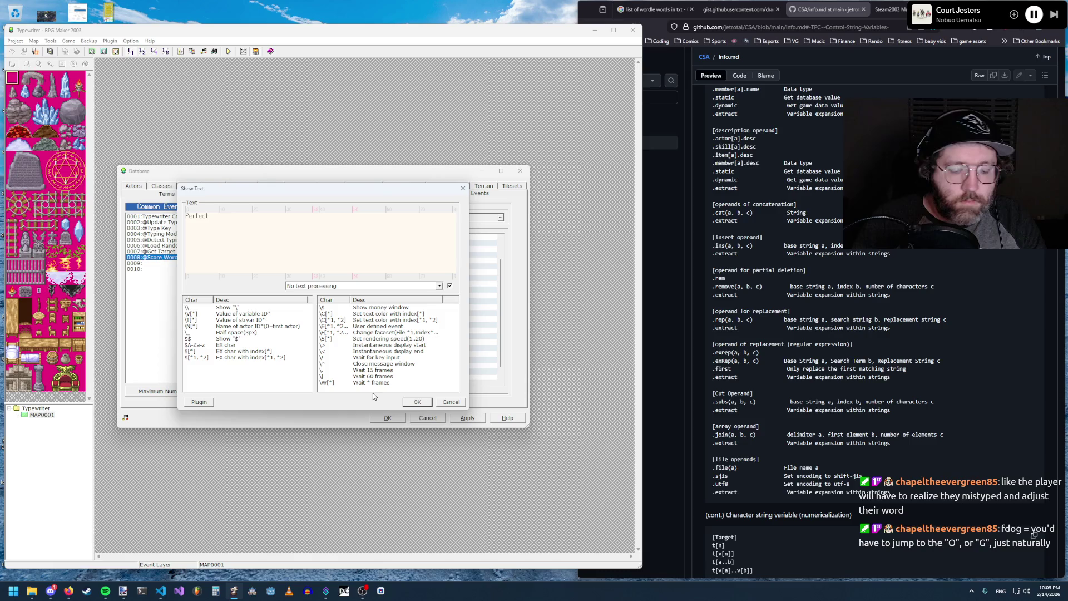
click(411, 401)
Apply the changes and add the '\.\.\^' wait and auto-close codes to the score message.
click(467, 417)
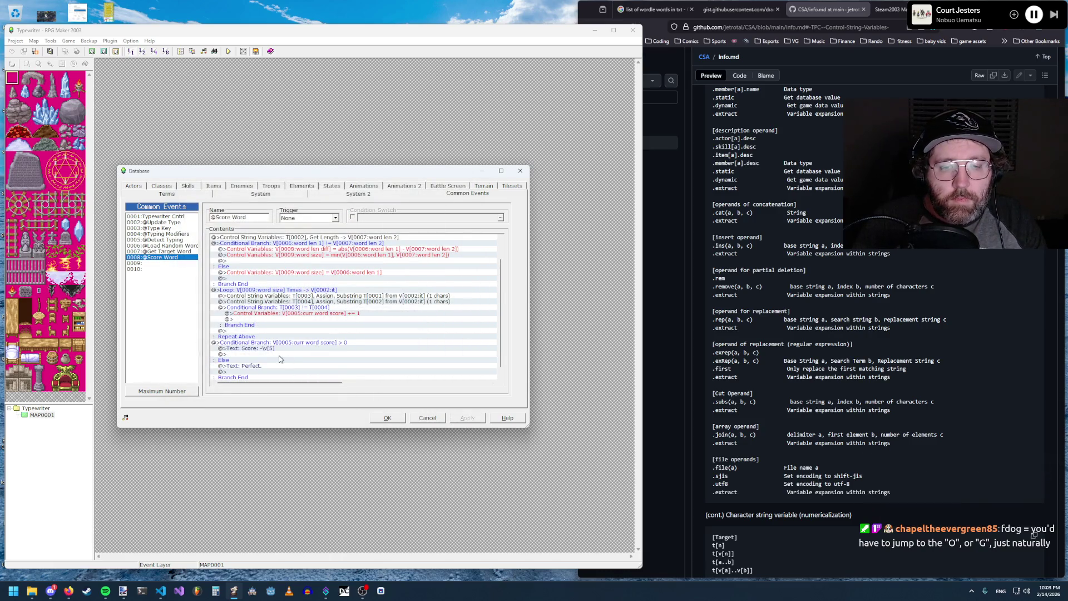
right_click(269, 350)
click(291, 357)
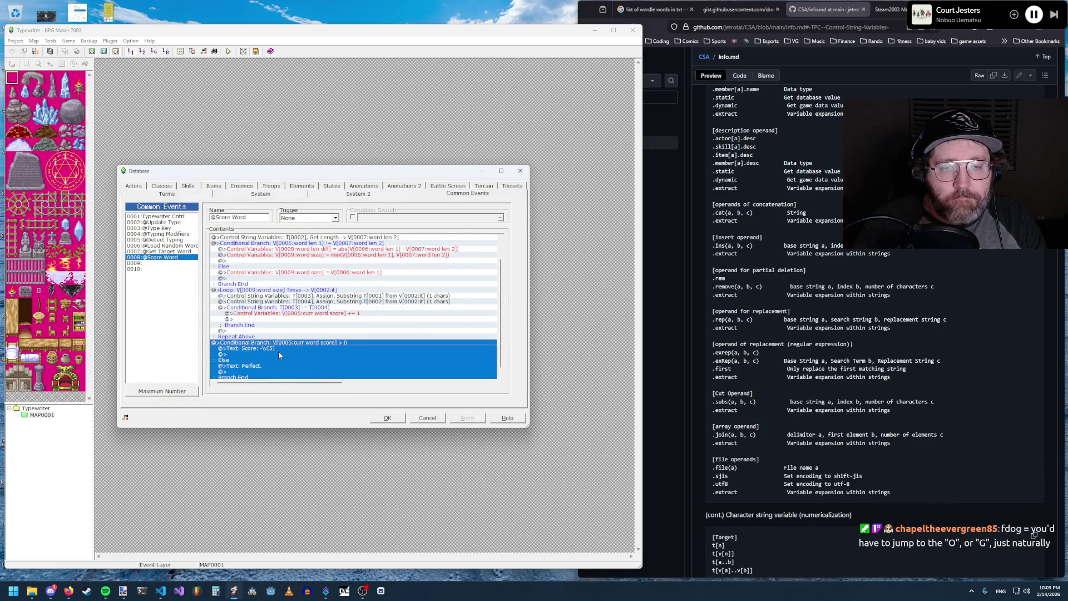
click(278, 349)
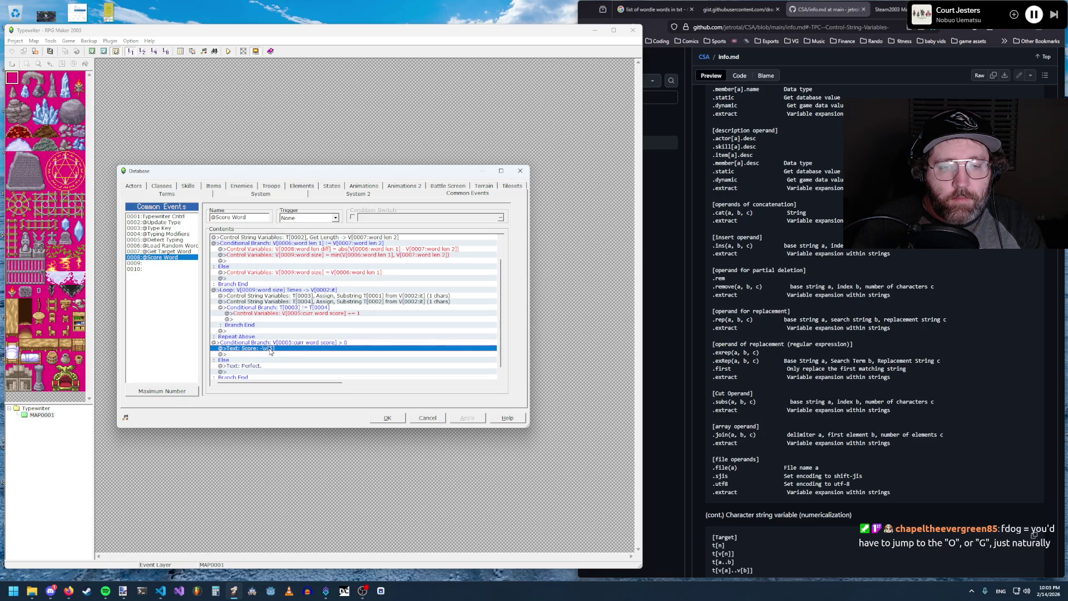
double_click(270, 351)
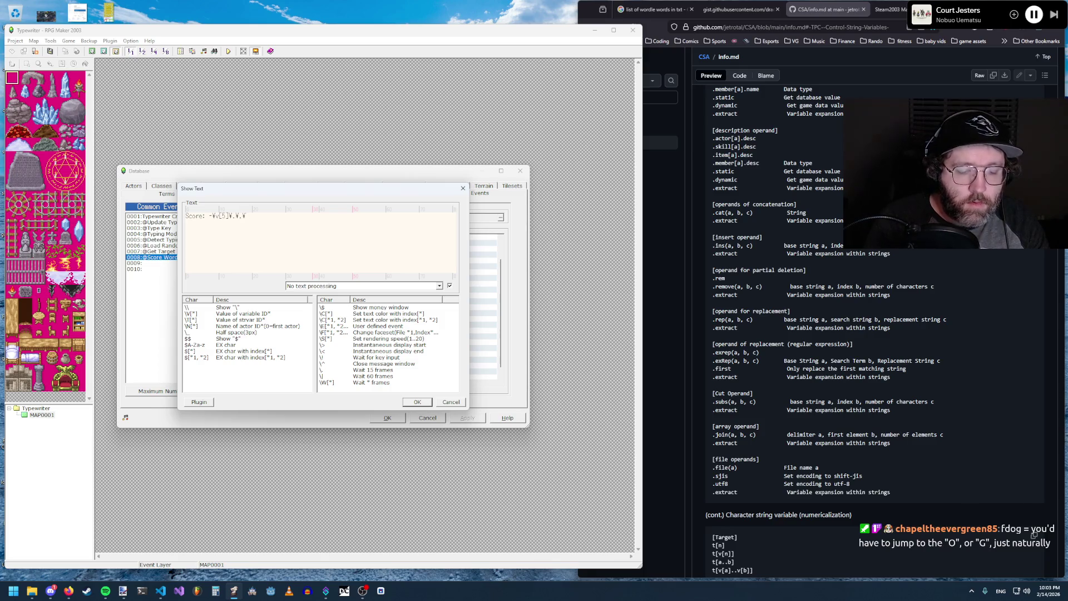
drag(249, 216, 226, 215)
click(259, 221)
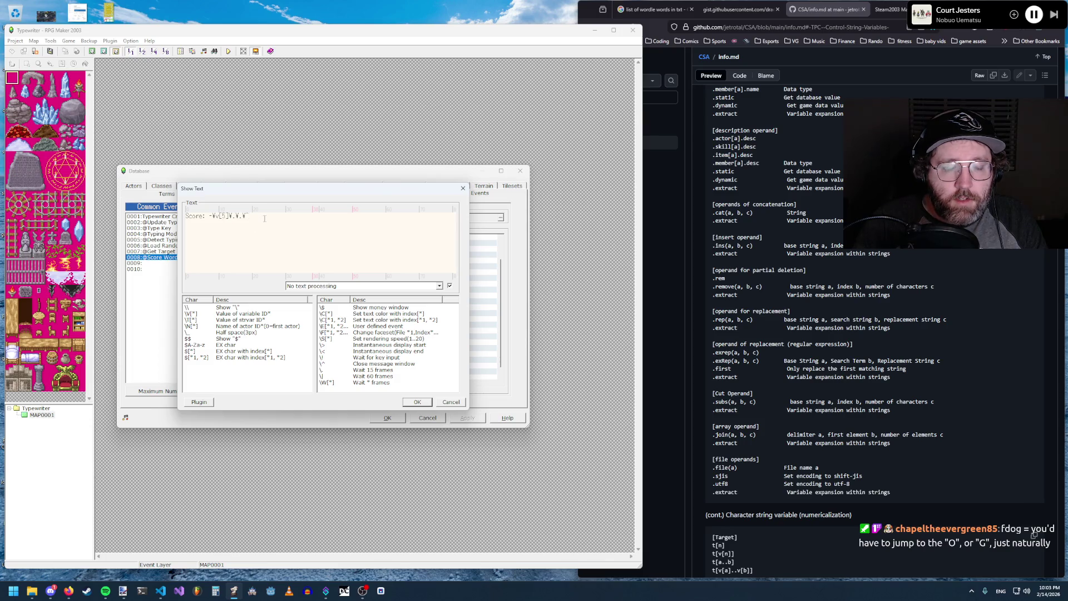
key(shift+Left)
key(shift+Left)
key(shift+Left)
click(287, 212)
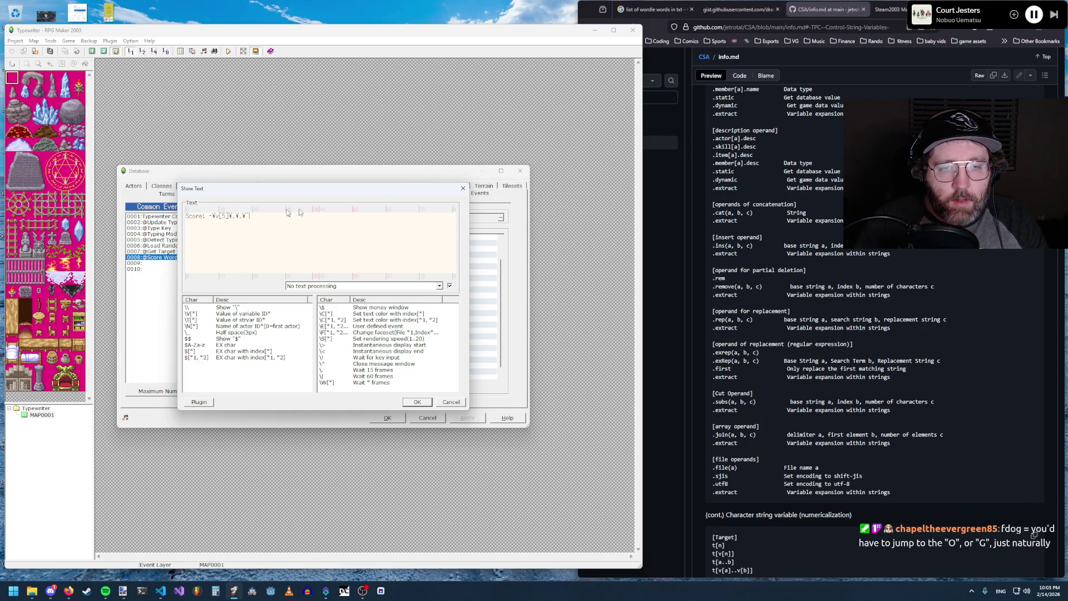
click(417, 400)
Append '\.\.\^' to the 'Perfect.' message, then save and close the database.
double_click(275, 368)
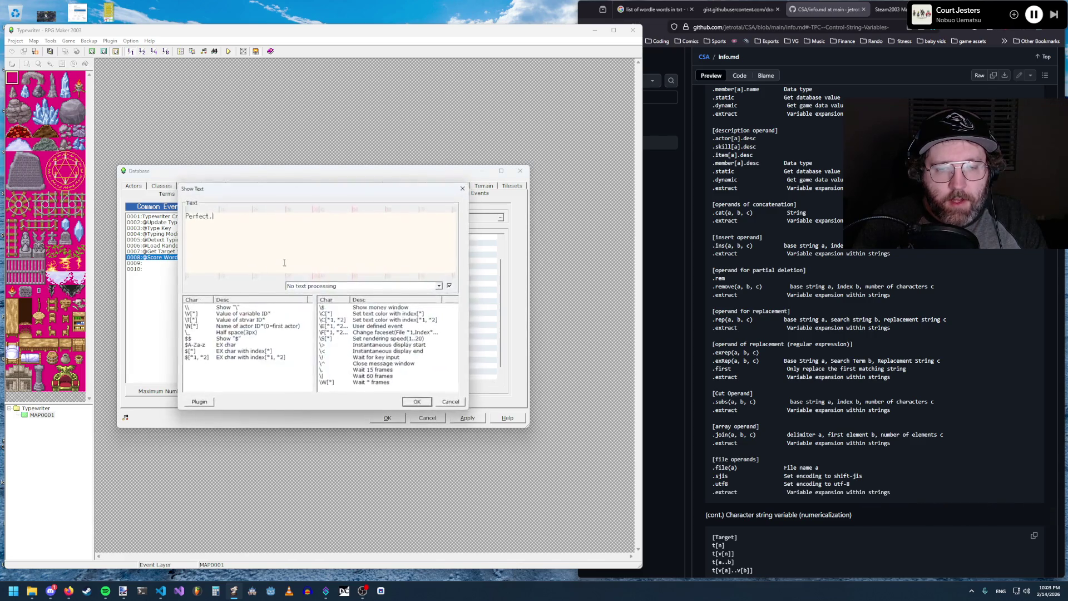
text(\.\.\^)
click(416, 401)
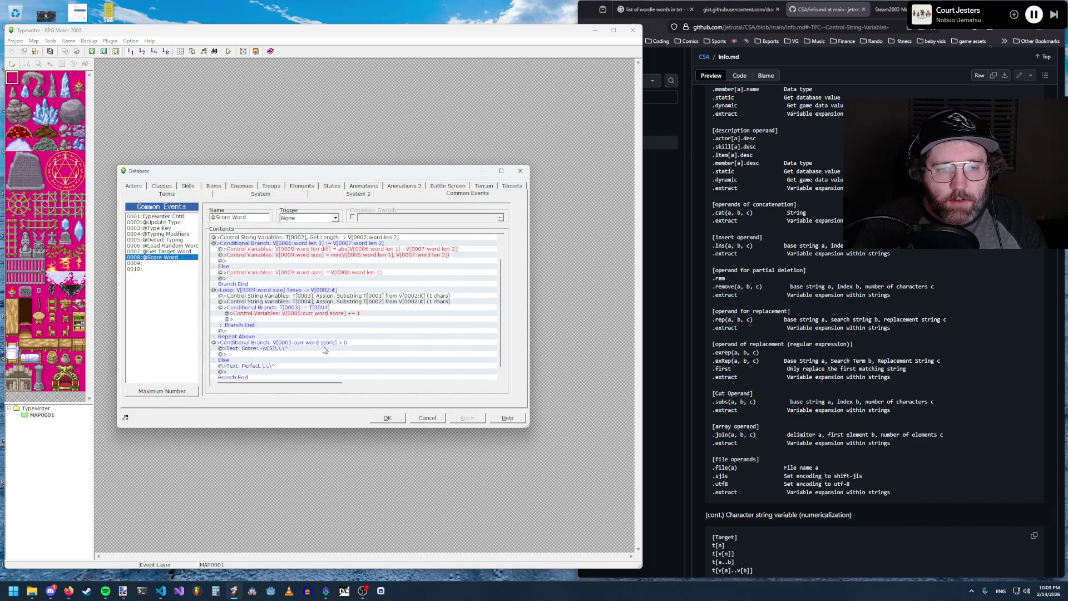
click(388, 416)
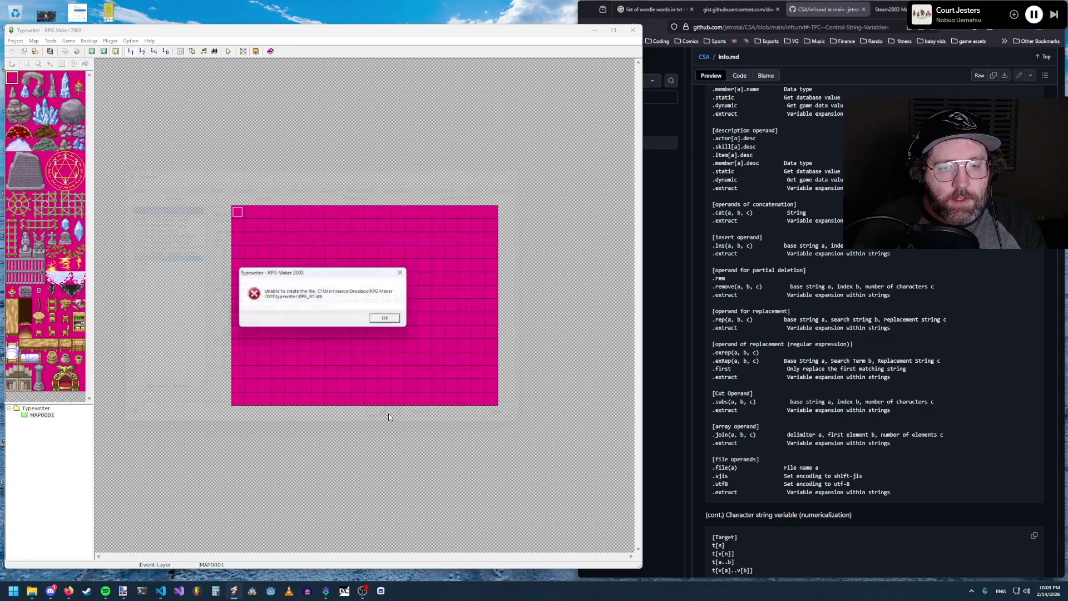
Dismiss the RPG_RT.ldb error and playtest, advancing past the score and Perfect messages.
click(388, 318)
click(228, 51)
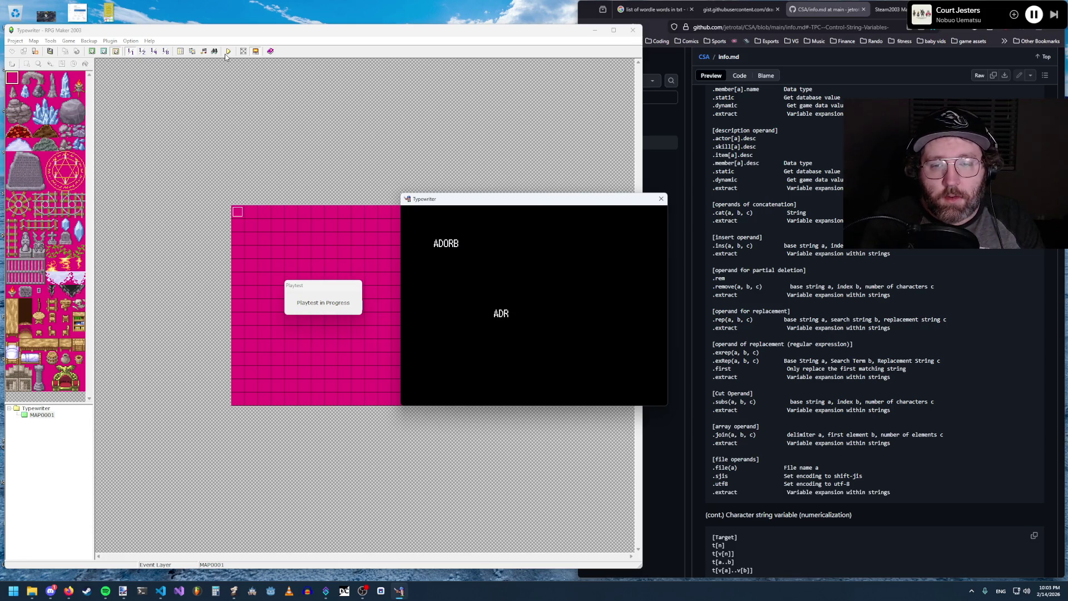
key(Return)
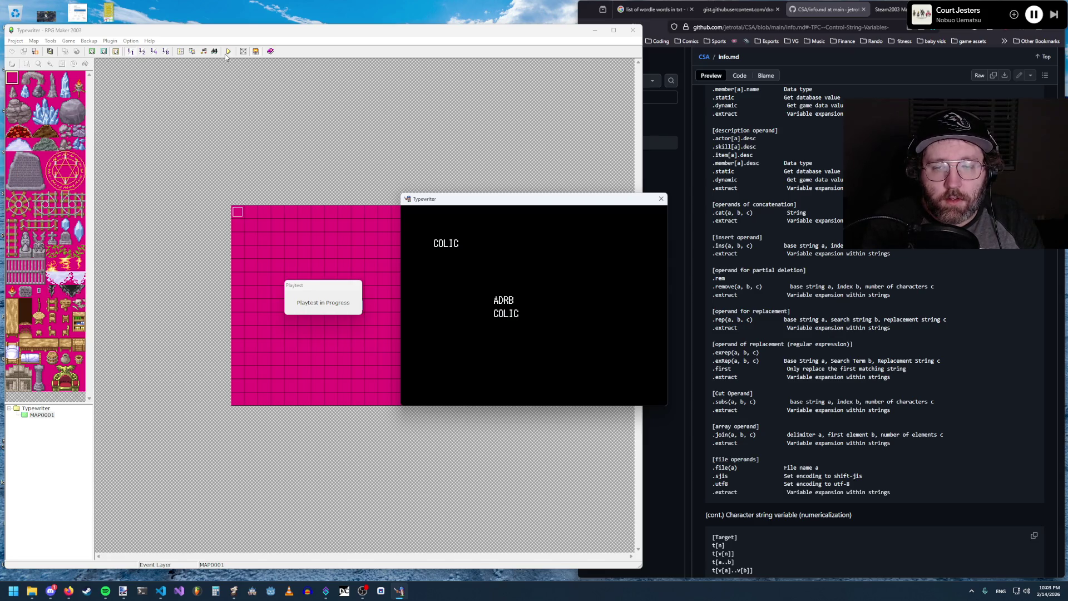
key(Return)
key(Return)
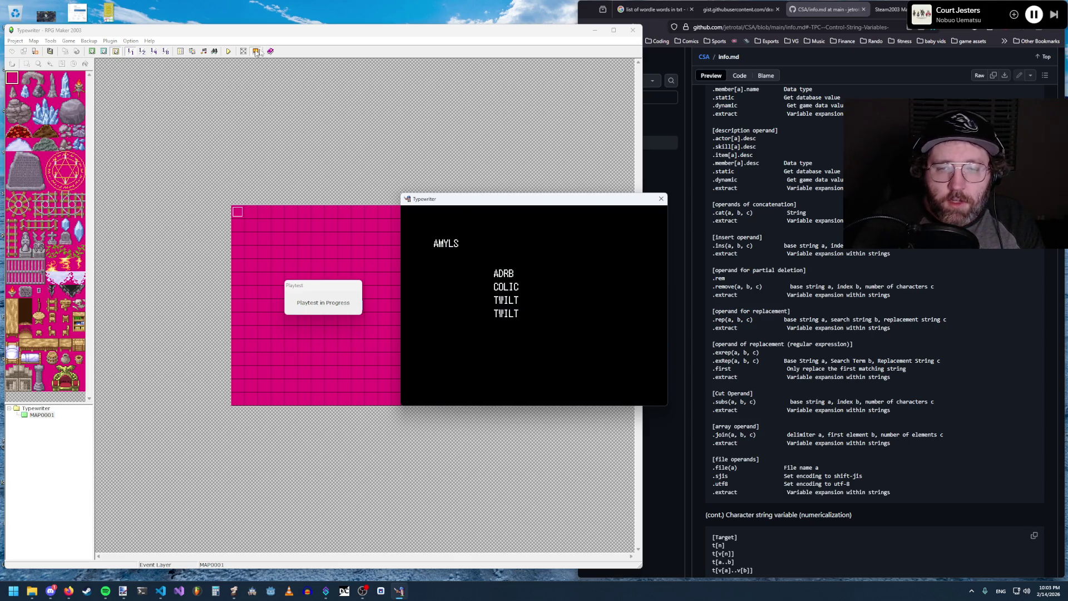
click(656, 203)
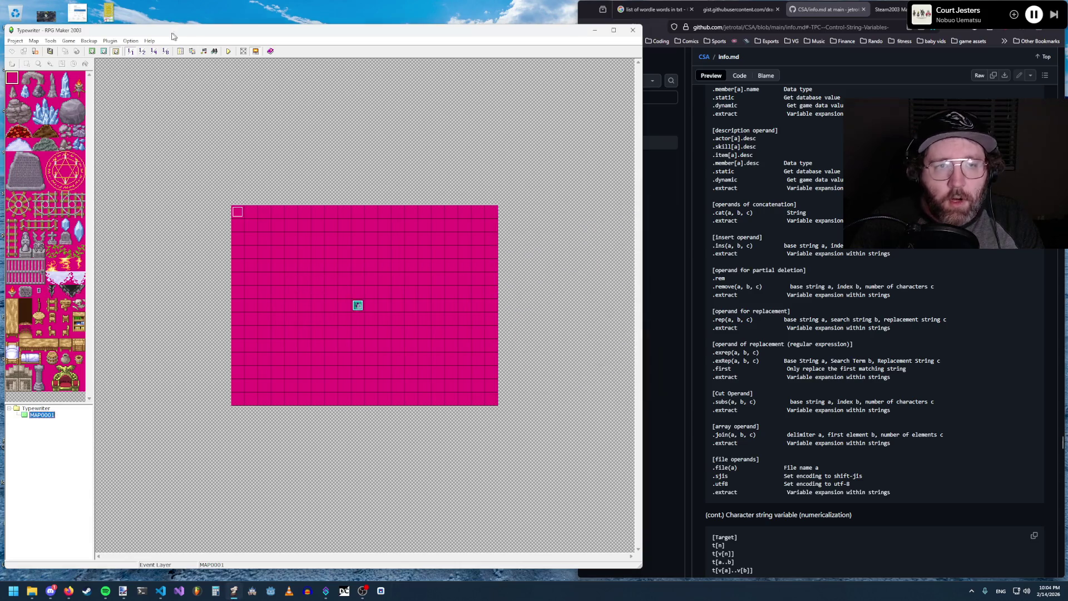
key(F8)
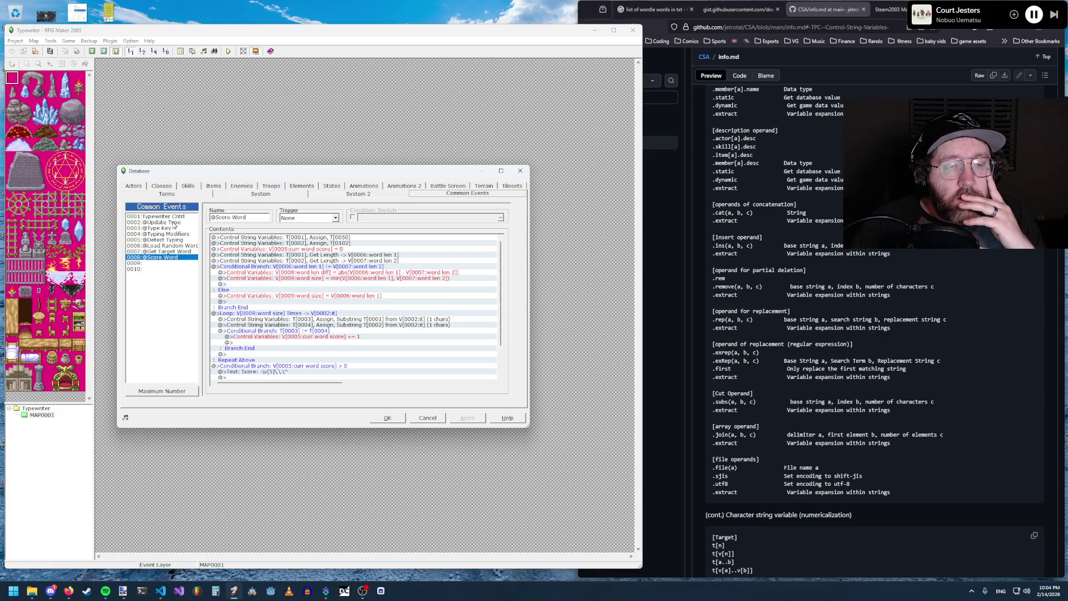
click(173, 223)
click(173, 228)
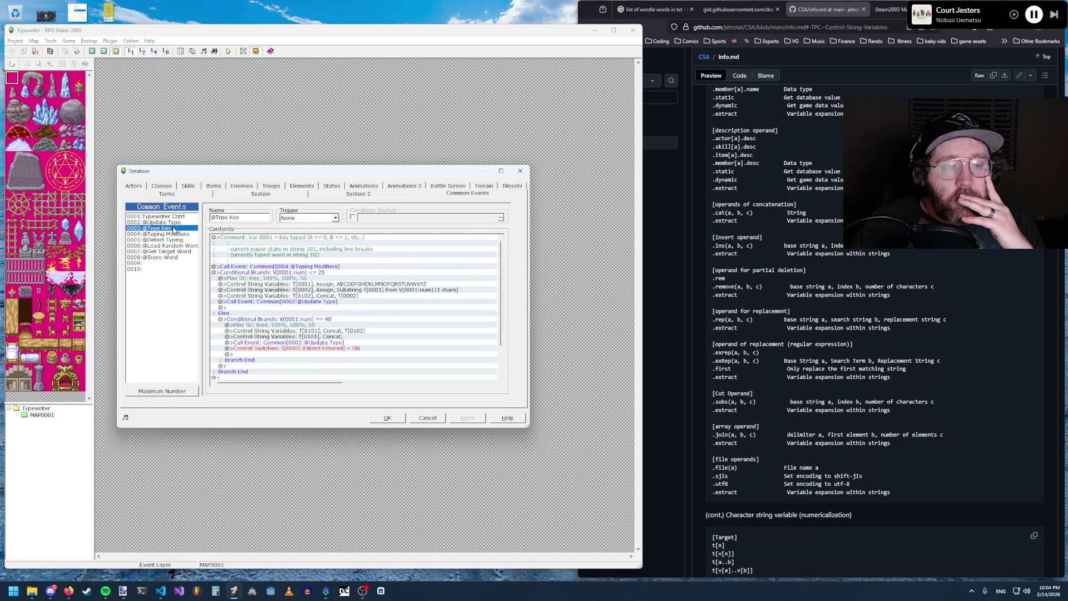
click(168, 257)
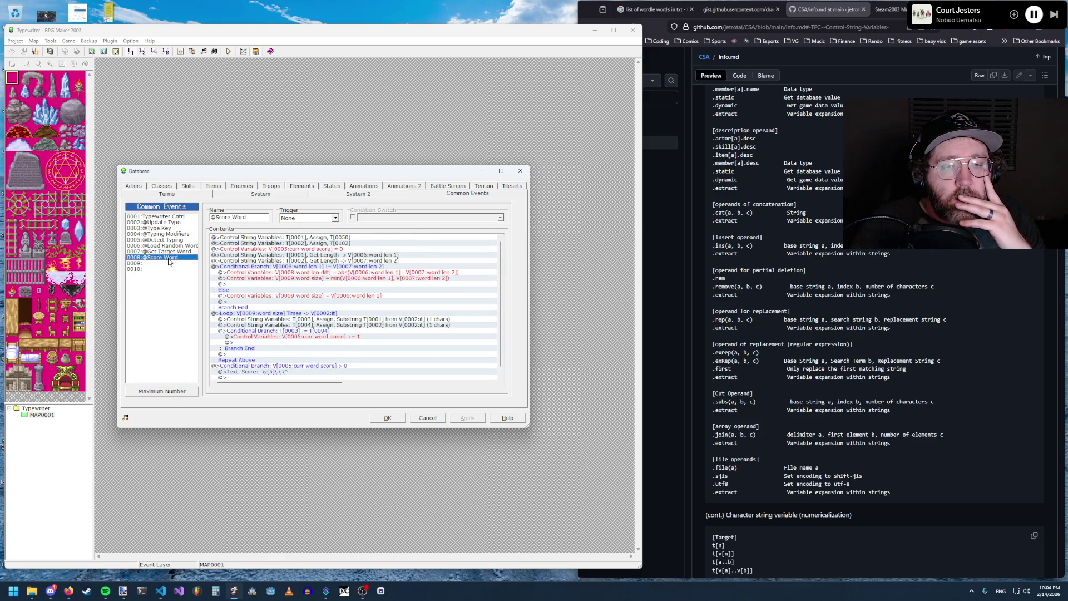
click(175, 223)
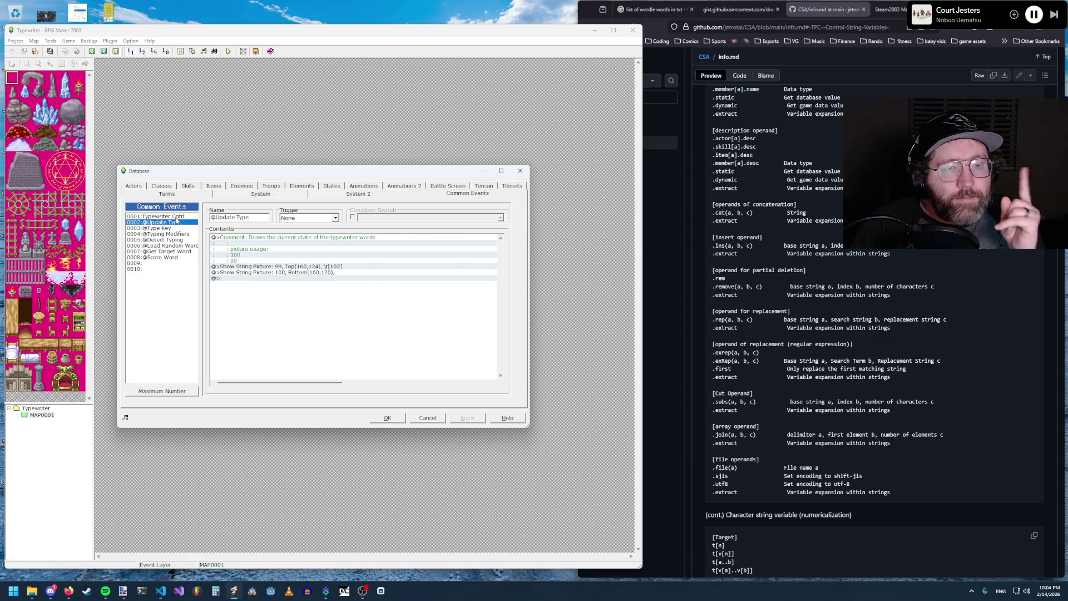
click(176, 217)
click(329, 272)
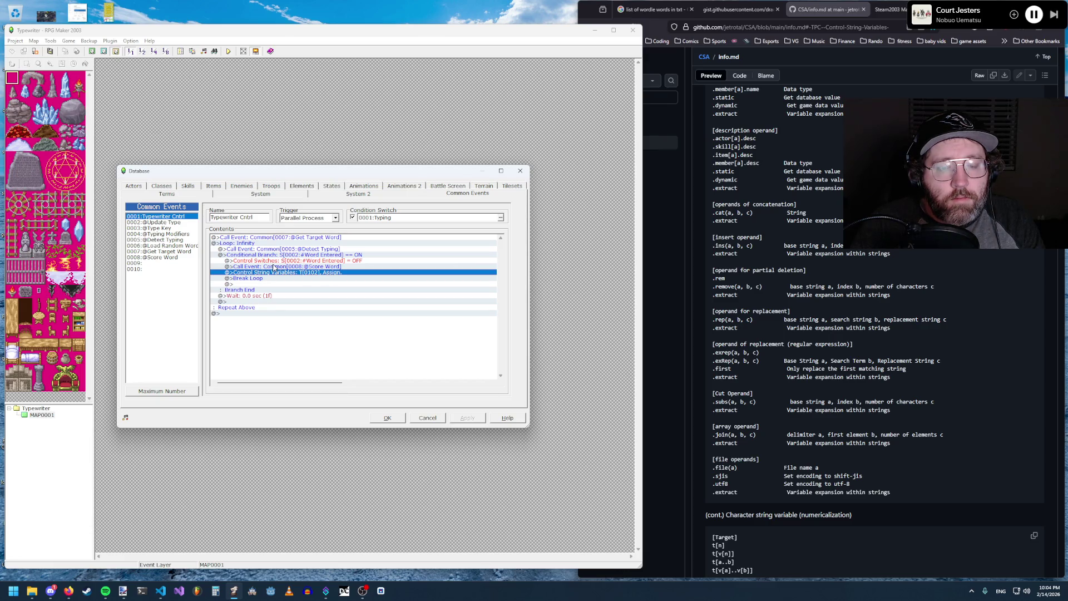
click(163, 257)
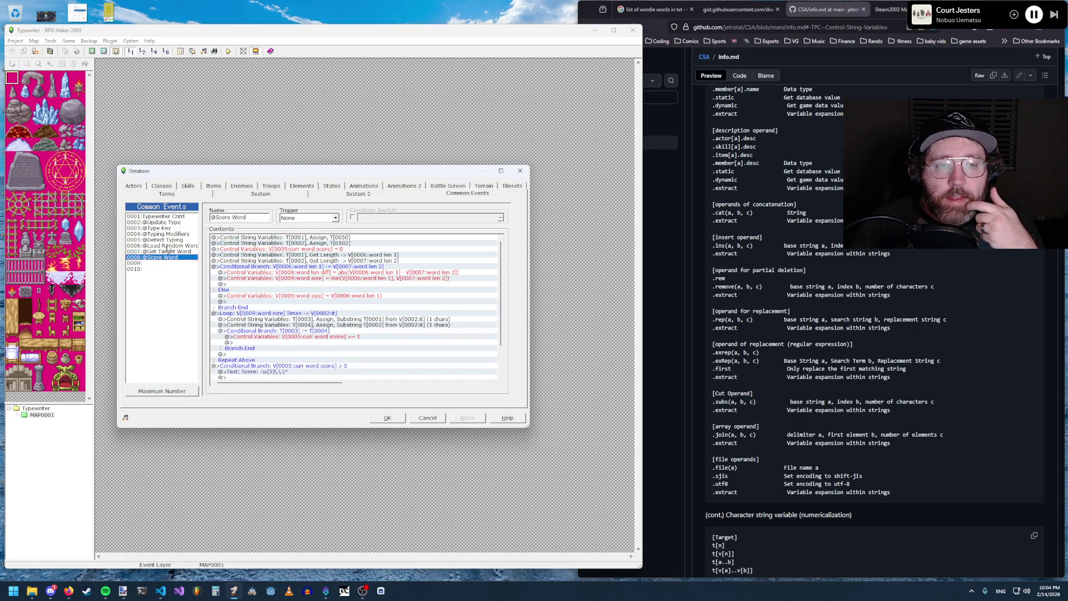
click(175, 222)
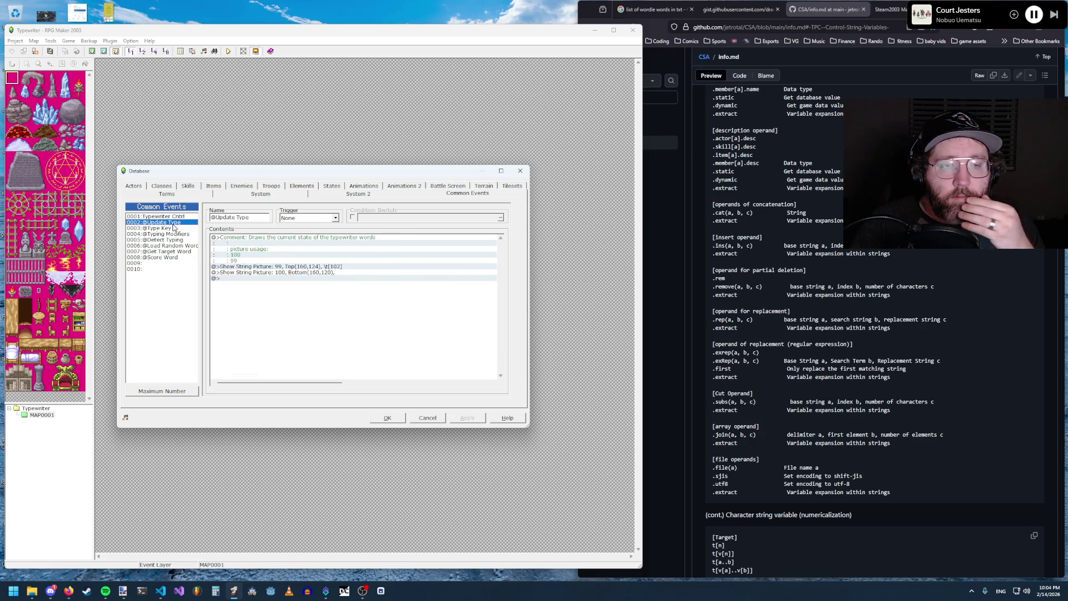
click(174, 229)
click(174, 223)
click(174, 228)
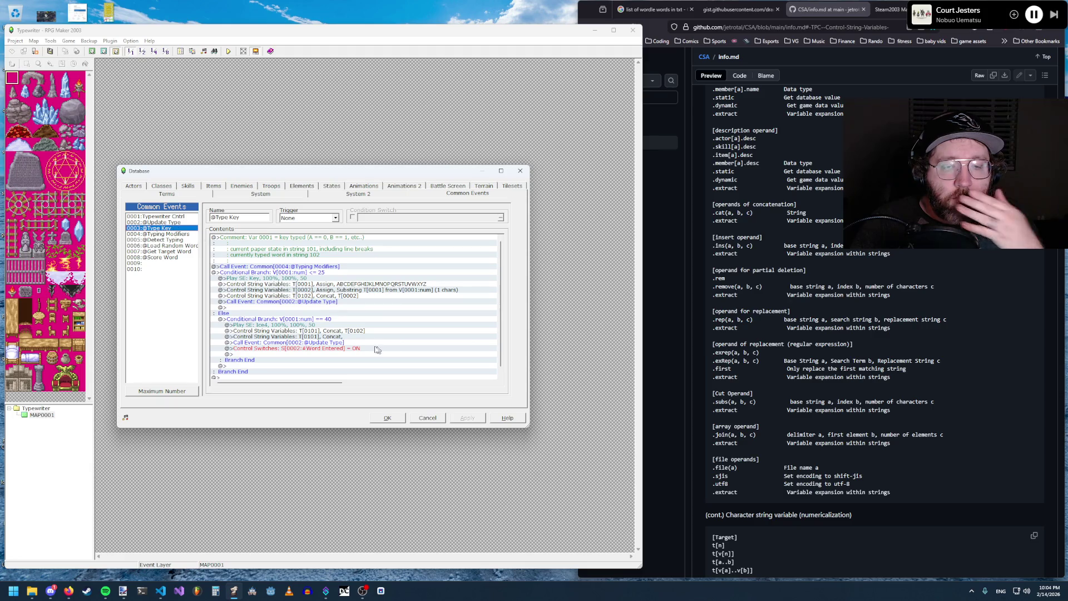
click(358, 348)
key(ctrl+x)
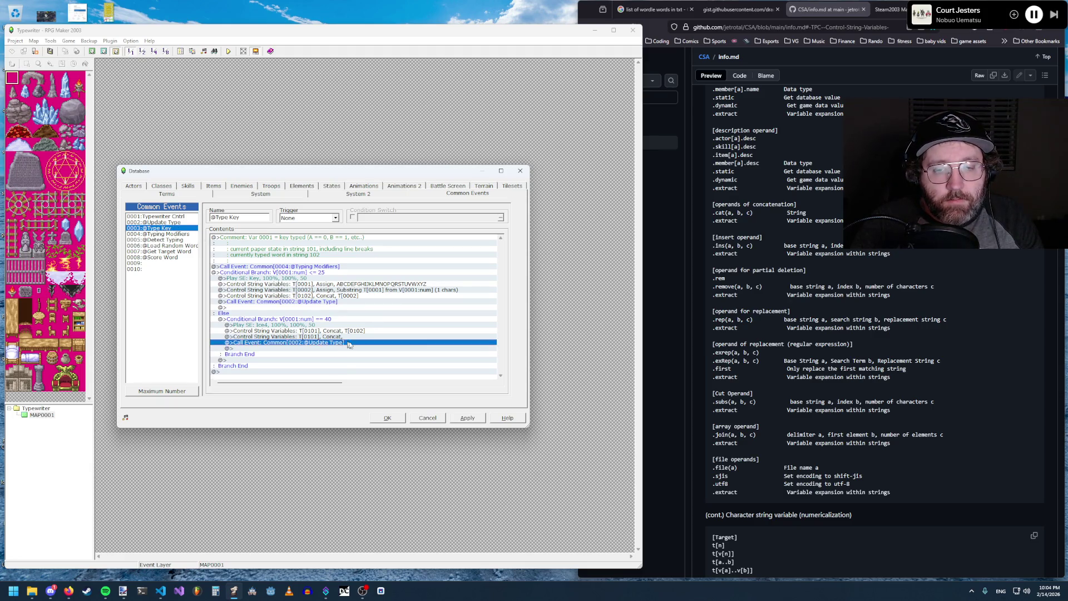
key(Up)
key(ctrl+v)
click(179, 228)
click(177, 222)
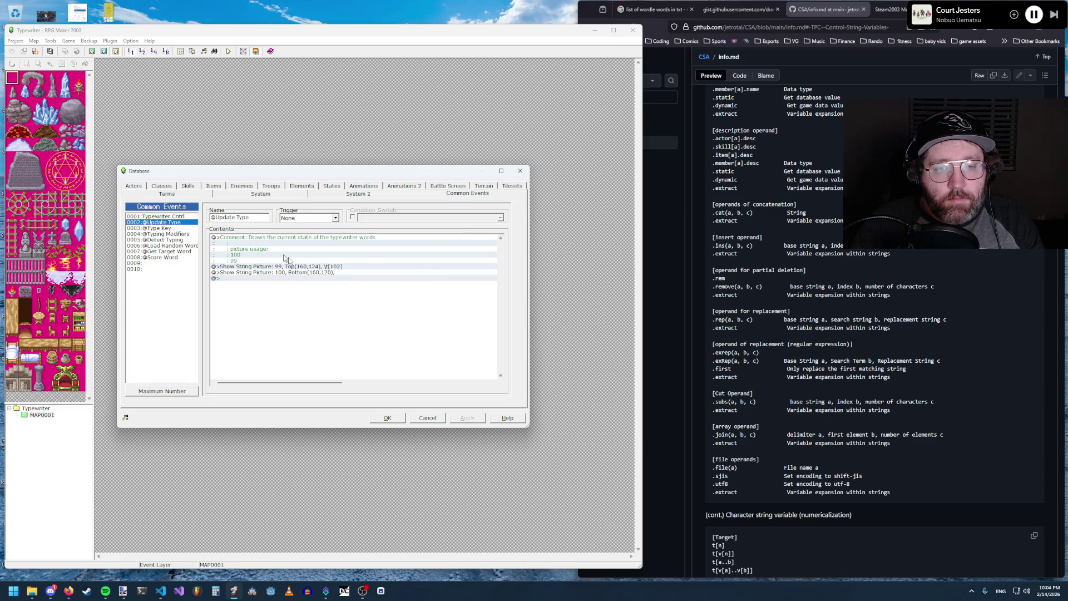
click(321, 266)
right_click(321, 266)
click(410, 287)
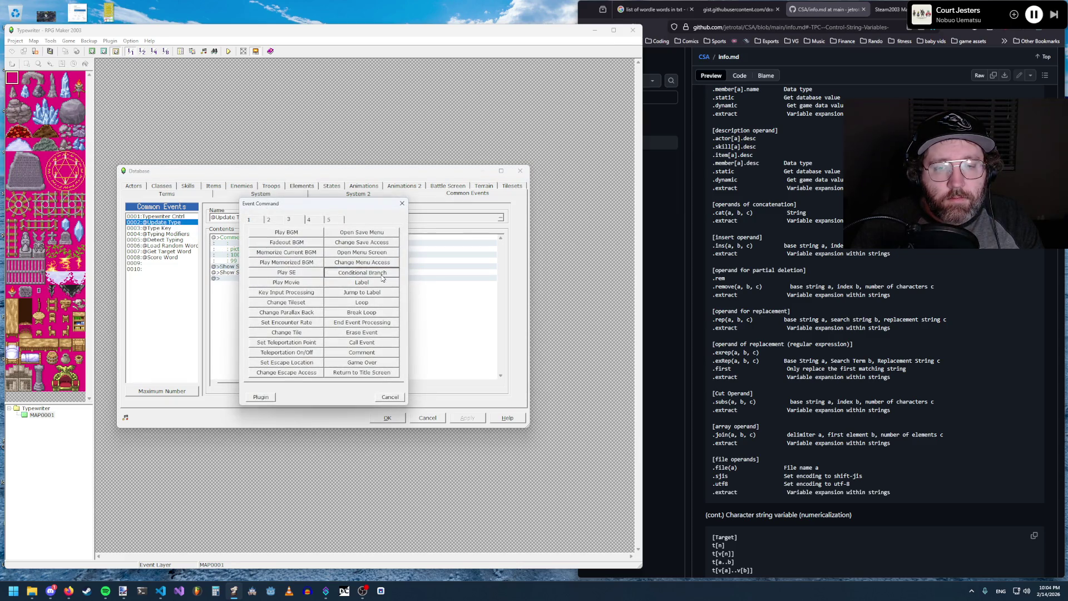
click(361, 272)
click(411, 245)
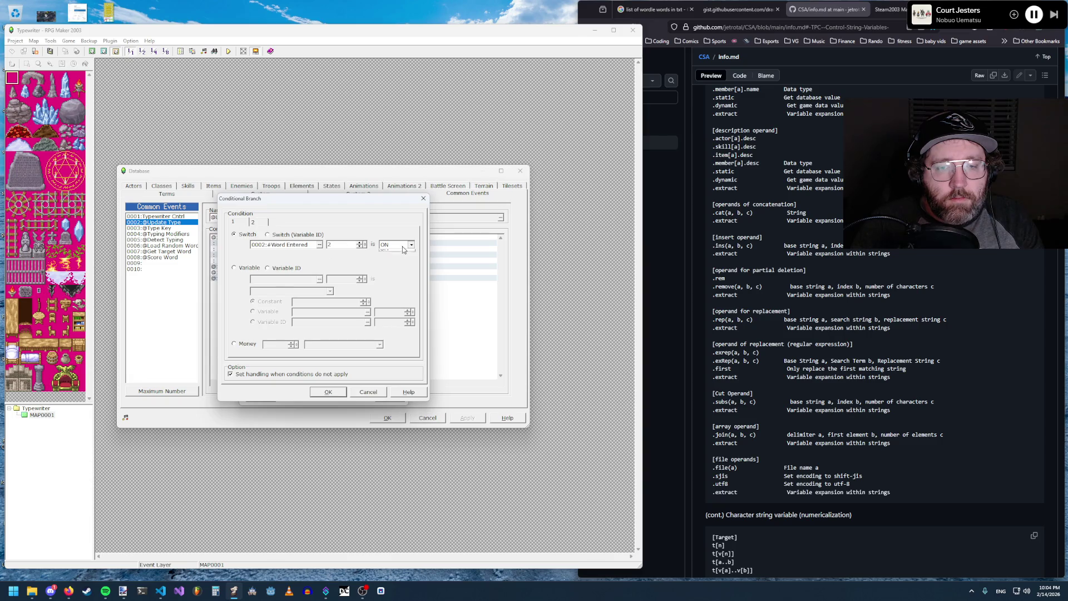
click(397, 259)
click(315, 374)
click(327, 391)
Move the Show String Picture 99 command inside the new branch.
click(334, 285)
key(ctrl+x)
click(334, 272)
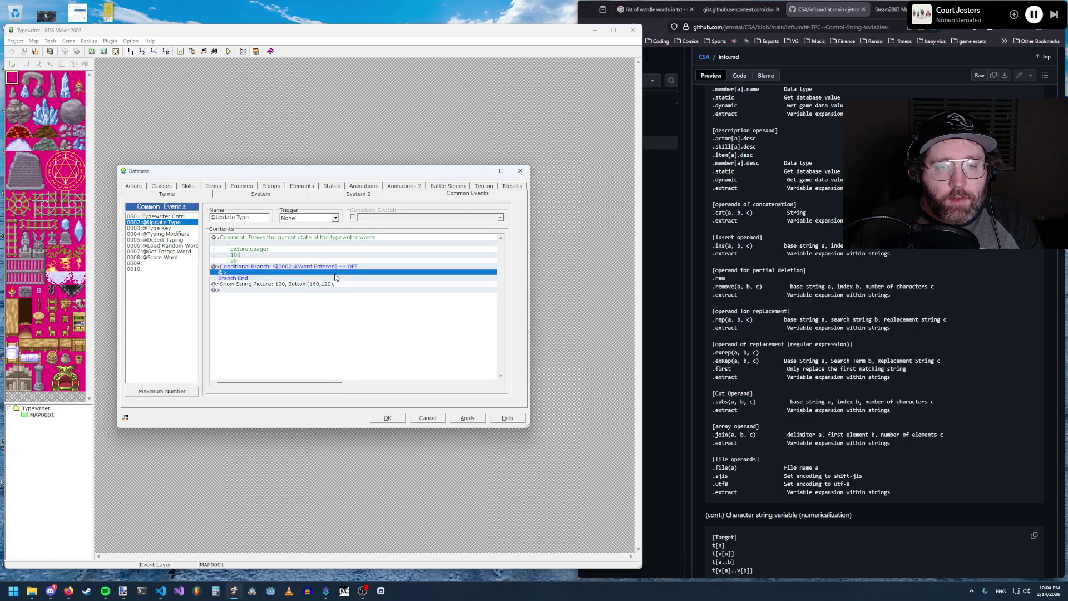
key(ctrl+v)
Save the database changes and run a brief playtest, then close it.
click(387, 417)
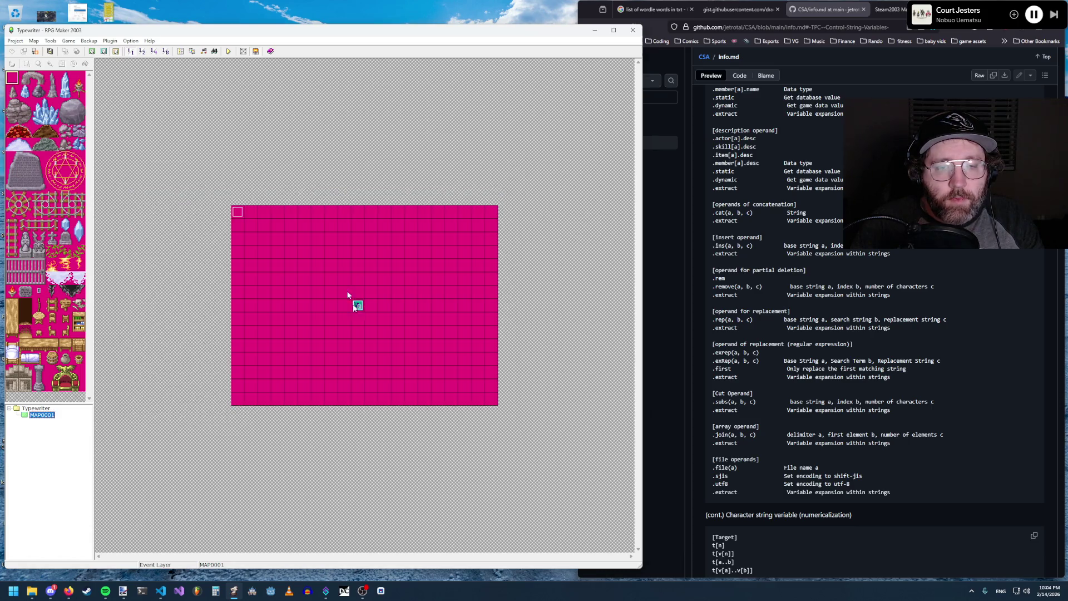
click(228, 52)
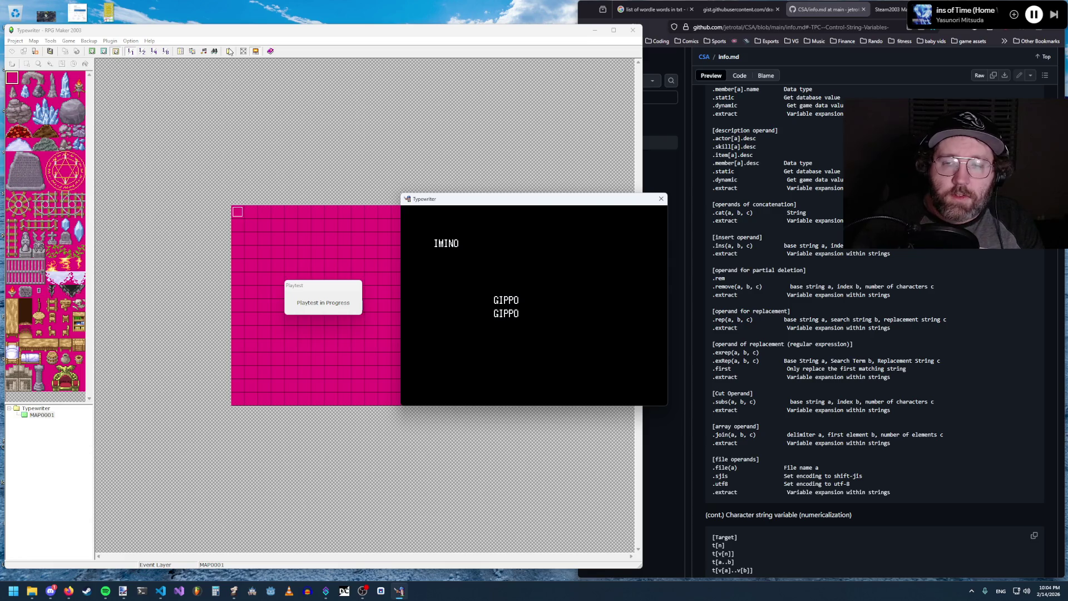
click(661, 199)
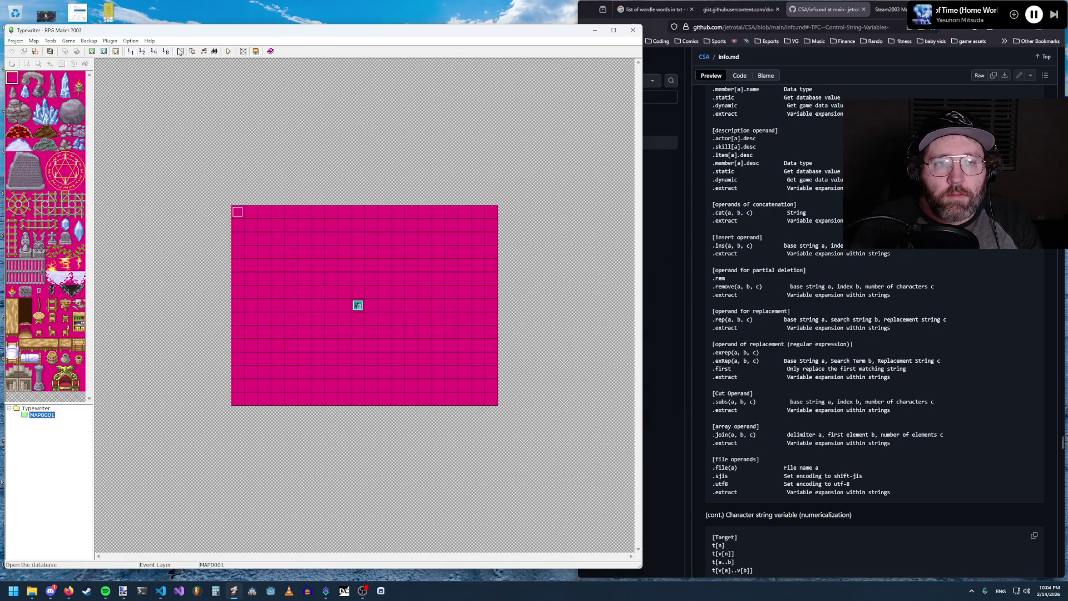
key(F8)
double_click(290, 266)
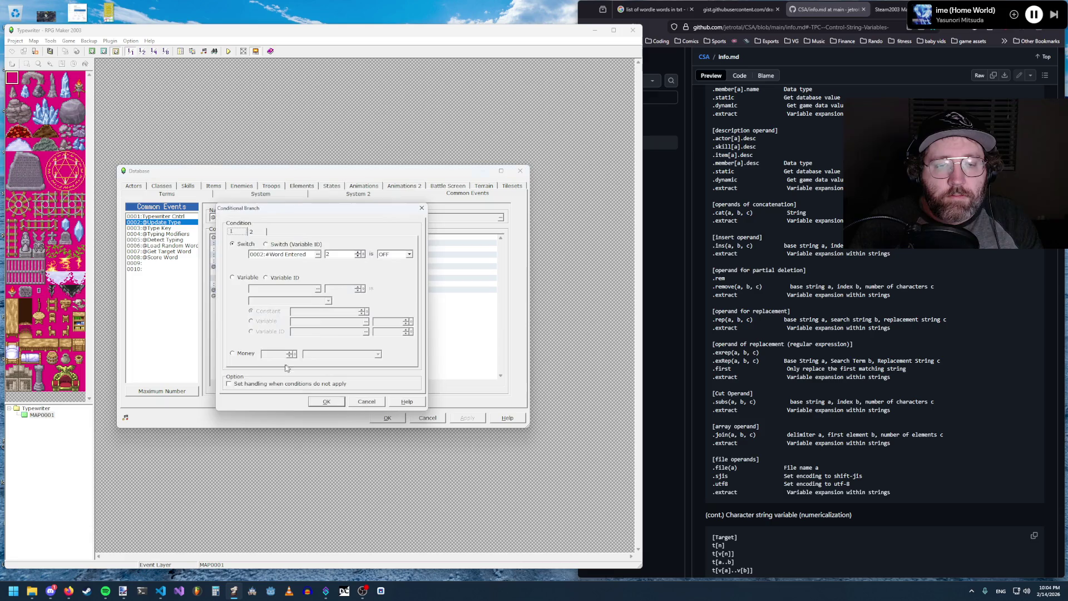
click(328, 402)
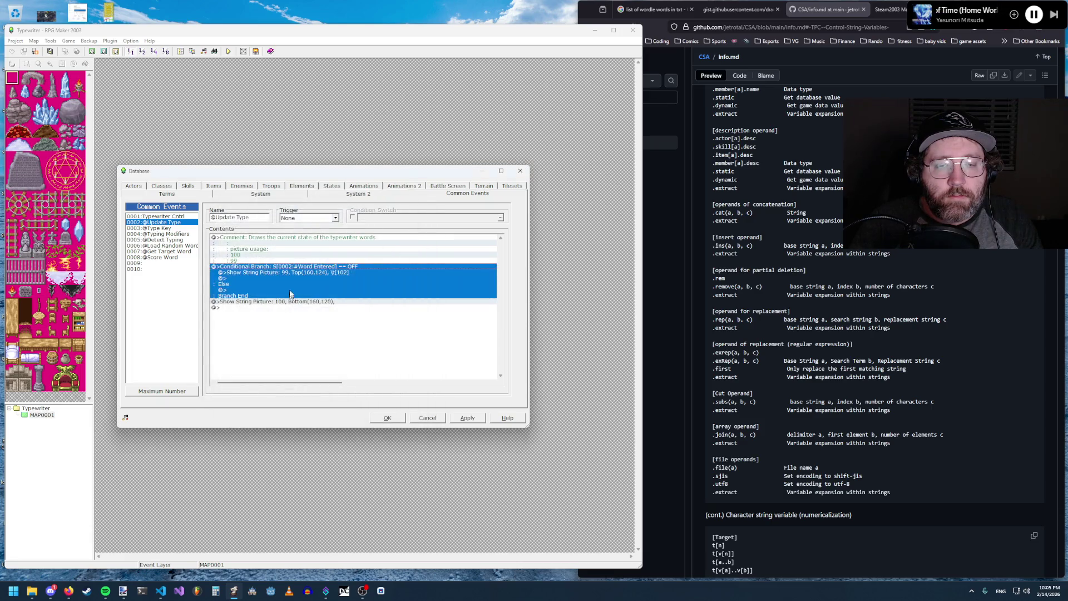
click(302, 273)
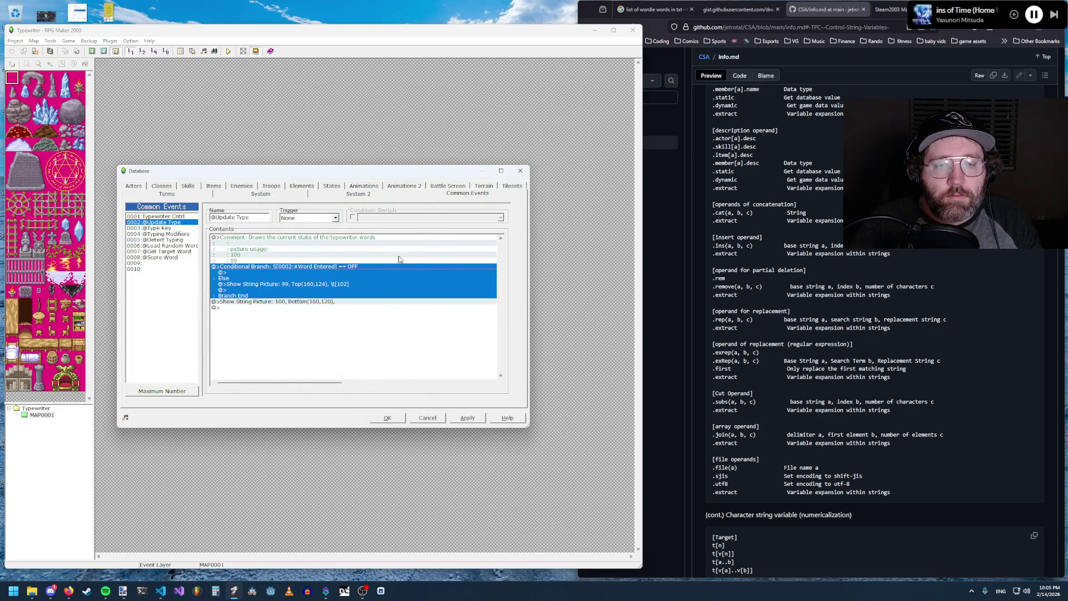
double_click(395, 266)
click(396, 254)
click(383, 259)
click(326, 402)
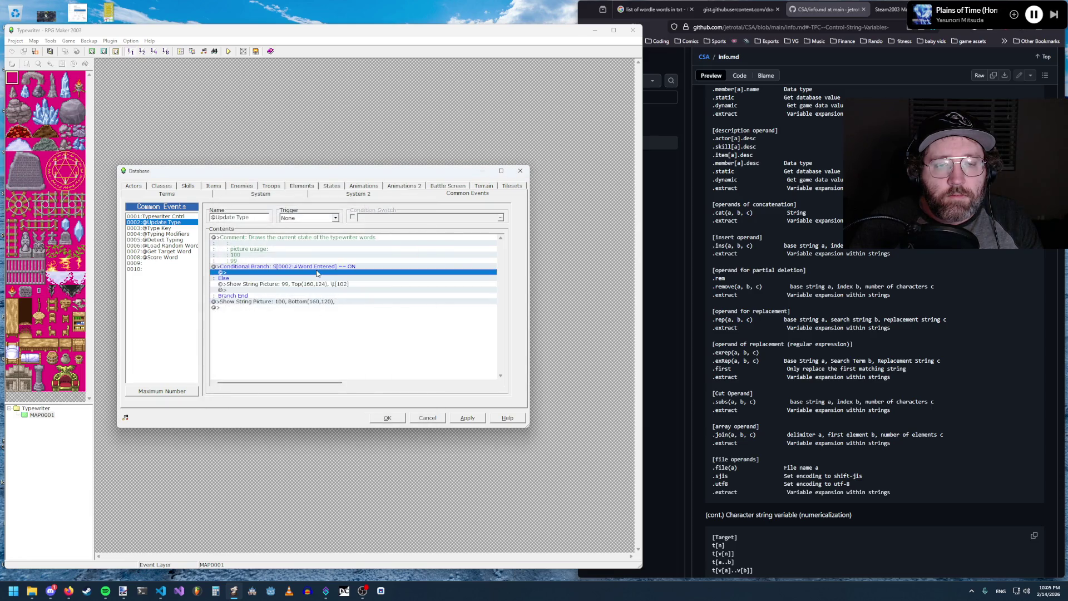
Insert Erase Picture 99 in the ON case, then save and close the database.
right_click(326, 274)
click(328, 275)
click(276, 219)
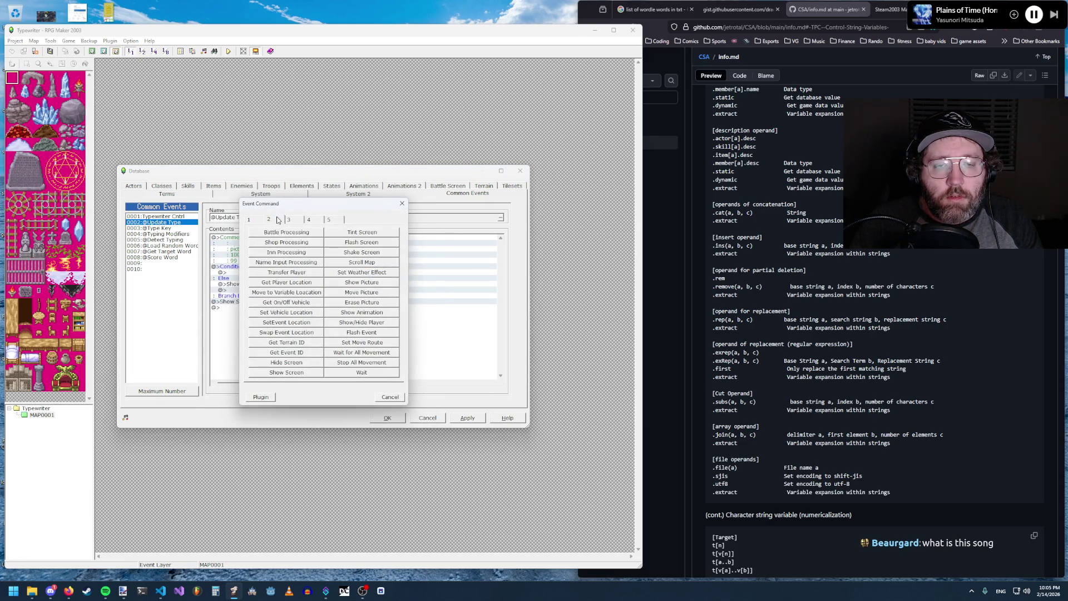
click(357, 302)
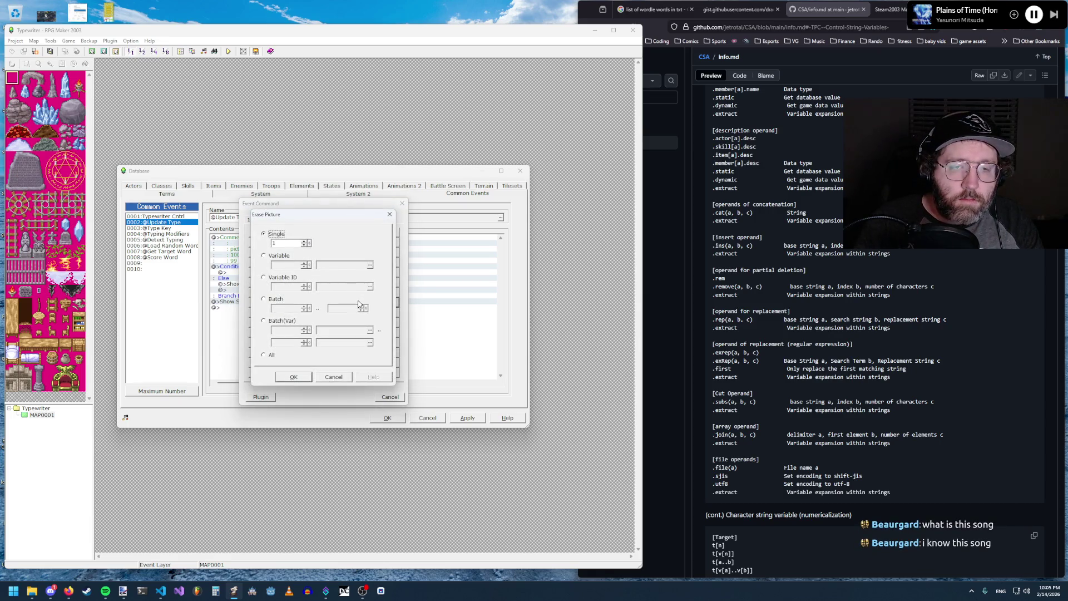
text(99)
key(Return)
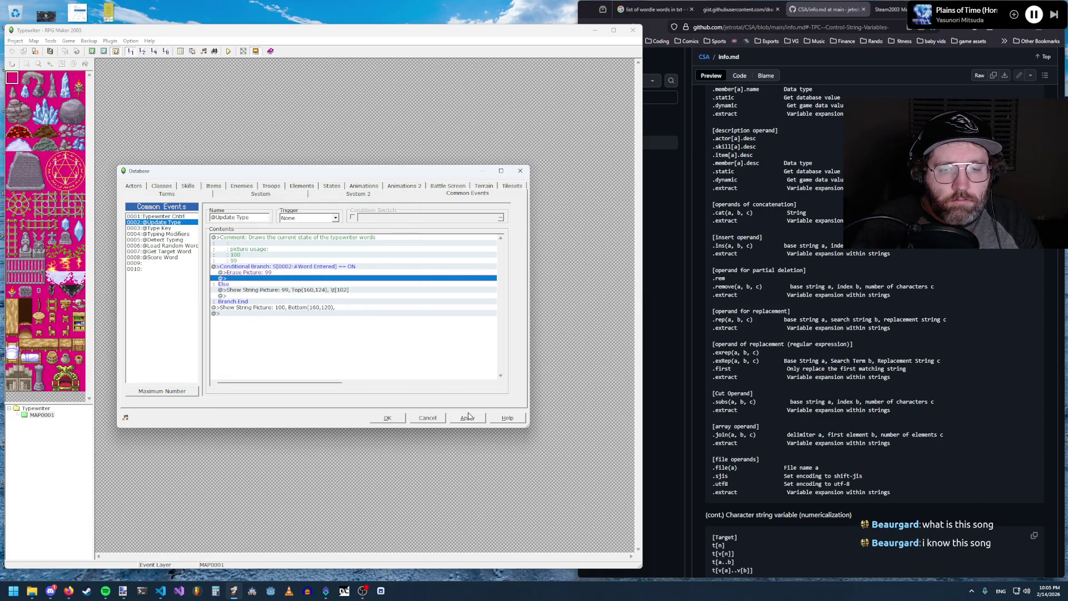
click(387, 417)
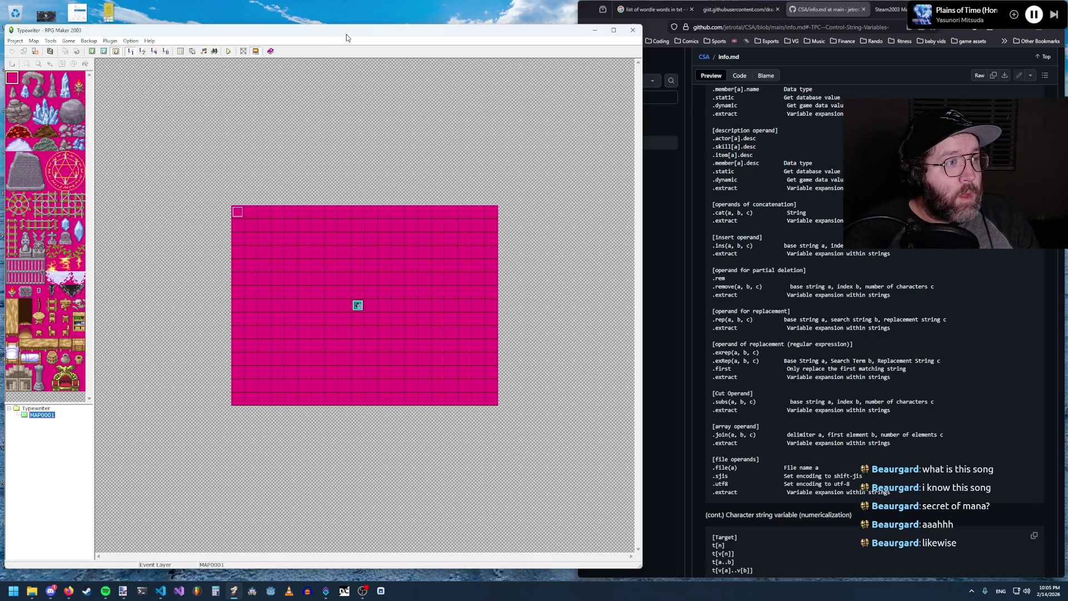
Playtest, submit the garbled entry 'ASDGFRGREAE' to see a negative score, then close the playtest.
click(228, 51)
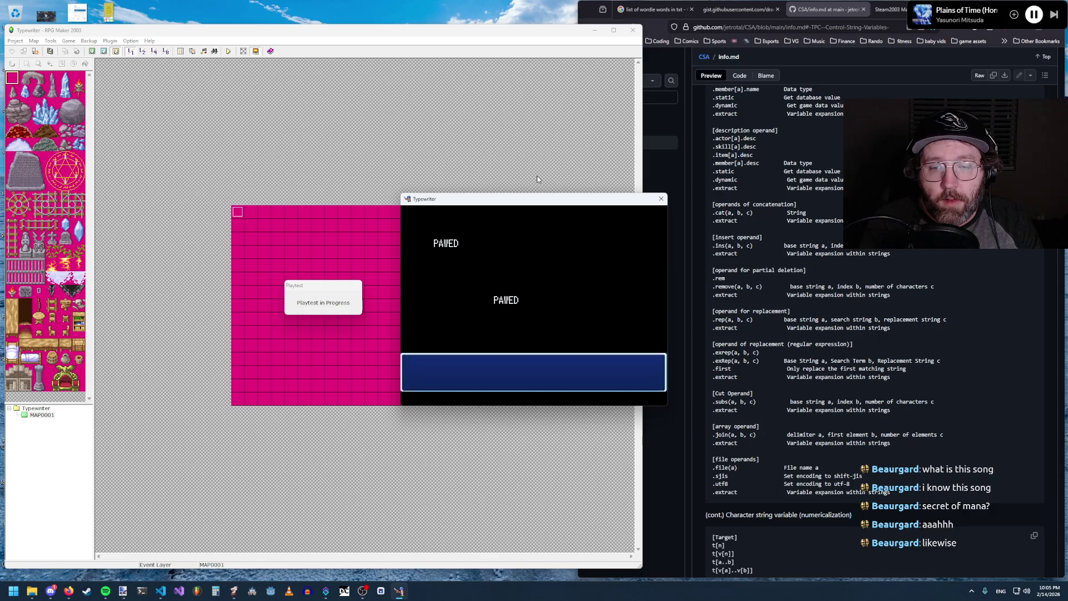
key(Return)
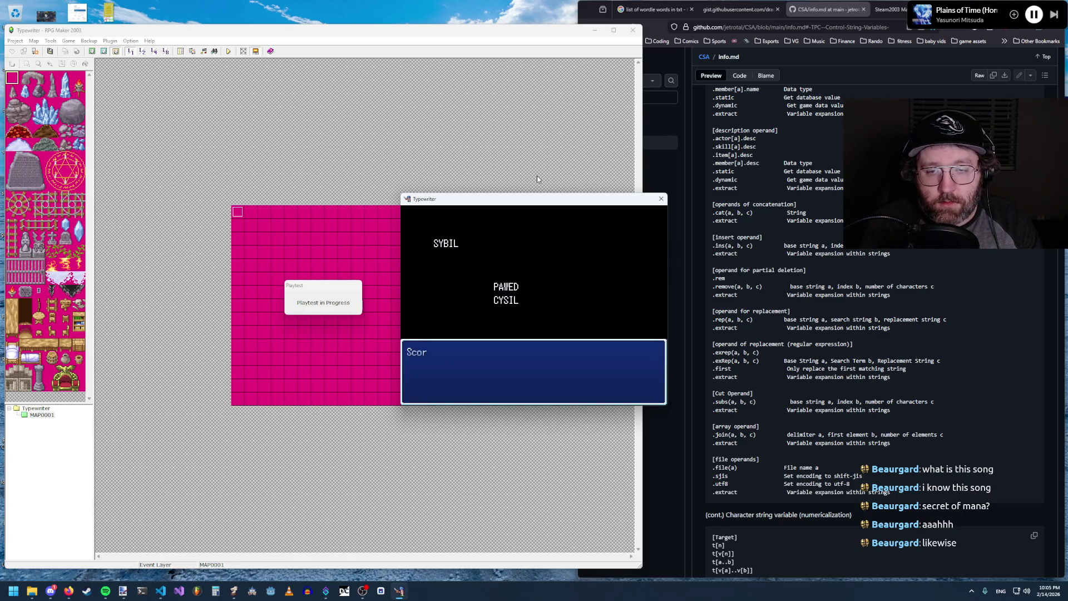
key(Return)
text(ASDGFRGREAE)
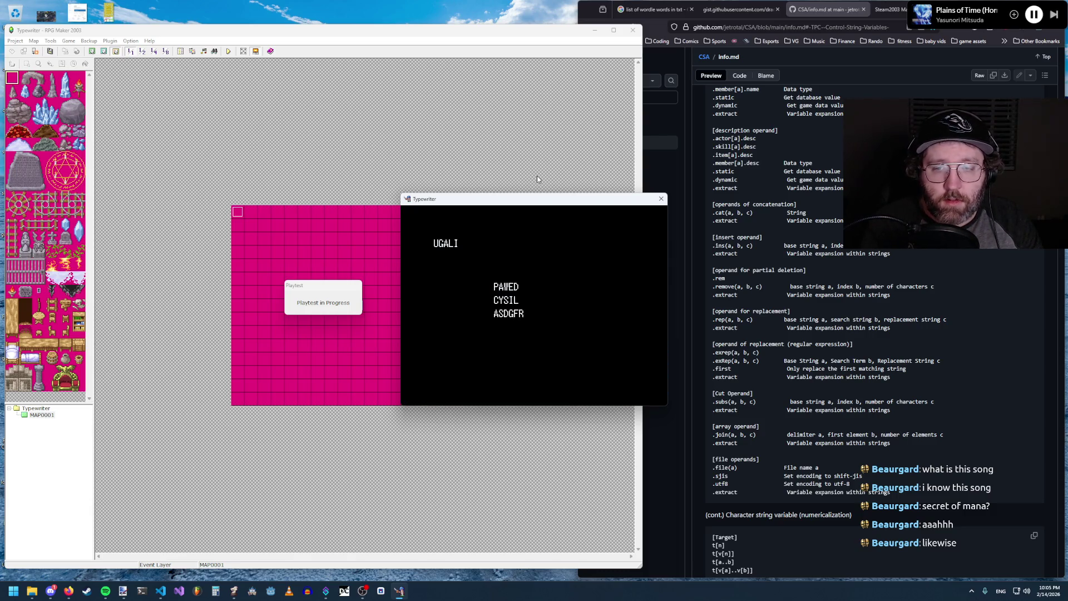
key(Return)
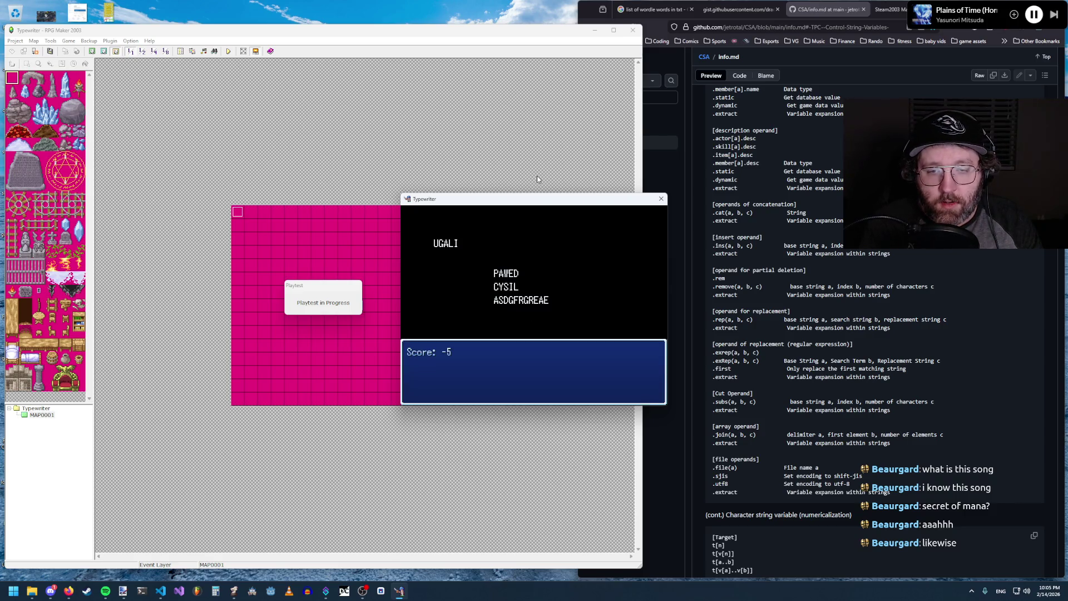
key(Return)
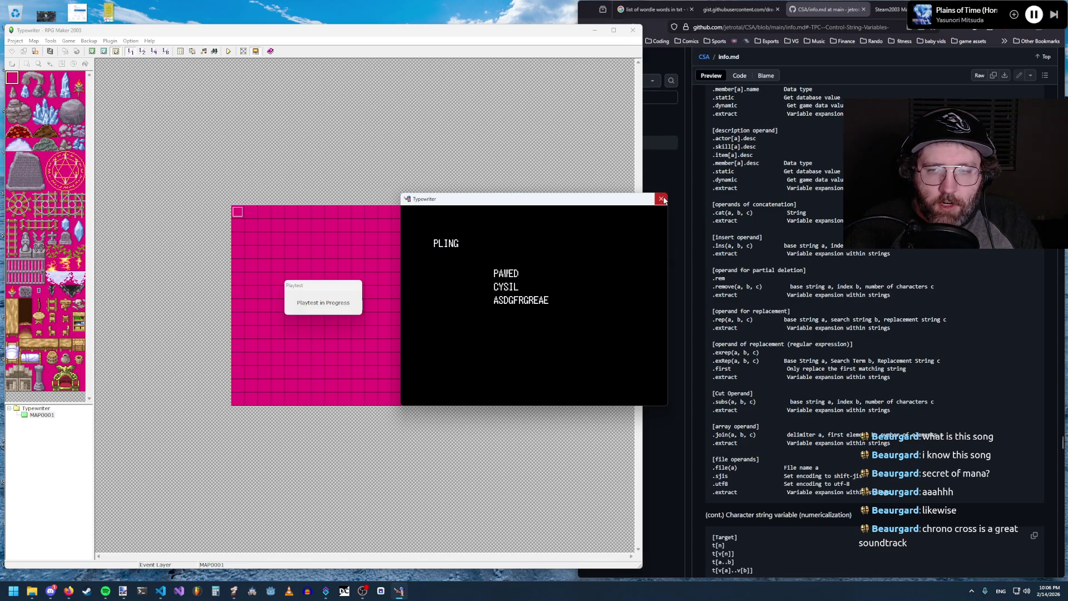
click(660, 199)
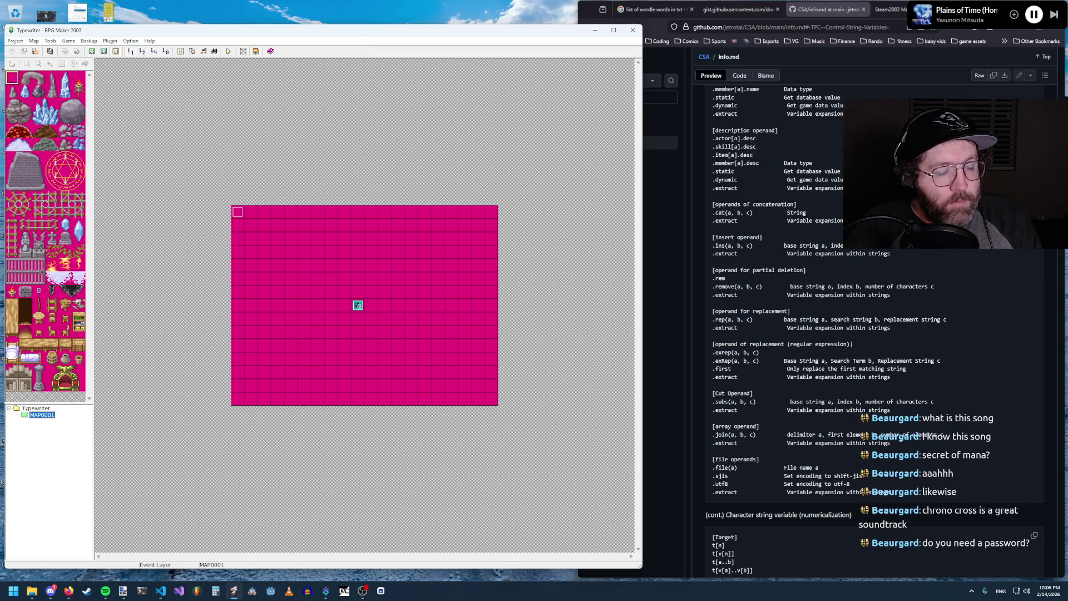
Drag the RPG Maker 2003 window's top edge upward to enlarge it.
click(229, 51)
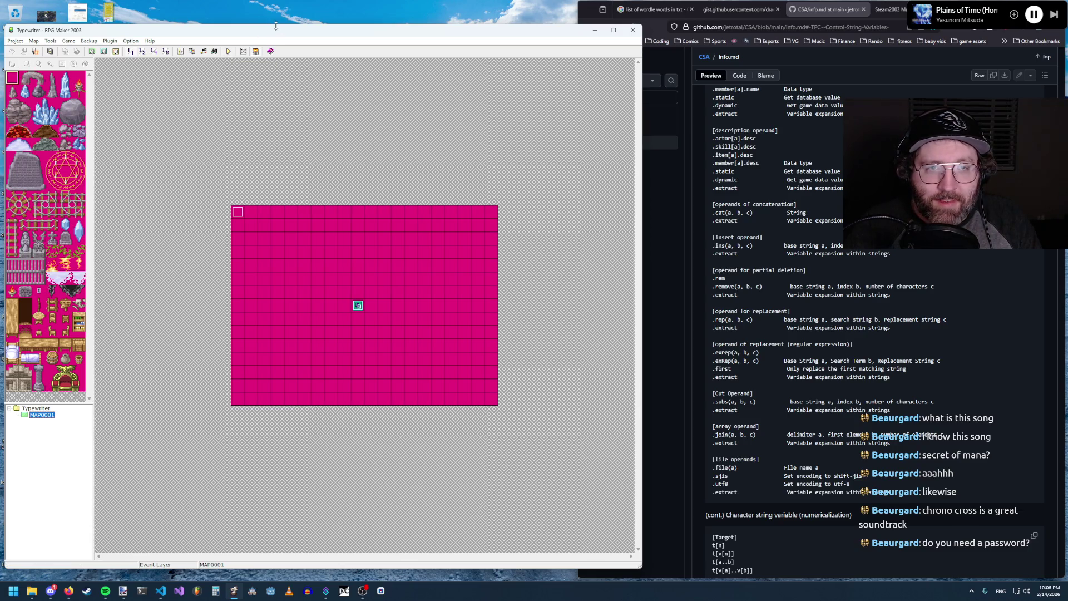
drag(276, 26, 273, 13)
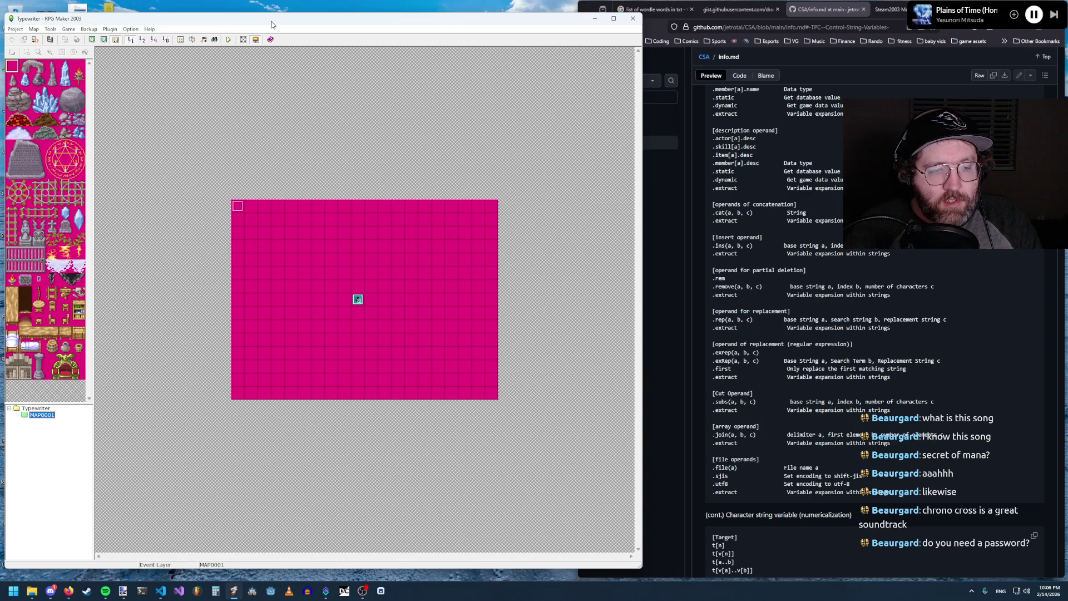
click(228, 39)
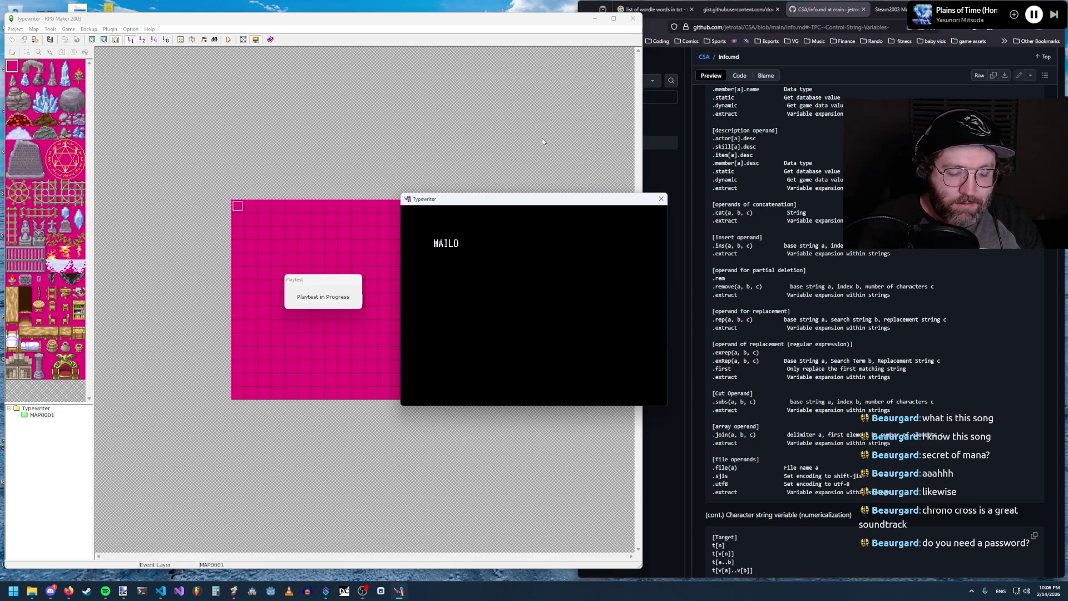
text(ilo)
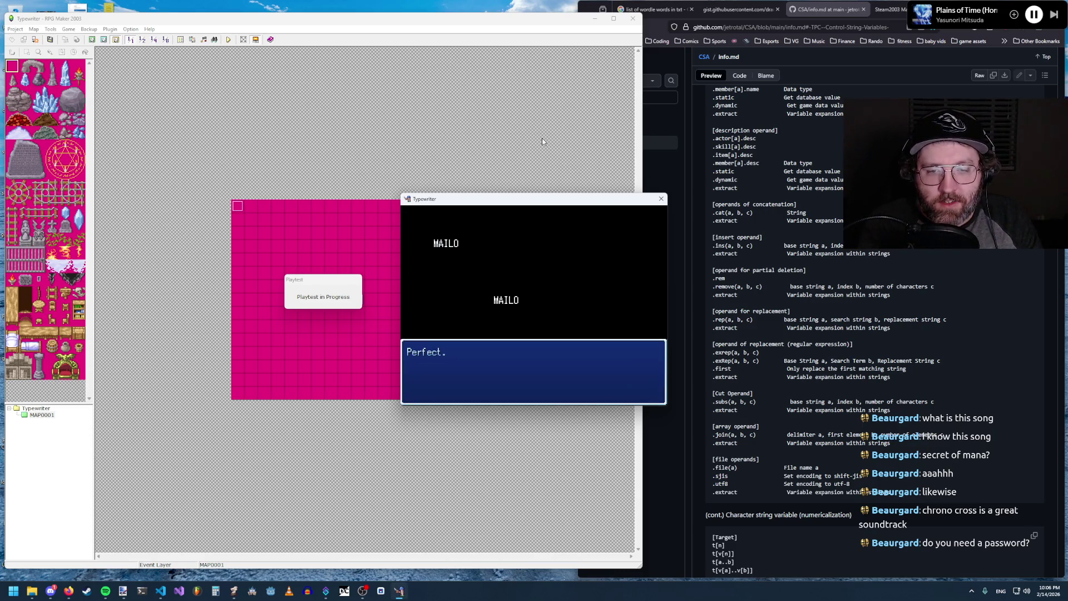
text(as)
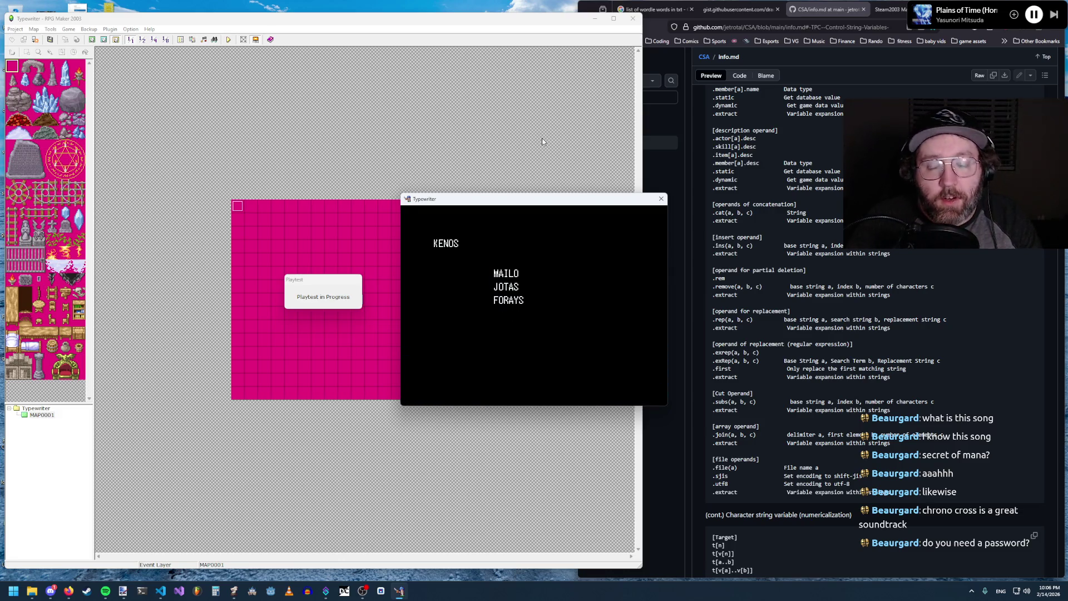
click(660, 198)
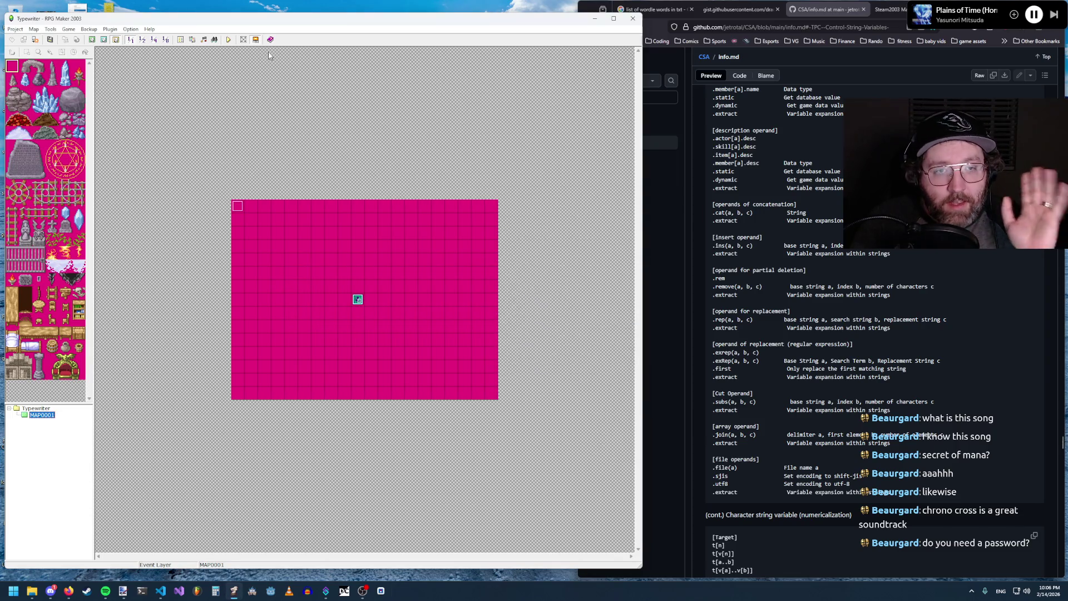
click(180, 39)
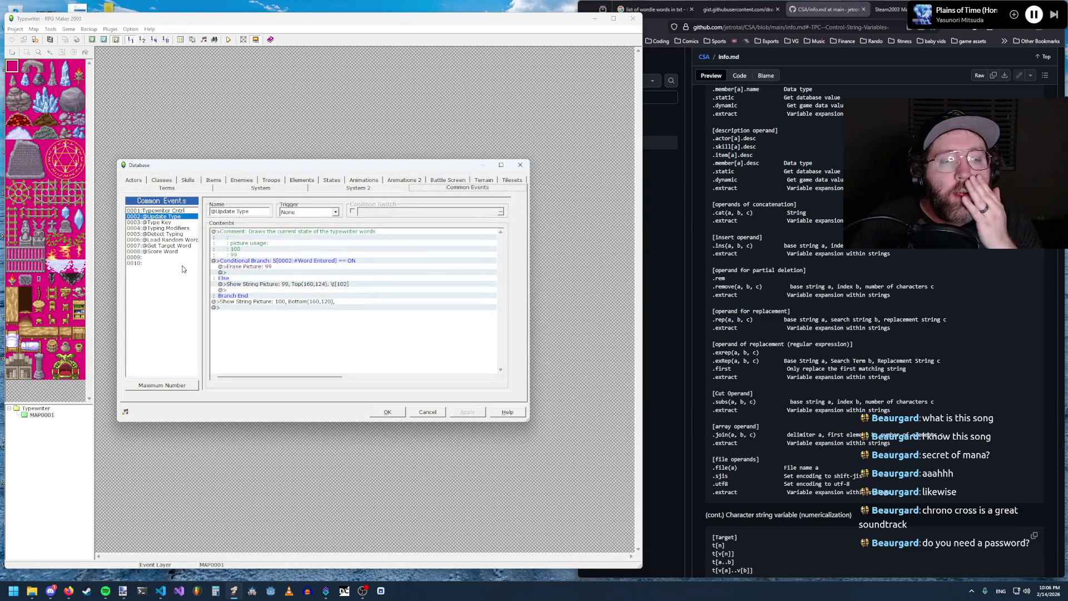
click(173, 253)
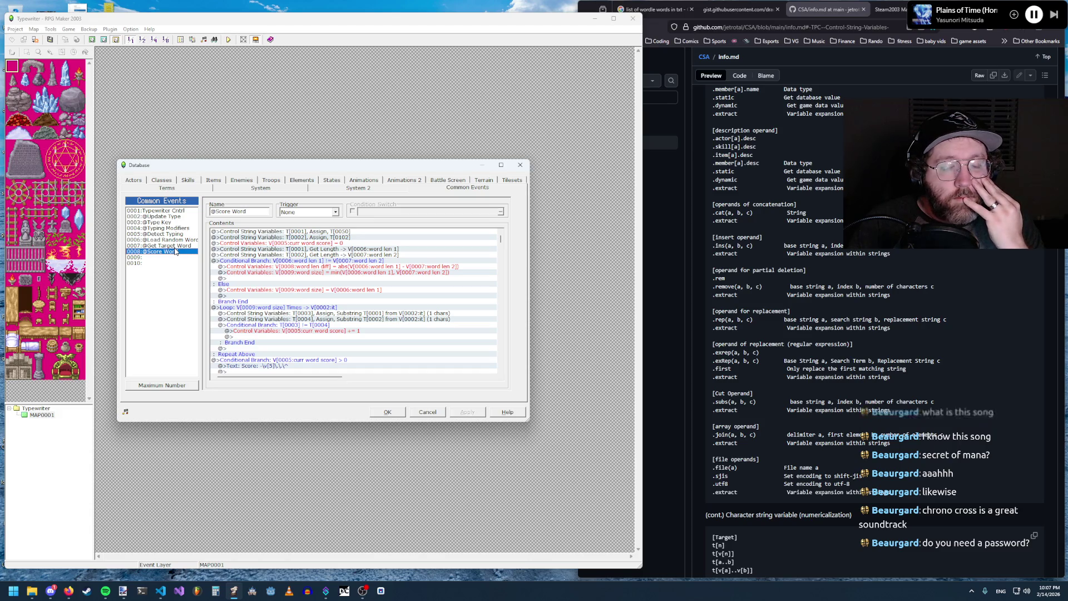
click(347, 267)
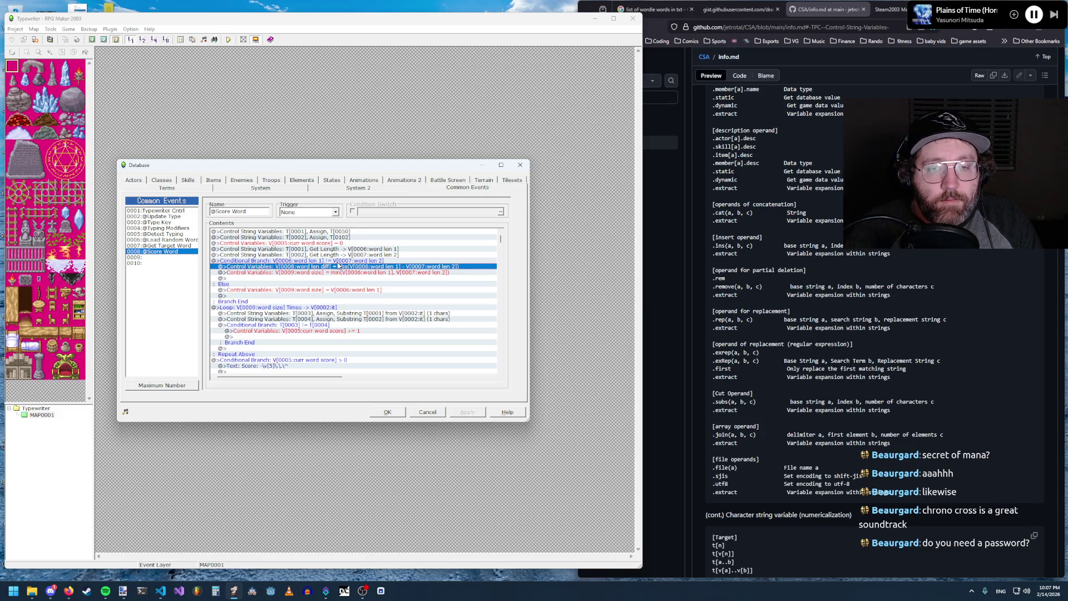
click(326, 249)
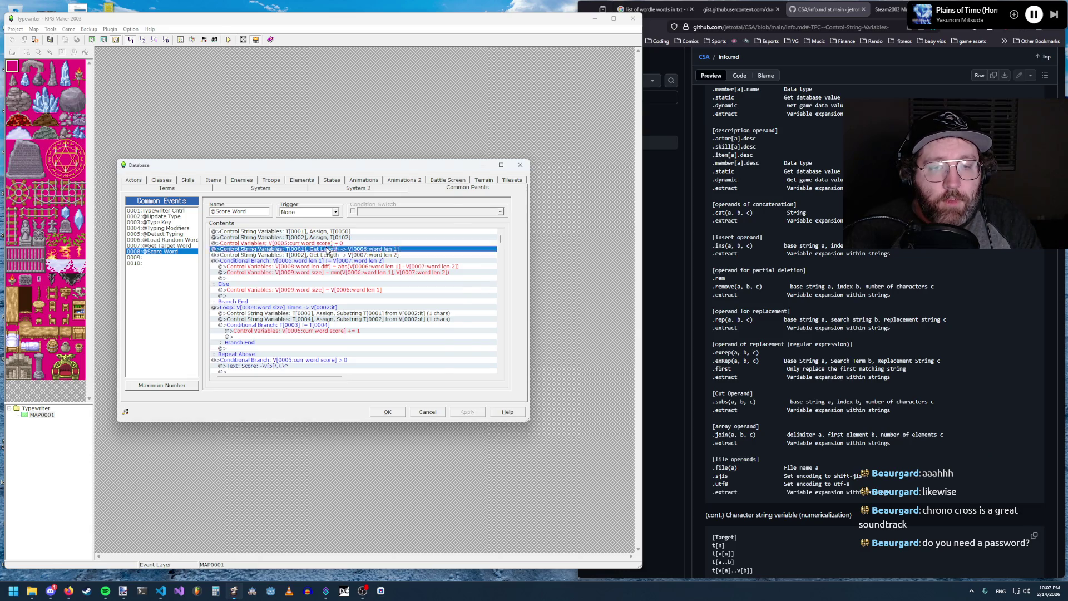
double_click(327, 249)
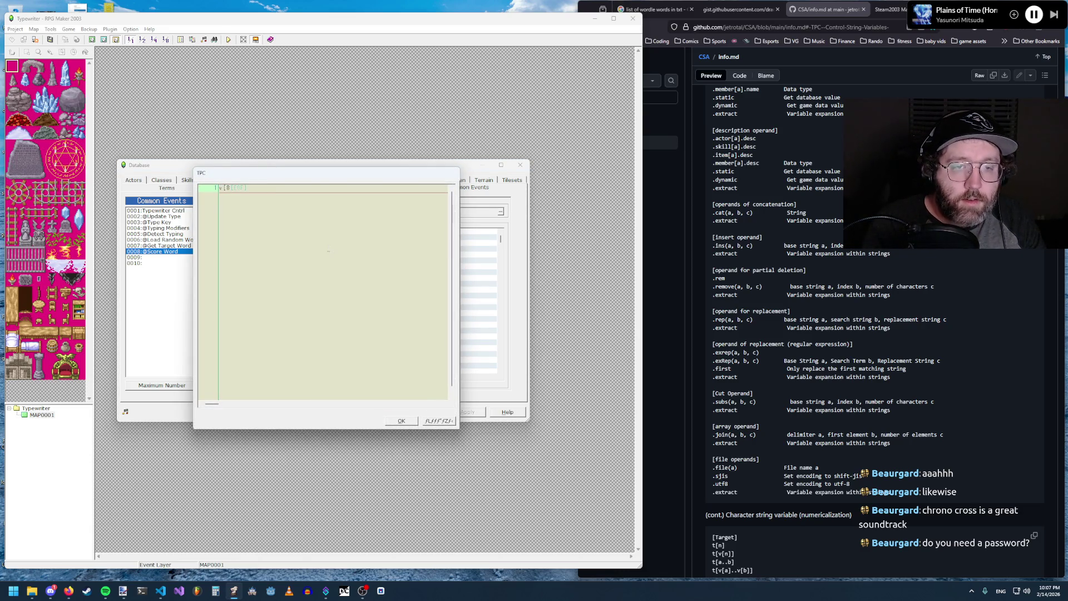
click(401, 420)
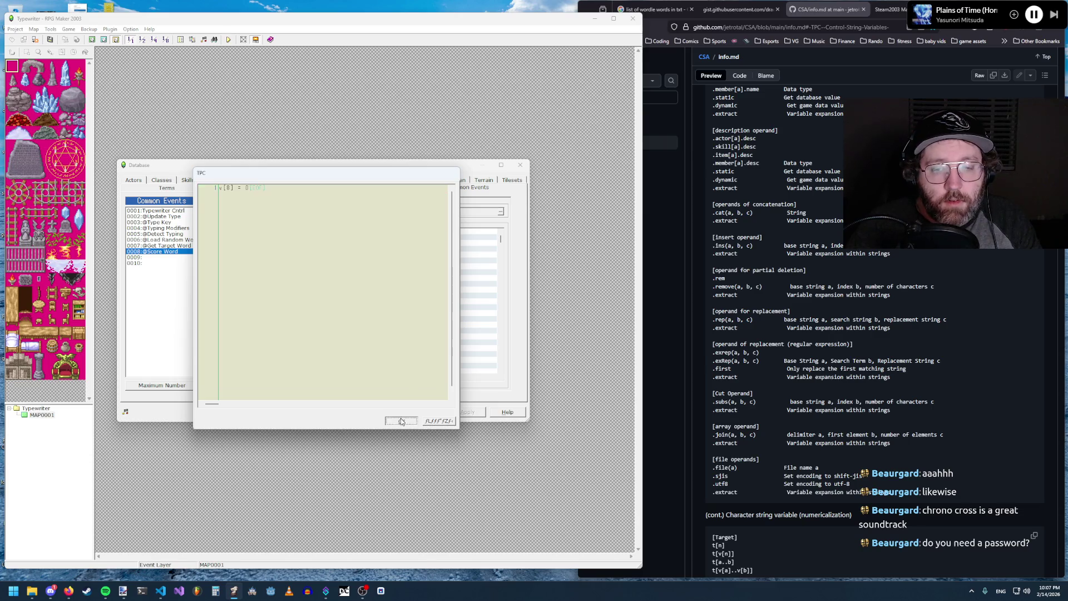
Check the word len diff and conditional branch lines, then start a new browser tab.
click(312, 249)
click(320, 272)
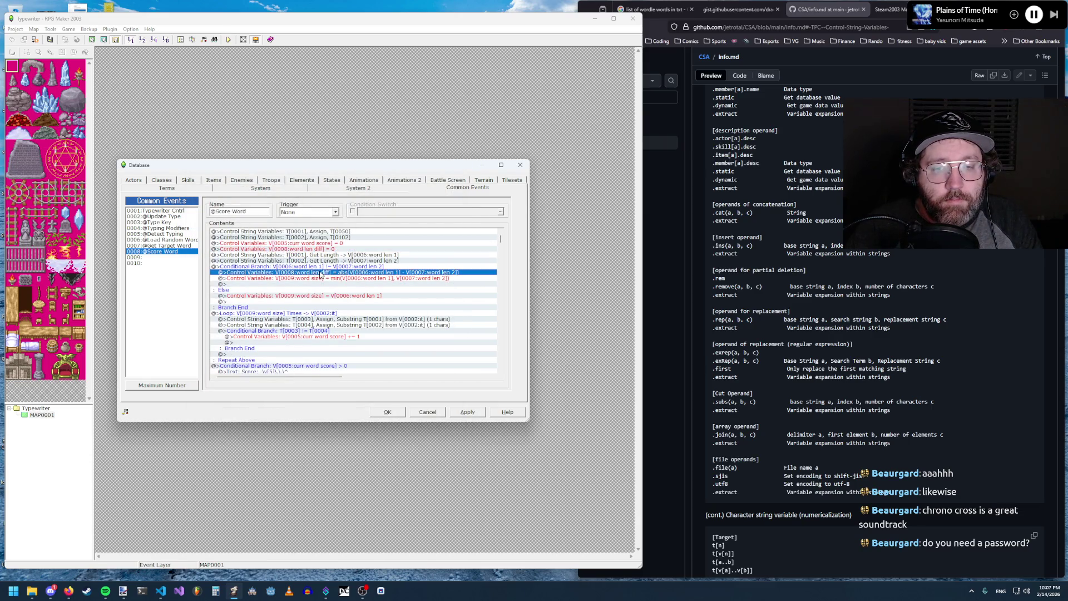
click(302, 283)
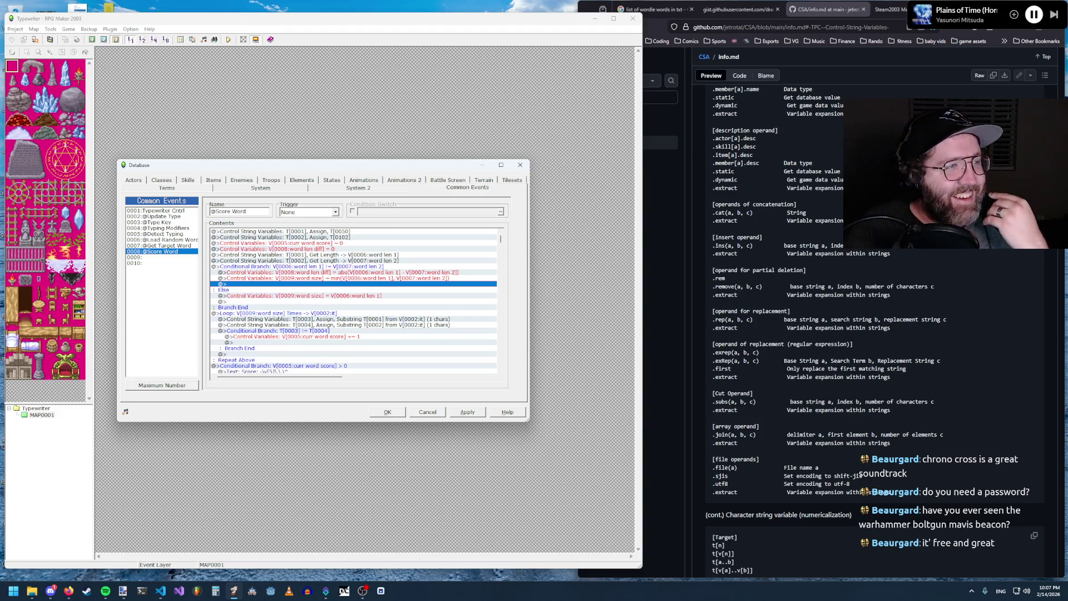
click(915, 10)
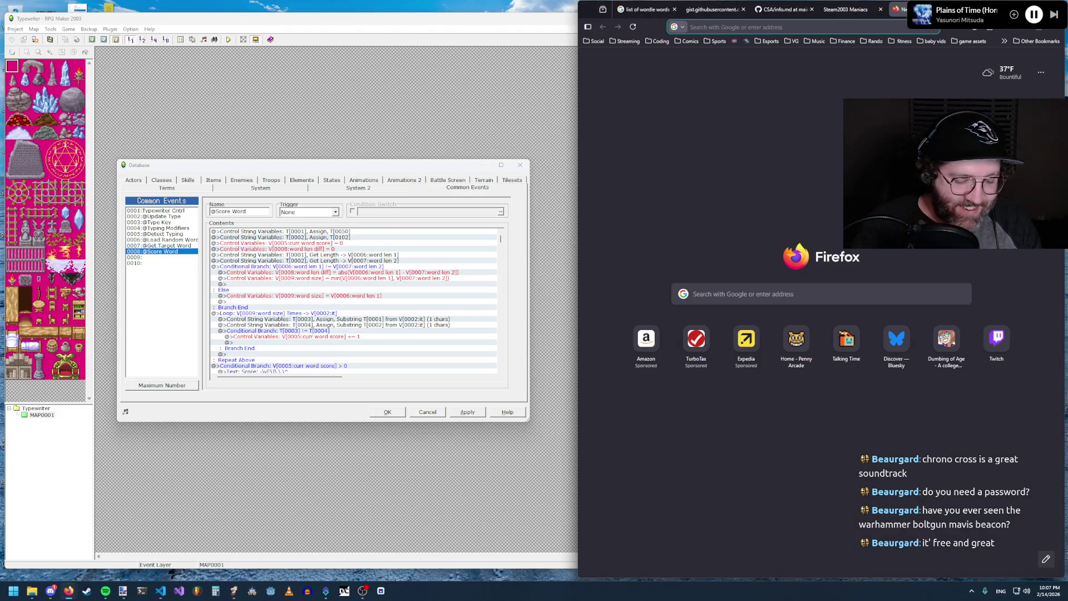
Search 'warhammer boltgun mavis beacon', then search 'Words of Vengeance' and open its Steam page.
text(warhammer)
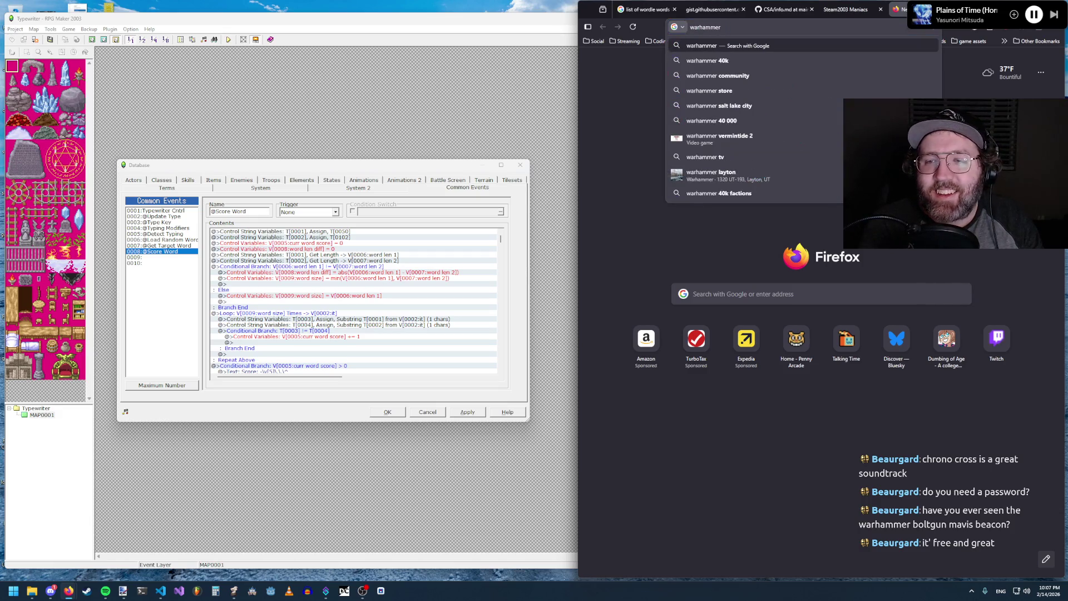
text( boltgun mavis b)
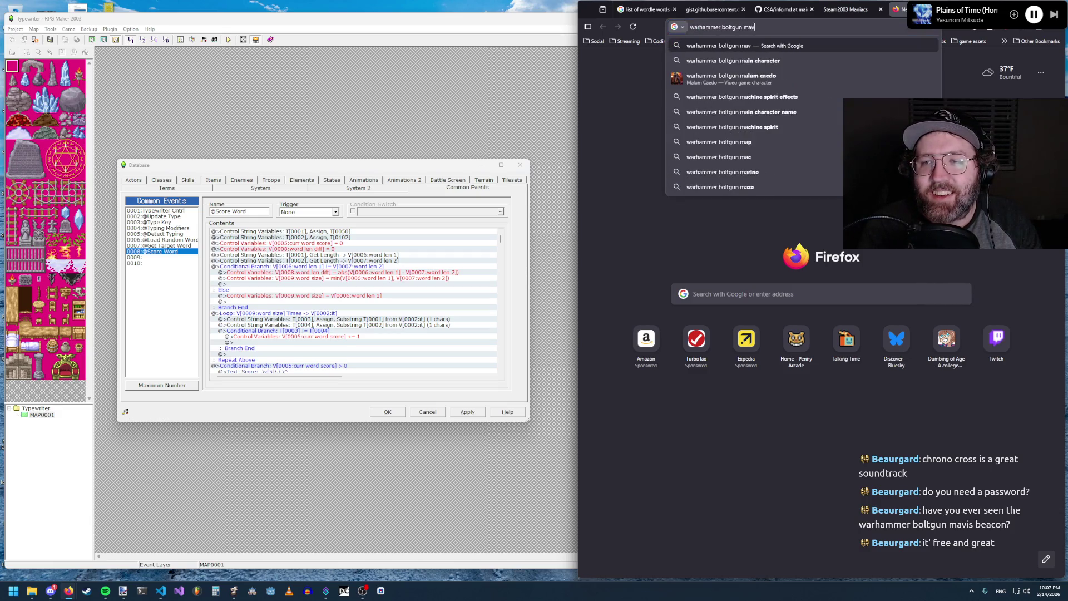
text(eacon)
key(Return)
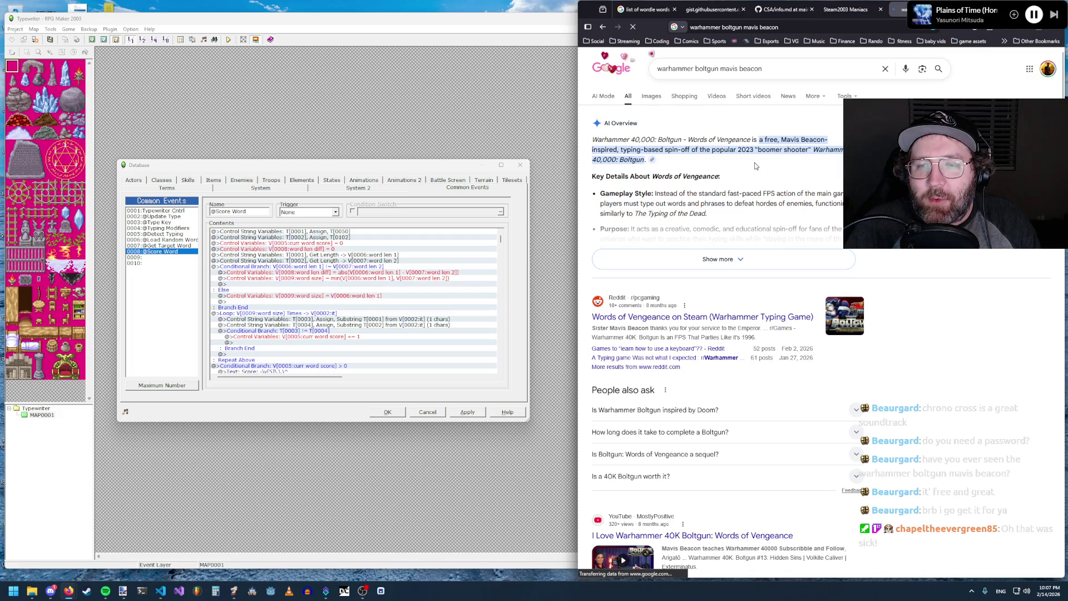
drag(652, 176, 715, 174)
key(ctrl+c)
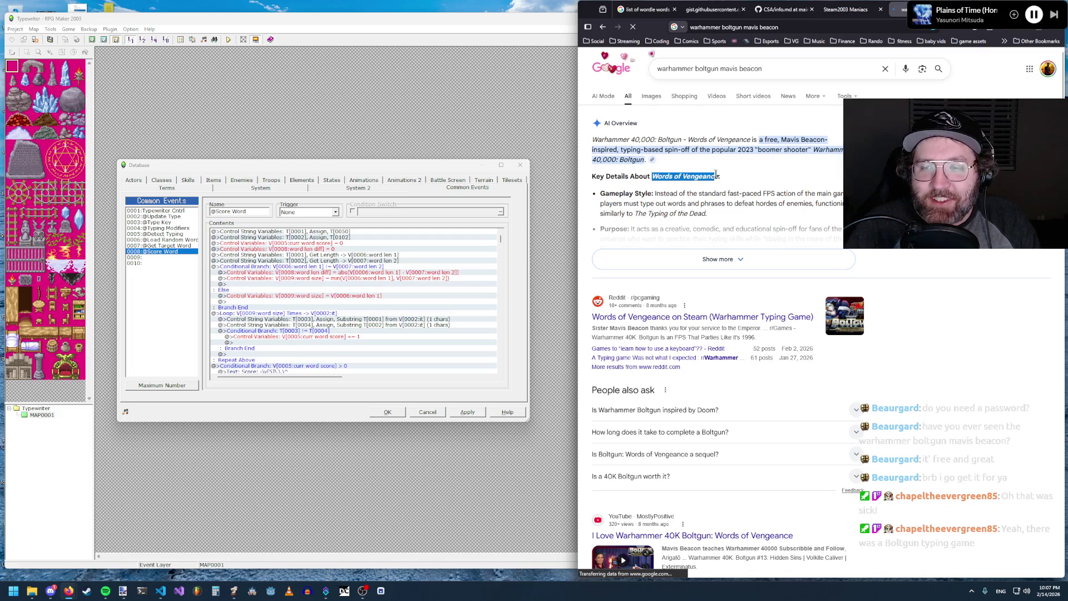
click(86, 591)
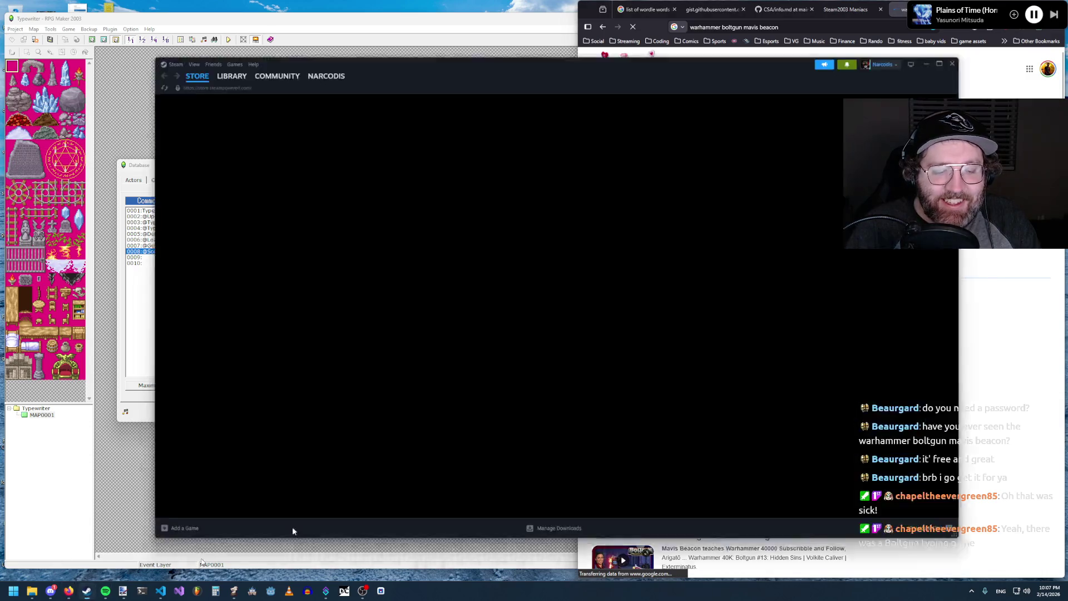
key(alt+Tab)
key(ctrl+t)
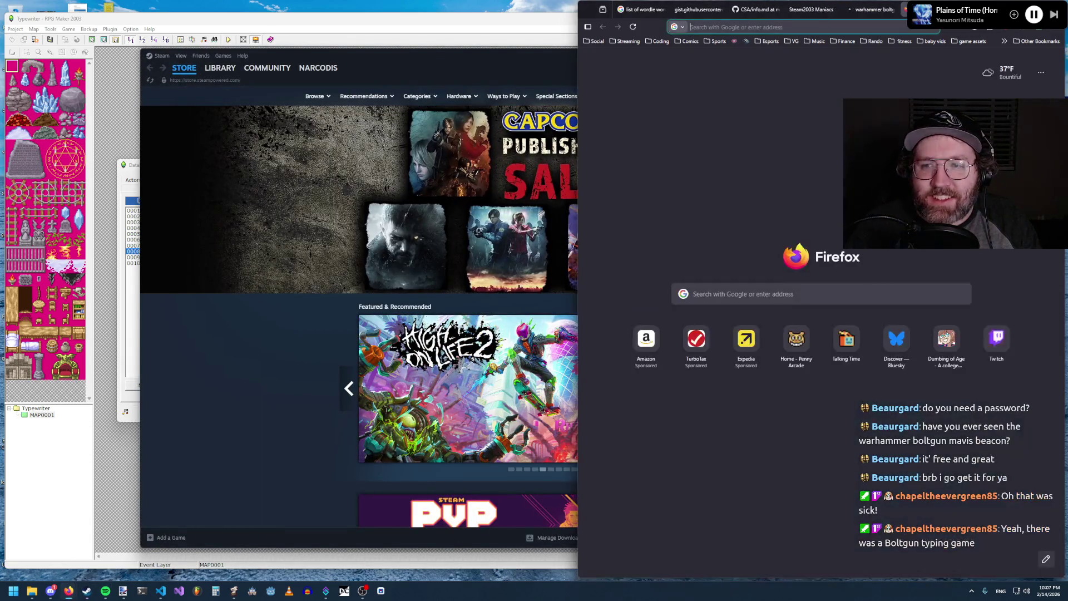
key(ctrl+v)
key(Return)
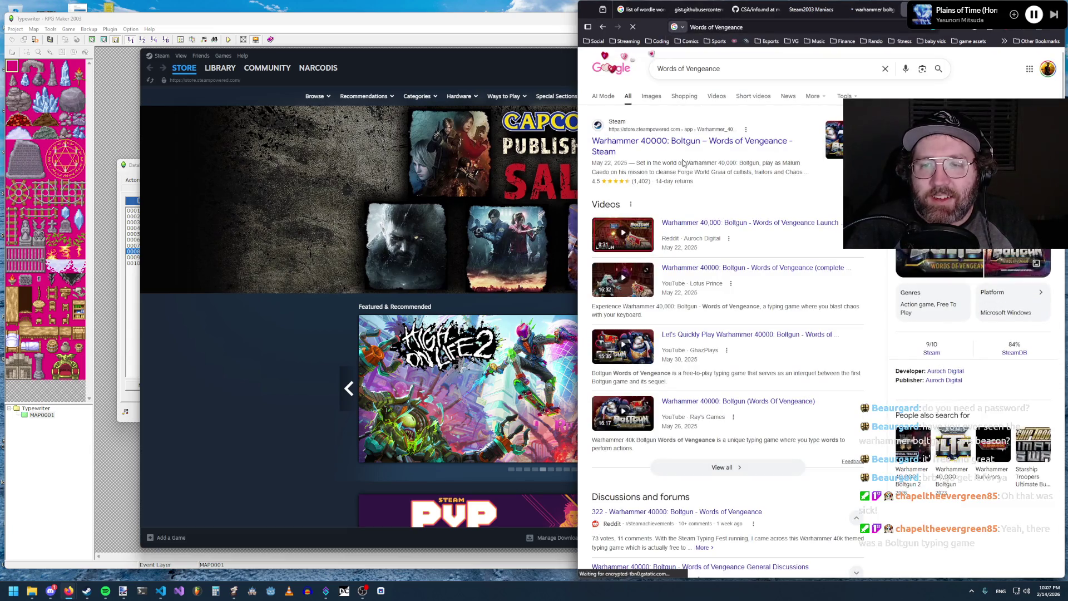
click(686, 145)
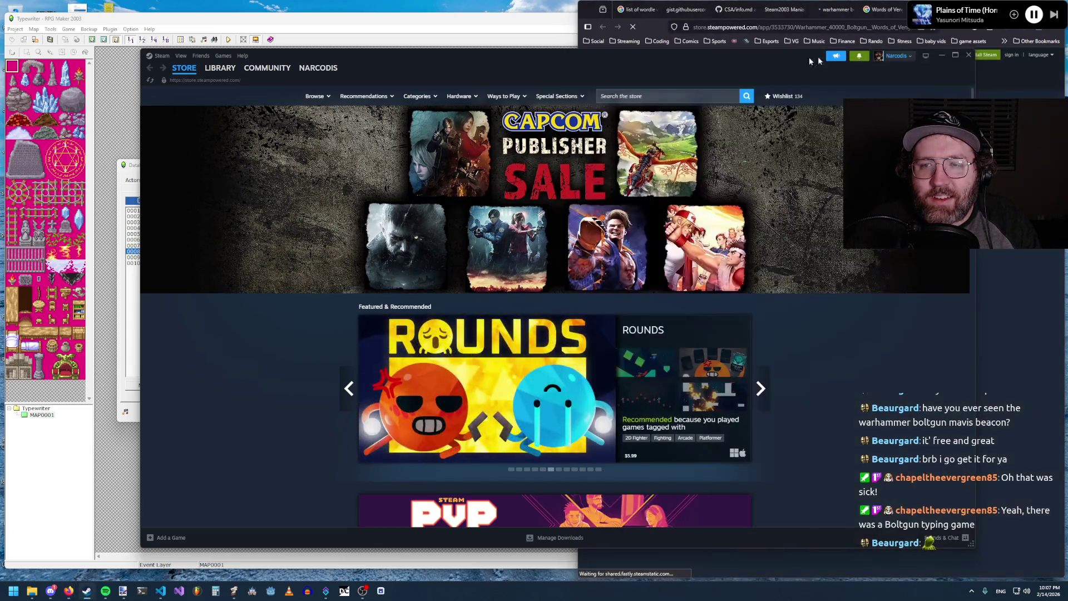
Widen the browser, pause the music and watch the launch trailer full screen.
click(943, 56)
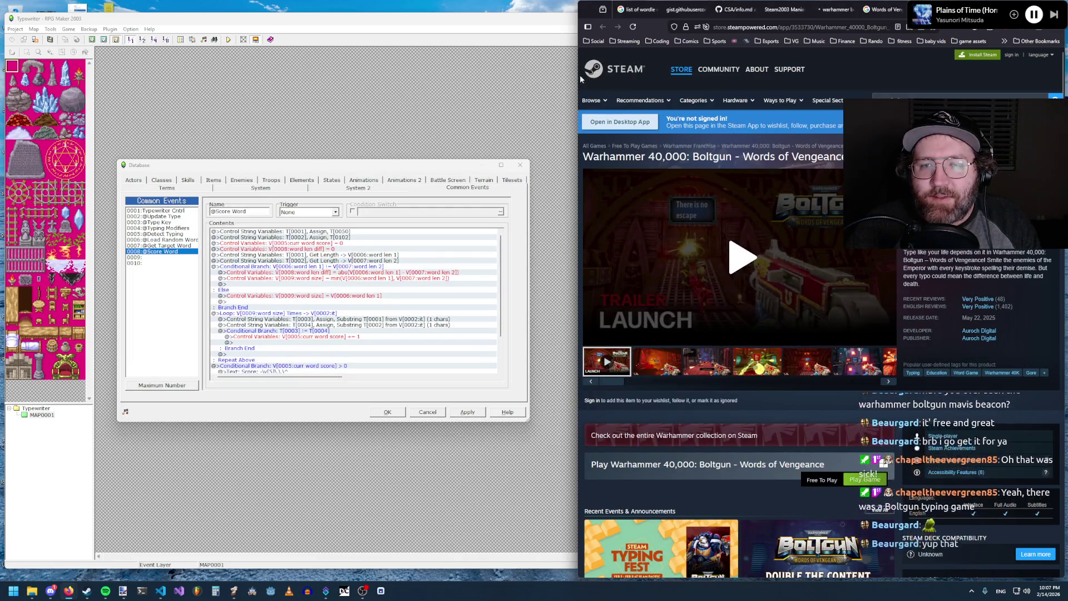
drag(578, 78, 287, 78)
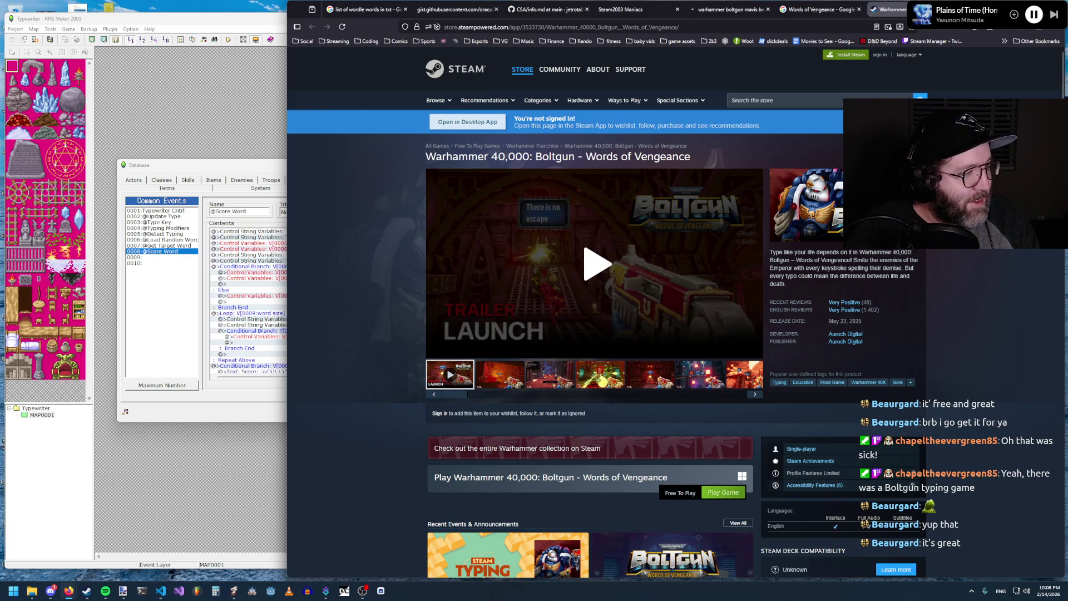
key(XF86AudioPlay)
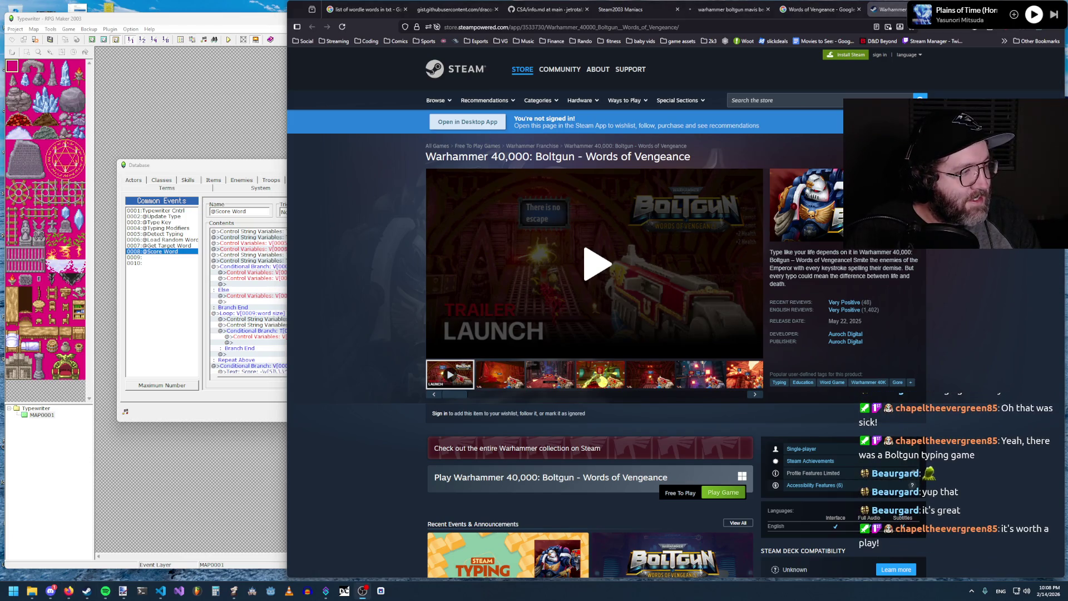
click(678, 334)
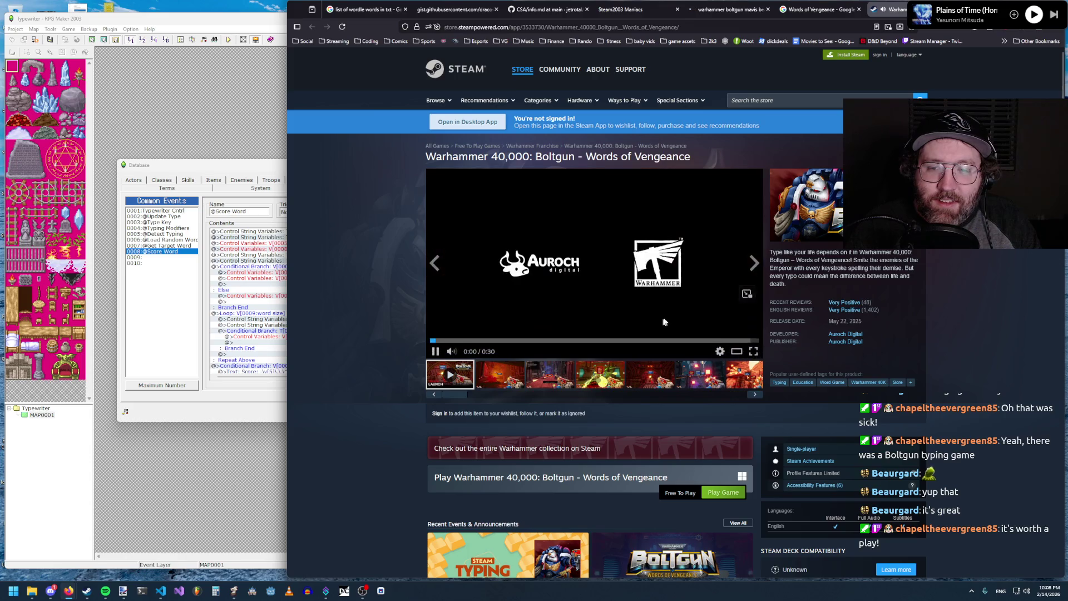
click(753, 351)
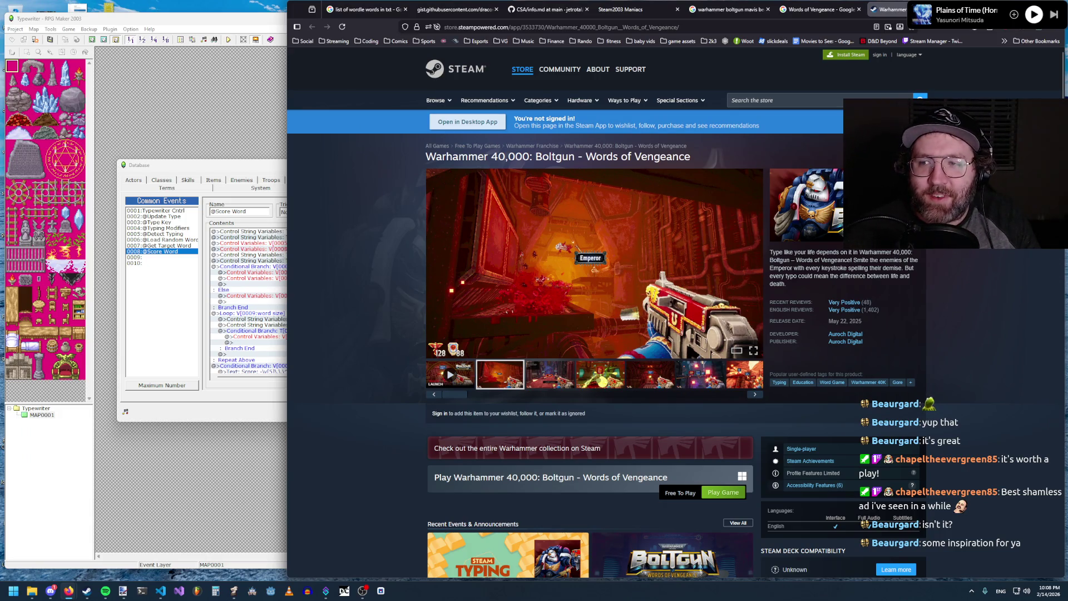
Close the store page and two search tabs, then return to the RPG Maker database.
key(ctrl+w)
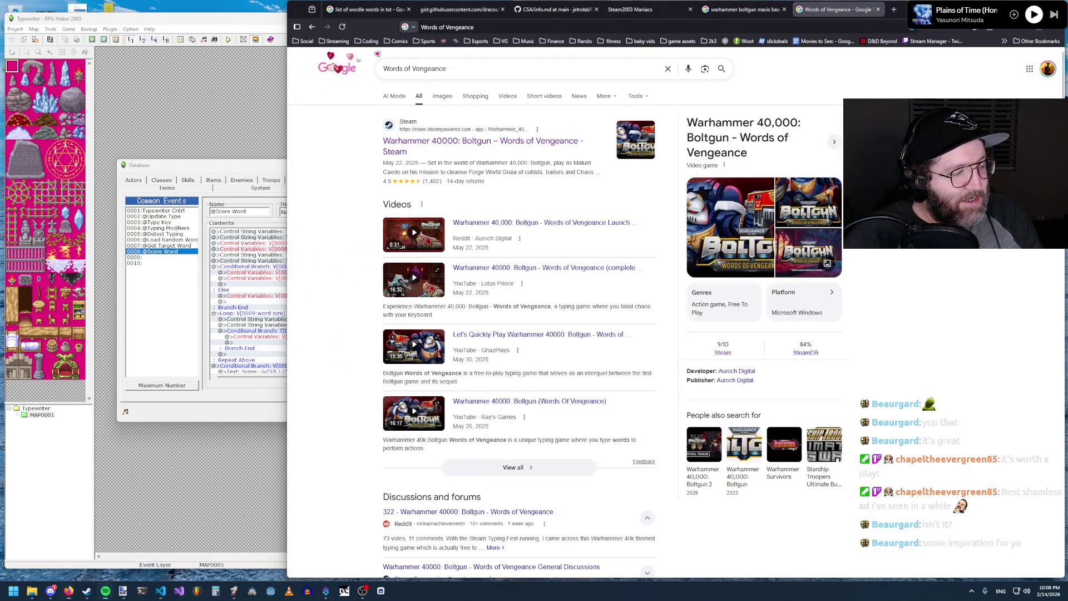
key(ctrl+w)
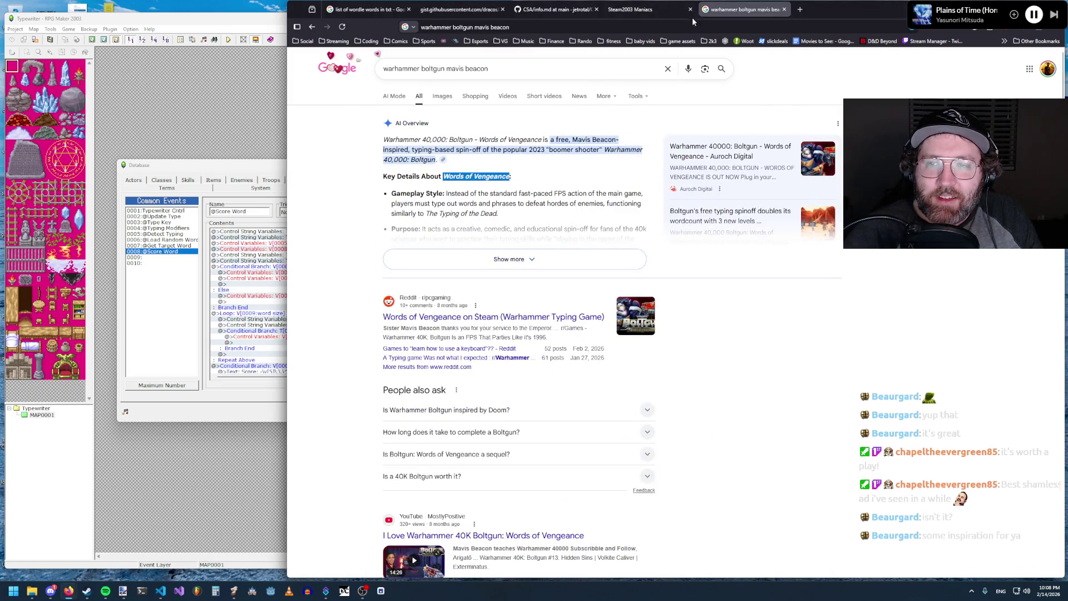
key(ctrl+w)
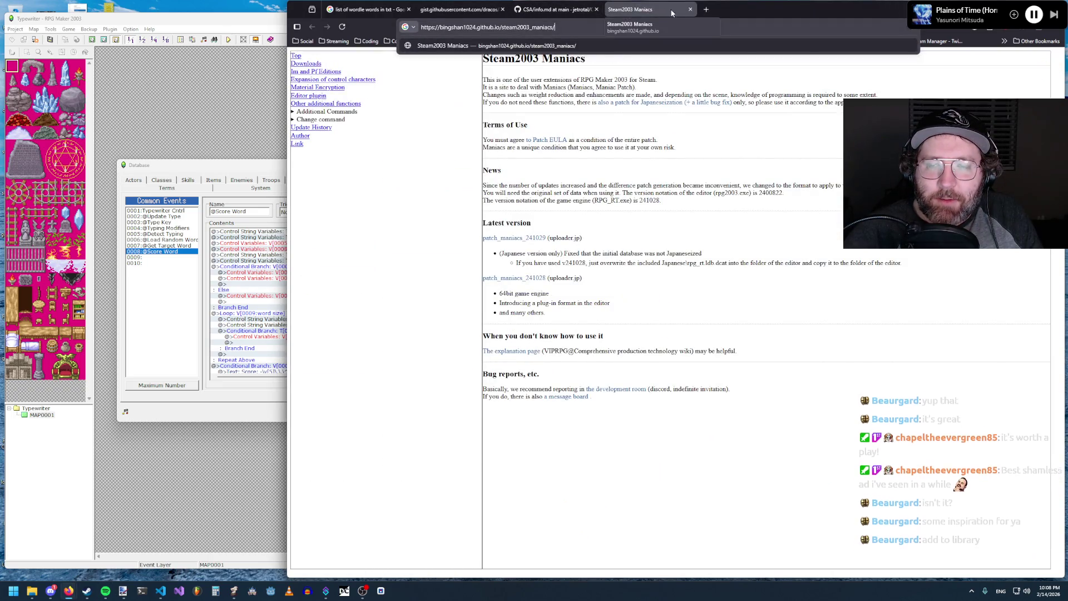
click(459, 10)
click(368, 11)
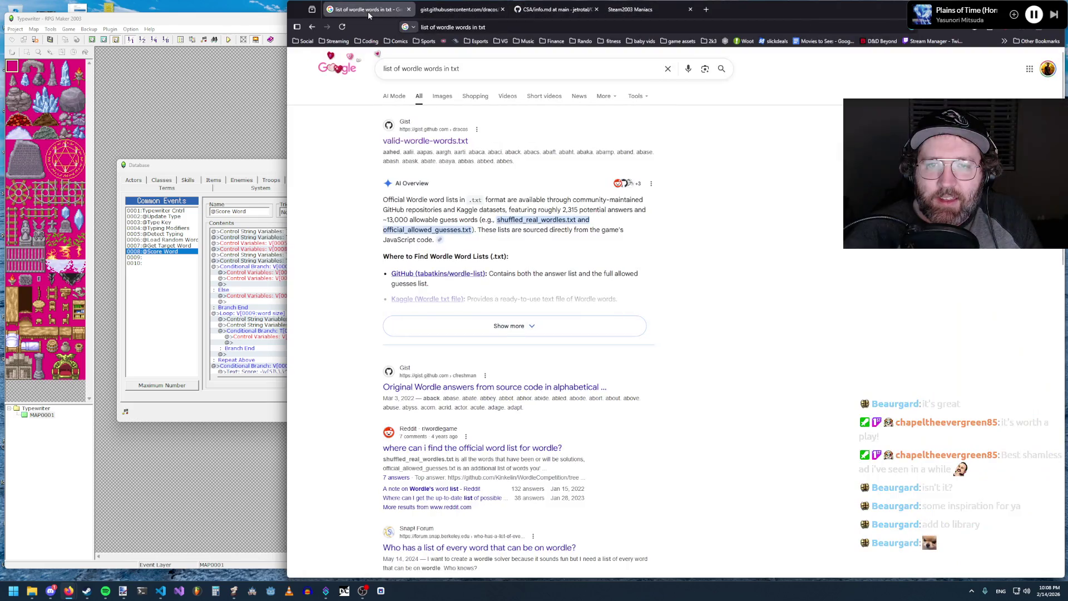
click(247, 23)
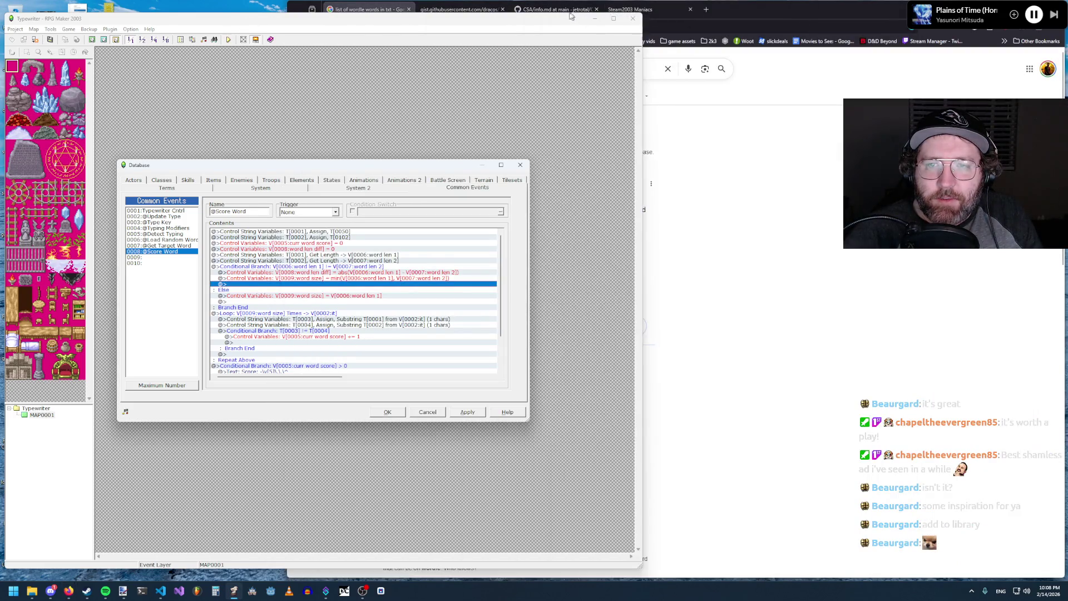
Search the Steam store for 'words of vengeance' and open the Boltgun store page.
key(alt+Tab)
key(ctrl+Tab)
key(ctrl+Tab)
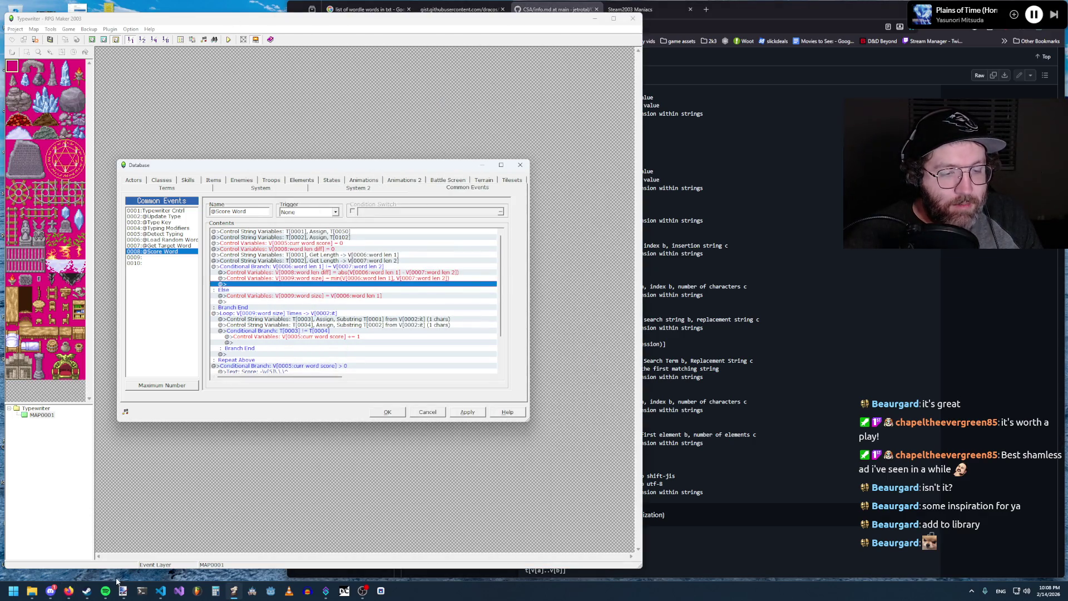
click(87, 590)
click(664, 91)
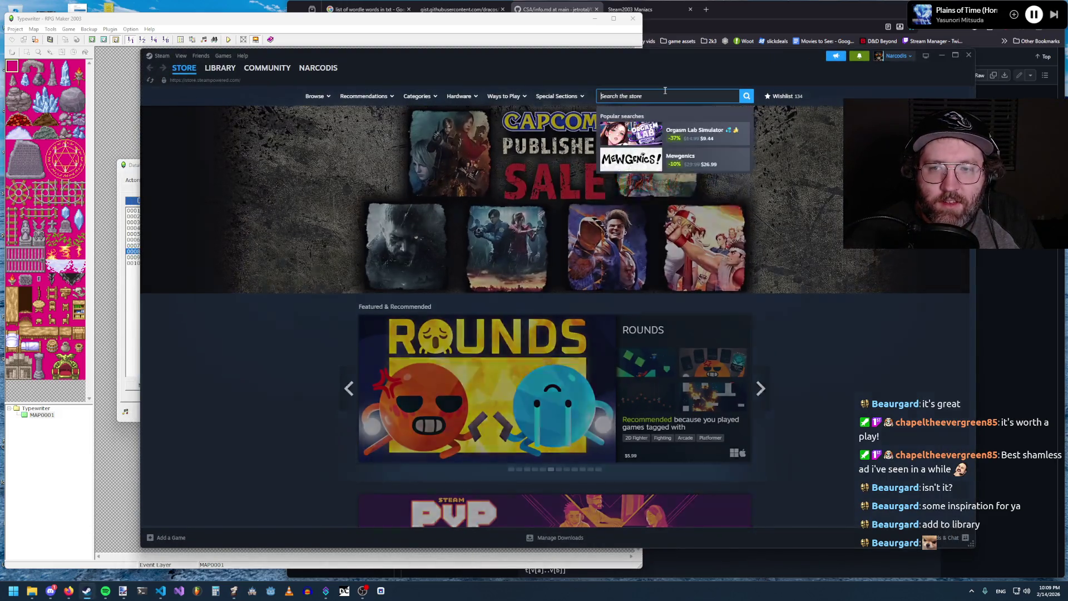
text(words of vengea)
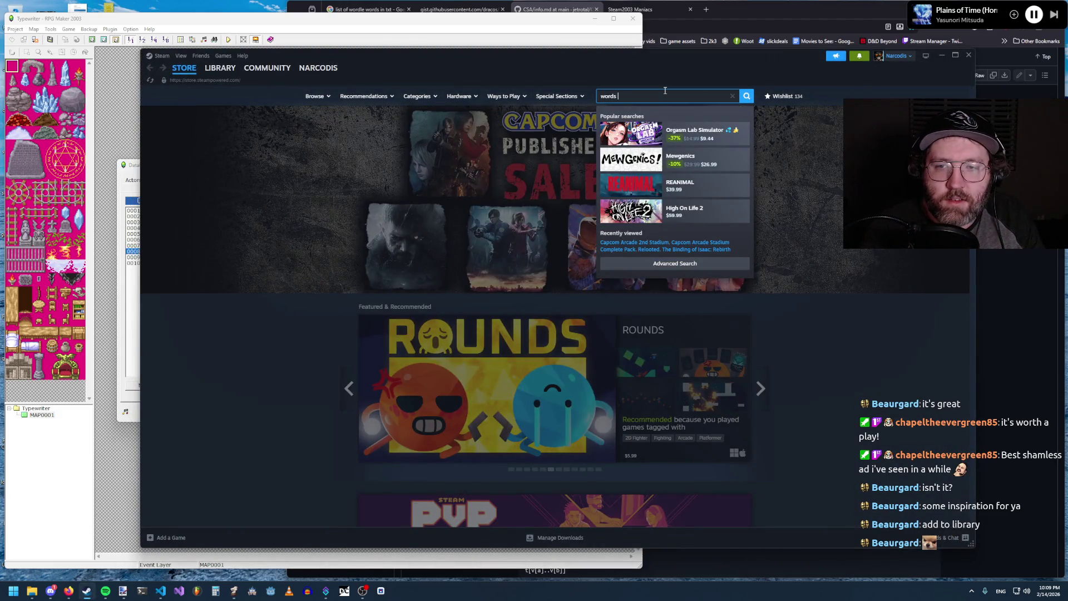
text(nce)
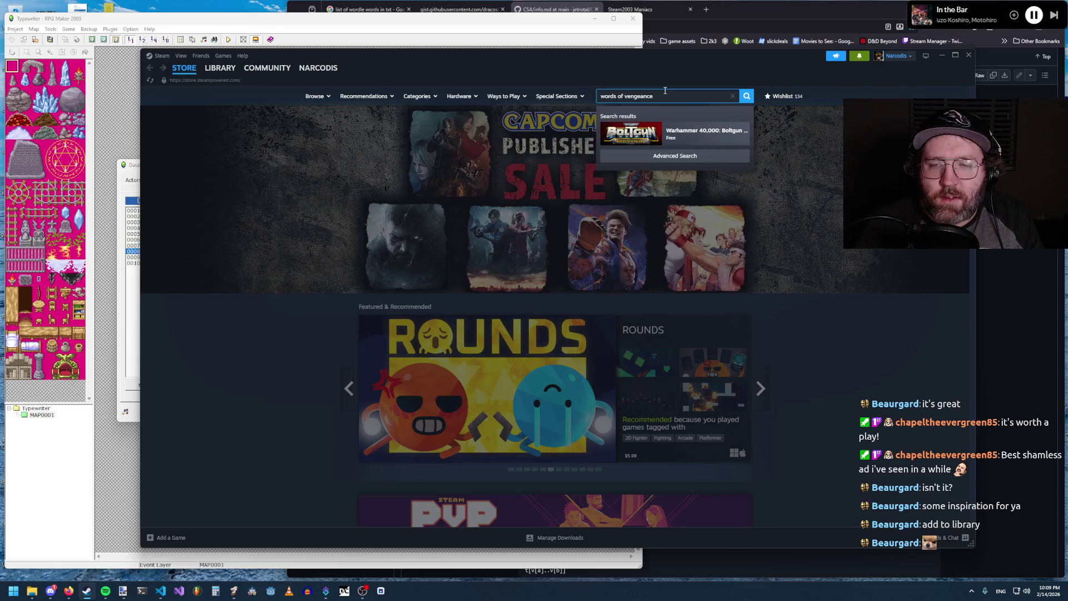
key(BackSpace)
key(BackSpace)
key(BackSpace)
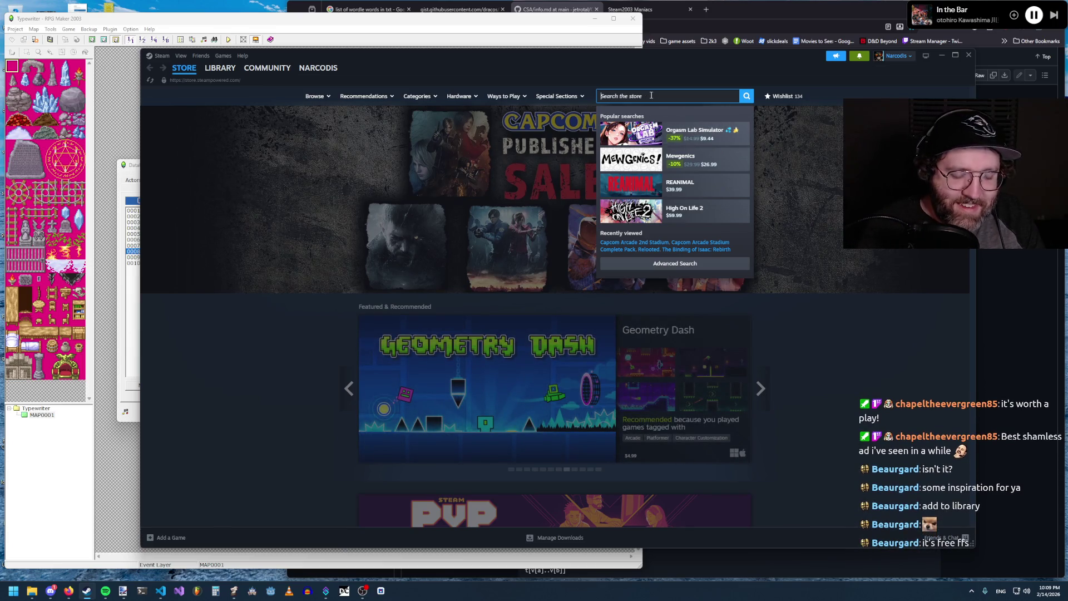
text(words of be)
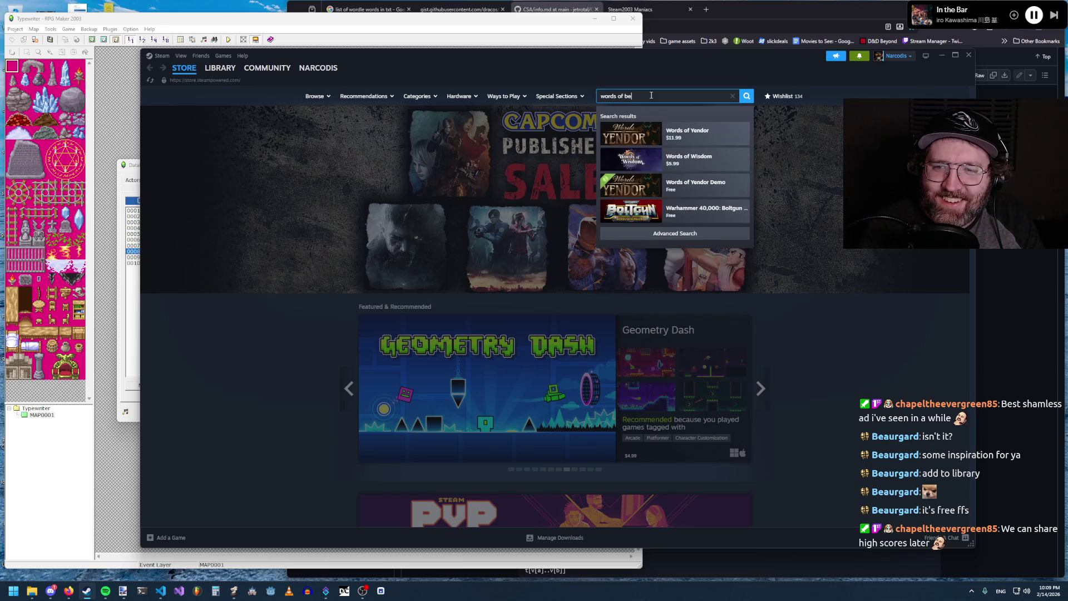
key(BackSpace)
key(BackSpace)
text(vengeance)
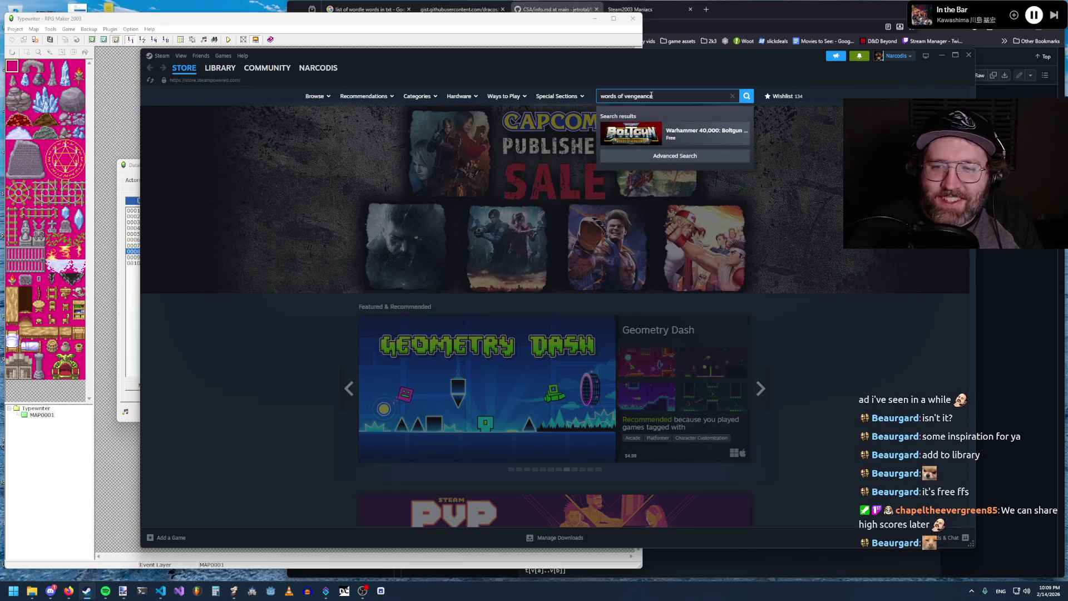
click(702, 133)
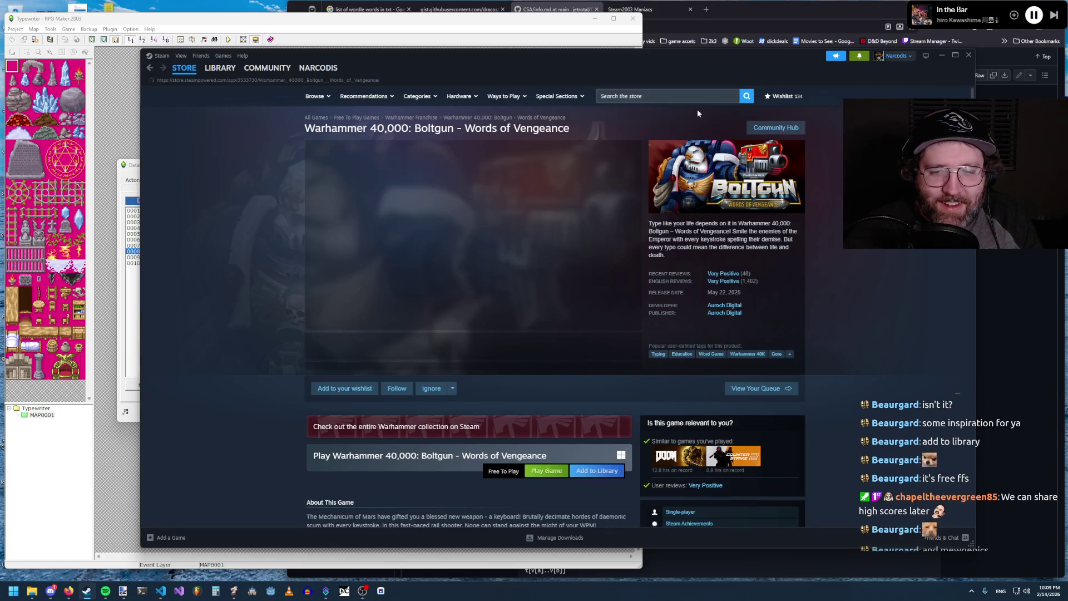
Add the free game to the library, dismiss the confirmation, and return to RPG Maker.
click(596, 473)
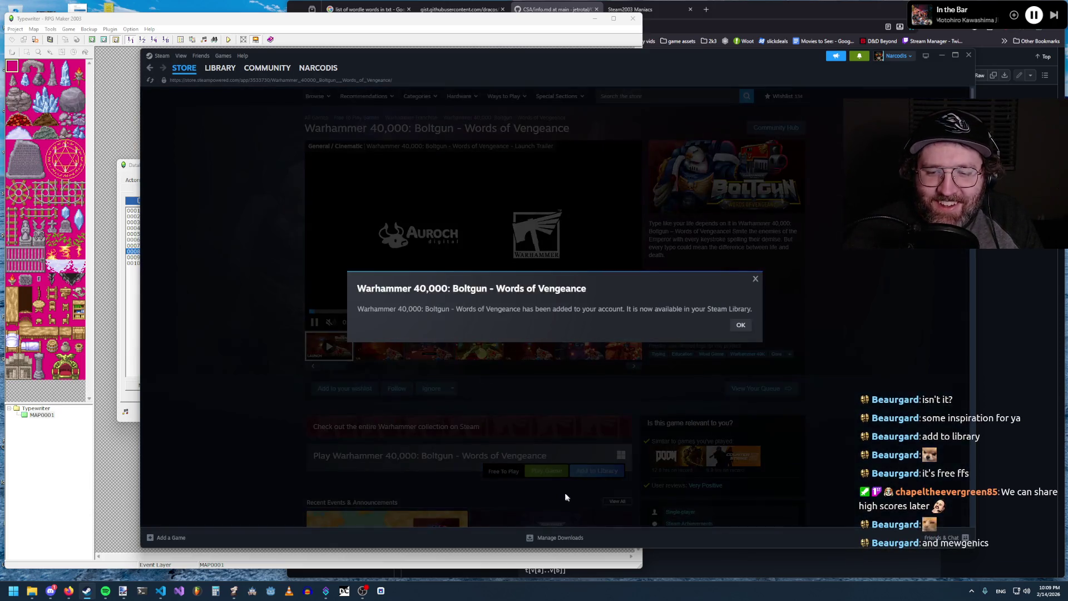
click(741, 325)
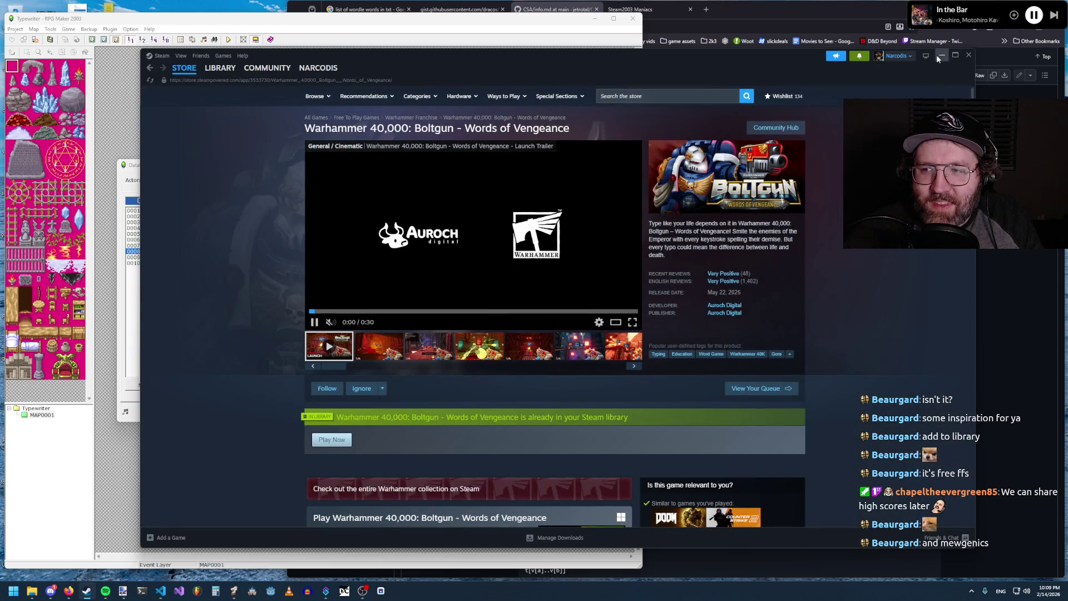
click(969, 55)
click(423, 169)
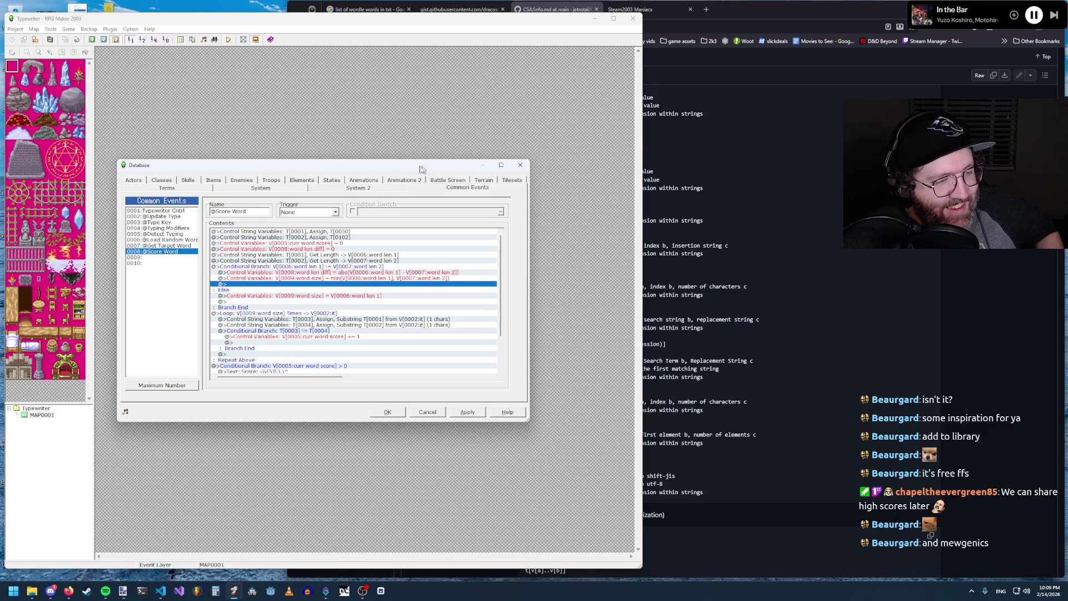
Search the Steam store for 'mew' and open the Mewgenics store page.
click(87, 591)
click(663, 97)
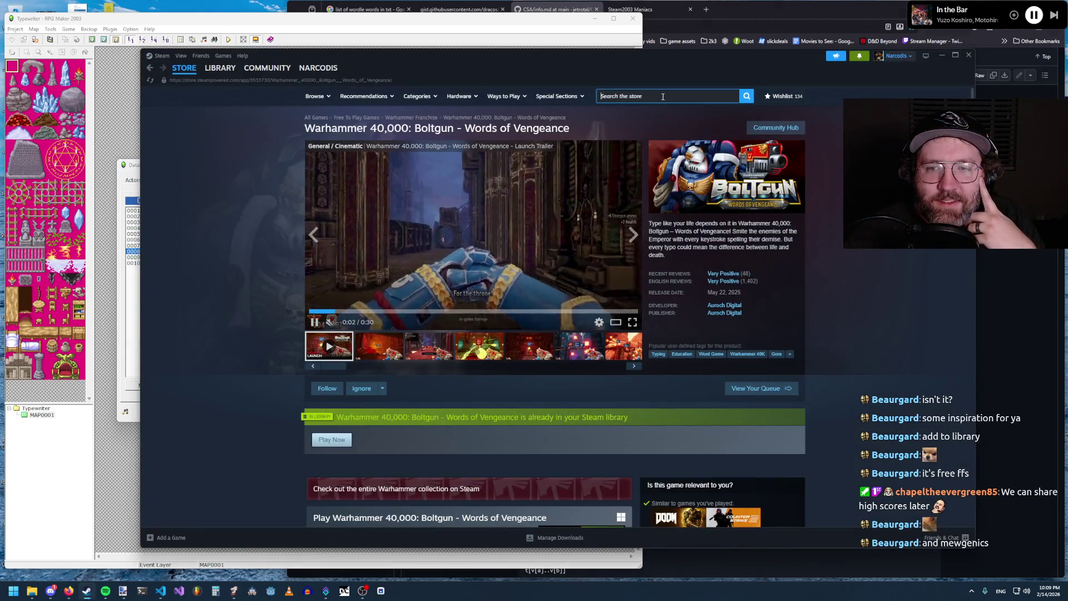
text(mew)
key(Down)
key(Return)
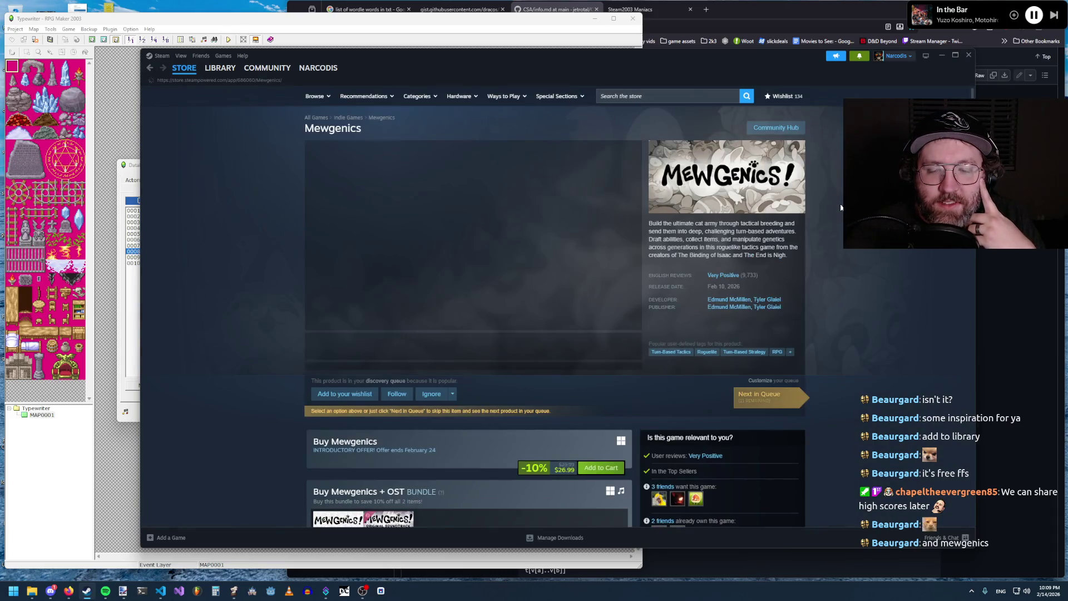
scroll(259, 242, down, 2)
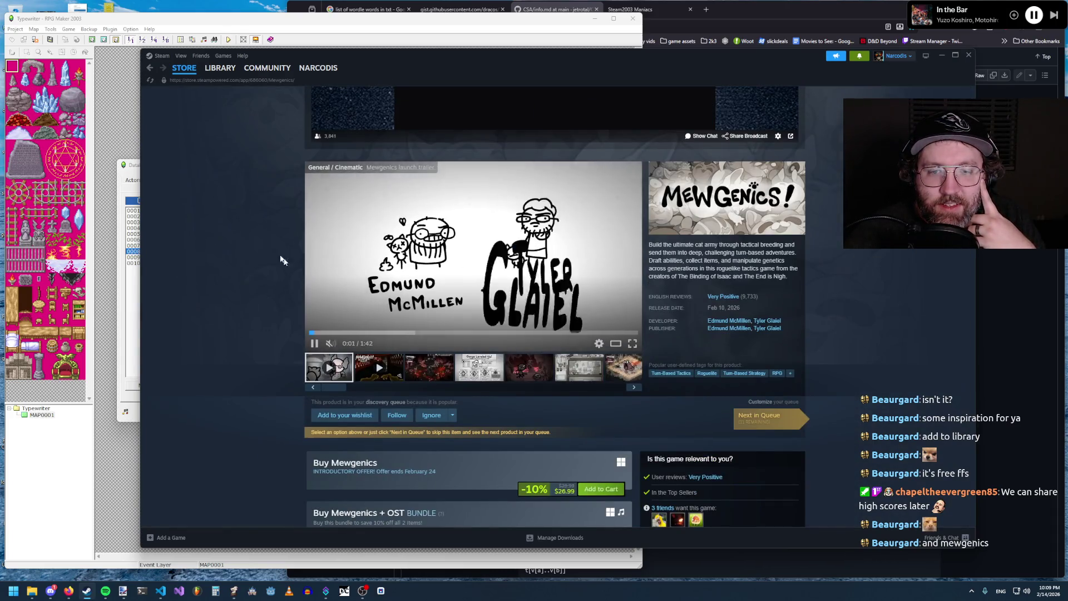
Browse through the Mewgenics screenshots, including the battle, caves and Alien Queen images.
click(428, 367)
click(480, 368)
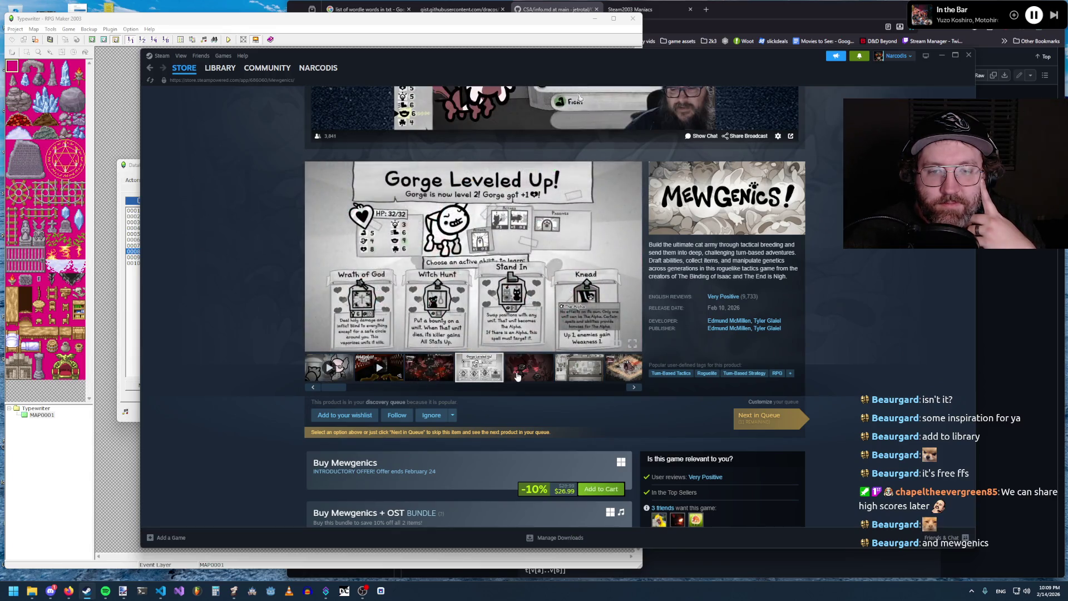
click(516, 376)
click(578, 367)
drag(334, 387, 465, 388)
click(382, 367)
click(445, 368)
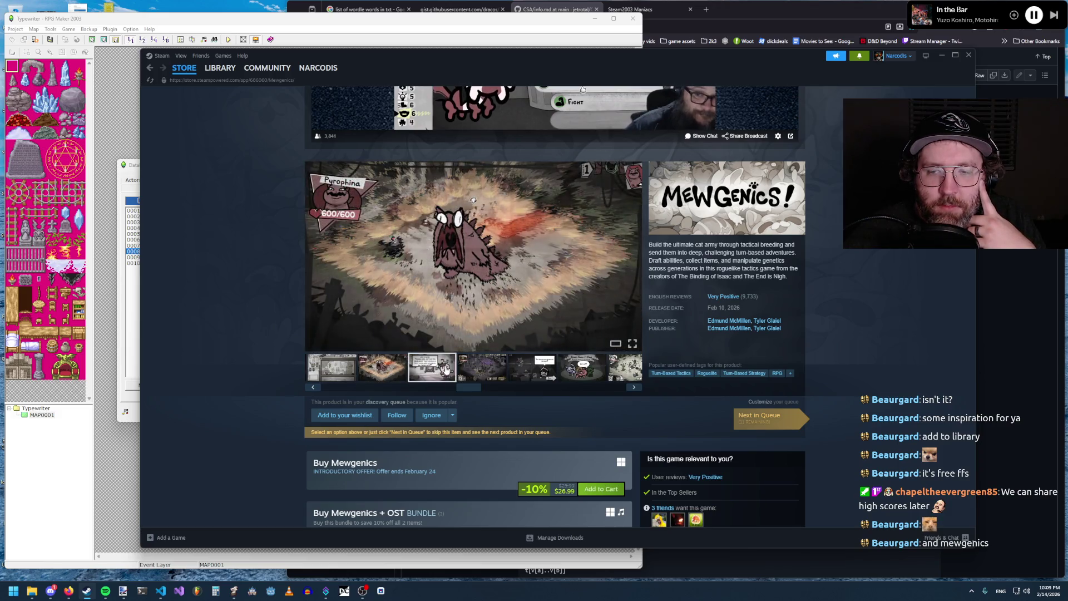
click(493, 375)
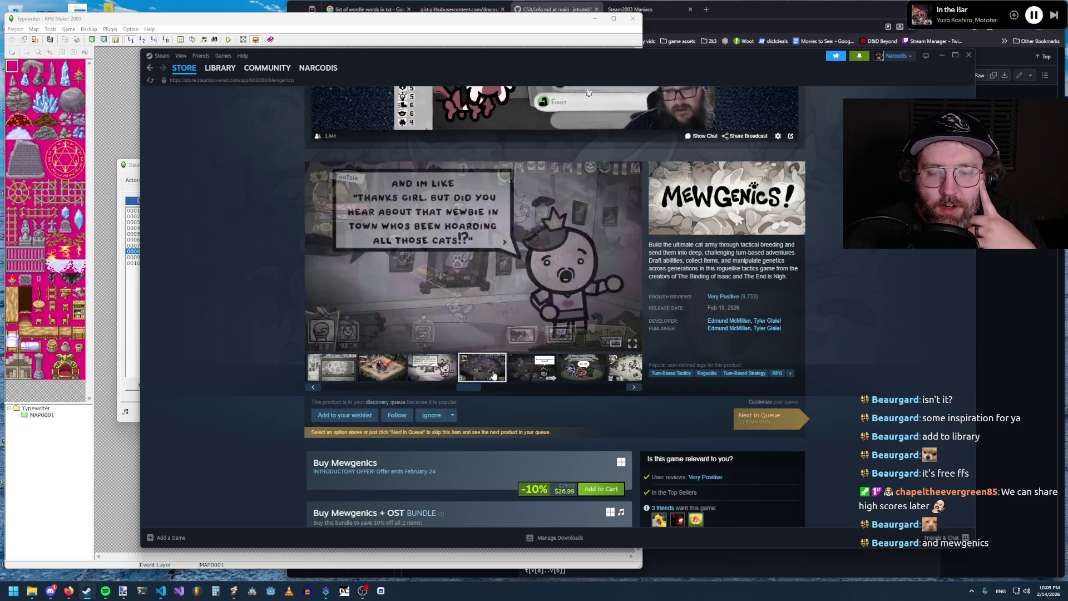
click(538, 378)
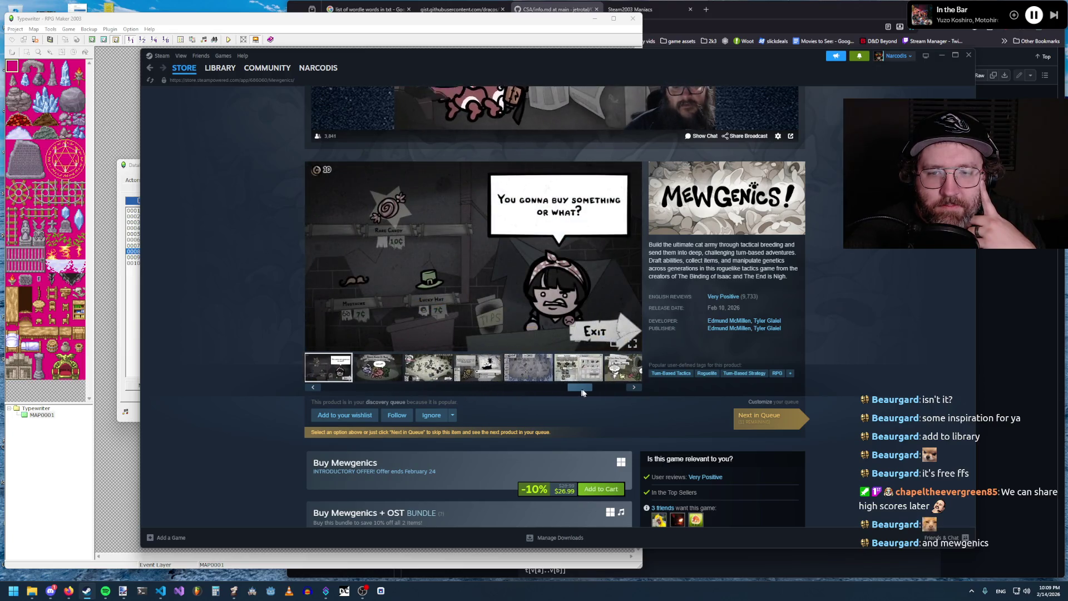
click(362, 368)
click(411, 368)
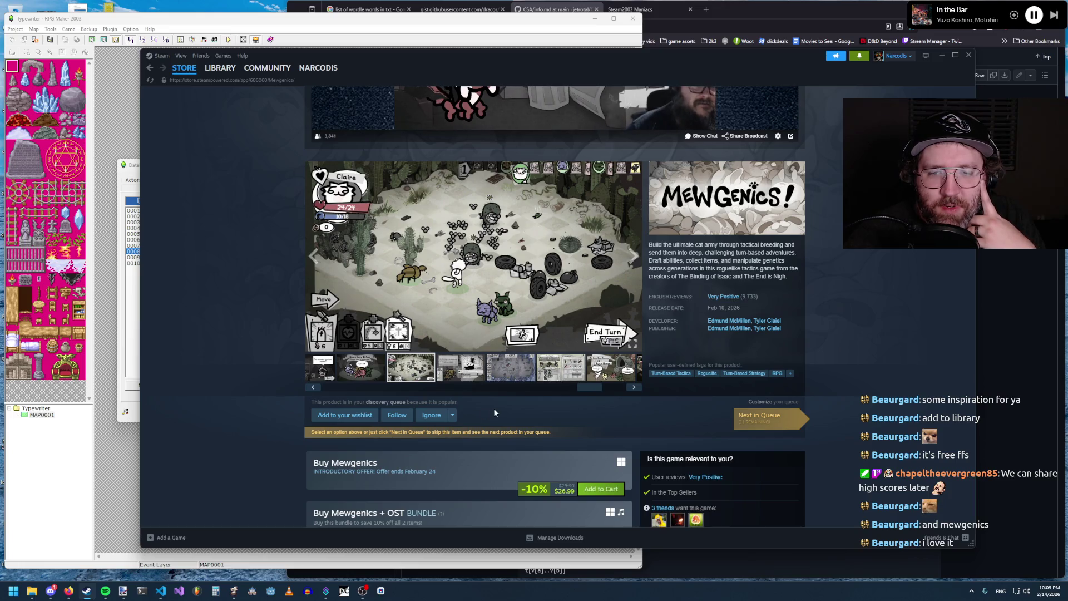
click(502, 371)
click(562, 371)
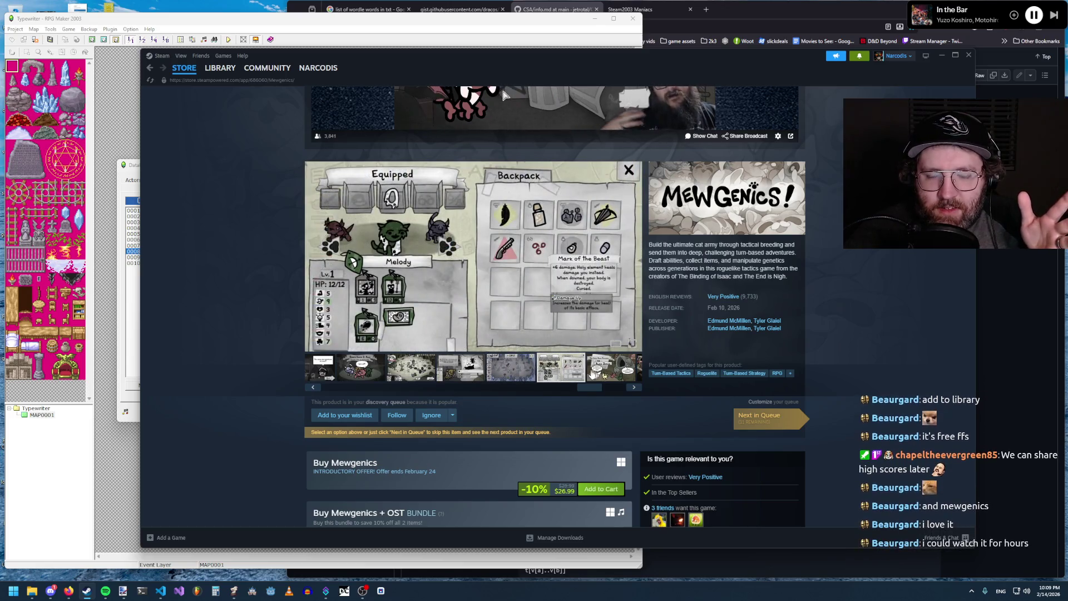
click(592, 373)
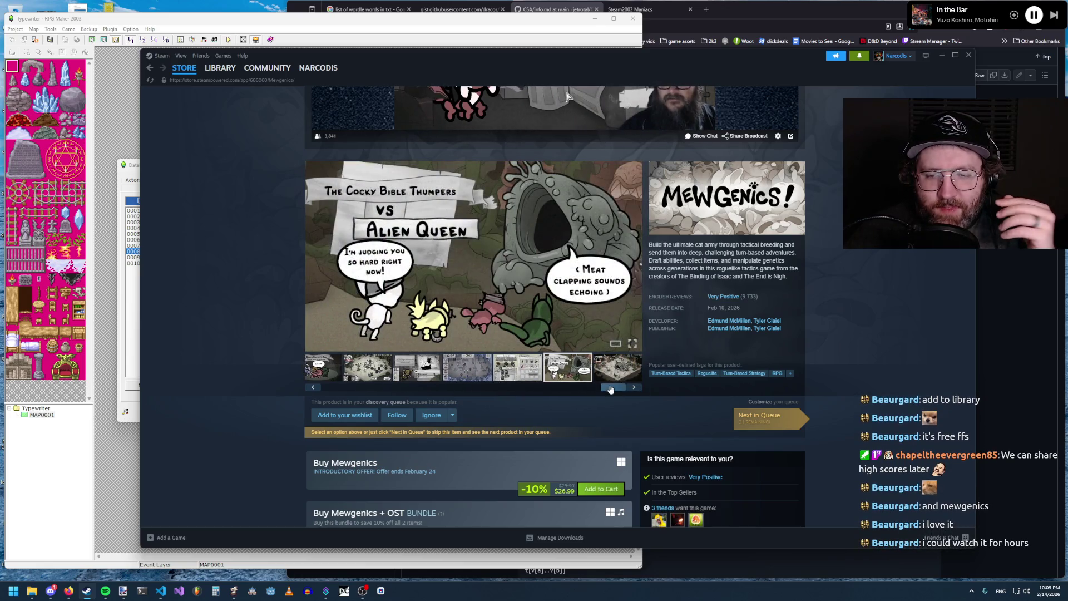
drag(610, 388, 482, 401)
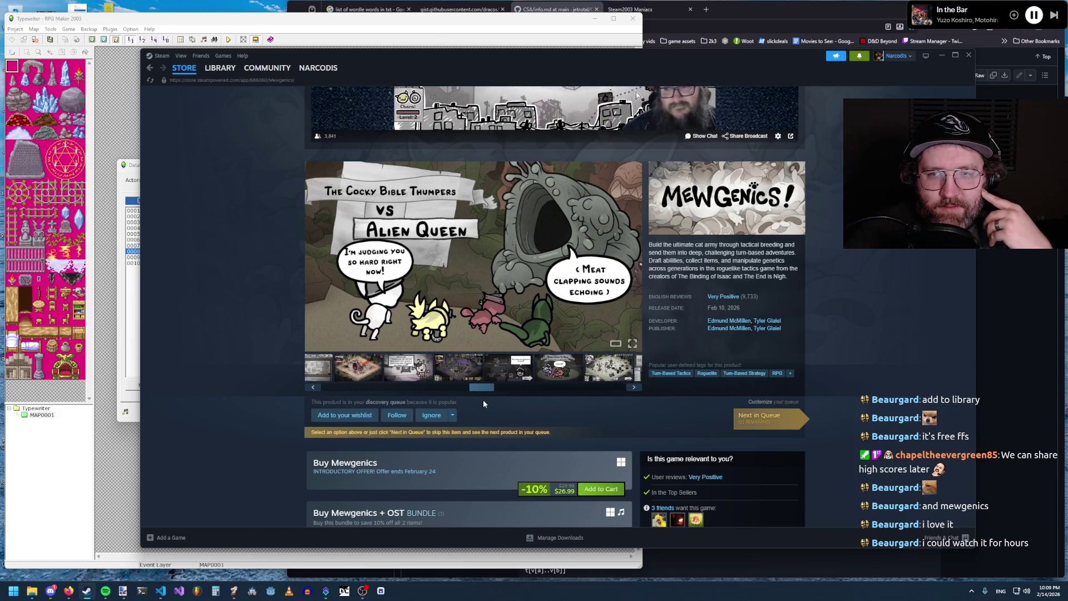
Scroll back to the top of the store page and bring RPG Maker forward.
scroll(245, 403, up, 5)
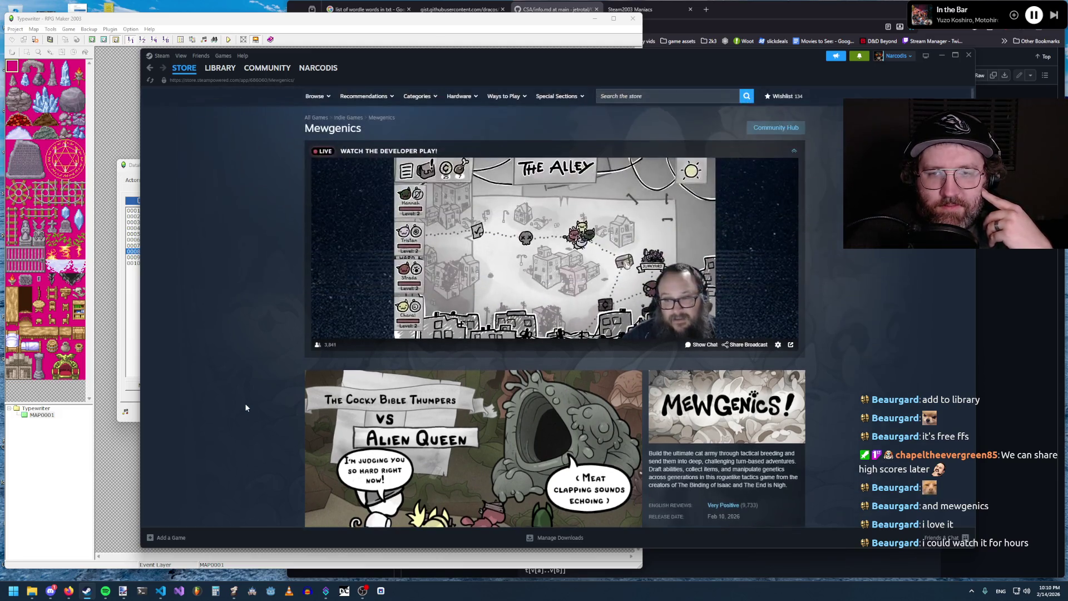
click(577, 43)
click(937, 55)
Minimize the Steam store window to get back to RPG Maker.
click(941, 55)
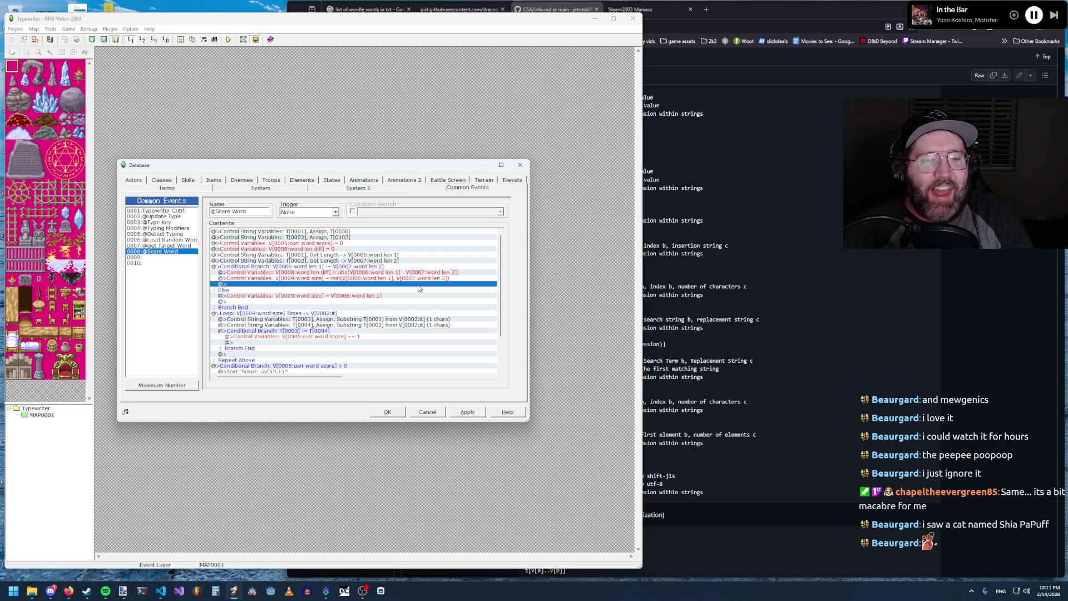
click(473, 411)
click(392, 296)
scroll(367, 286, down, 3)
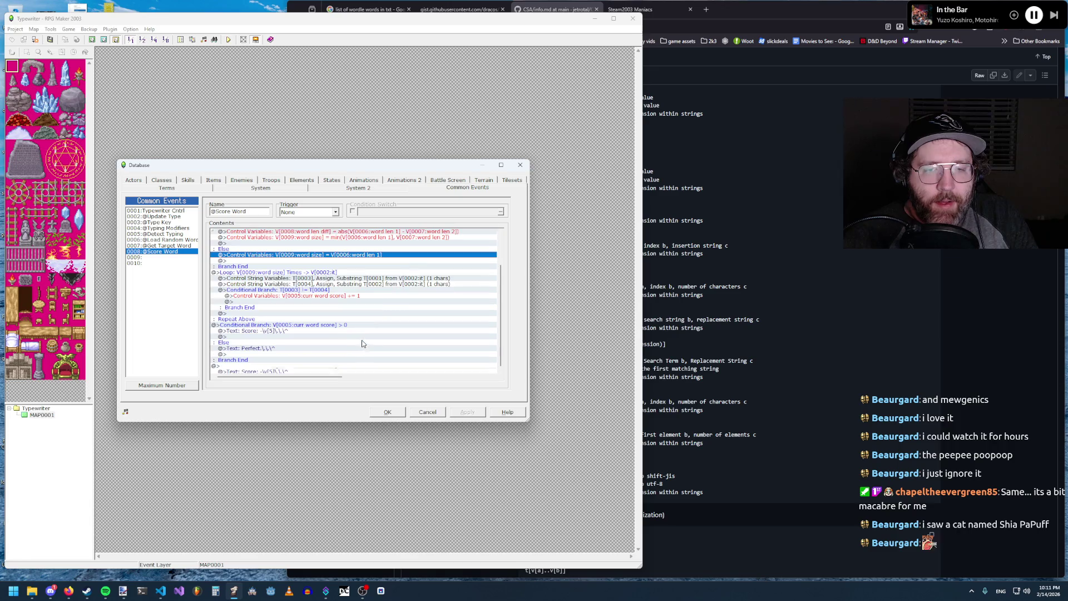
drag(424, 159, 425, 48)
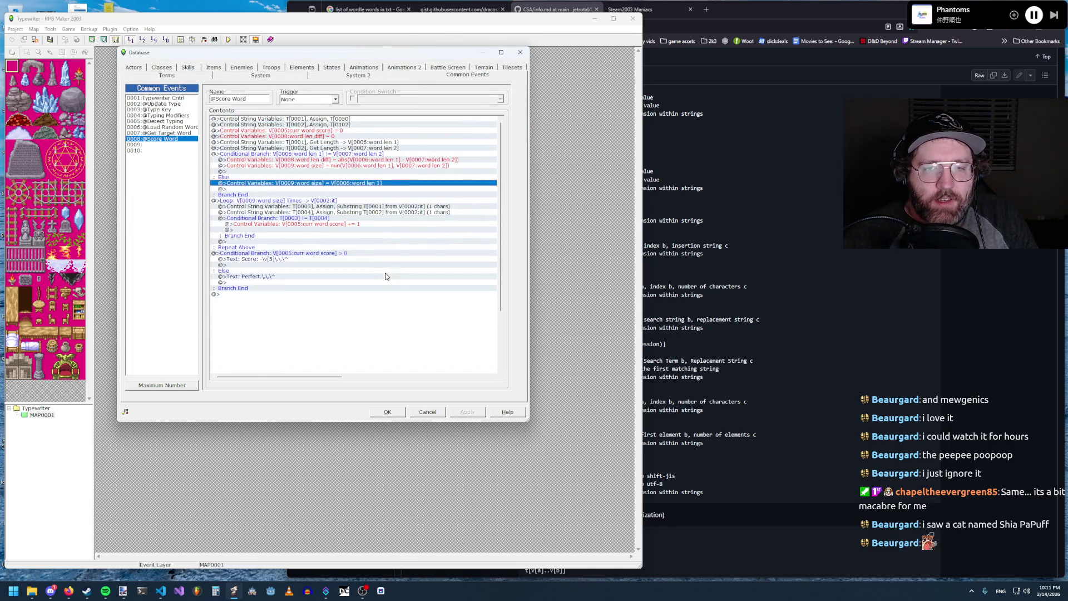
Reopen and confirm the Text: Score message, then open the Perfect message text.
click(268, 253)
click(271, 259)
click(272, 265)
click(274, 276)
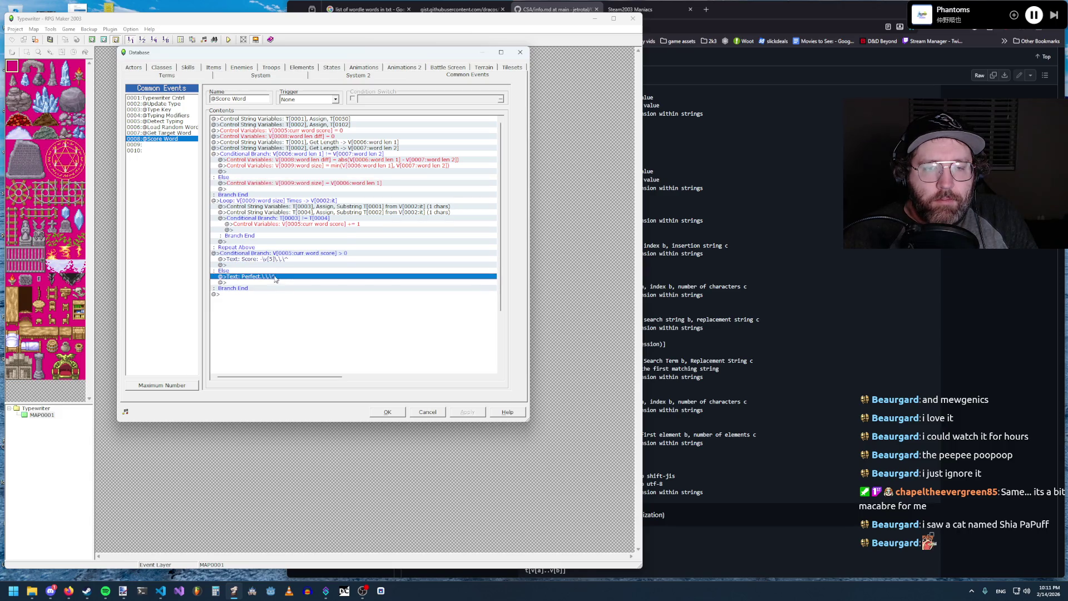
click(275, 265)
click(296, 271)
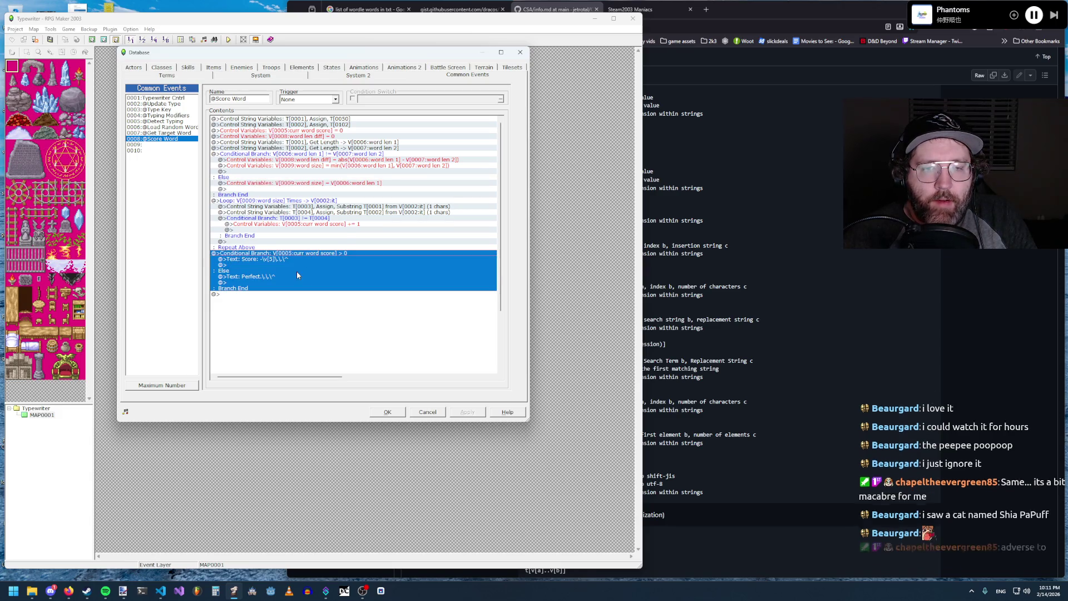
click(294, 260)
double_click(294, 261)
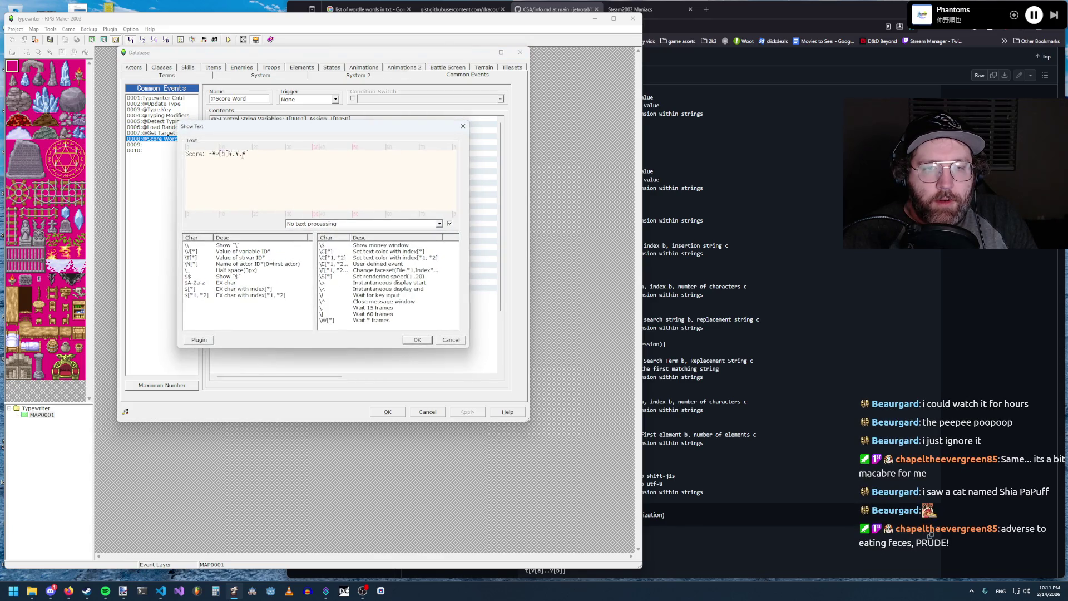
click(417, 339)
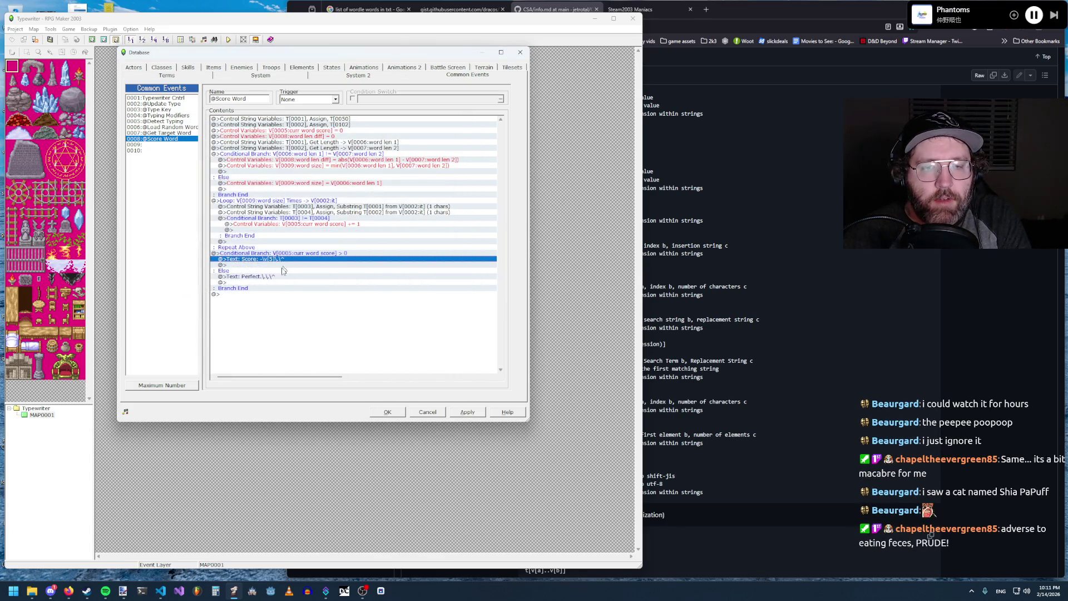
click(273, 282)
double_click(273, 276)
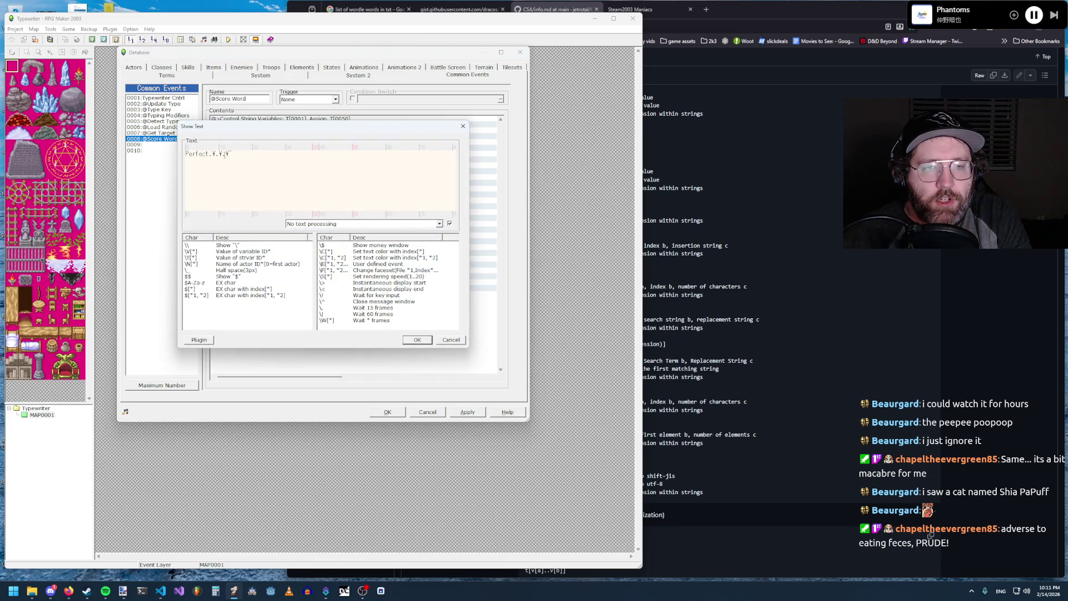
Insert a 'Display score in a popup' comment above the score conditional branch.
click(418, 339)
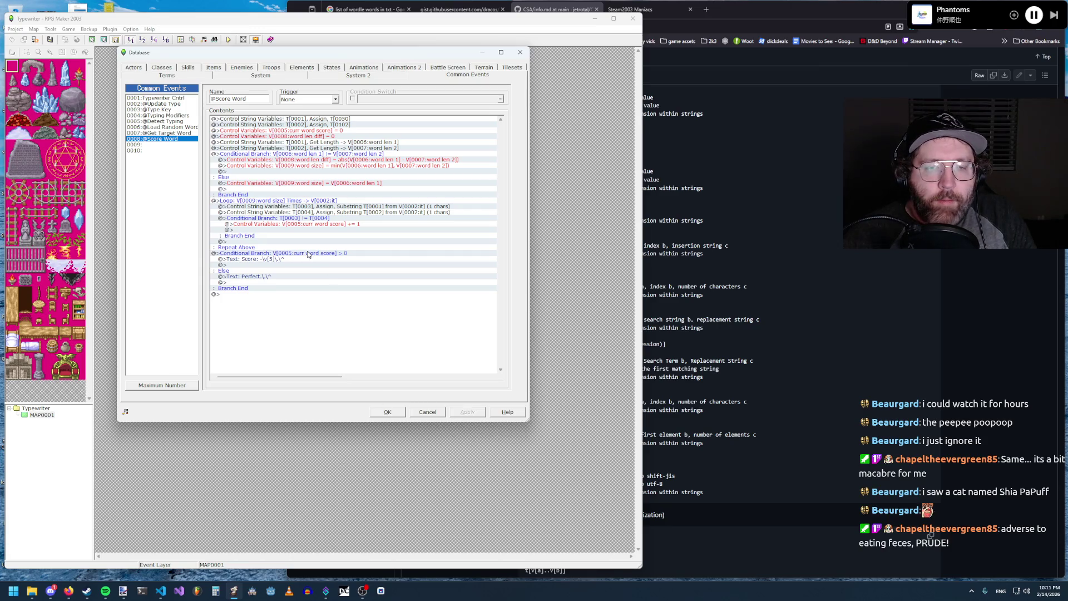
click(304, 254)
right_click(300, 255)
click(305, 260)
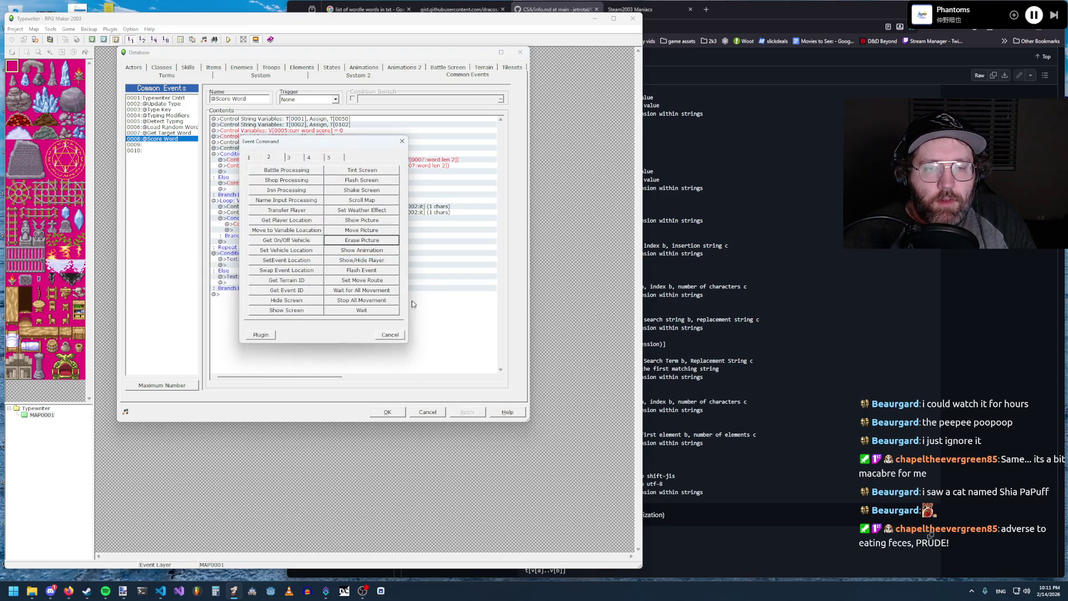
click(298, 156)
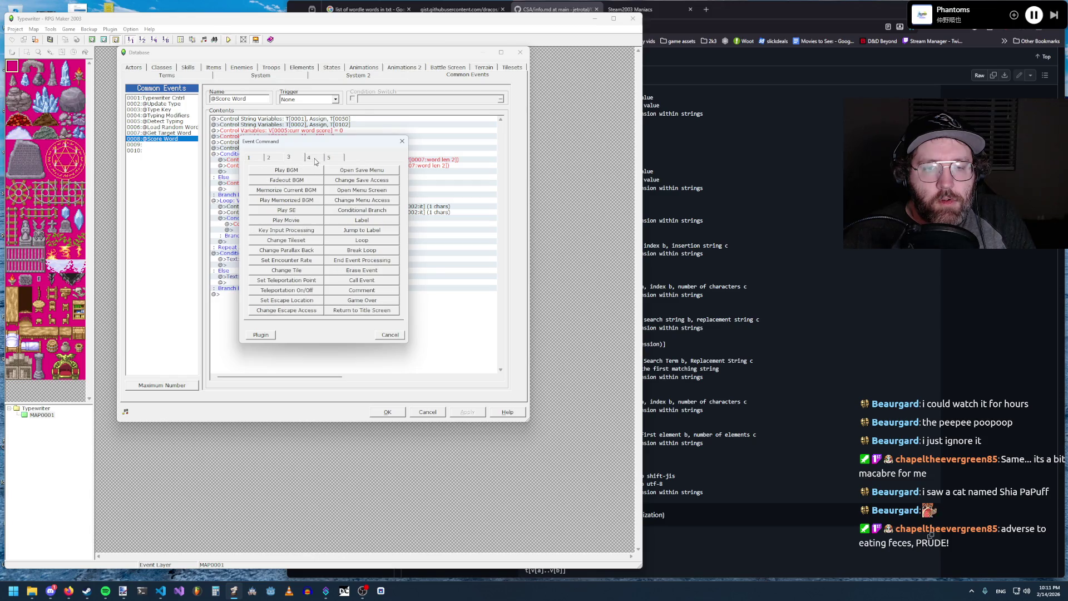
click(366, 290)
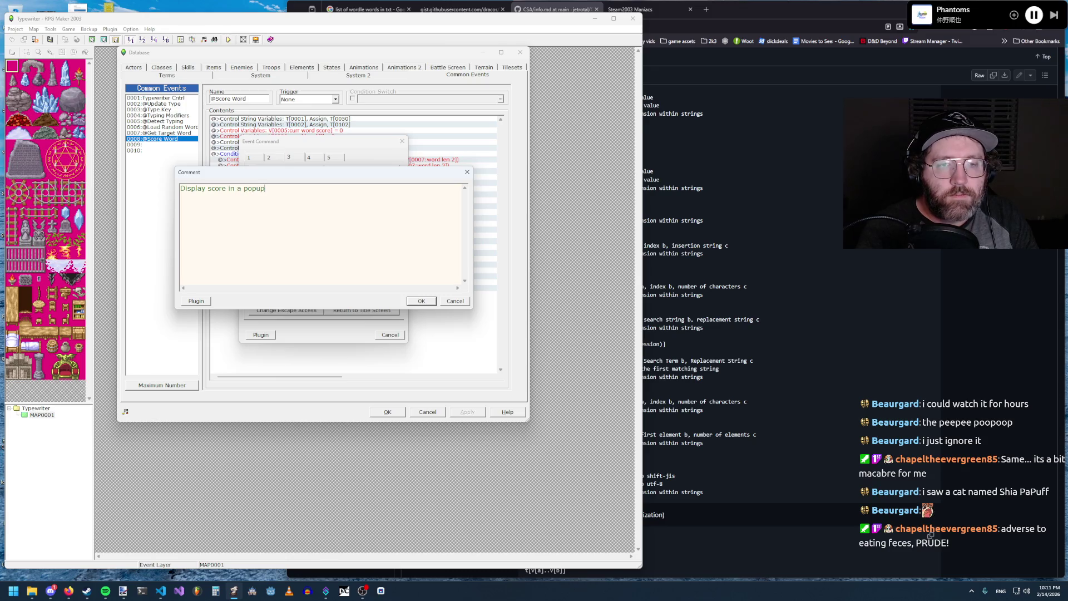
click(421, 301)
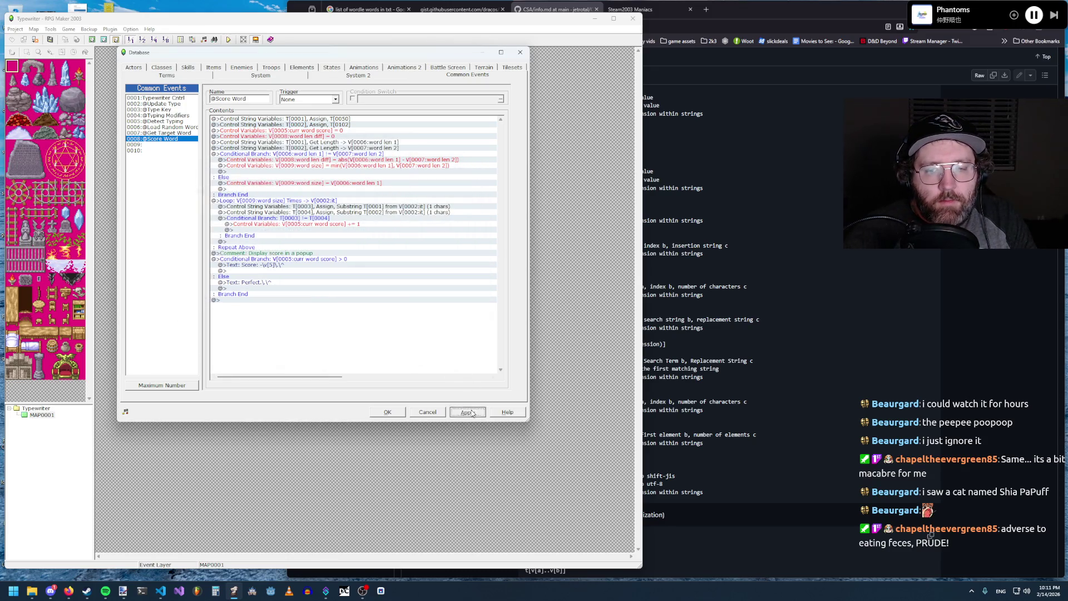
Prefix the comment with 'TODO:' so it reads 'TODO: Display score in a popup'.
double_click(281, 253)
text(TODO: Display score in a popup)
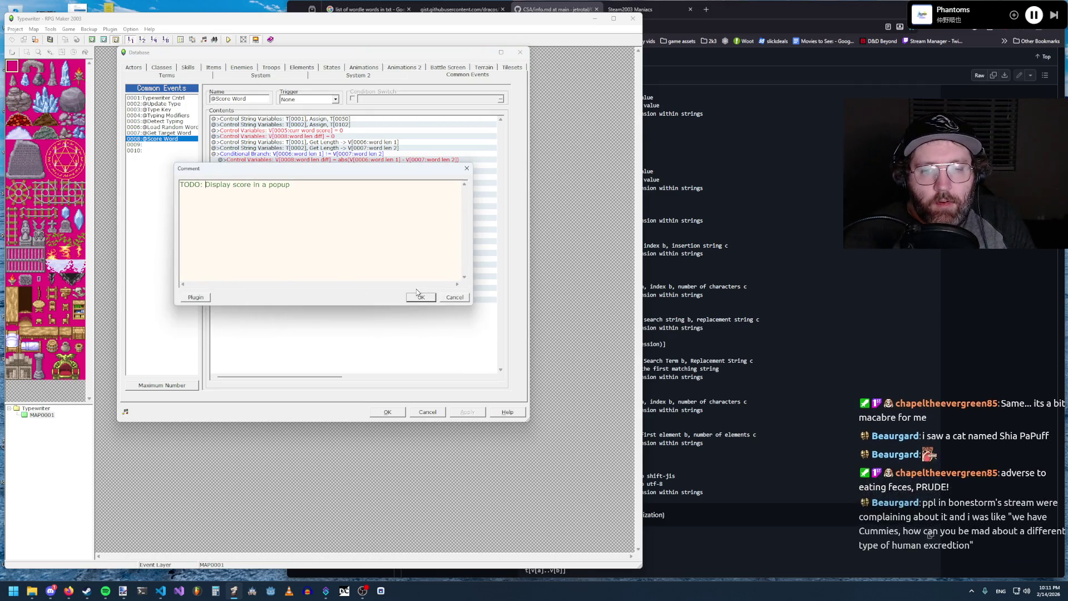
click(421, 297)
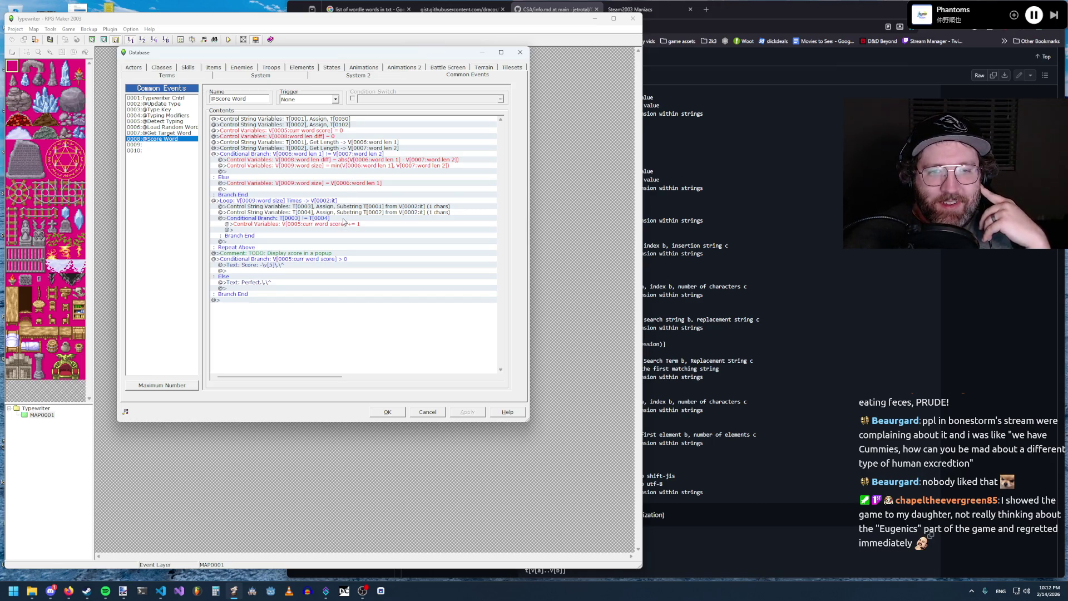
mouse_move(352, 148)
mouse_down()
mouse_move(398, 137)
mouse_move(357, 124)
mouse_up()
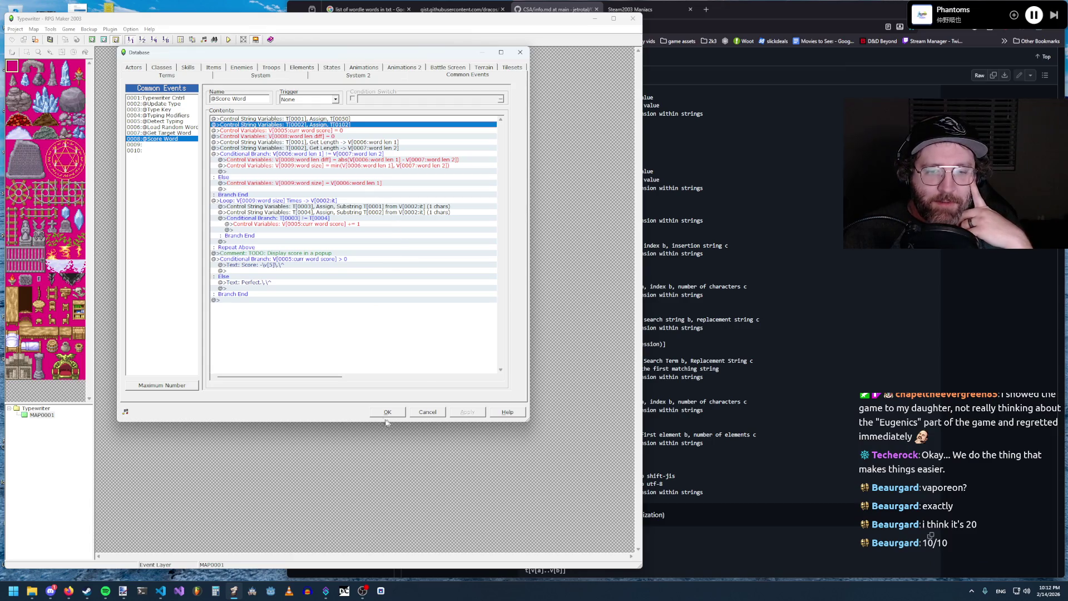
mouse_move(340, 59)
mouse_down()
mouse_move(427, 88)
mouse_move(317, 79)
mouse_move(342, 79)
mouse_move(341, 62)
mouse_move(312, 56)
mouse_up()
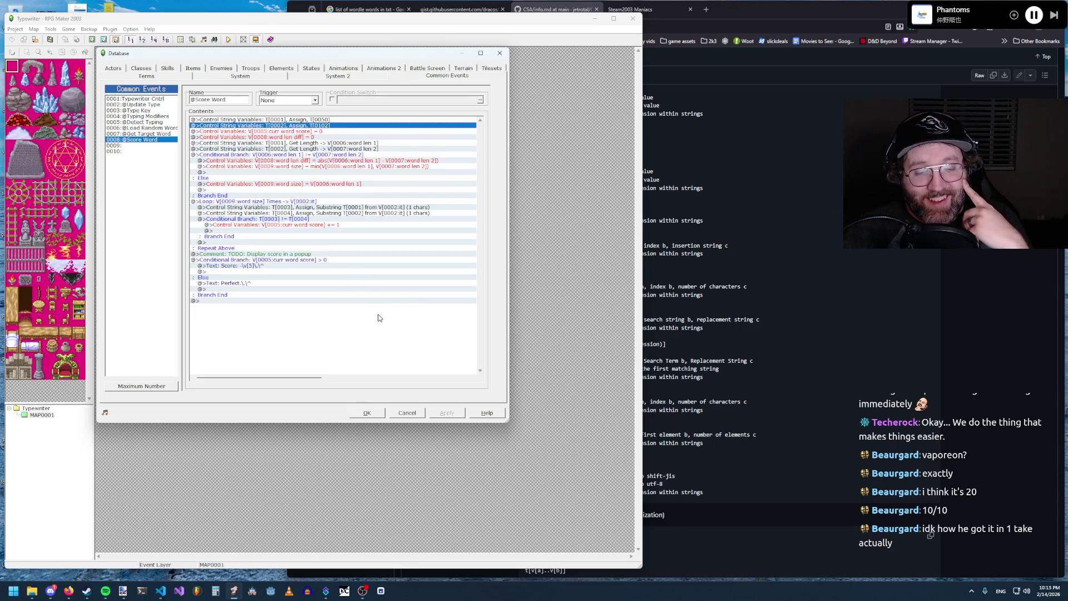
click(264, 261)
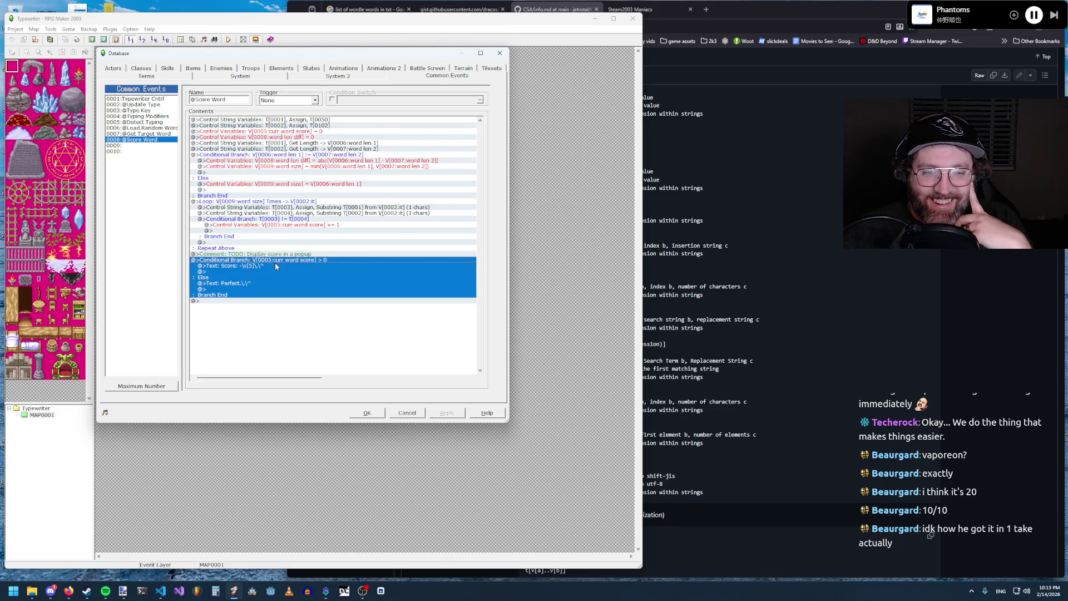
click(272, 272)
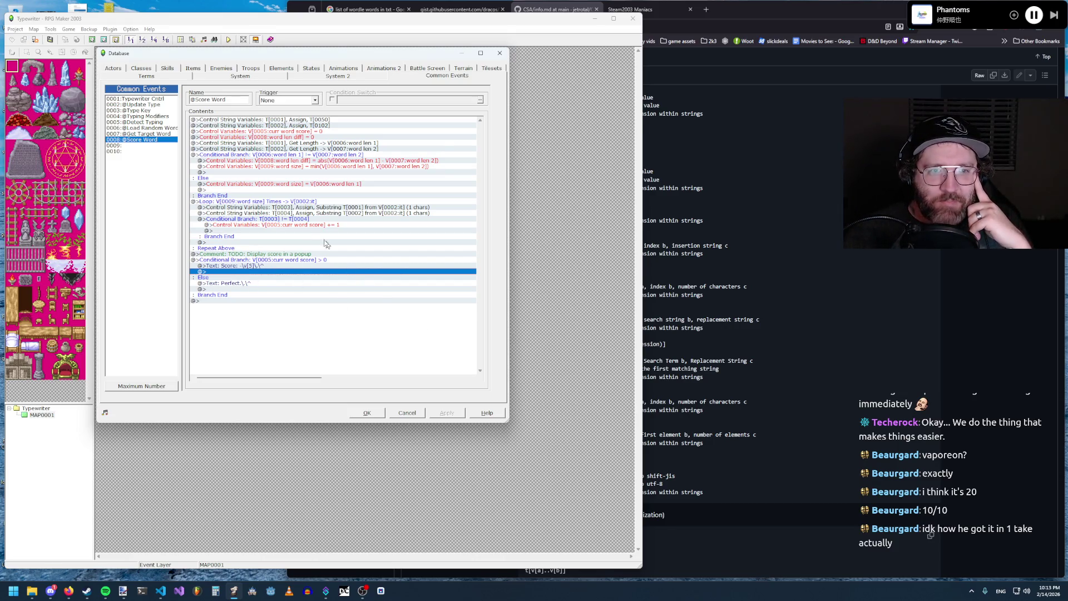
drag(143, 143, 151, 106)
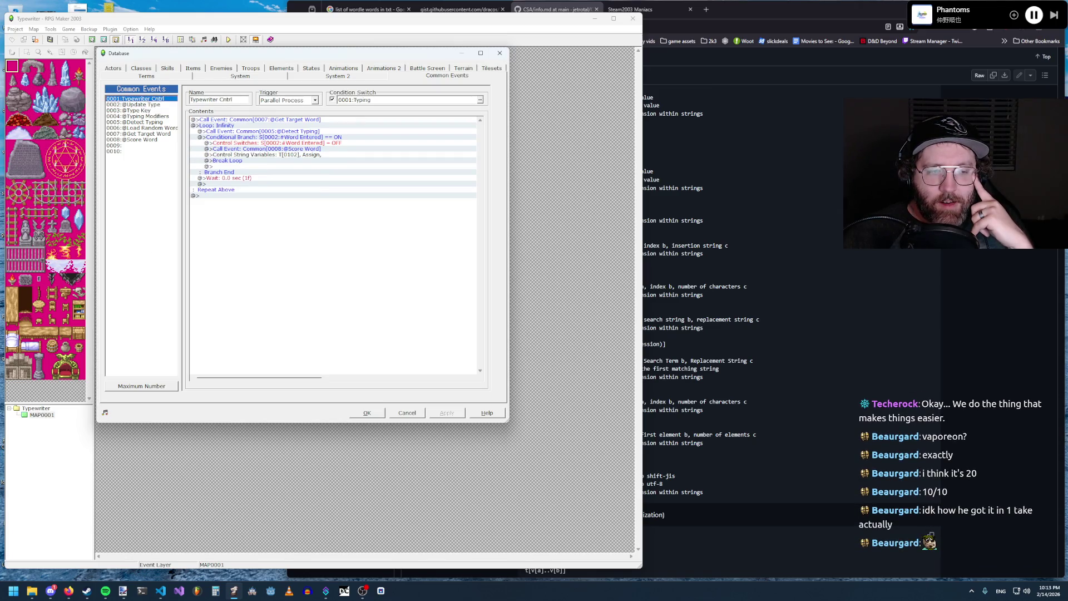
click(154, 139)
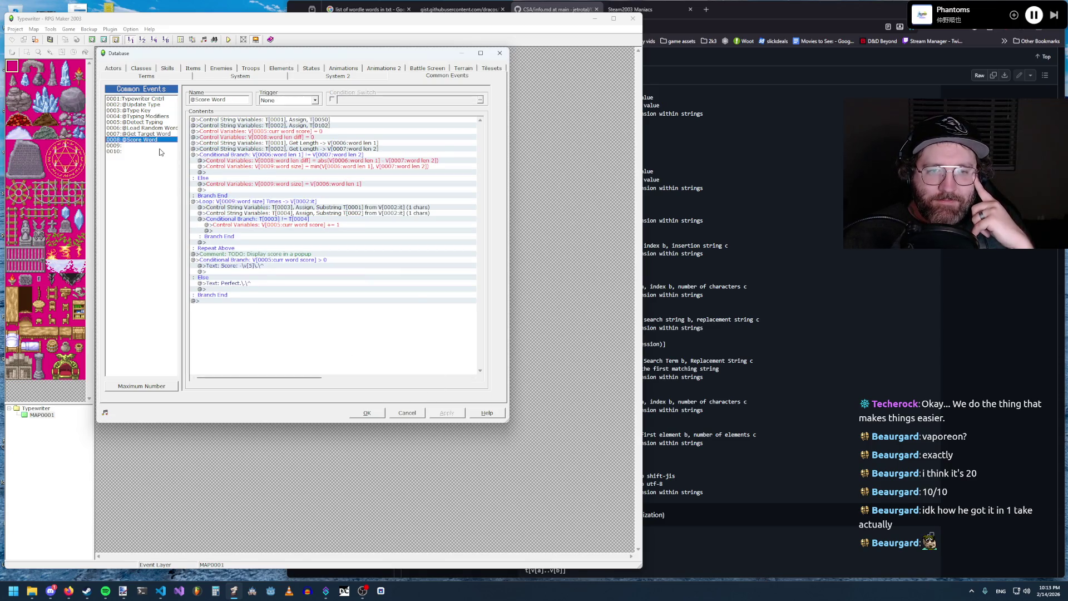
click(162, 151)
click(156, 135)
click(158, 140)
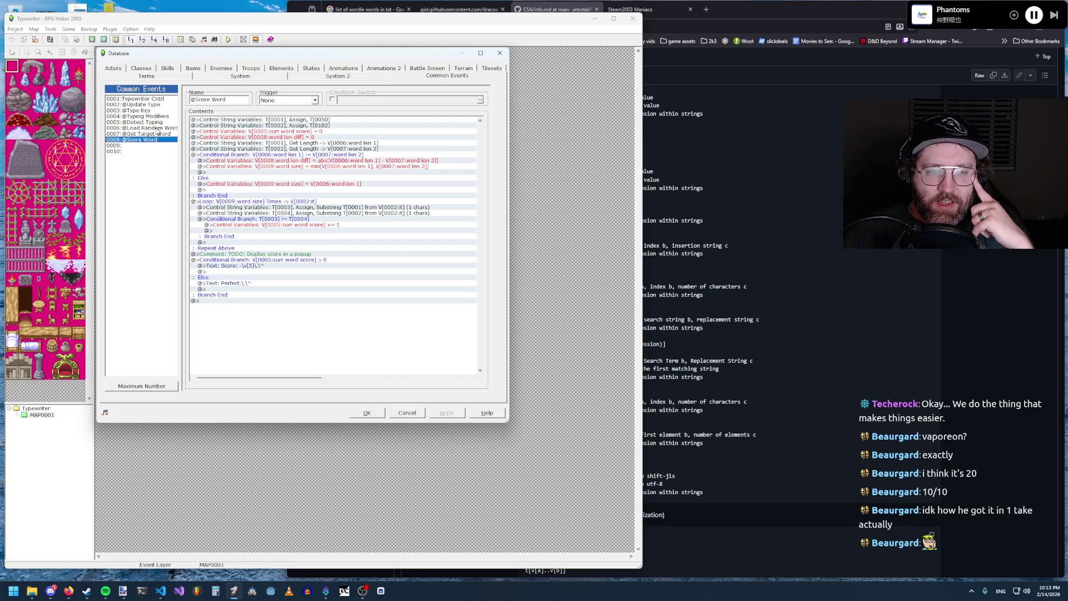
key(Up)
key(Up)
key(Up)
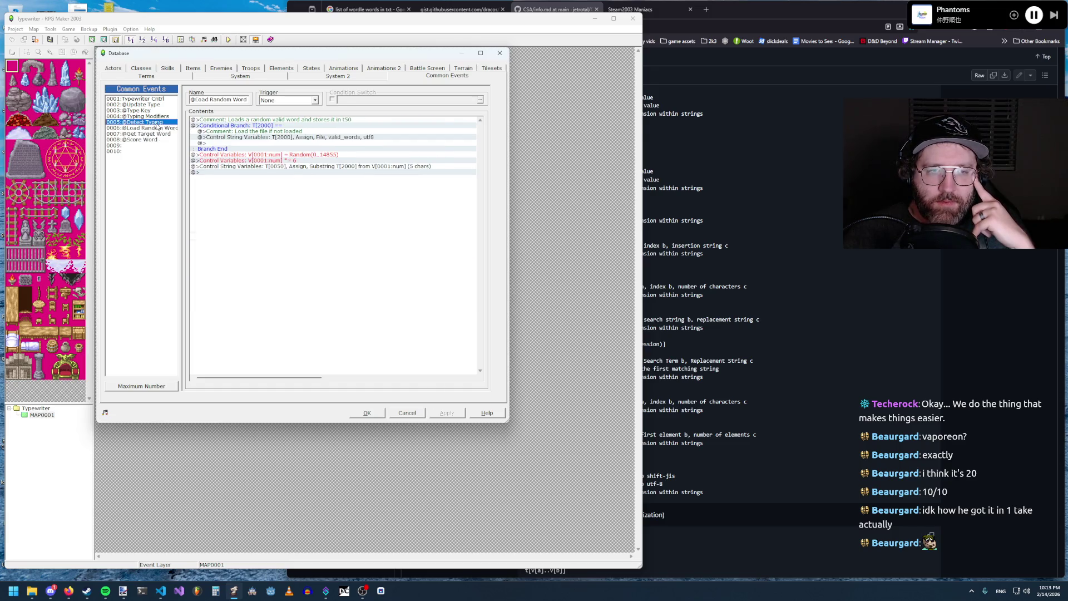
key(Up)
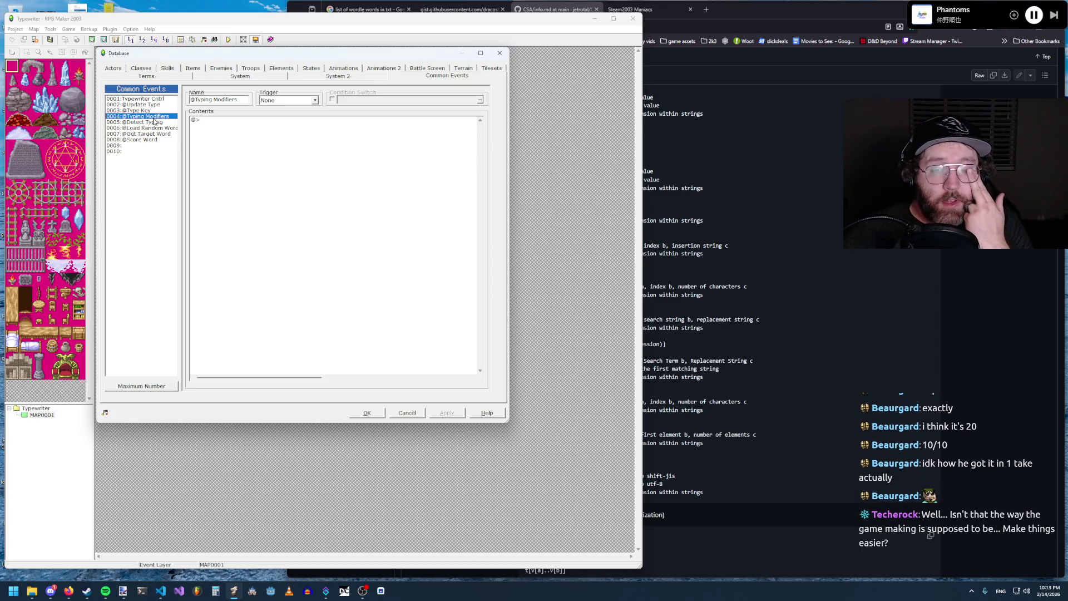
click(157, 140)
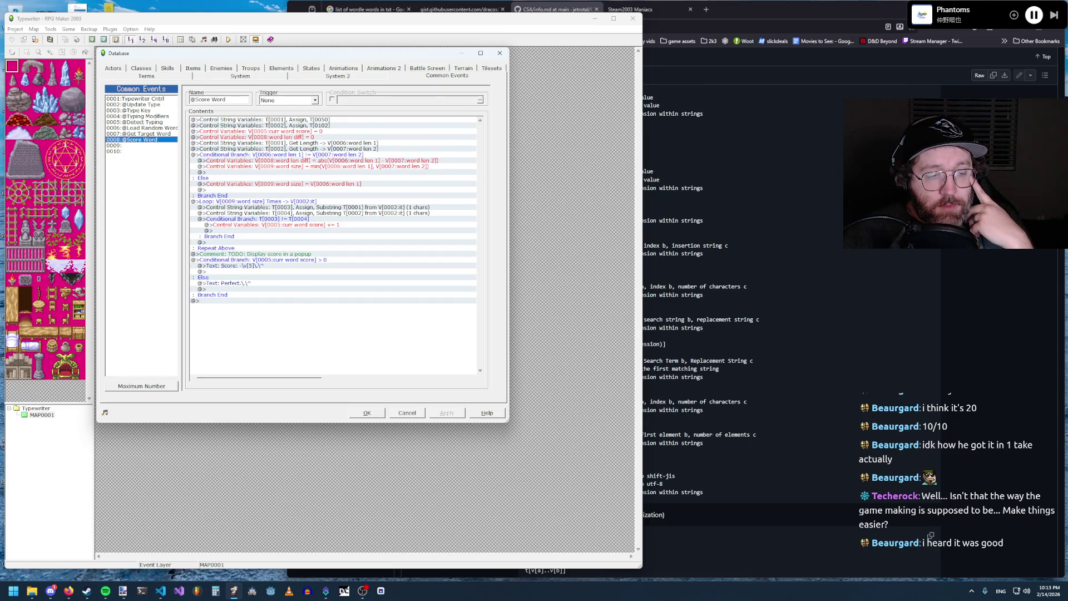
Recheck the Score and Perfect lines and close the Database with OK.
key(alt+Tab)
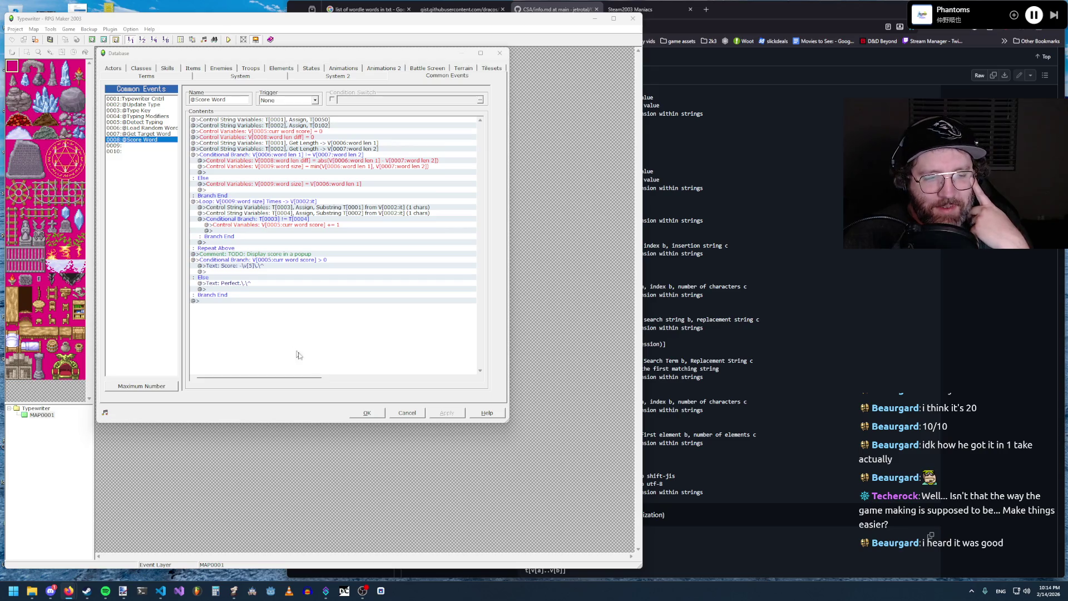
click(282, 290)
click(274, 271)
click(276, 259)
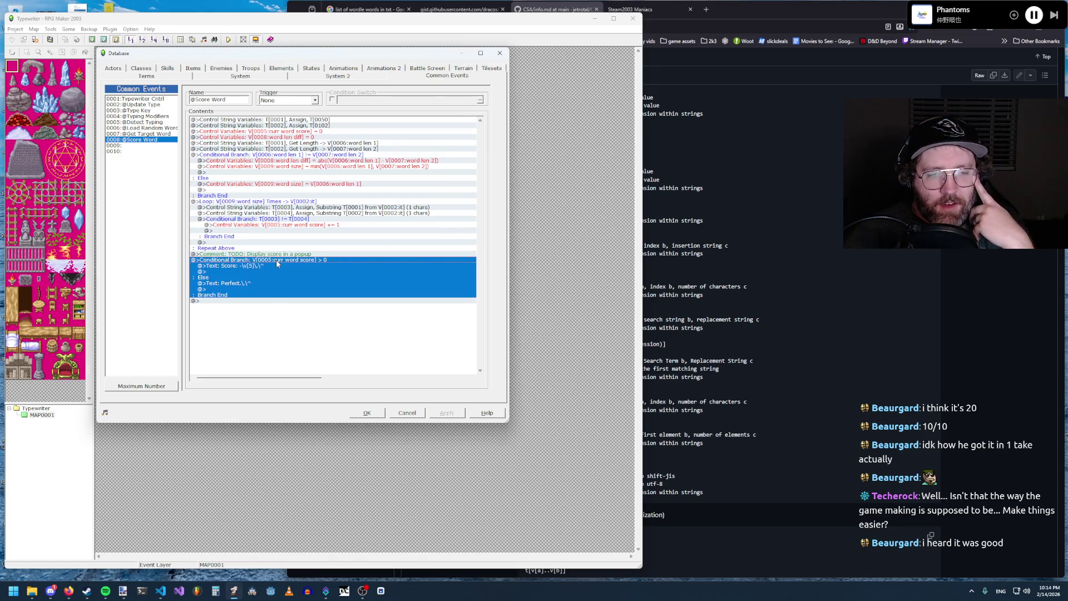
click(371, 414)
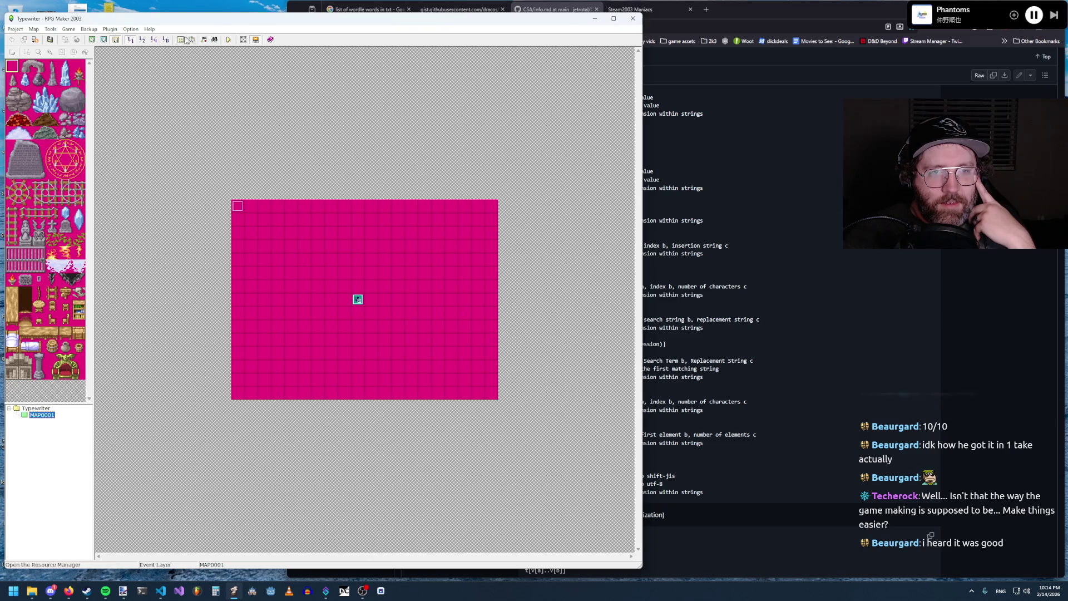
Reopen and enlarge the Database, review the Score and Perfect popup lines, then close it.
click(180, 40)
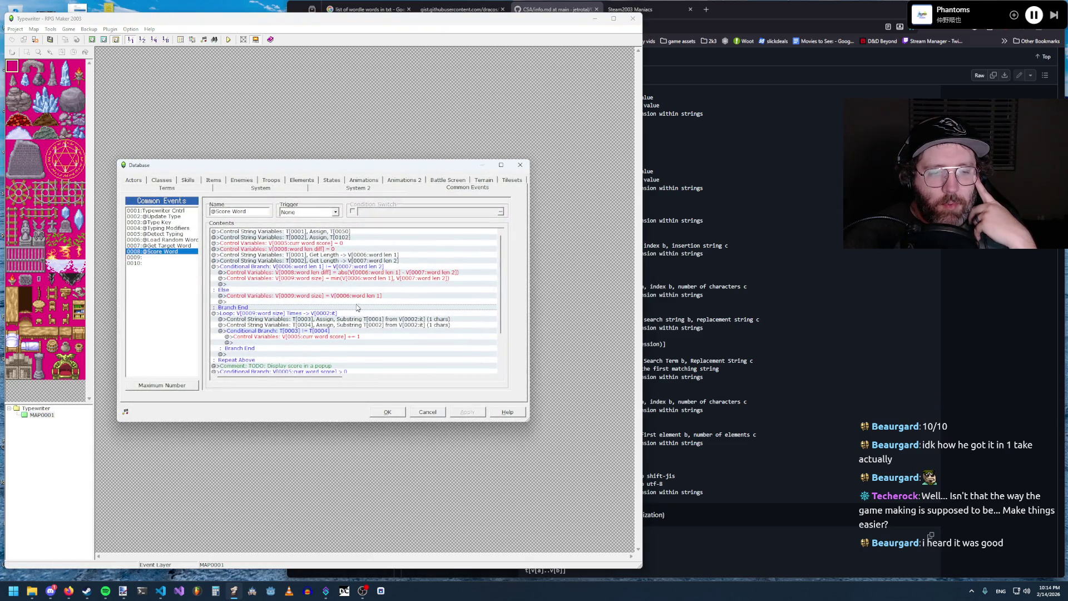
mouse_move(350, 161)
mouse_down()
mouse_move(337, 25)
mouse_move(337, 70)
mouse_up()
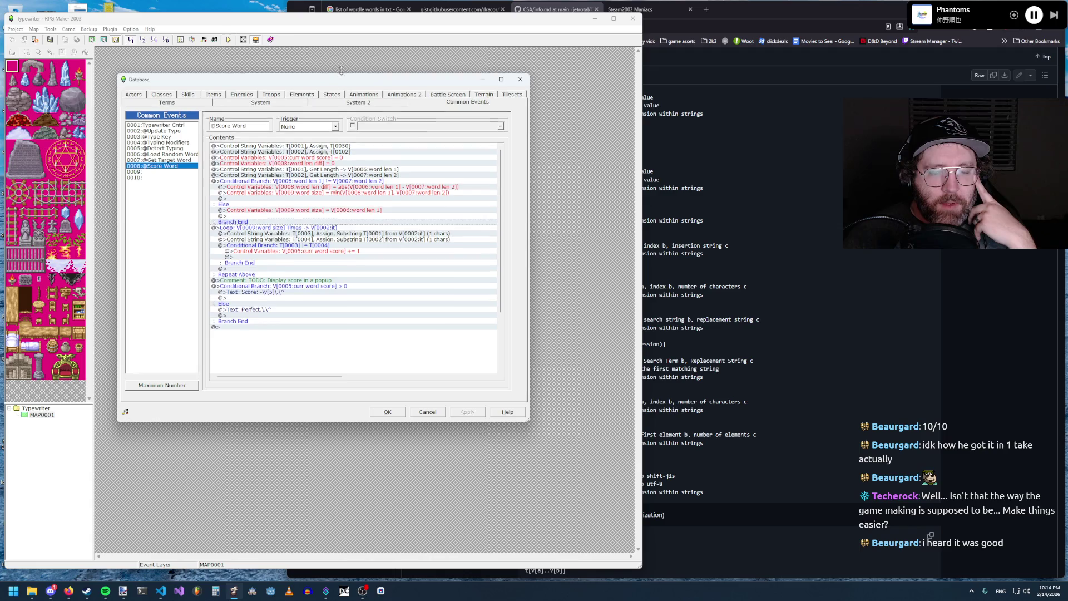
click(393, 292)
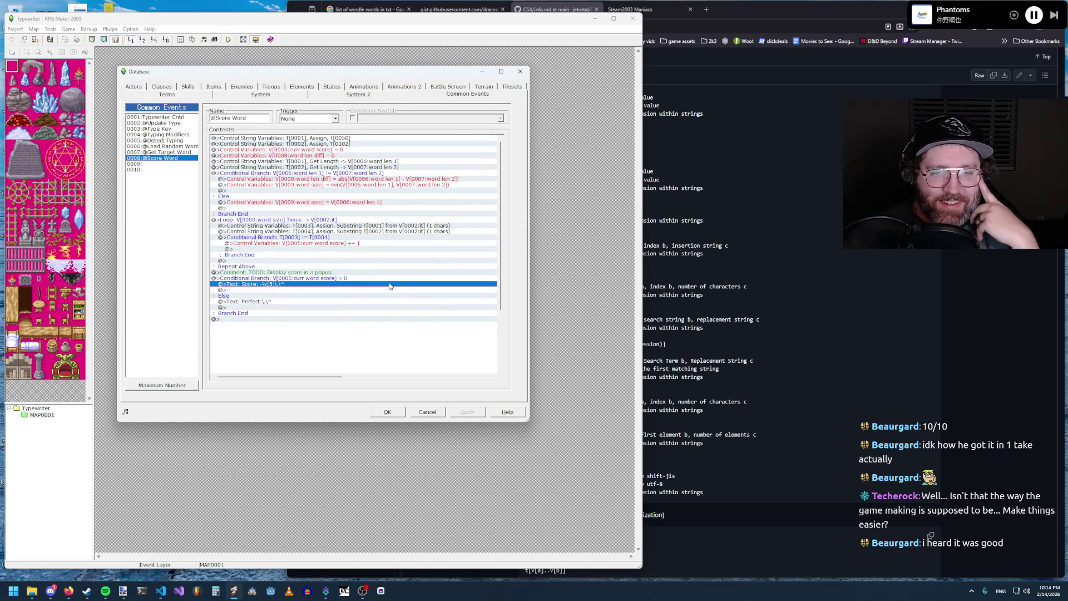
click(278, 300)
click(278, 301)
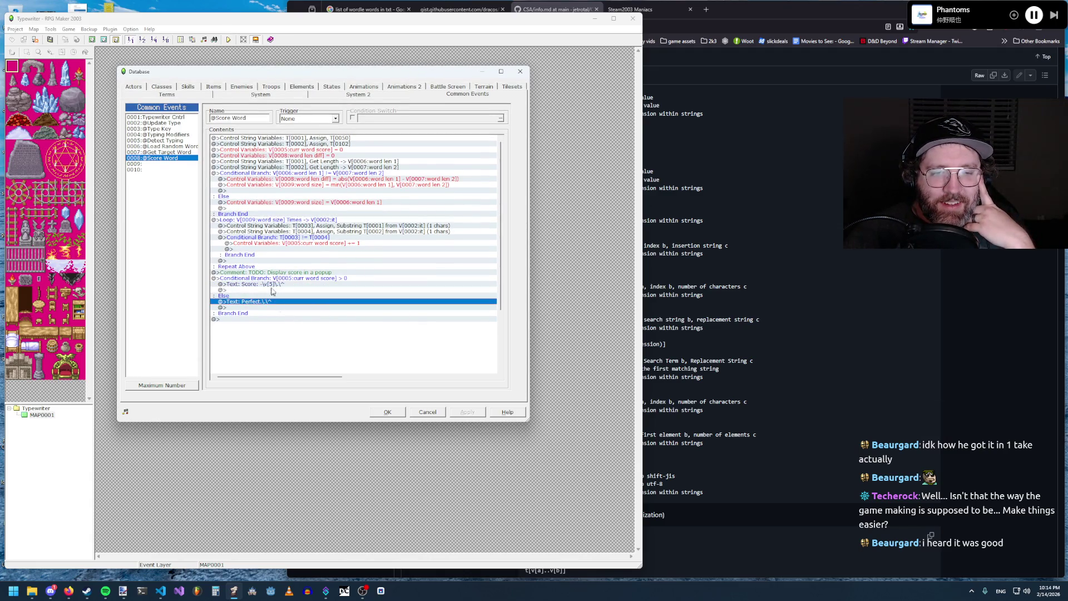
click(273, 279)
click(398, 413)
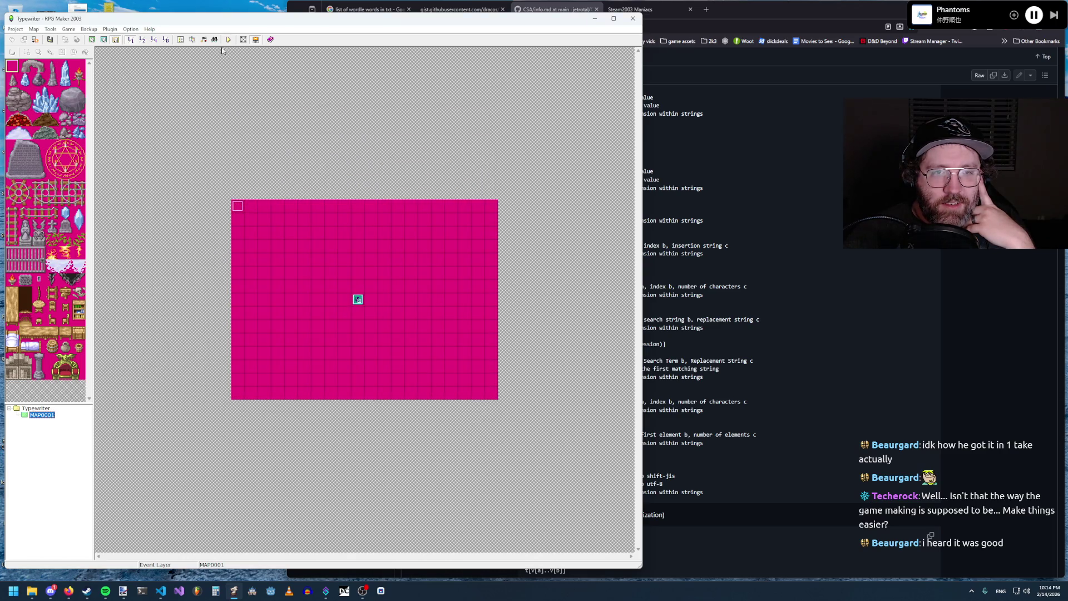
Playtest the game by typing several words, then close the game window.
click(228, 40)
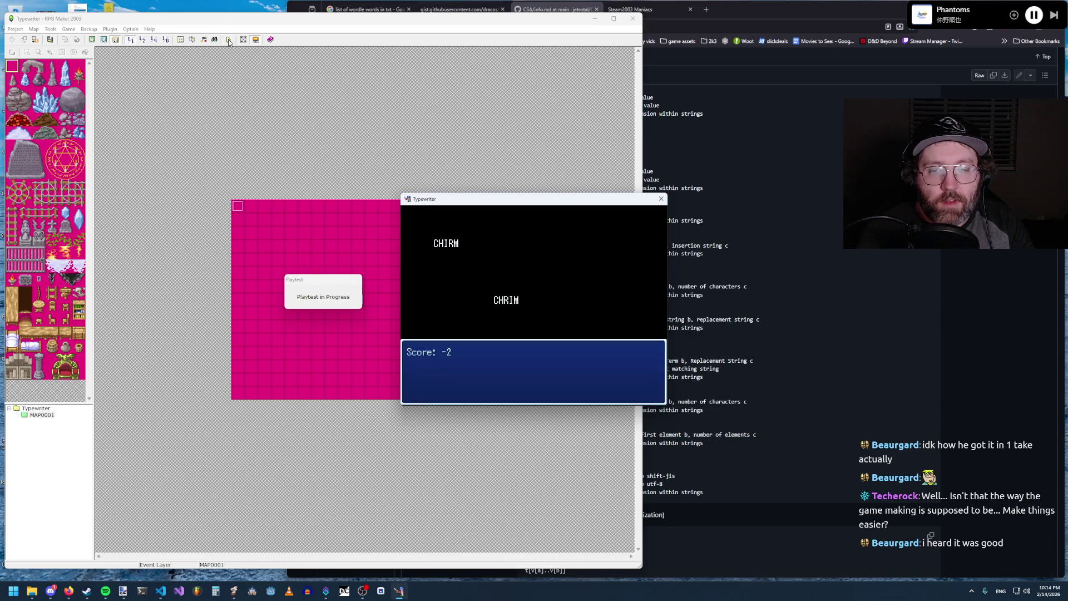
text(s)
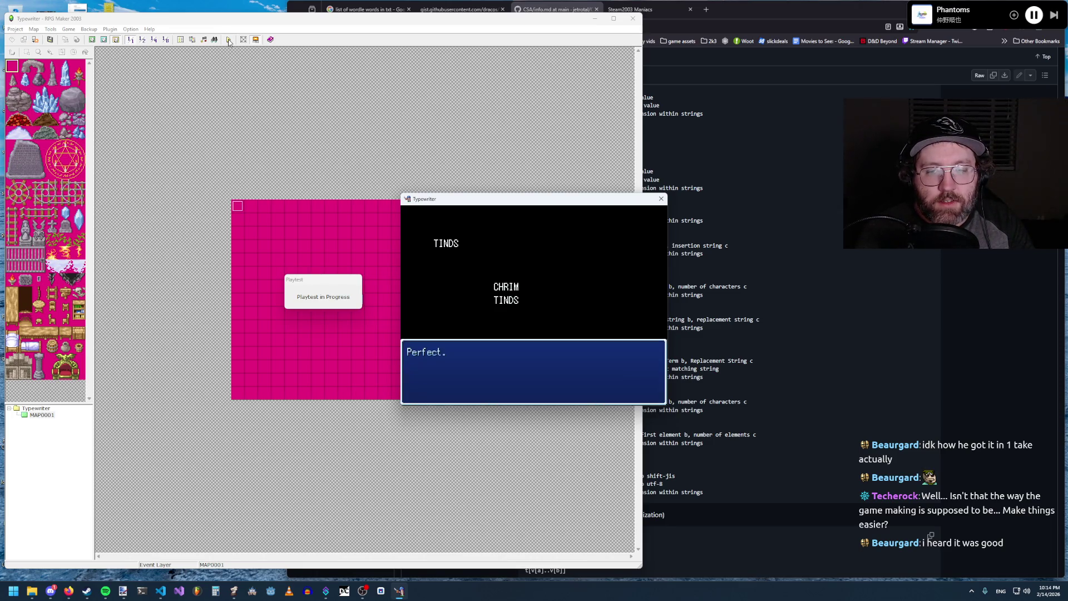
text(nudgy)
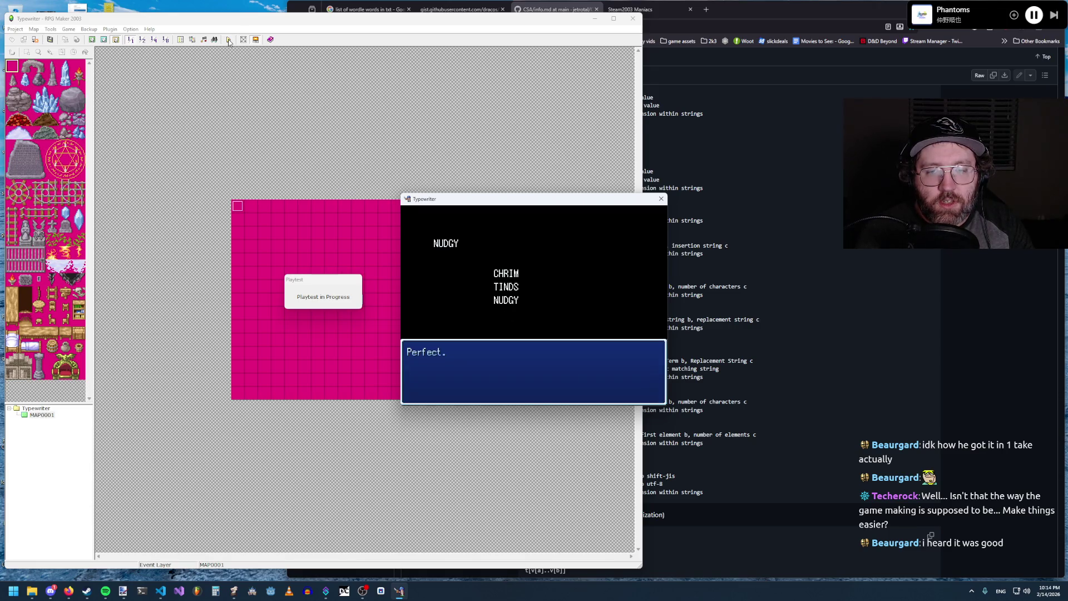
text(fas)
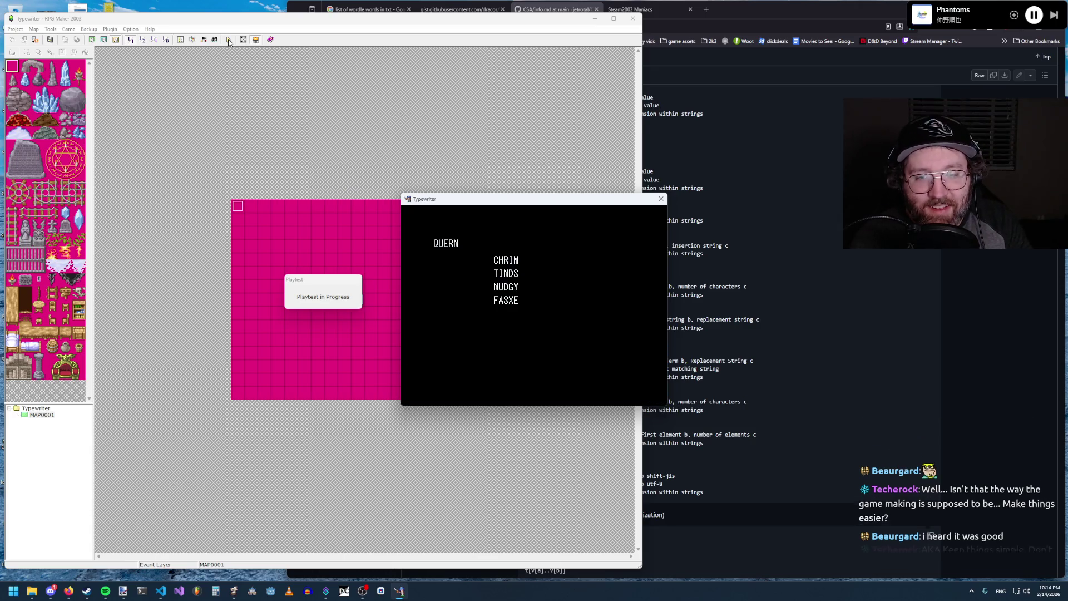
text(quernansdjfg)
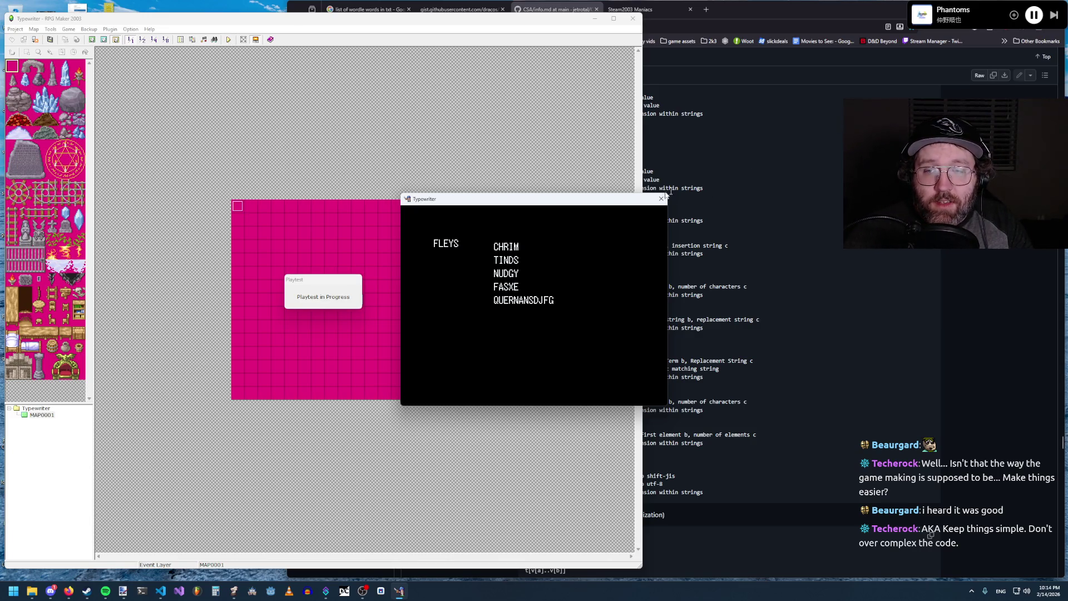
click(661, 199)
Paste the score increment into the length-mismatch branch, change it to v[5] += v[8], and close the Database.
click(180, 39)
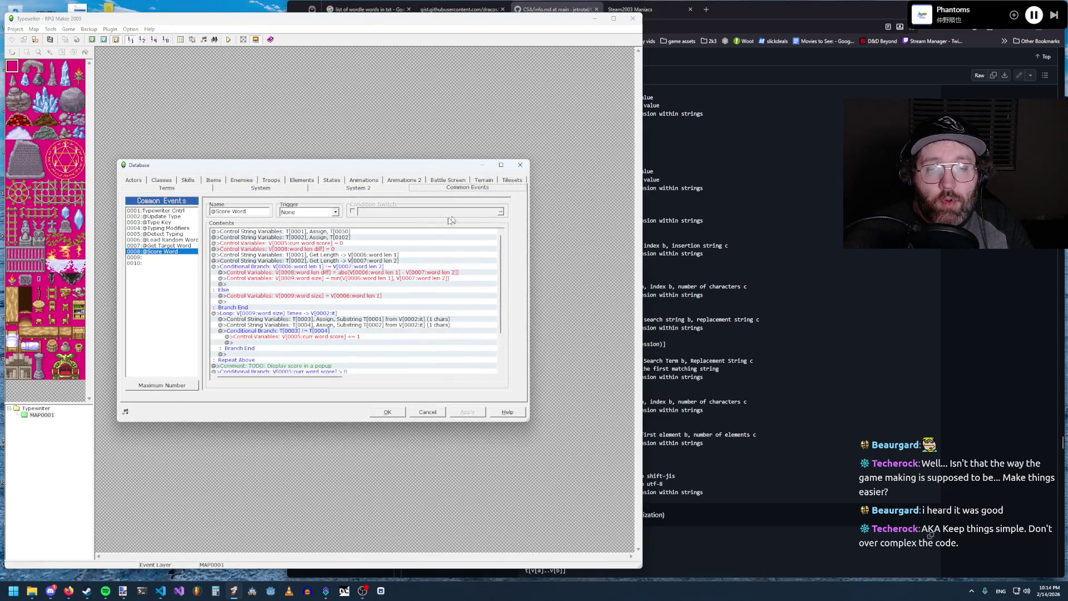
click(348, 273)
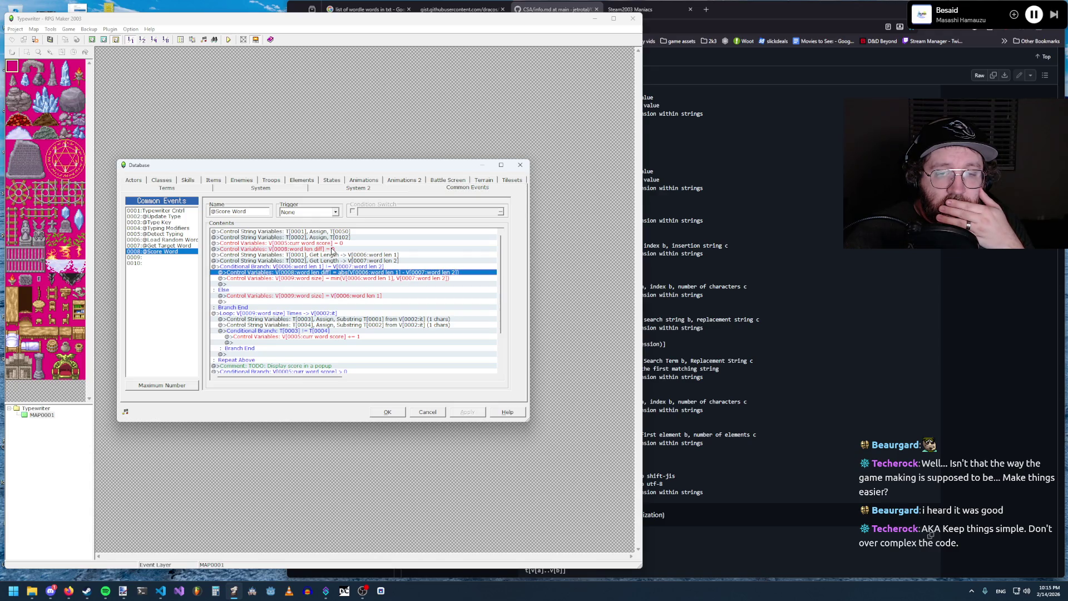
click(335, 337)
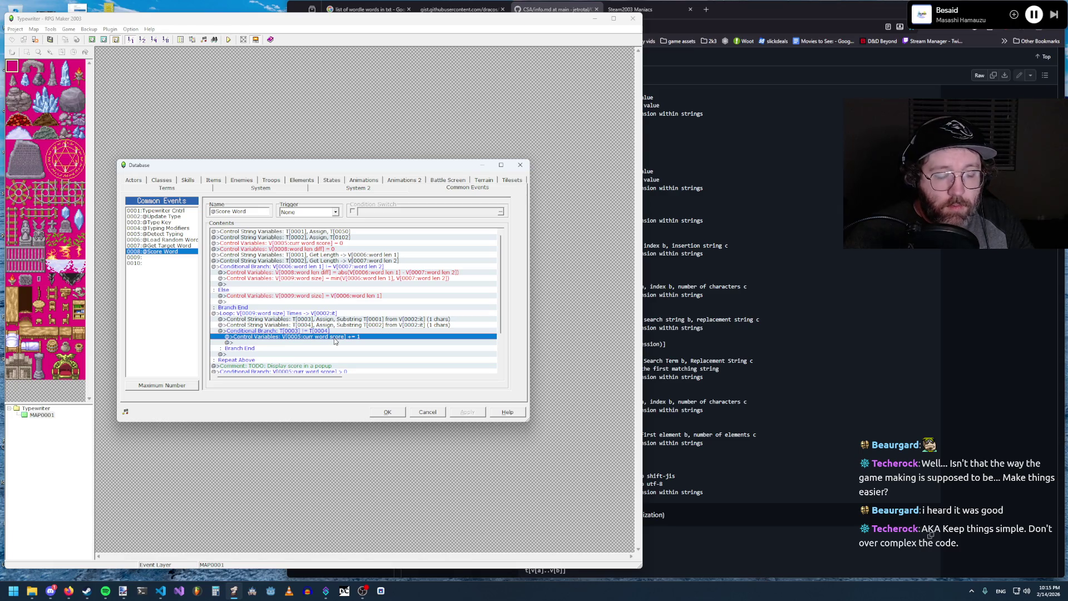
click(326, 284)
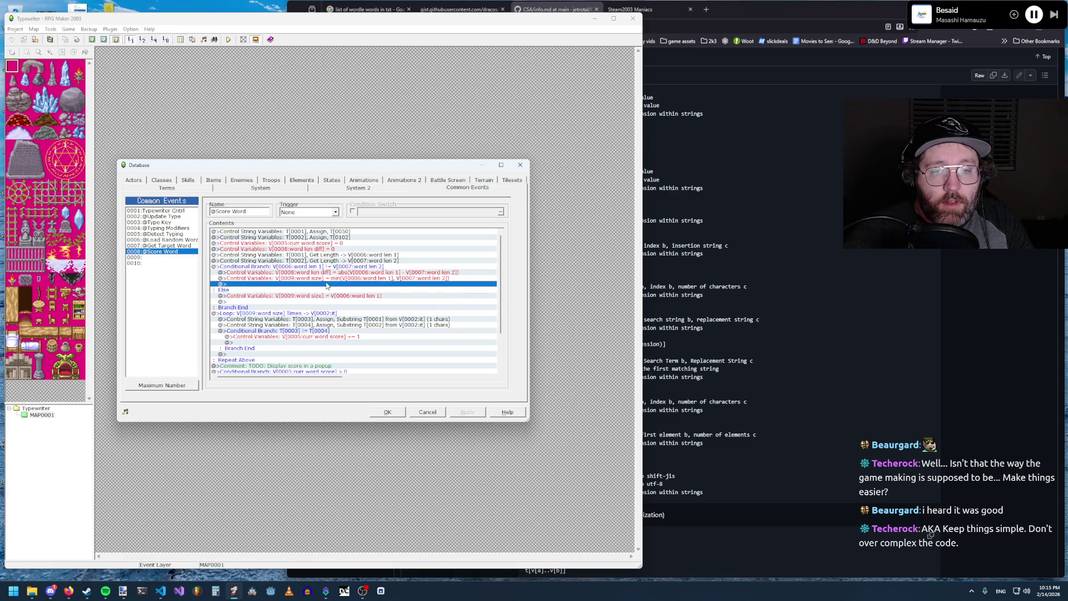
key(ctrl+v)
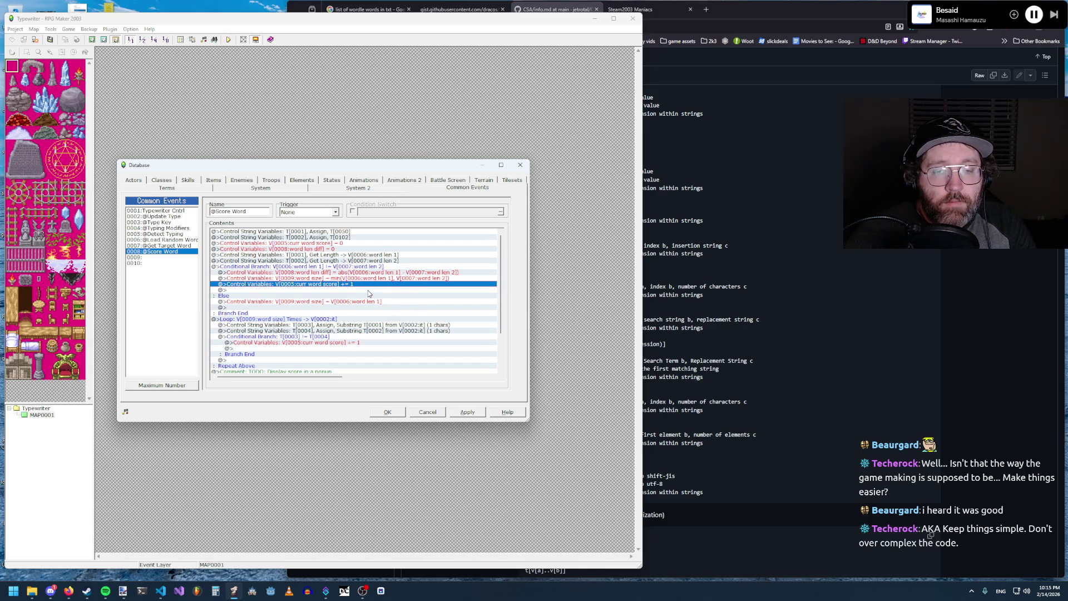
key(ctrl+t)
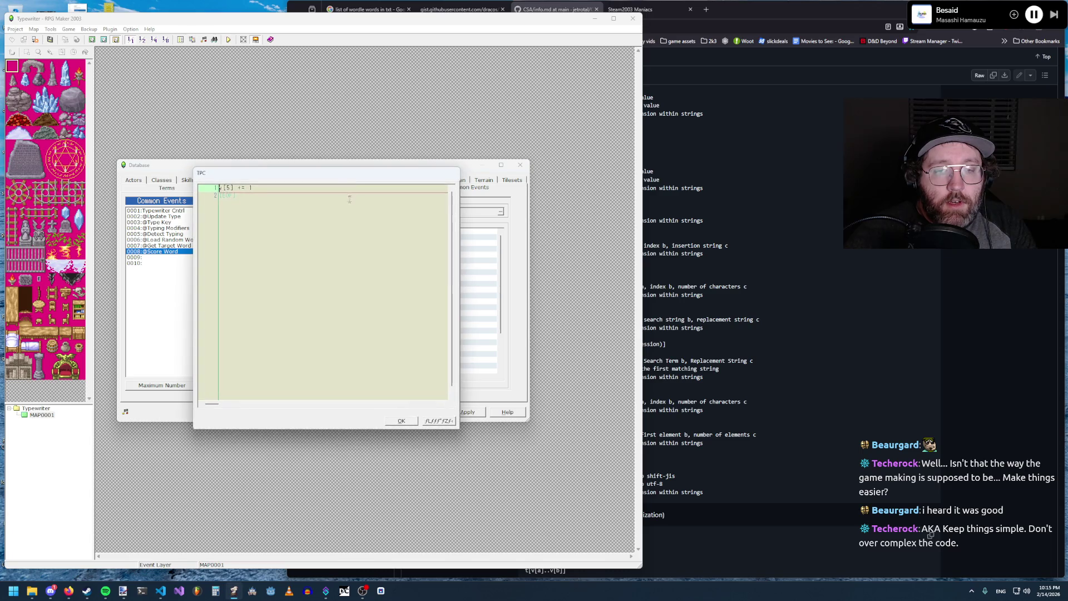
key(BackSpace)
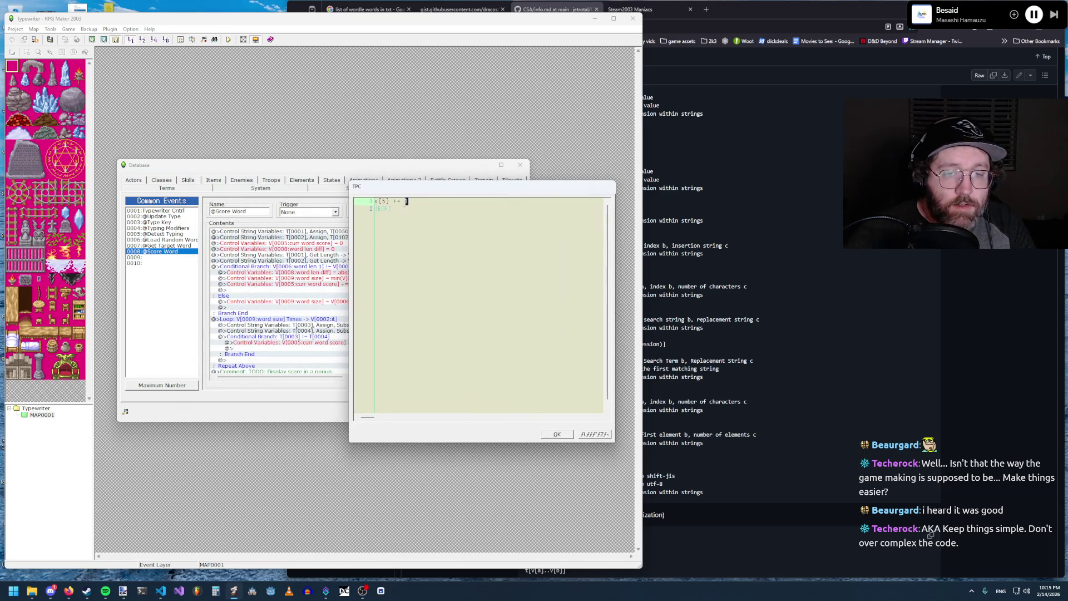
text(v[8])
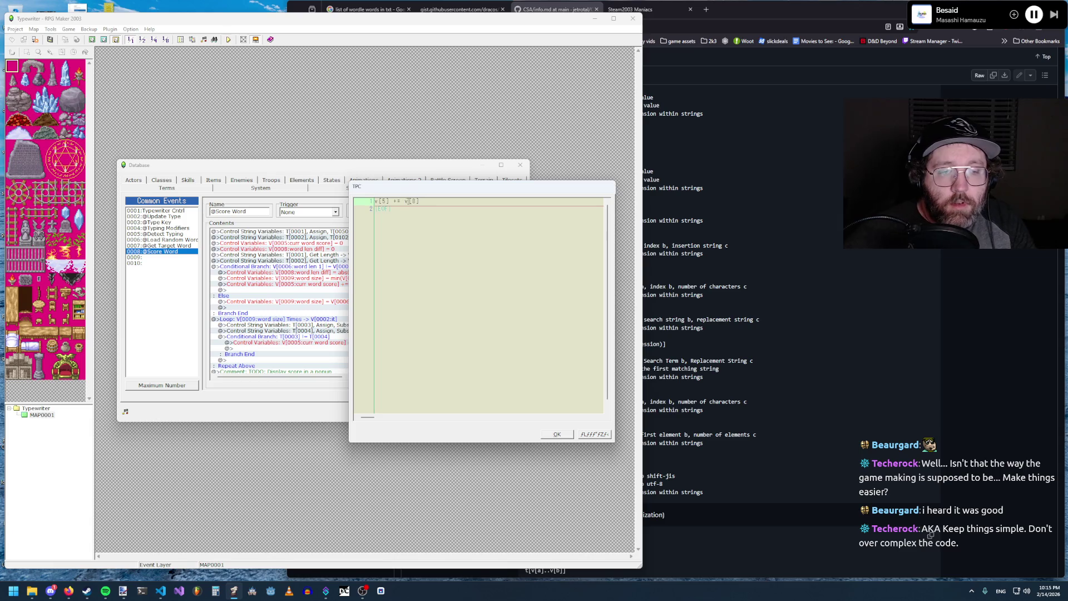
click(555, 435)
click(469, 411)
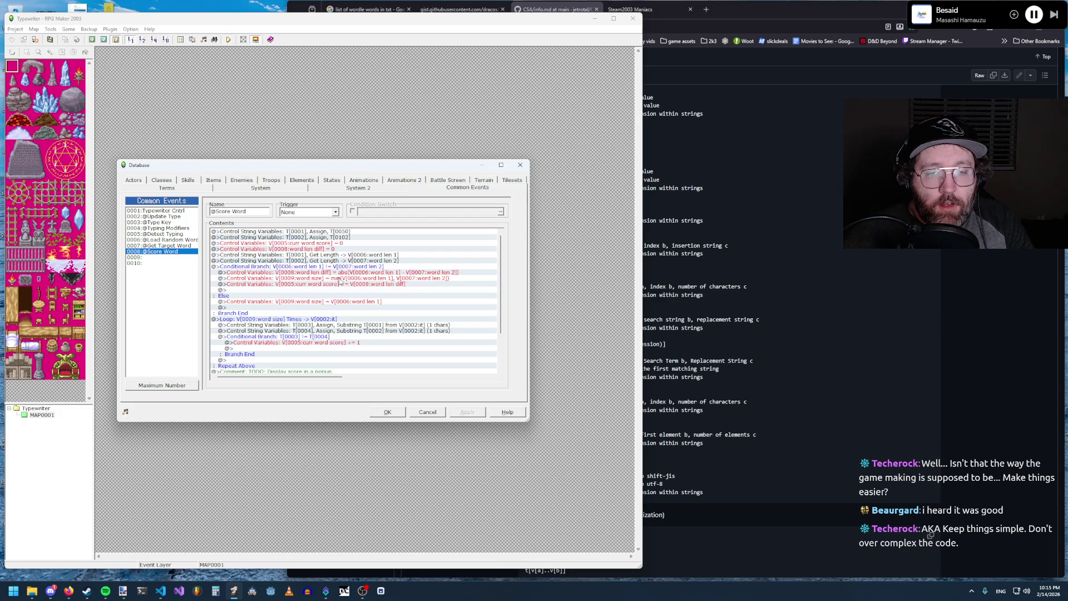
click(339, 283)
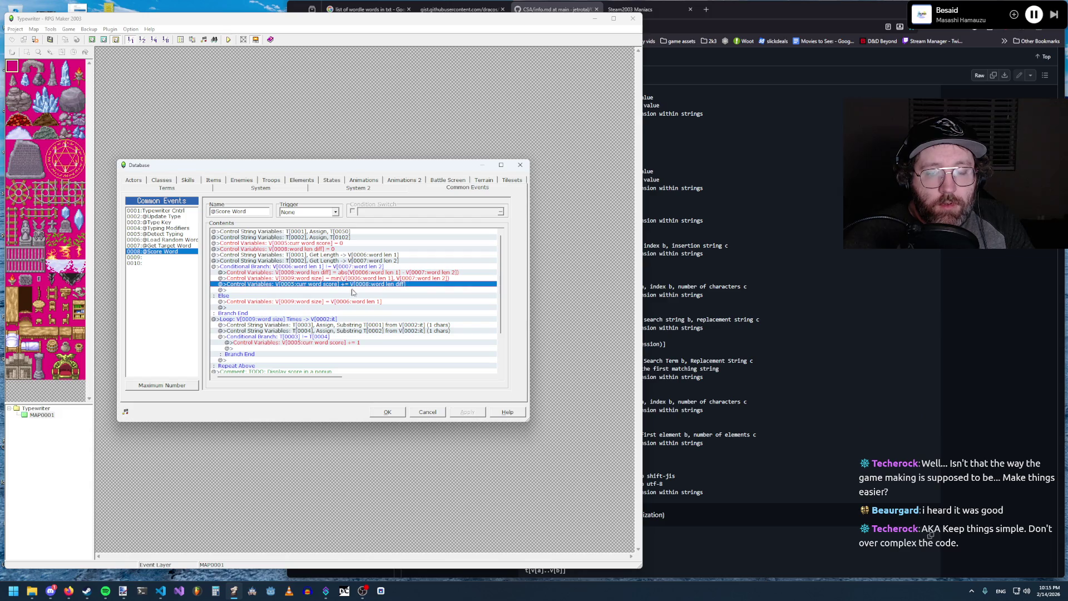
click(387, 412)
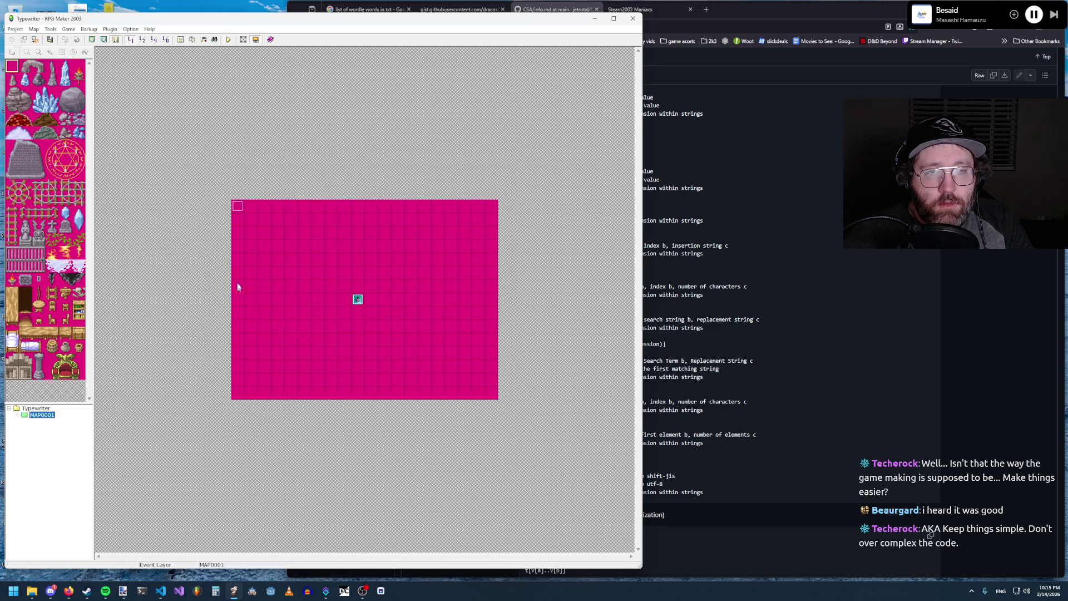
click(228, 40)
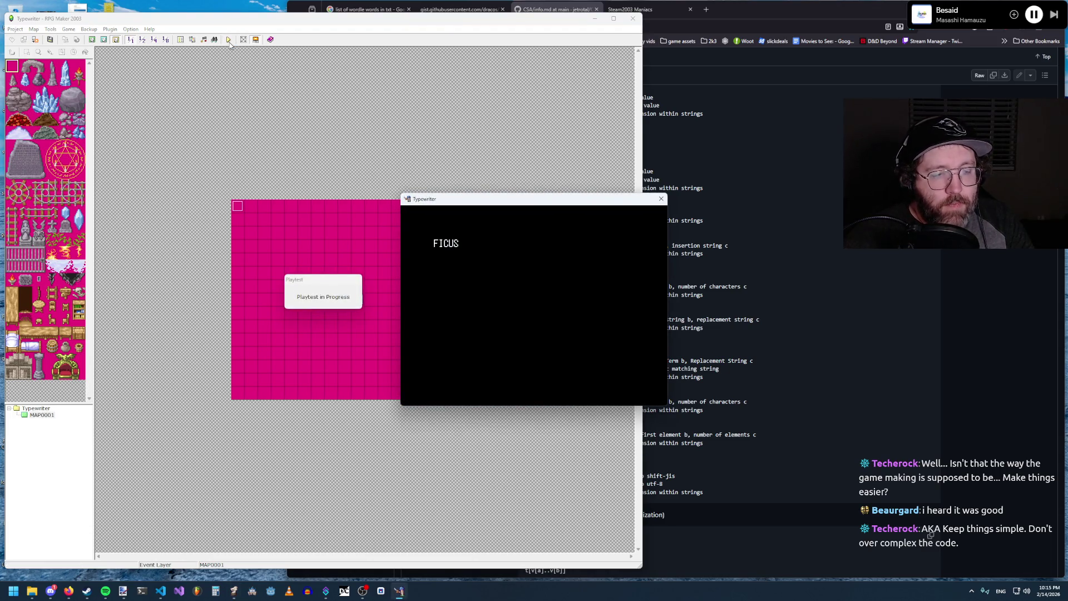
text(USDGNJKRA)
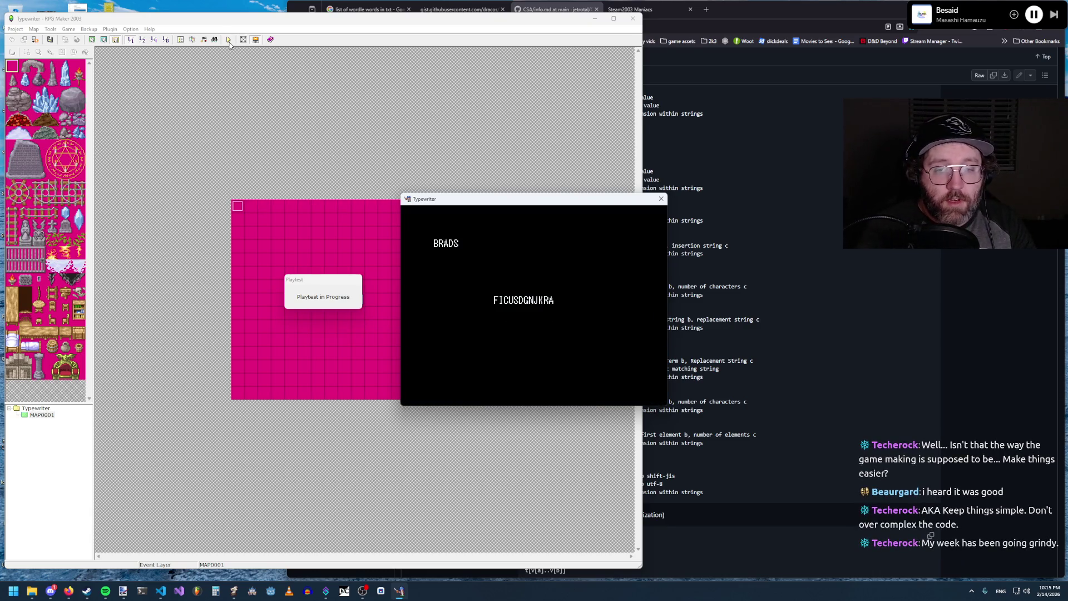
text(BRADS)
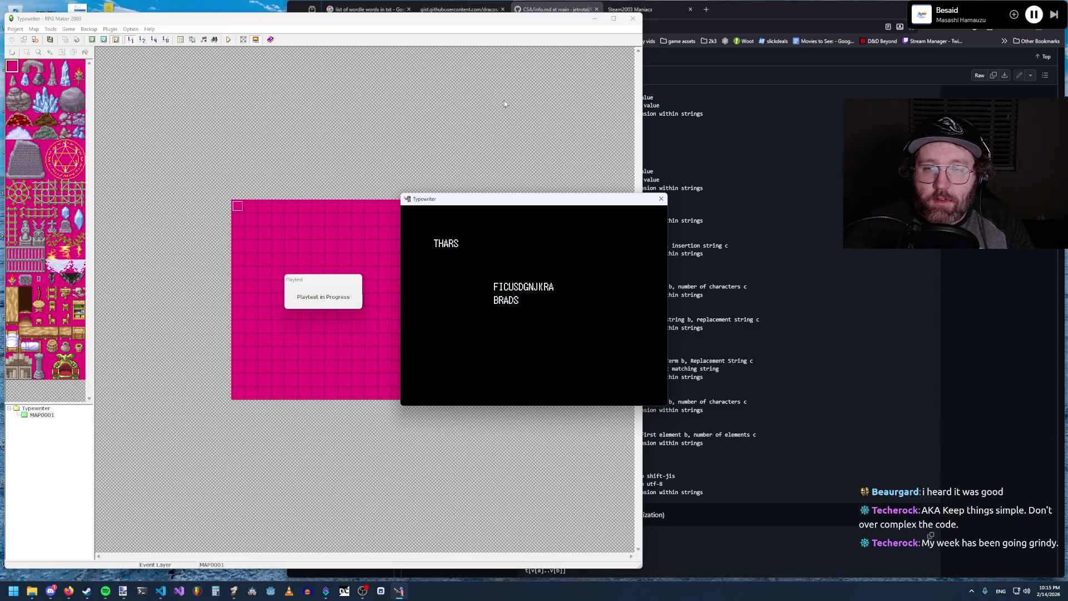
text(S)
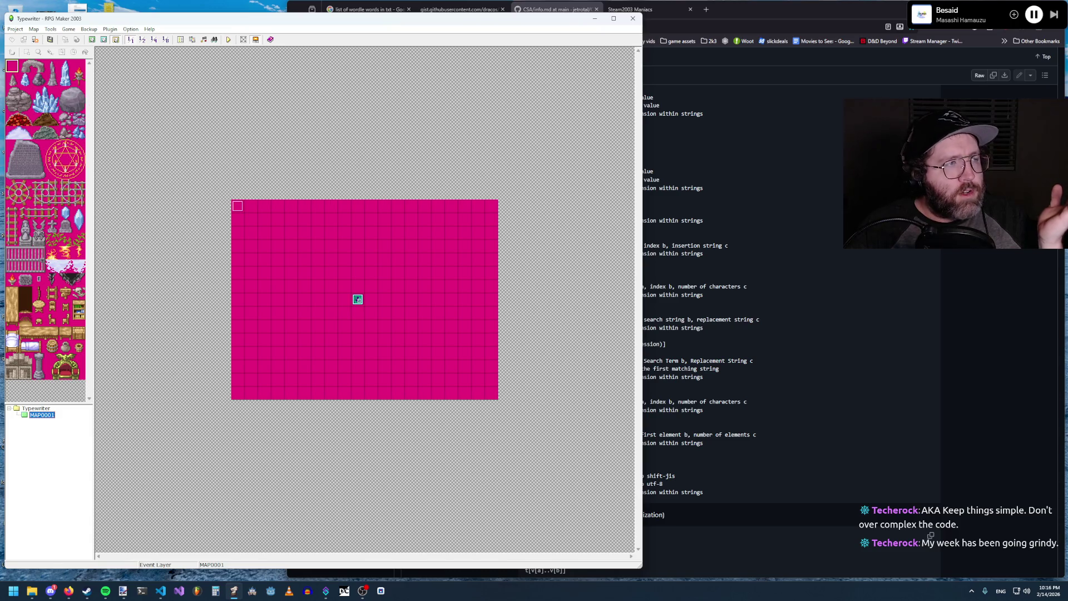
key(alt+Tab)
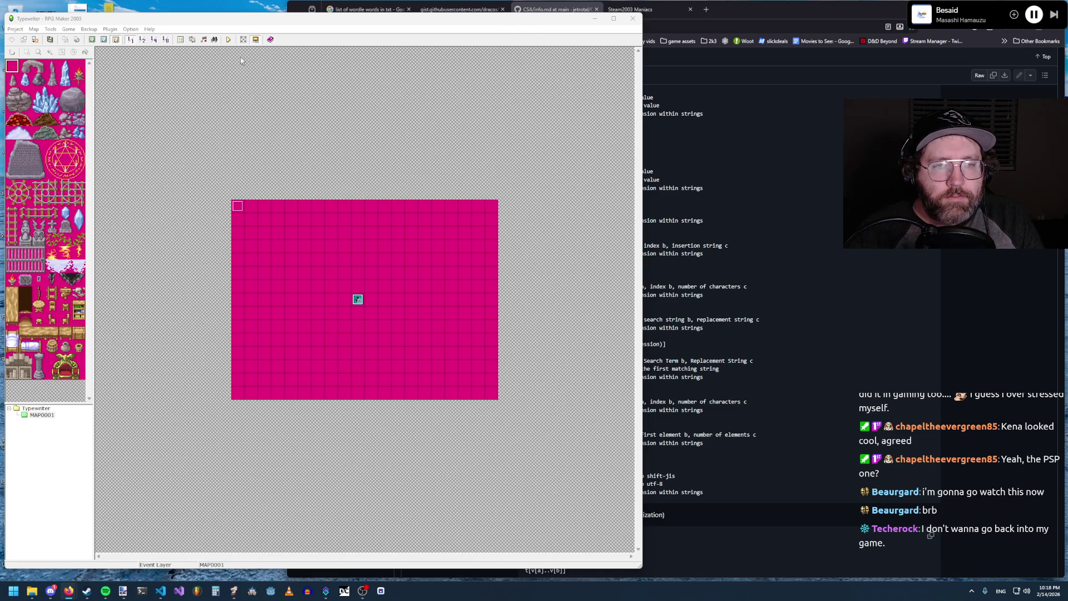
click(180, 42)
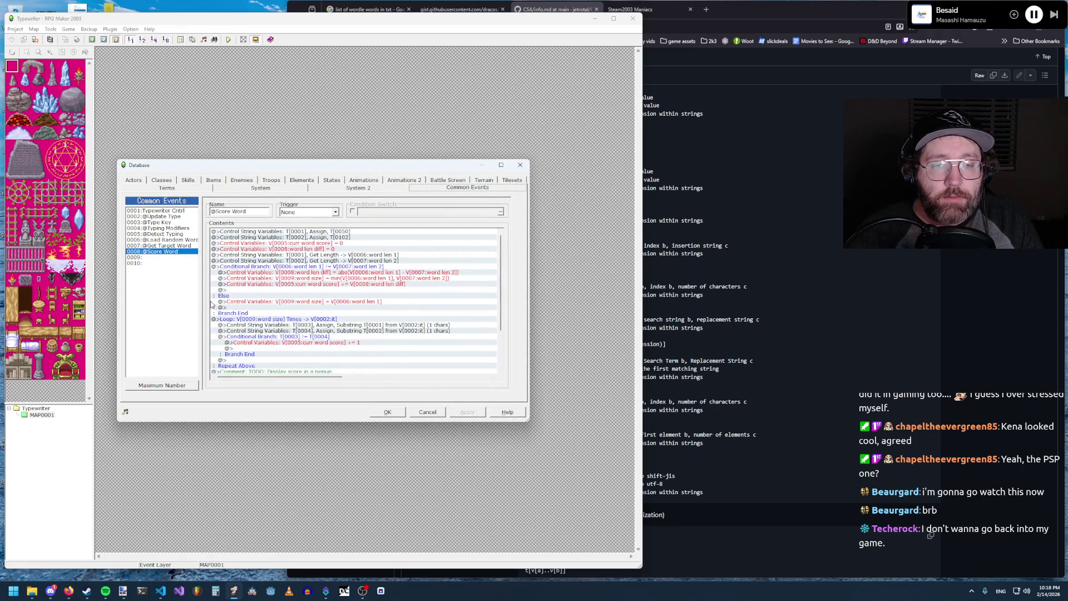
click(175, 252)
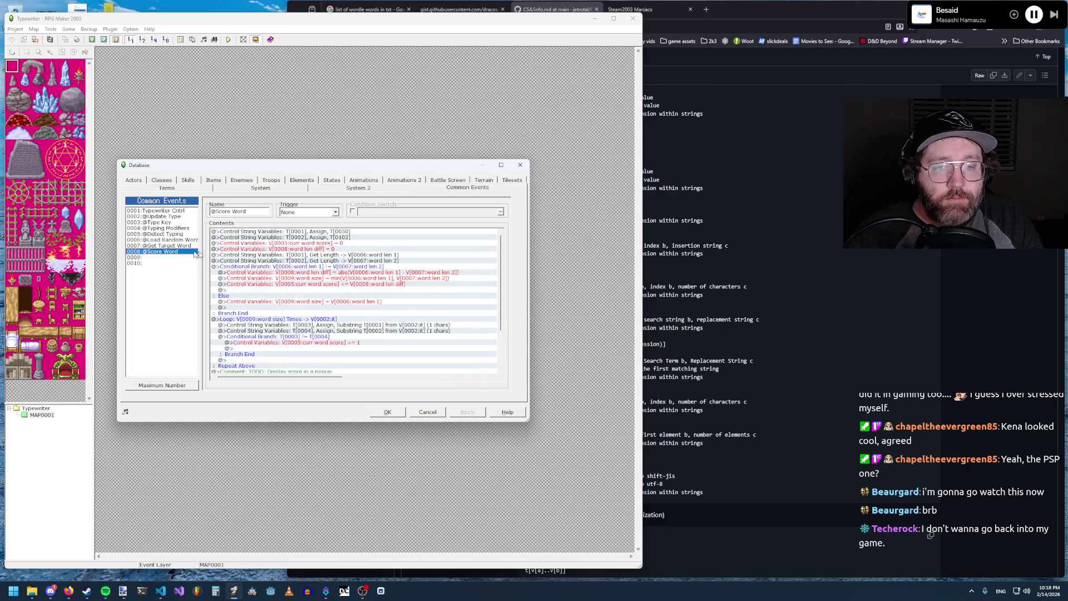
click(422, 316)
scroll(316, 326, down, 3)
click(346, 296)
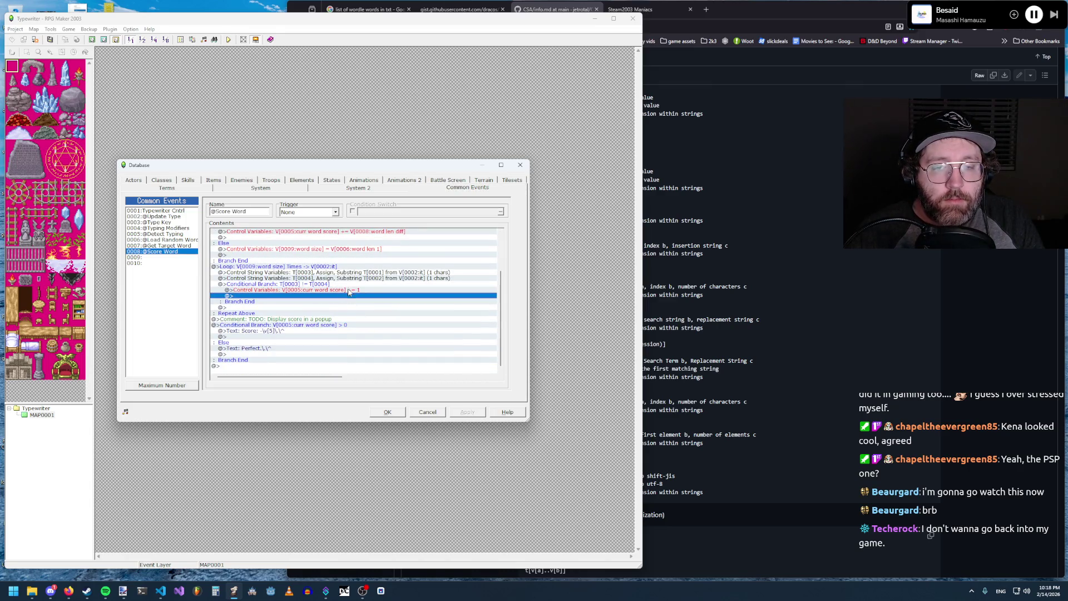
click(348, 326)
click(315, 336)
click(315, 325)
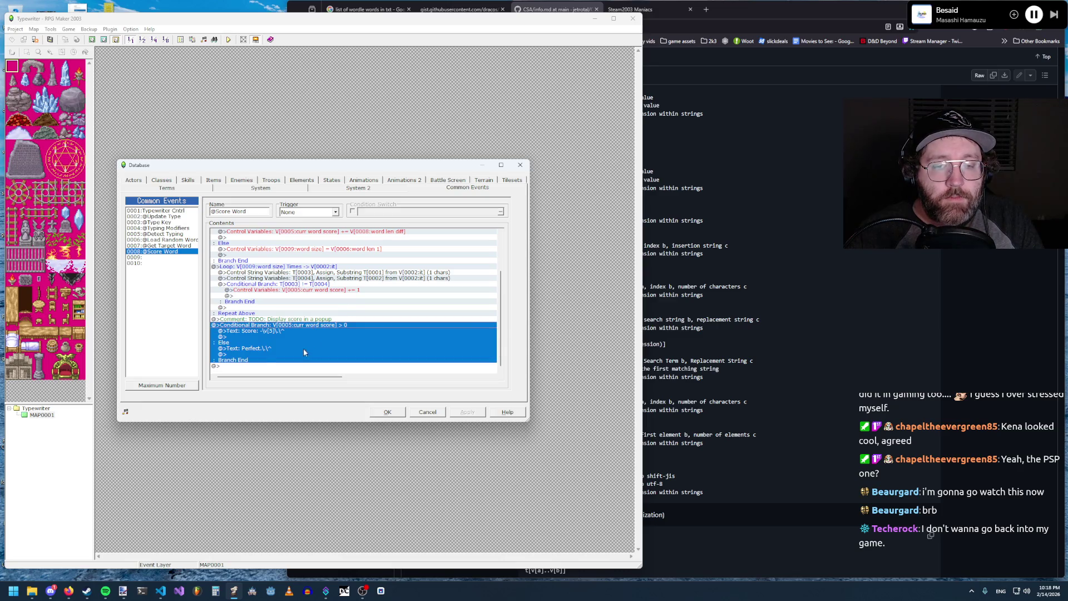
click(302, 331)
click(317, 325)
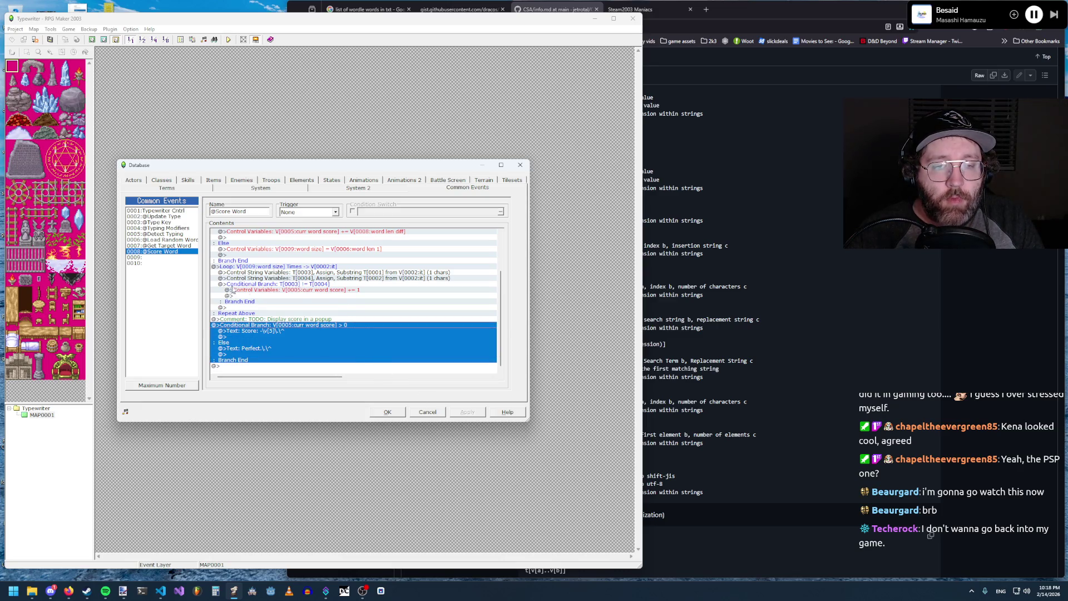
click(298, 307)
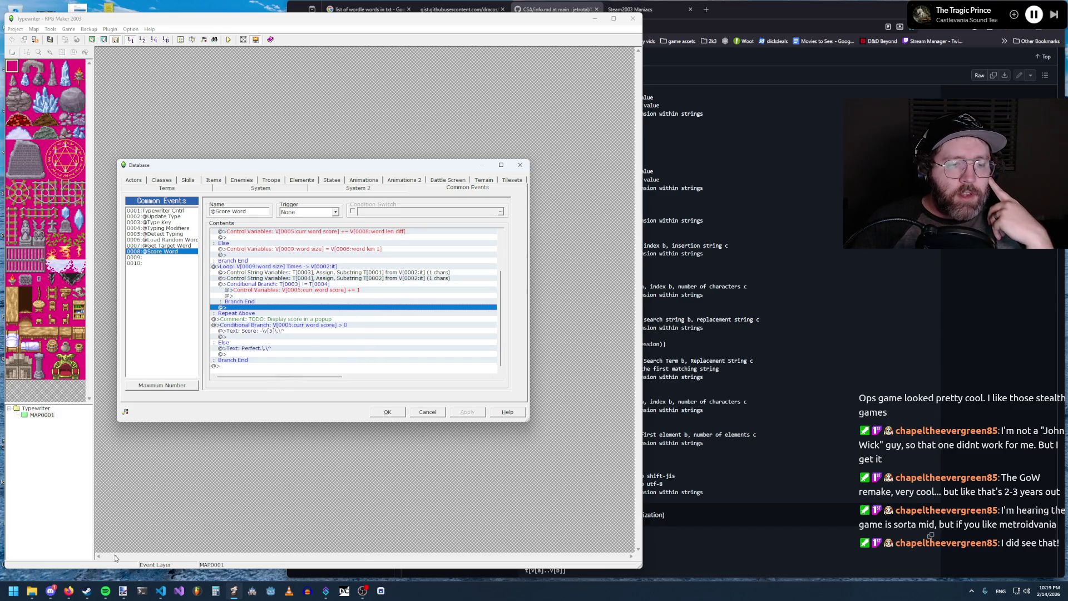
click(52, 592)
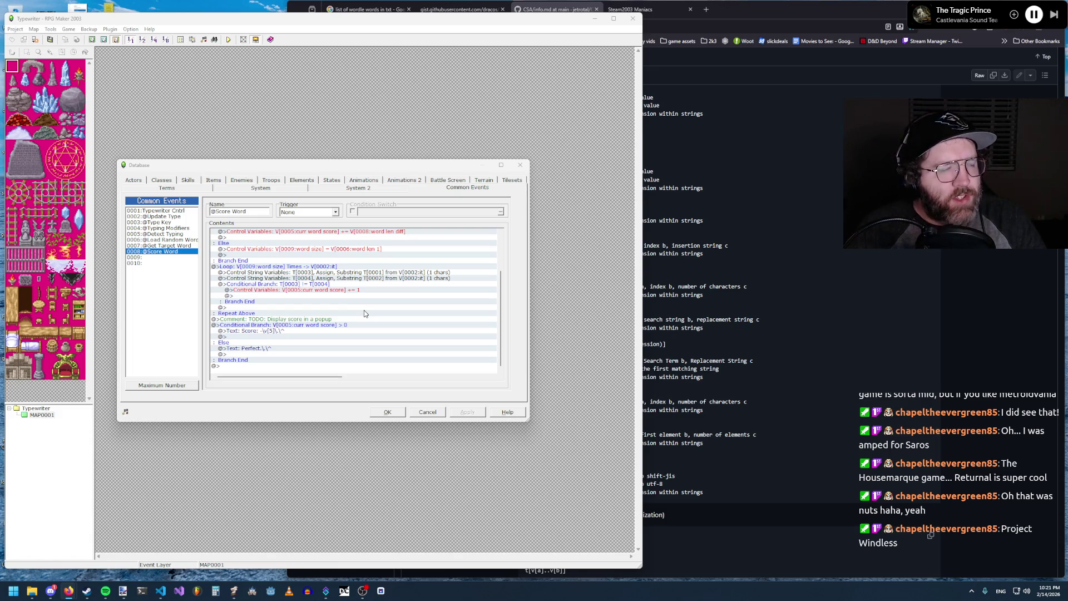
Check the Text: Score command and the TODO score-popup comment, then return to the top of Contents.
click(354, 325)
click(340, 332)
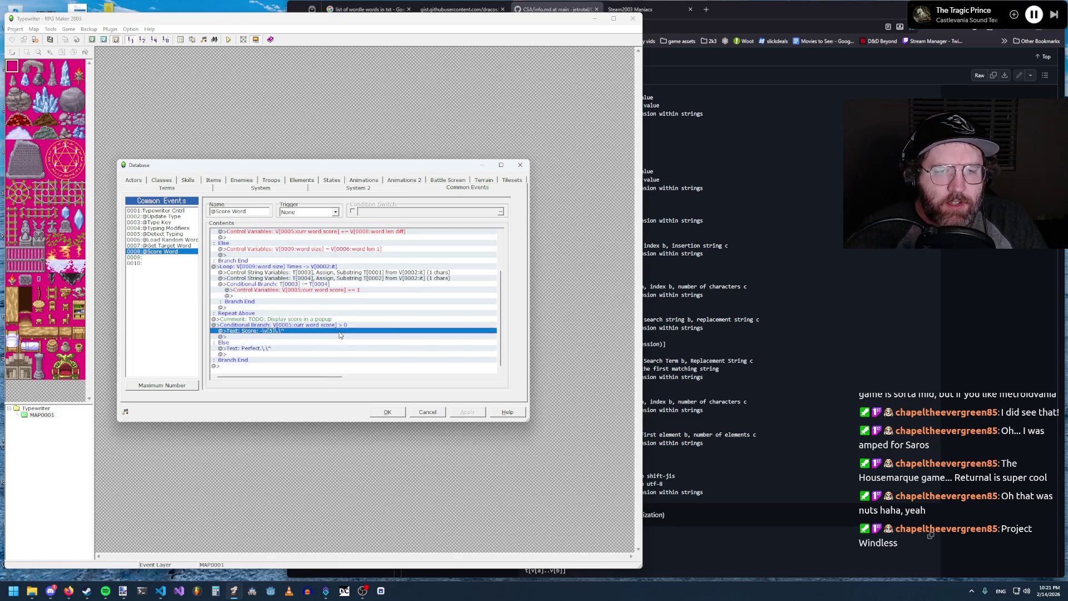
click(345, 346)
key(Up)
key(Up)
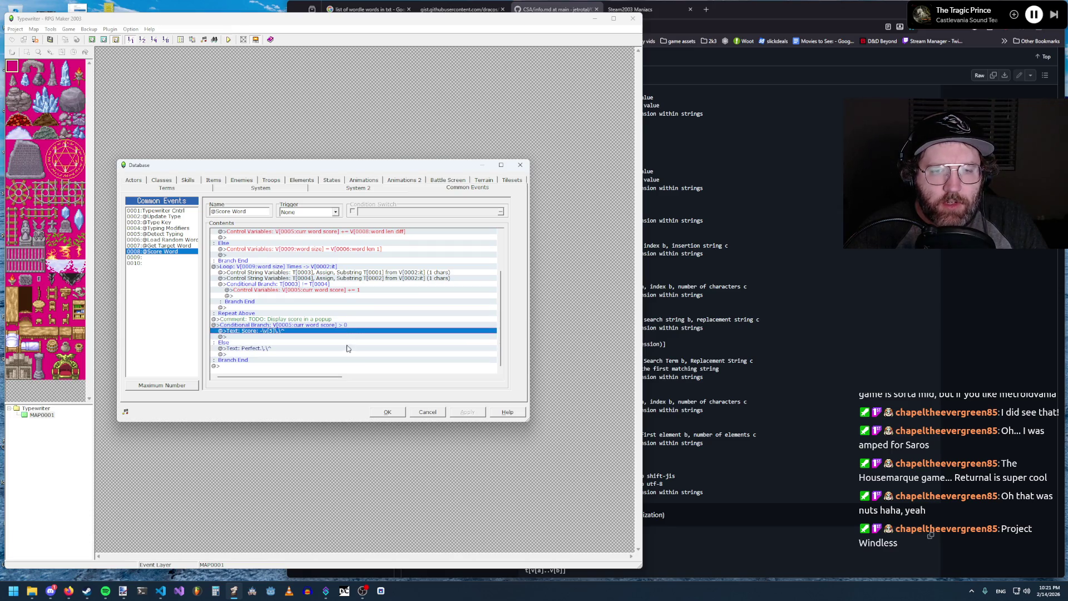
click(343, 325)
key(Up)
click(346, 319)
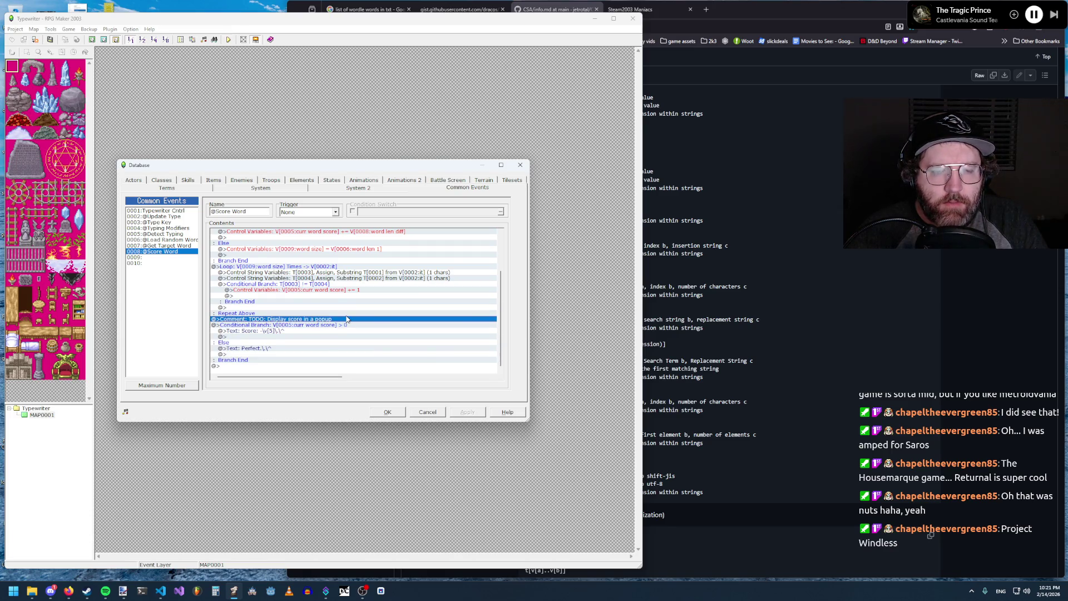
scroll(346, 319, up, 3)
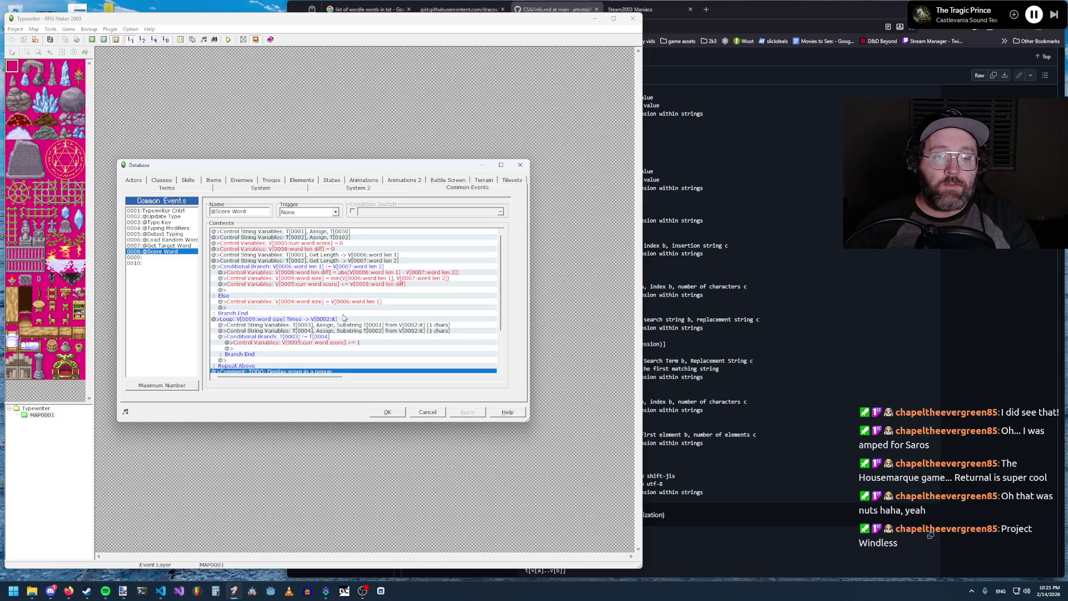
Insert a top comment 'Compares words in strings 1 and 2 and outputs a score in v5'.
right_click(338, 231)
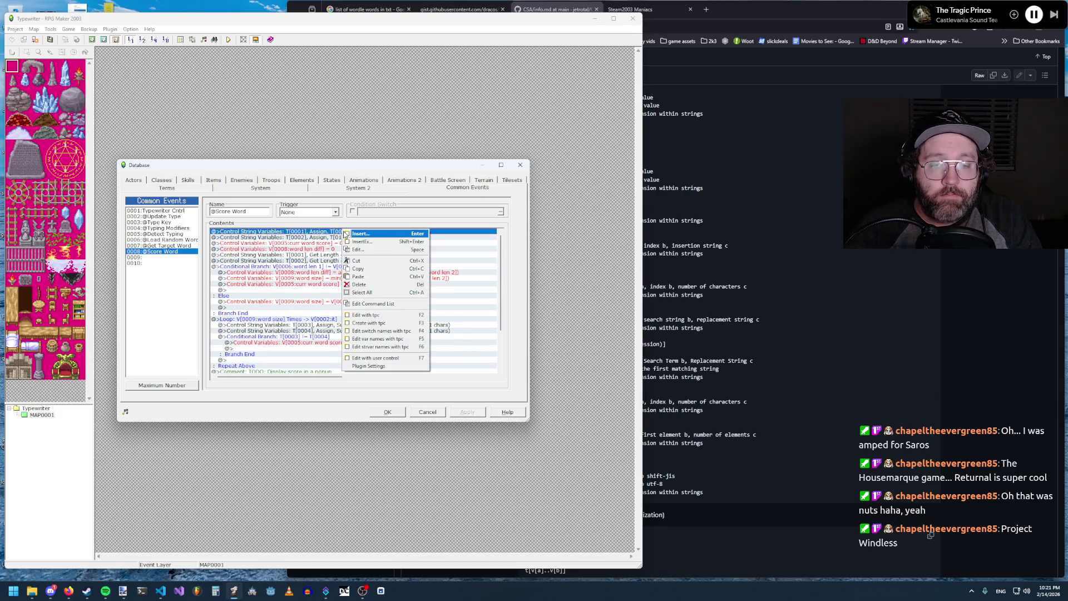
click(370, 251)
click(365, 346)
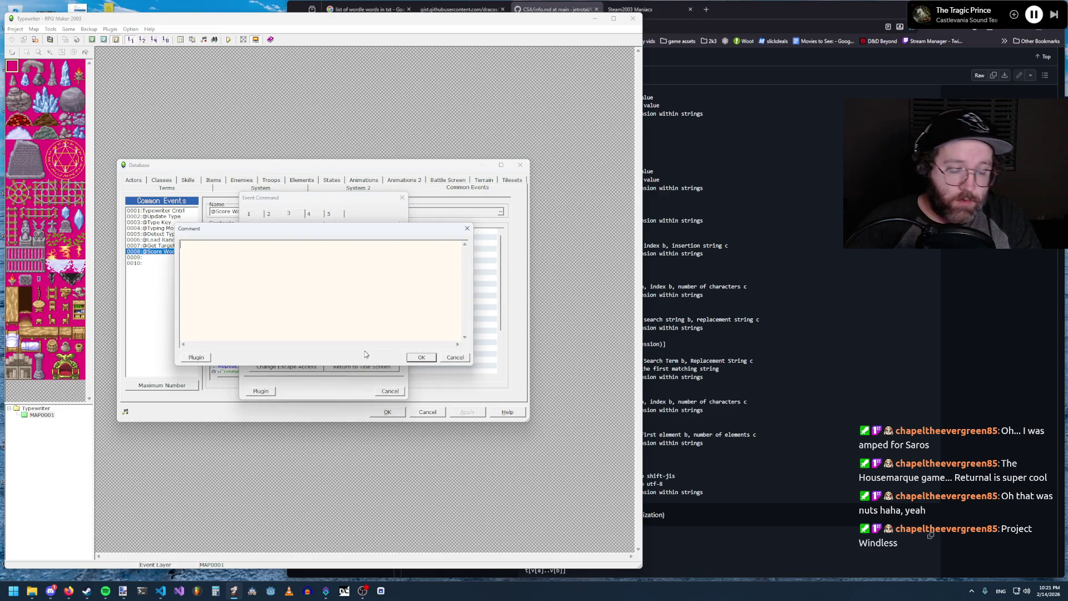
text(Compares words 1 a)
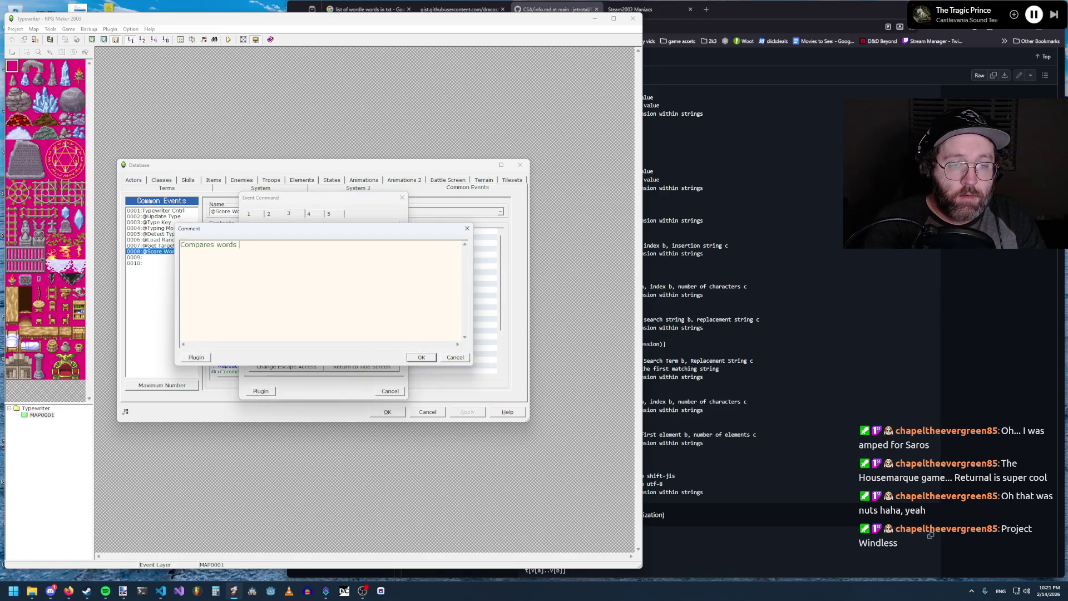
key(BackSpace)
text(in strings 1 )
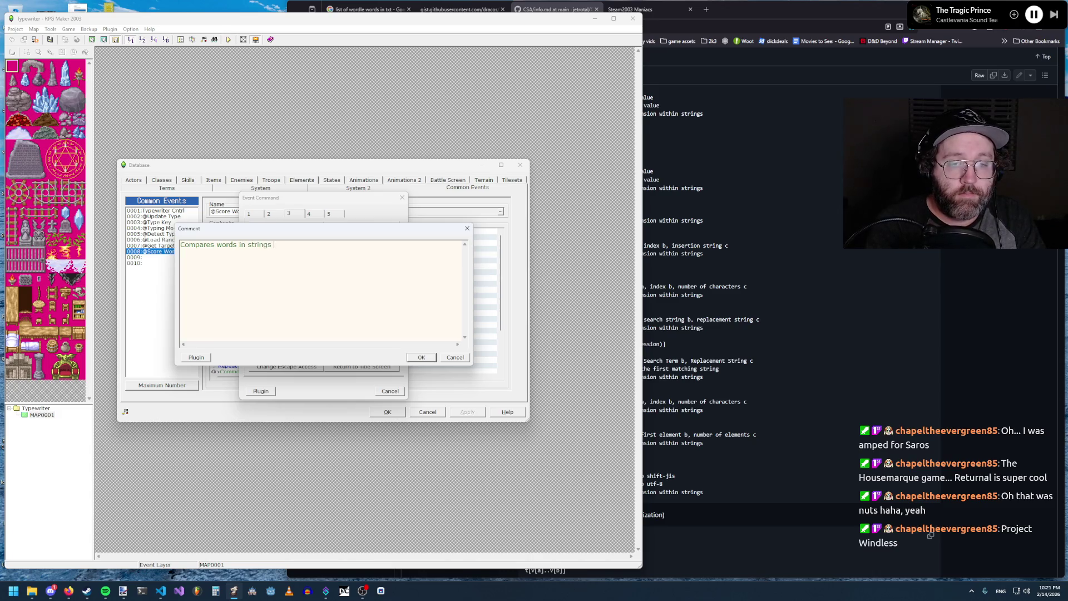
text(and 2)
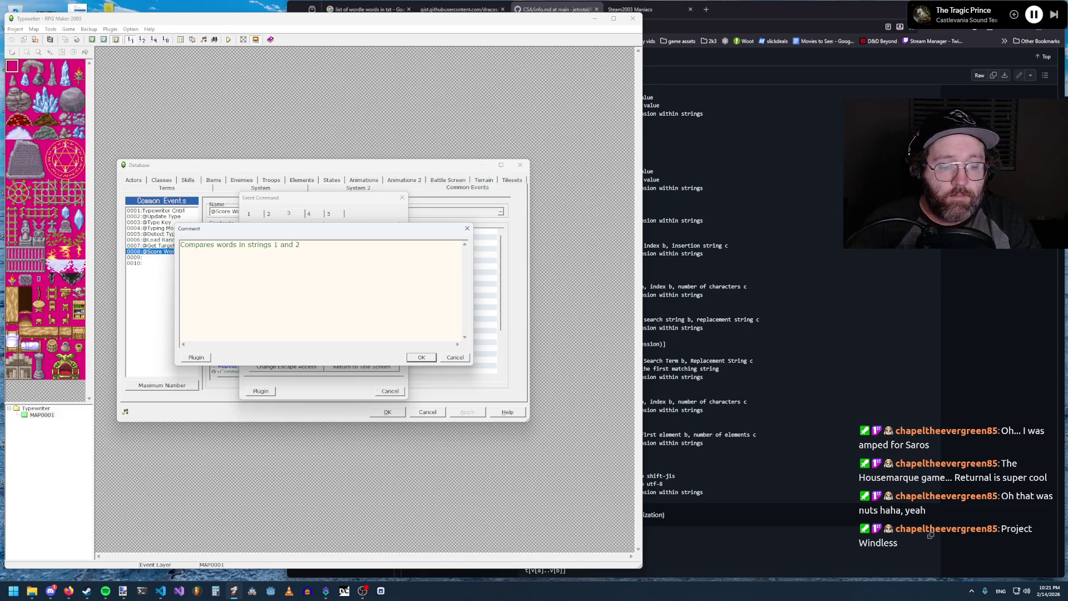
text( and outputs a)
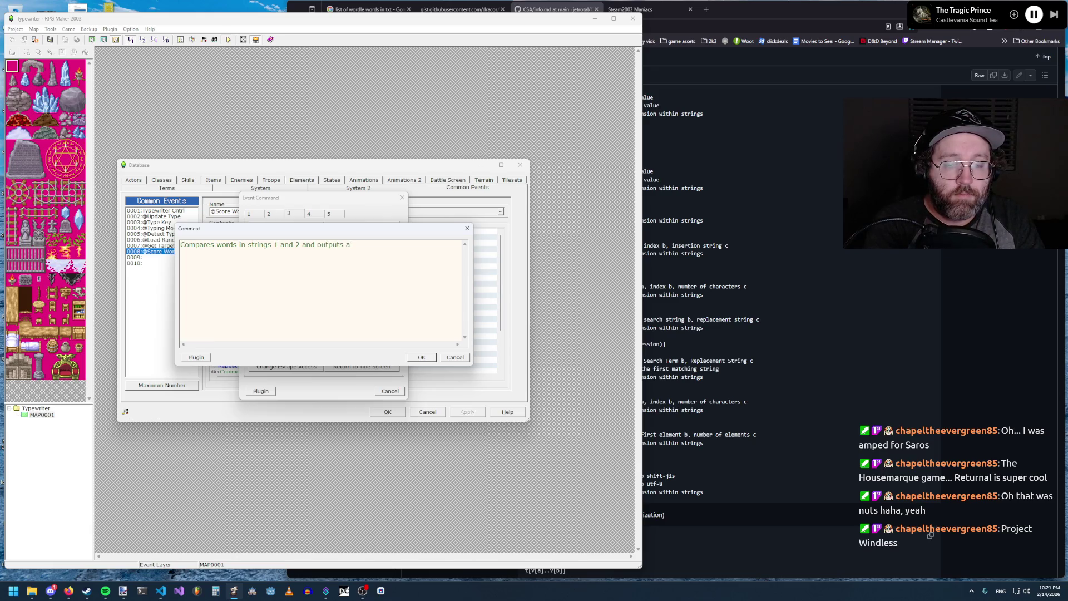
text( score in v5)
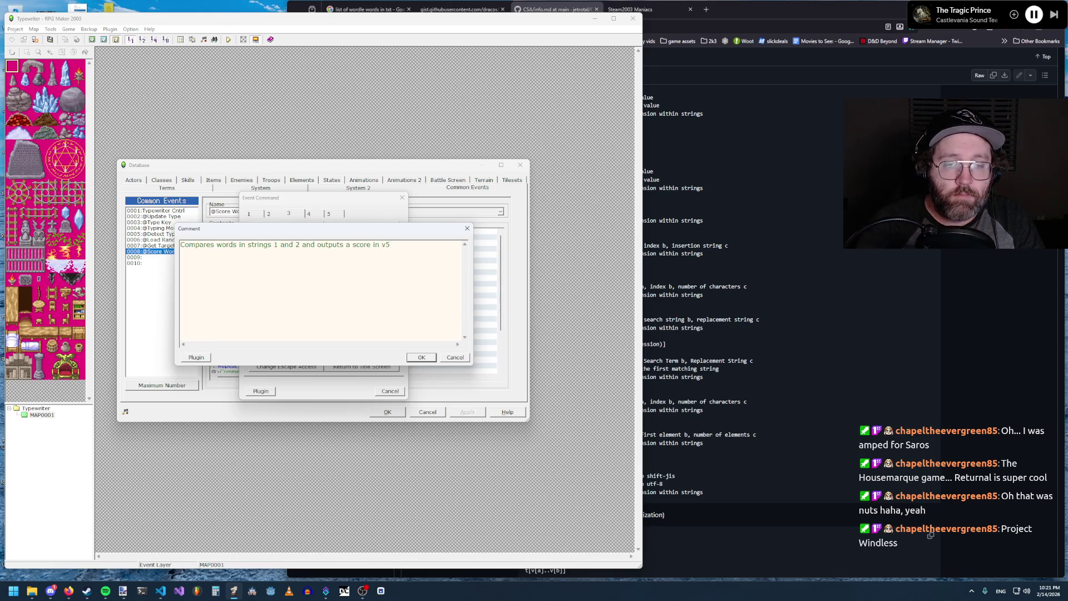
click(422, 358)
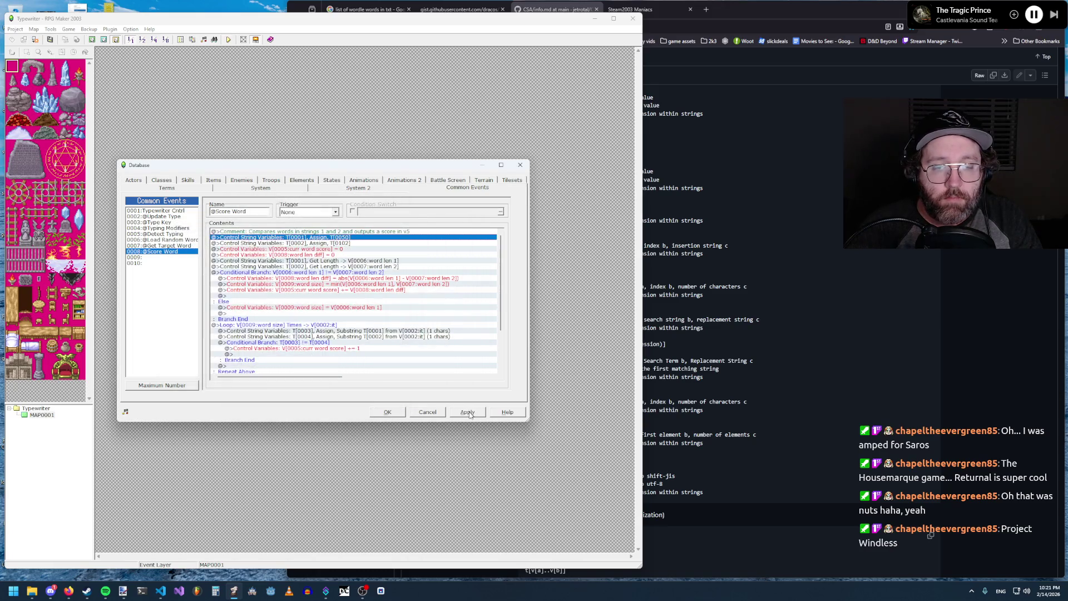
click(321, 239)
shift+click(321, 242)
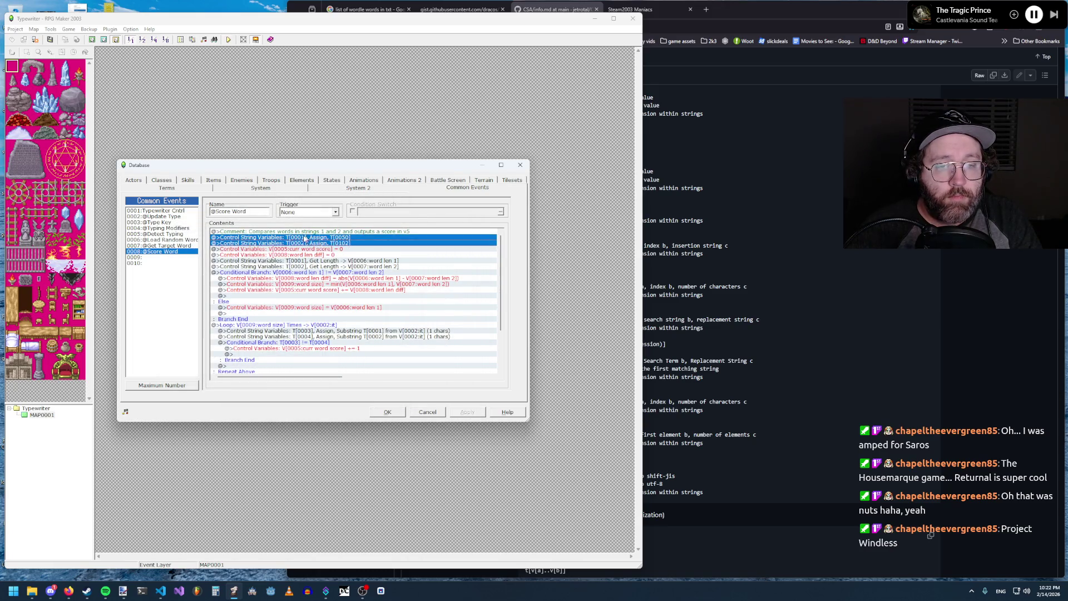
key(Delete)
click(172, 210)
click(321, 260)
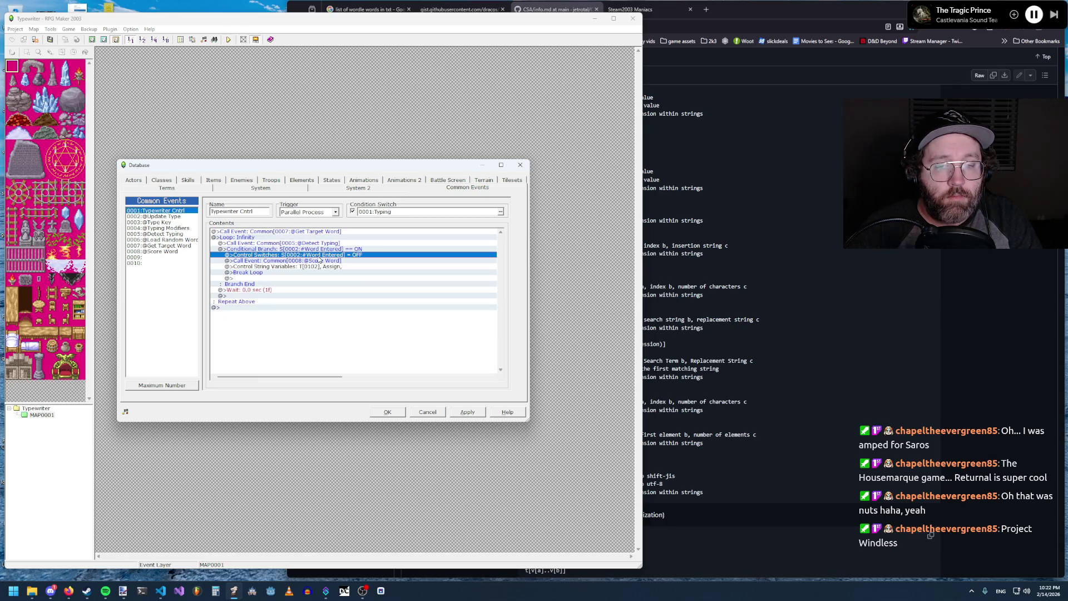
key(ctrl+v)
click(459, 410)
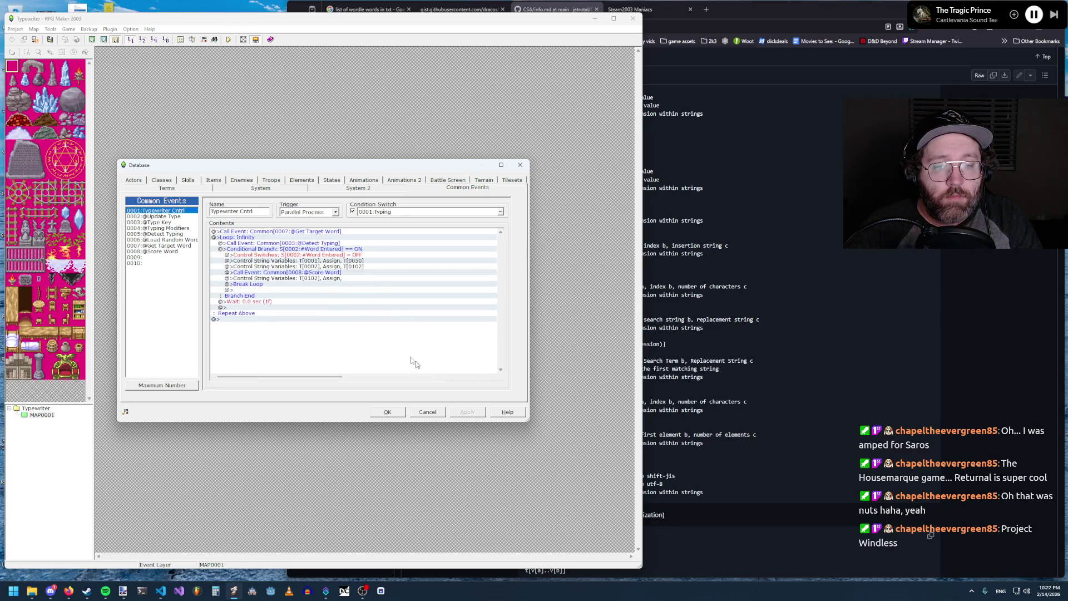
click(330, 279)
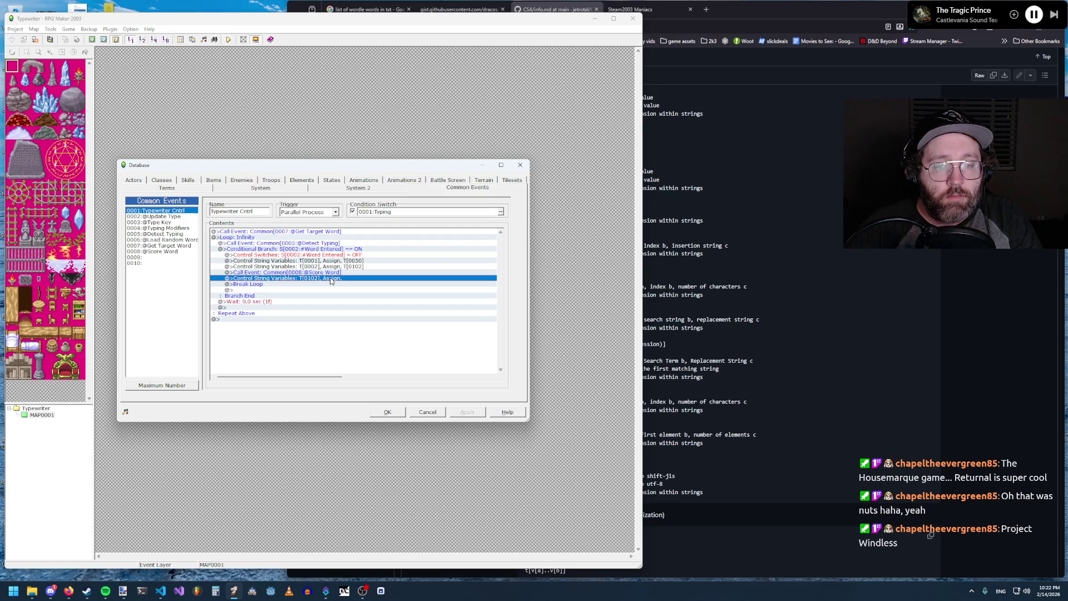
click(166, 252)
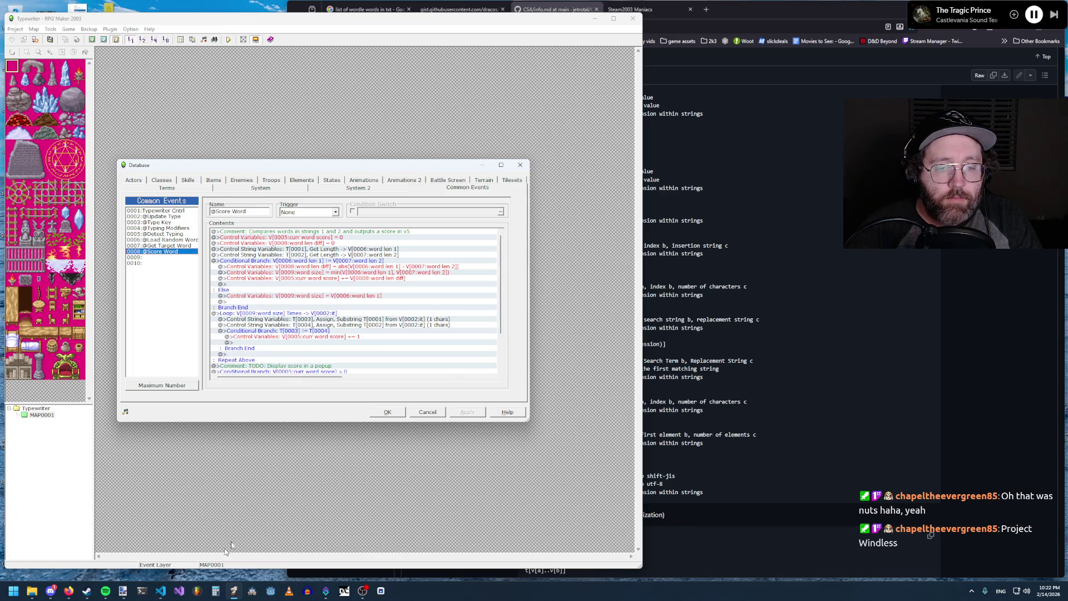
Save the database and playtest, guessing asd, adfgrs, aegrw, agwawerfg, awrg, aewrg and a.
click(377, 407)
click(228, 38)
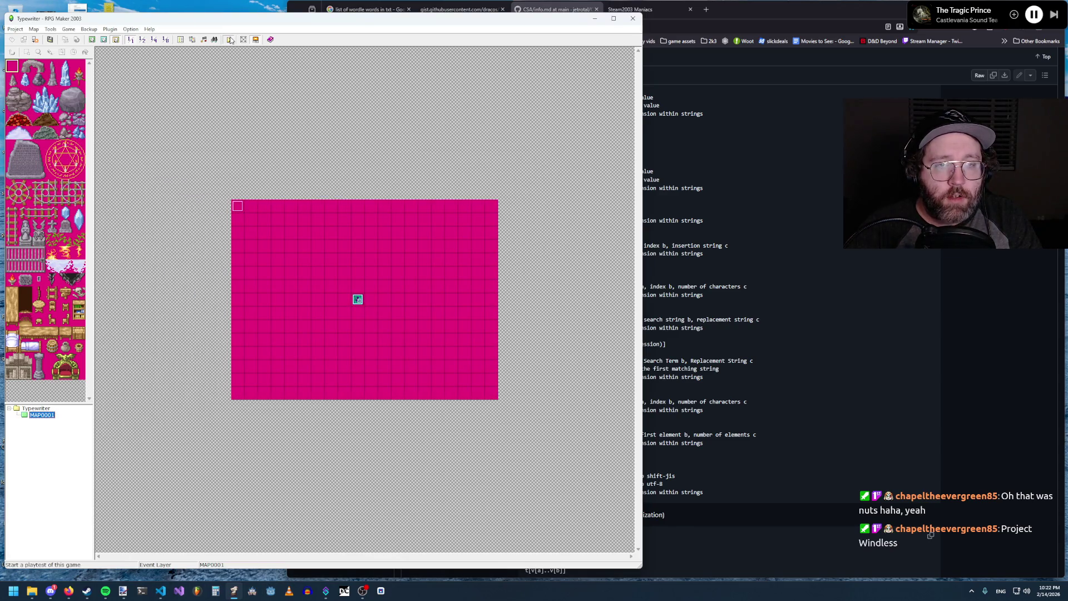
text(asd)
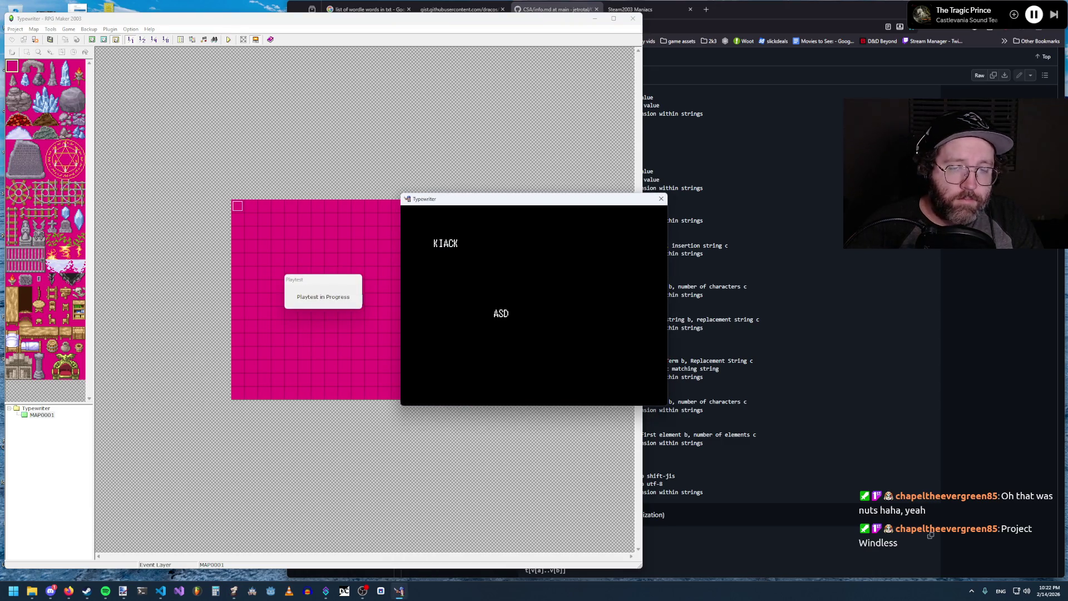
key(Return)
text(adfgrs)
key(Return)
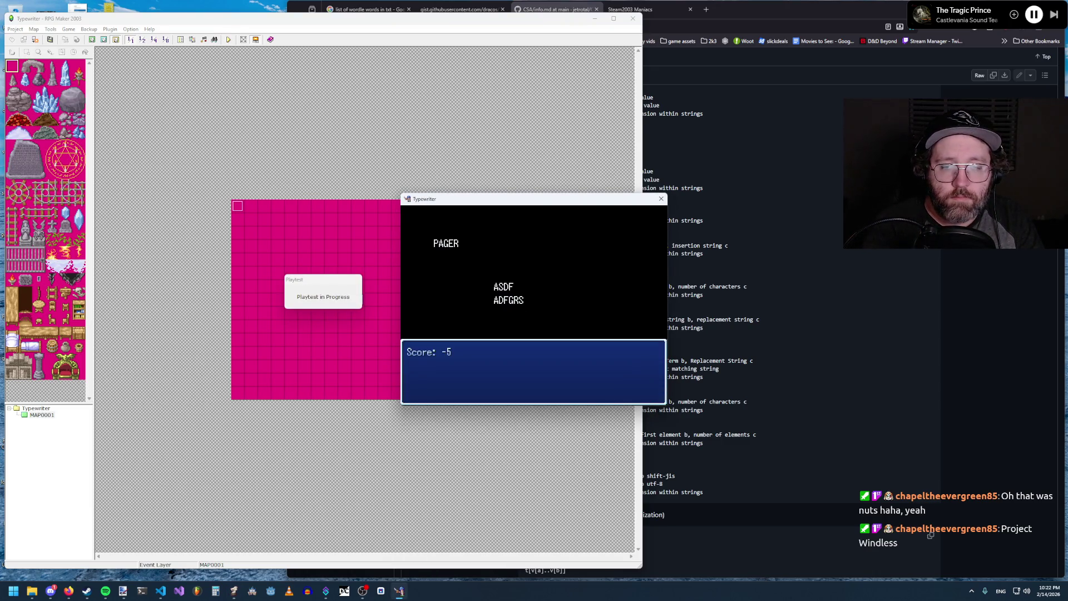
text(aegrw)
key(Return)
key(Return)
text(agwawerfg)
key(Return)
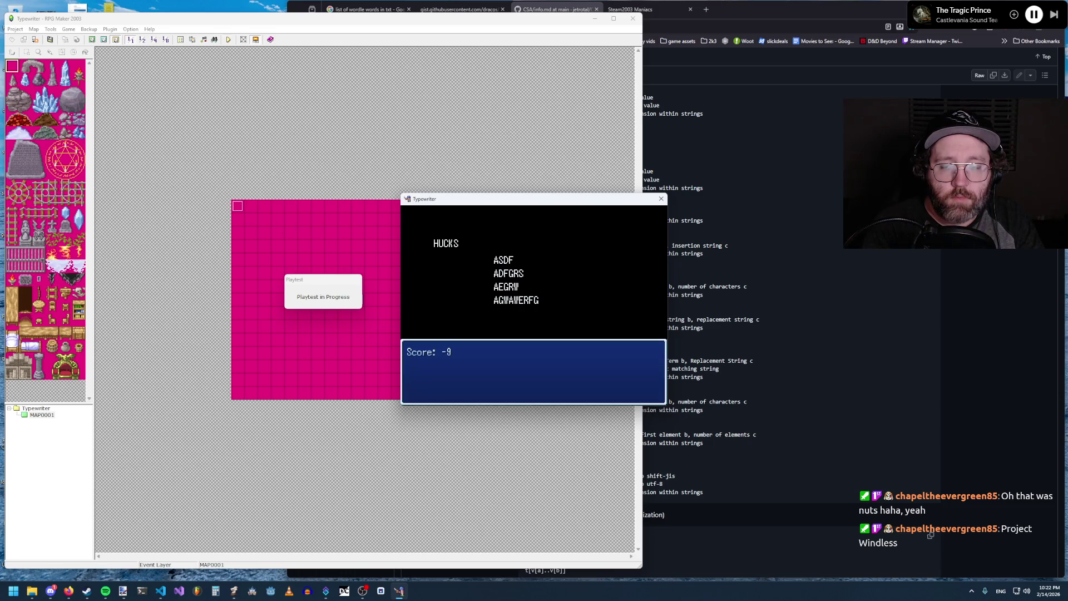
key(Return)
text(awrg)
key(Return)
key(Return)
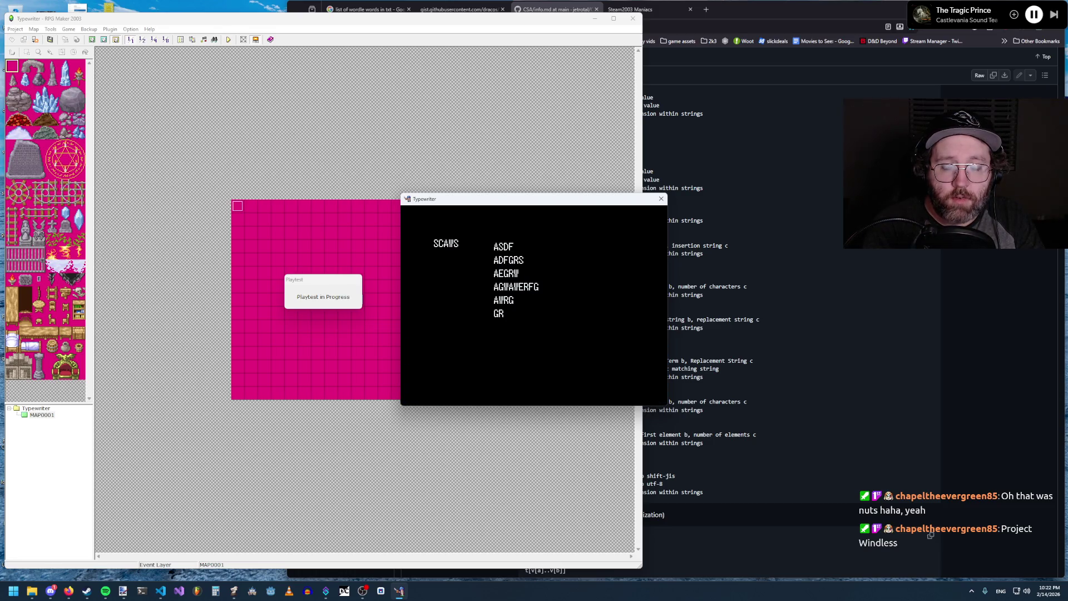
text(aewrg)
key(Return)
key(Return)
text(a)
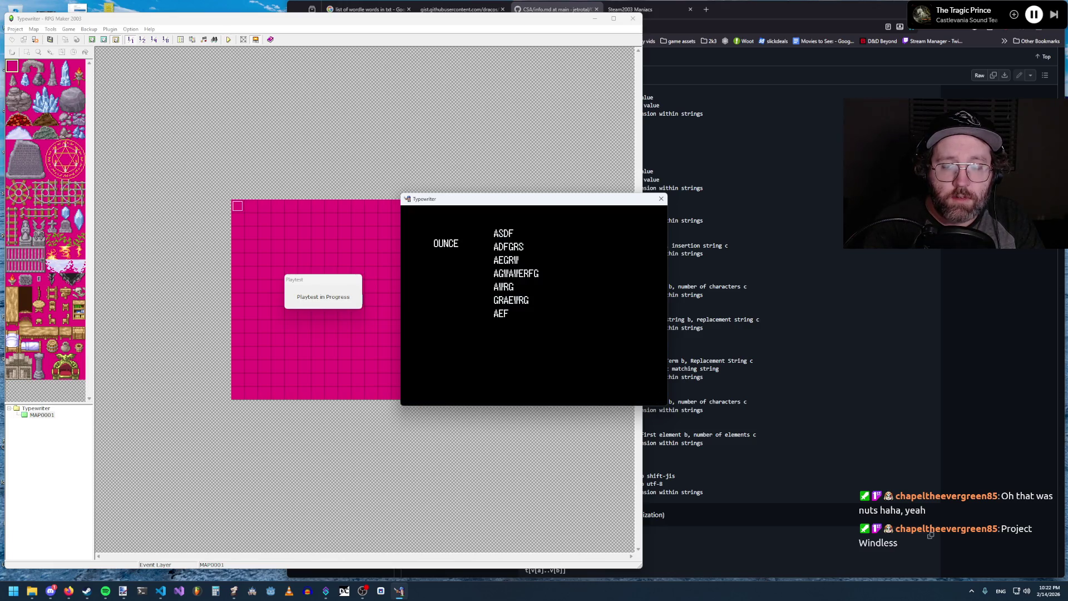
key(Return)
key(Return)
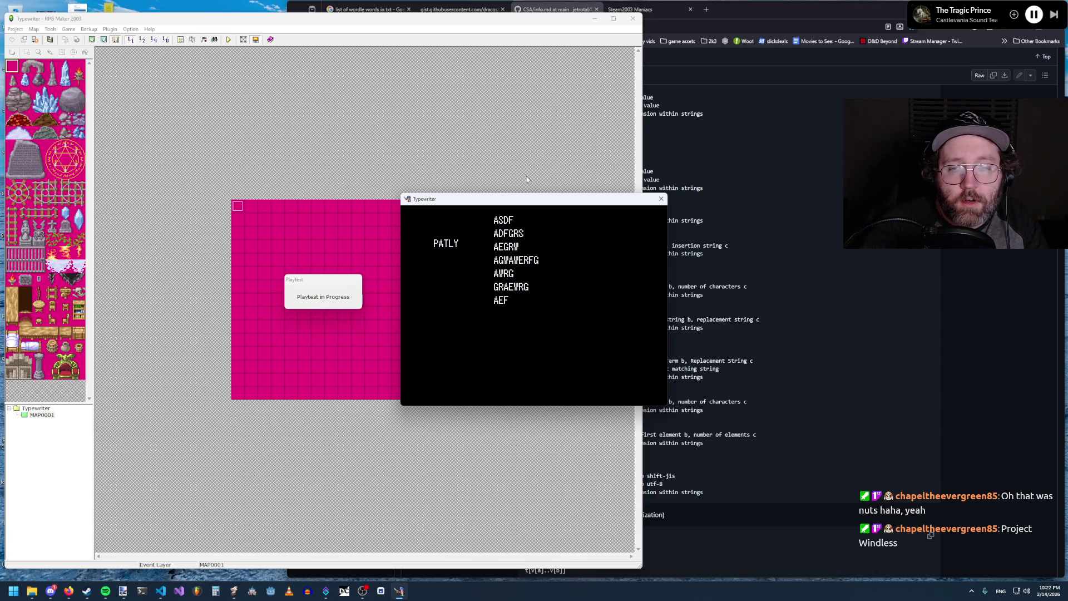
Screenshot the game window, switch it to windowed x1 size, then stop the playtest.
drag(532, 198, 316, 77)
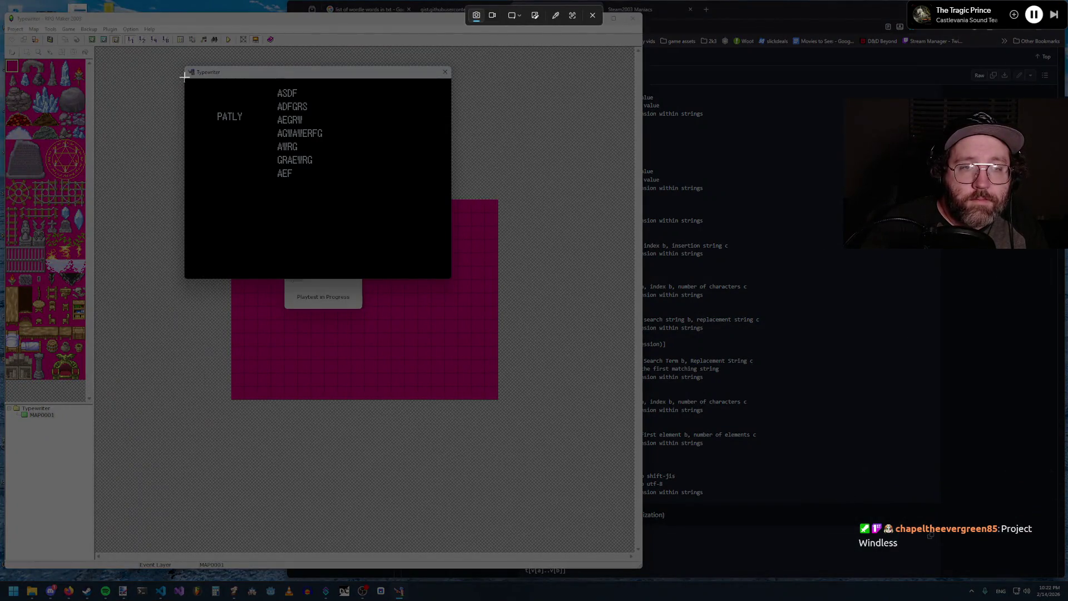
drag(196, 74, 451, 278)
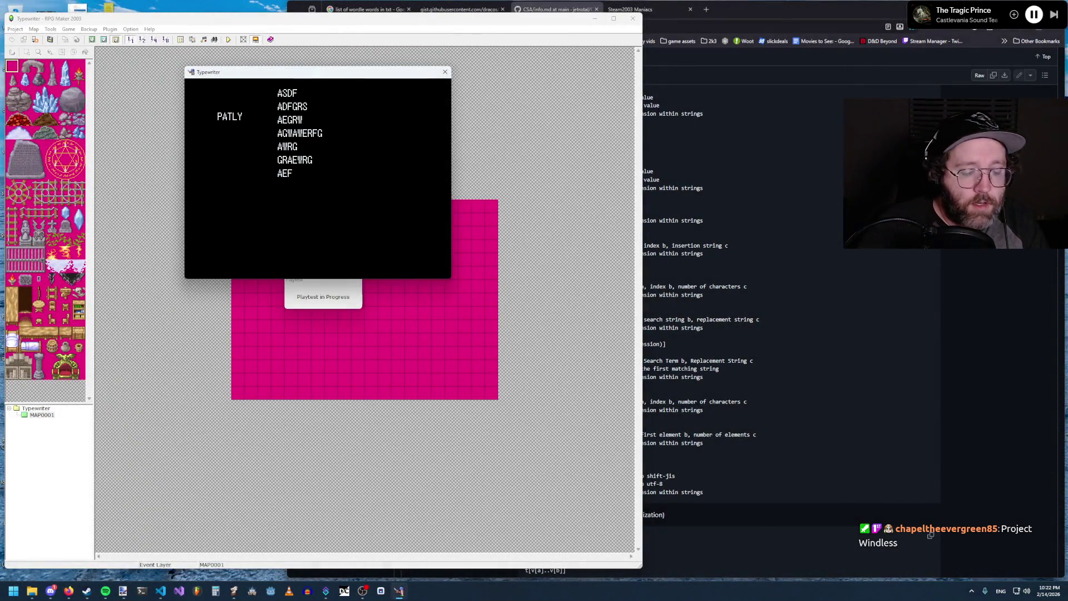
key(F4)
key(F4)
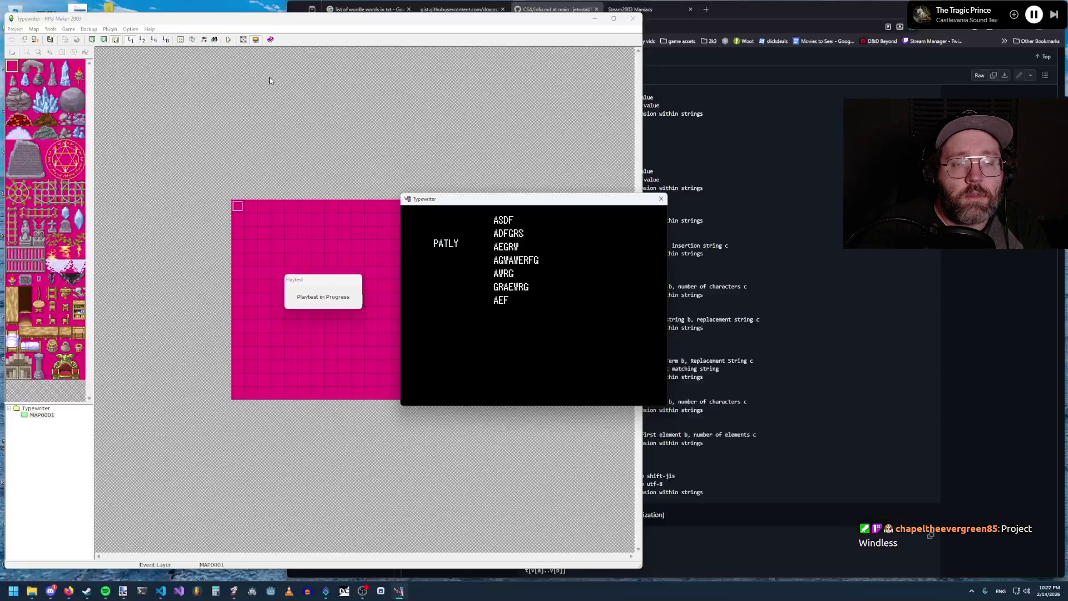
key(F1)
click(69, 101)
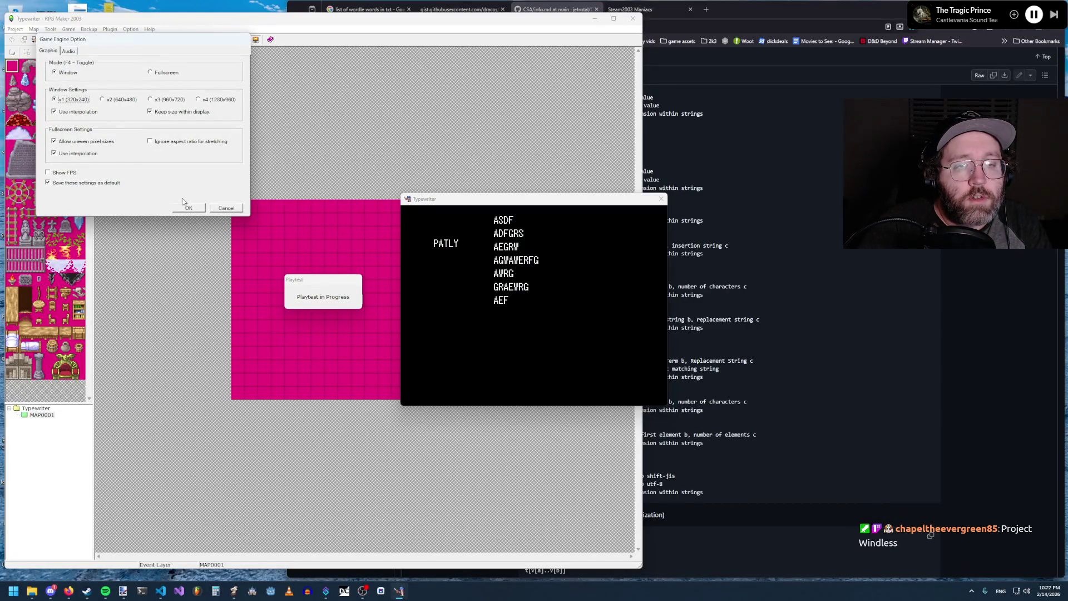
click(189, 207)
drag(556, 246, 426, 94)
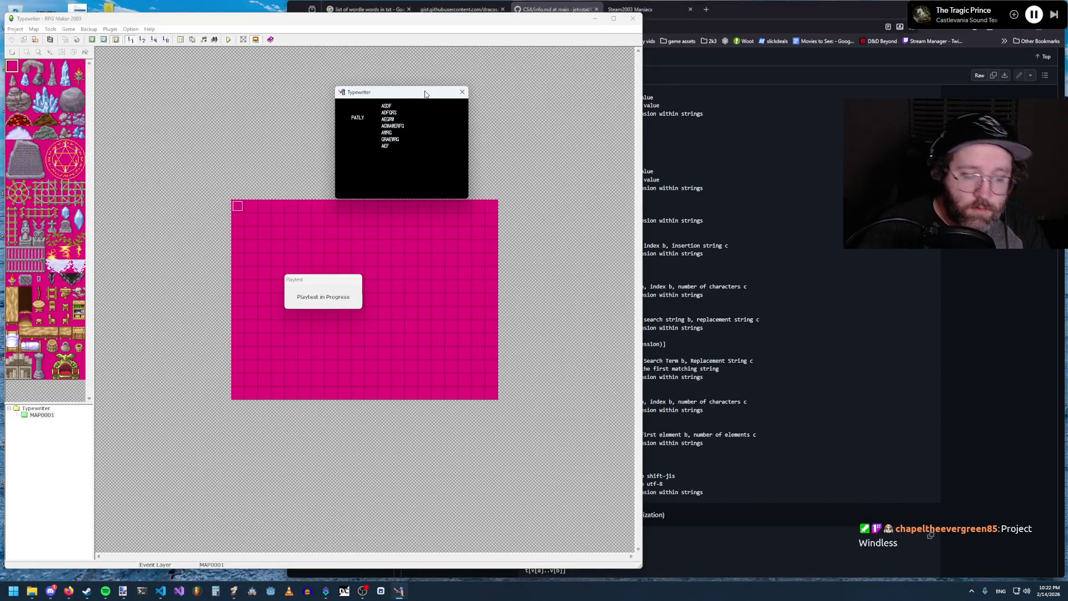
click(461, 92)
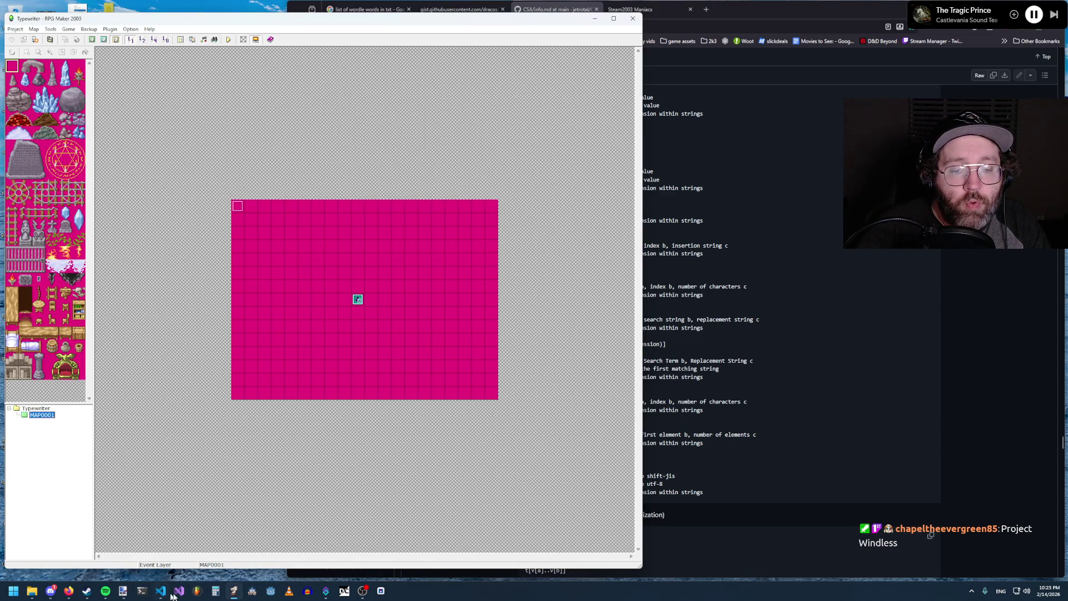
Paste the game screenshot into a new Paint.NET image.
click(123, 591)
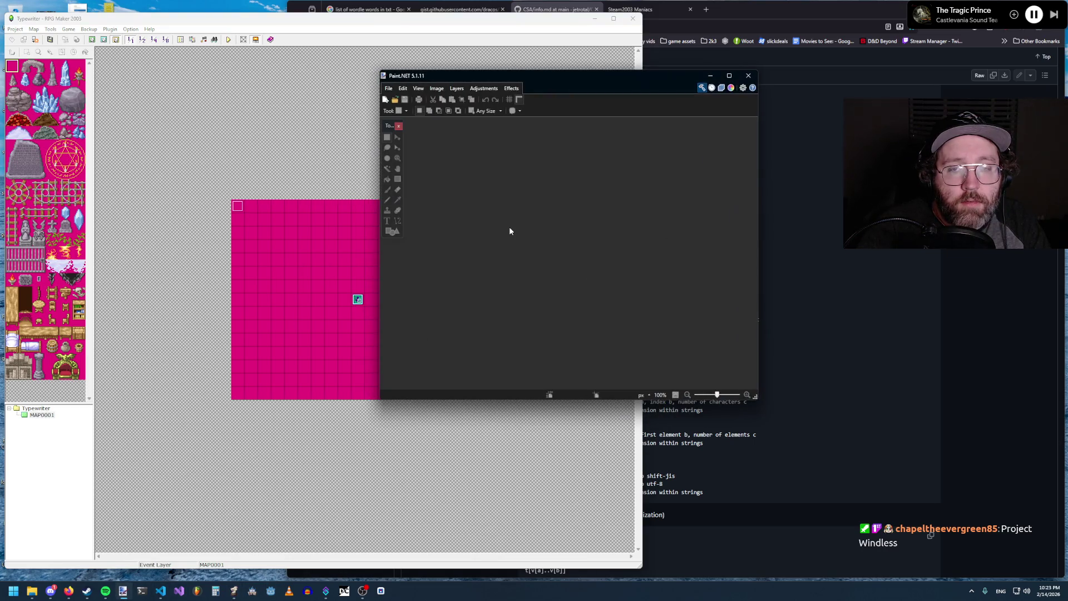
key(ctrl+n)
key(Return)
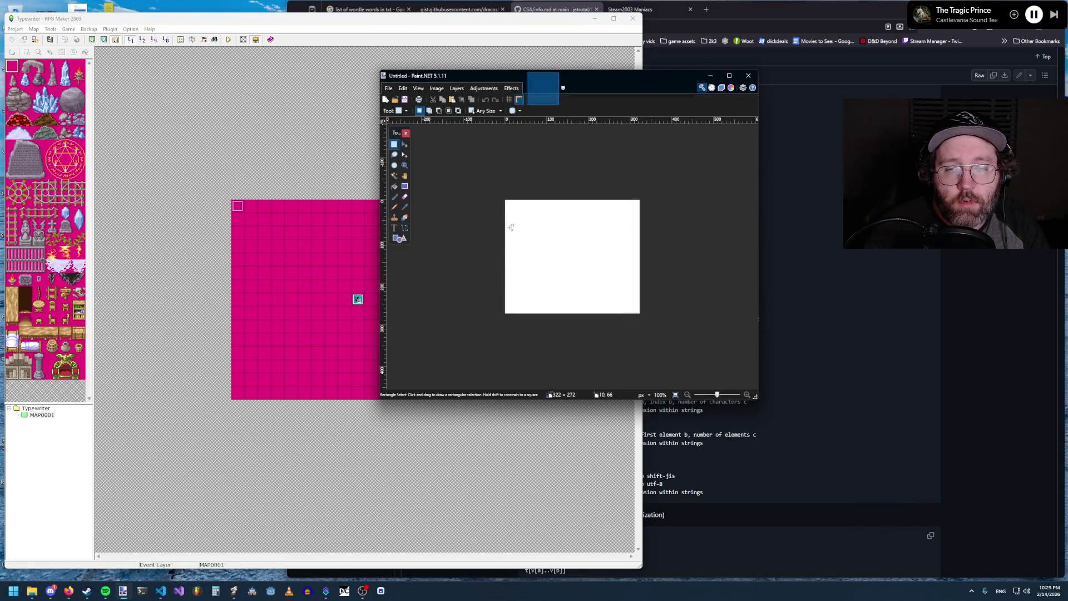
key(ctrl+v)
scroll(491, 203, up, 2)
scroll(491, 204, up, 8)
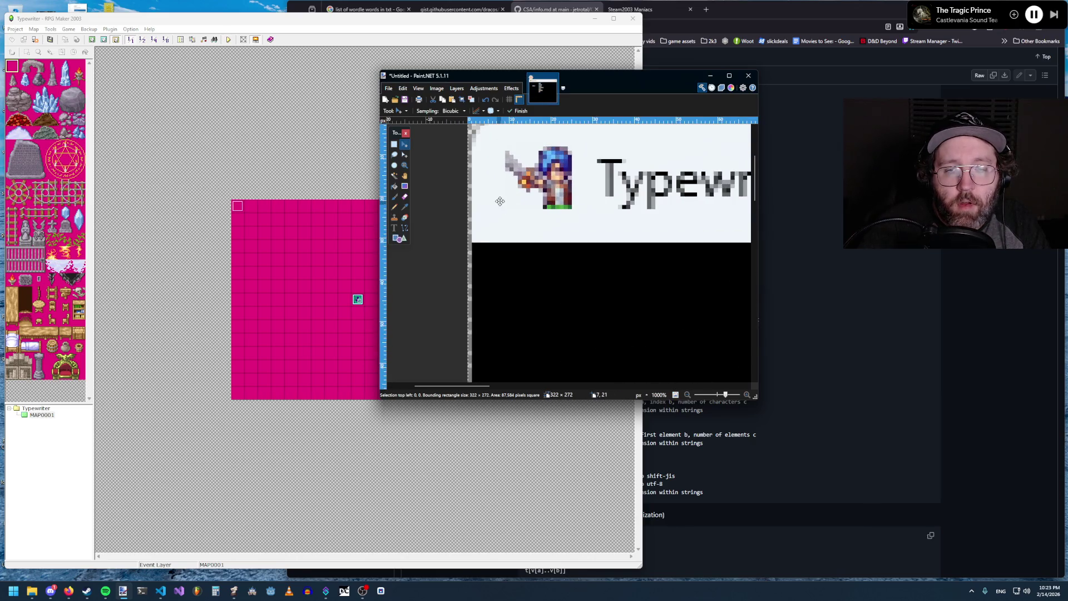
Crop the image to the 320×240 game screen area.
key(s)
mouse_move(471, 243)
mouse_down()
mouse_move(806, 473)
mouse_move(1066, 535)
mouse_move(726, 357)
mouse_up()
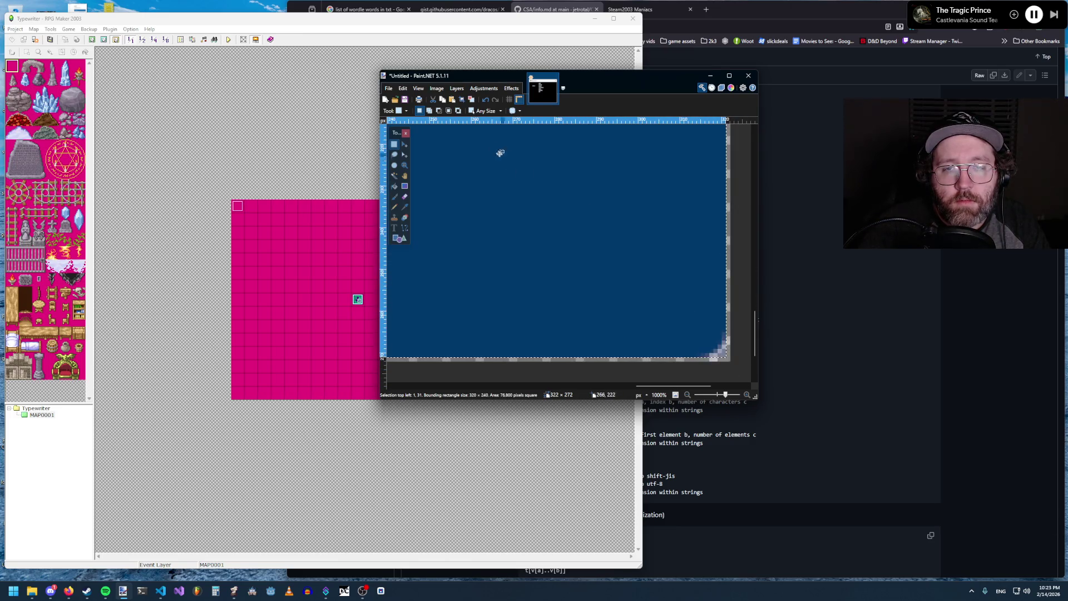
click(458, 110)
ctrl+scroll(446, 231, down, 5)
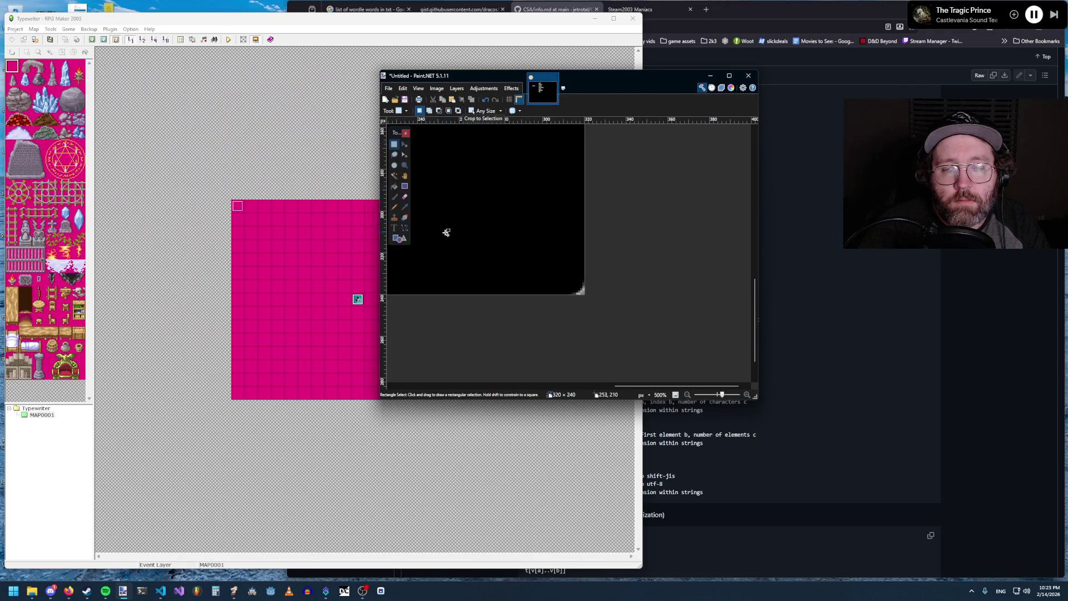
ctrl+scroll(555, 381, down, 4)
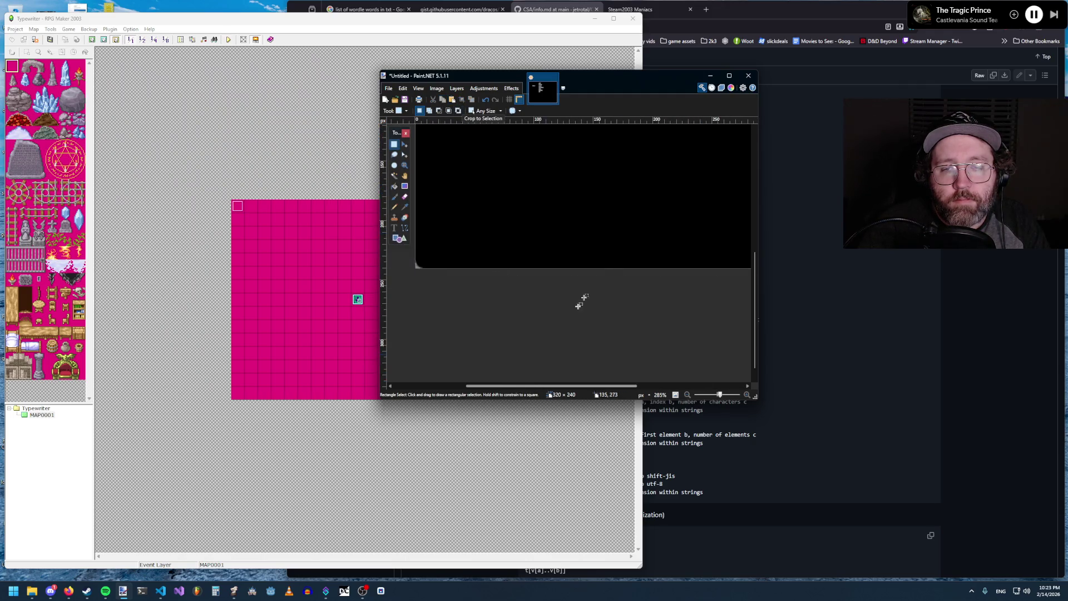
scroll(684, 275, up, 3)
ctrl+scroll(703, 287, up, 3)
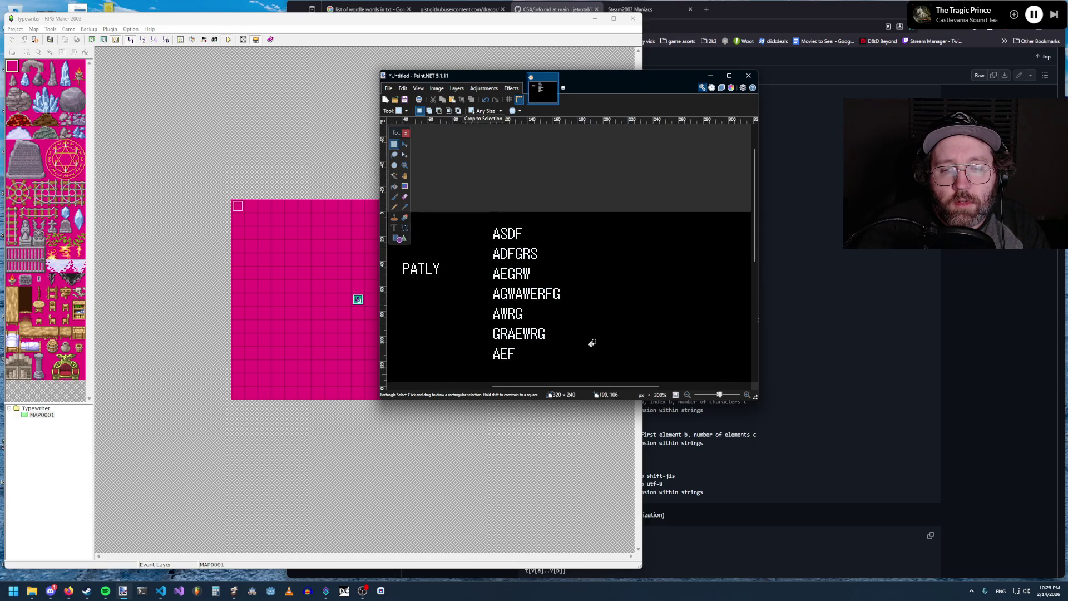
scroll(589, 341, down, 1)
Rectangle-select the word list area and widen the editor window.
mouse_move(486, 183)
mouse_down()
mouse_move(620, 370)
mouse_move(600, 374)
mouse_up()
scroll(578, 304, down, 1)
scroll(579, 304, up, 1)
scroll(578, 304, down, 1)
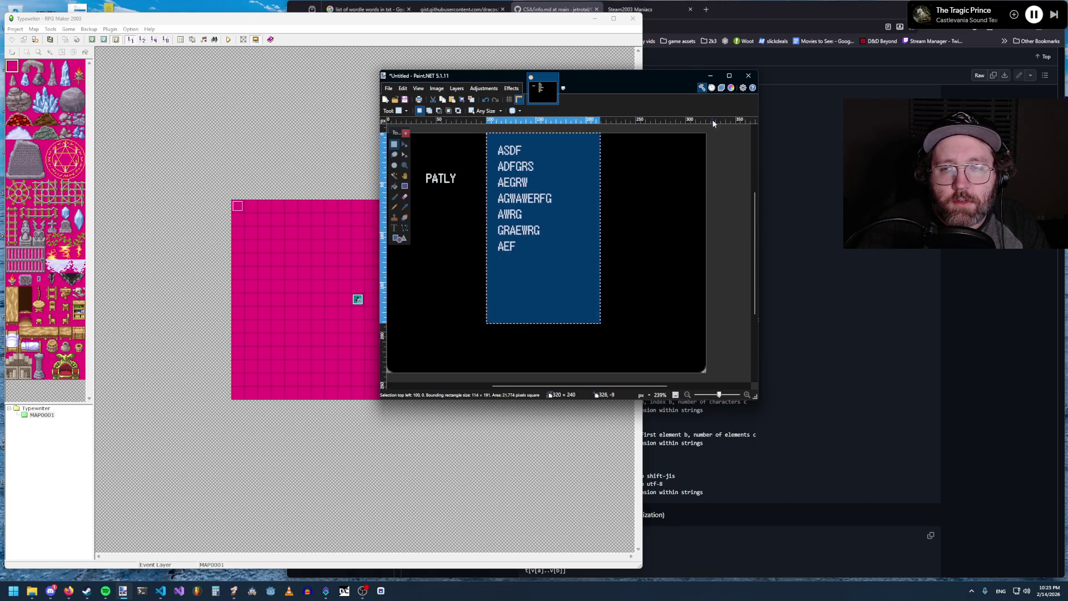
drag(757, 207, 893, 207)
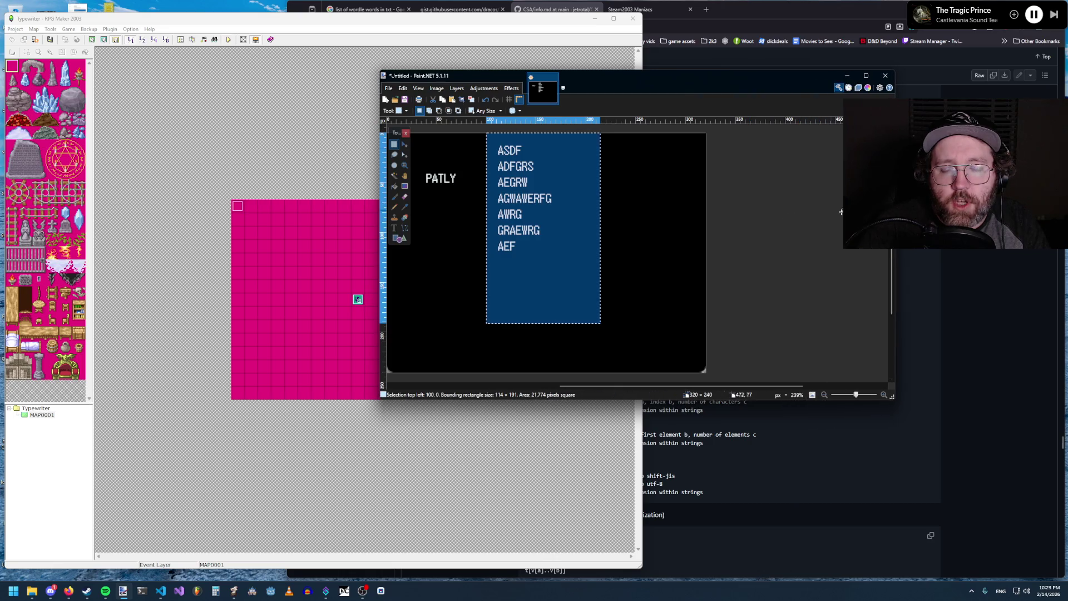
drag(713, 386, 669, 387)
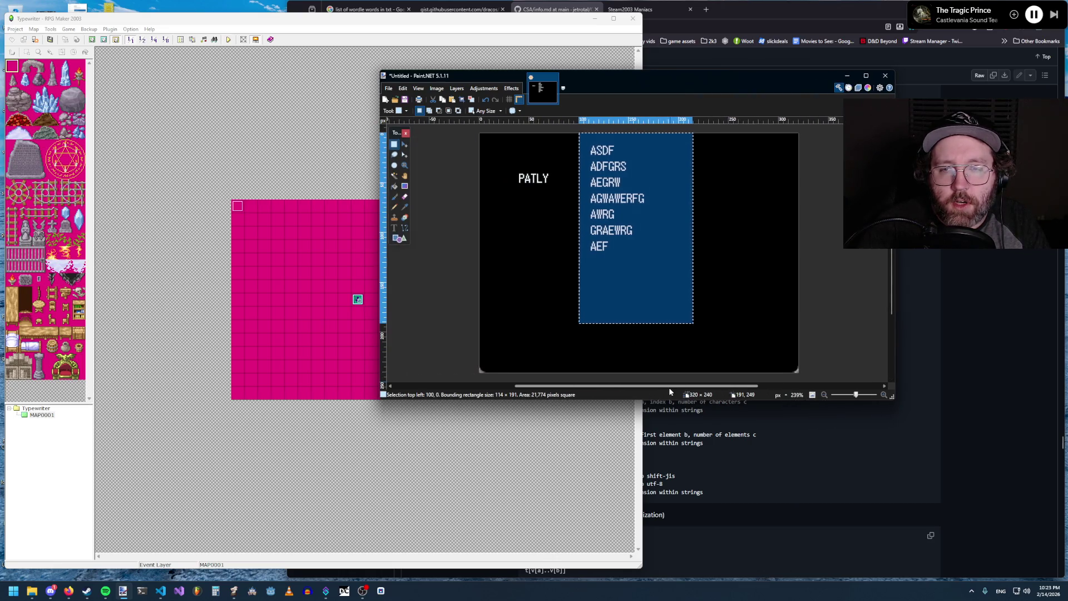
Add a new layer and fill the word-list selection with red FF0400.
click(858, 87)
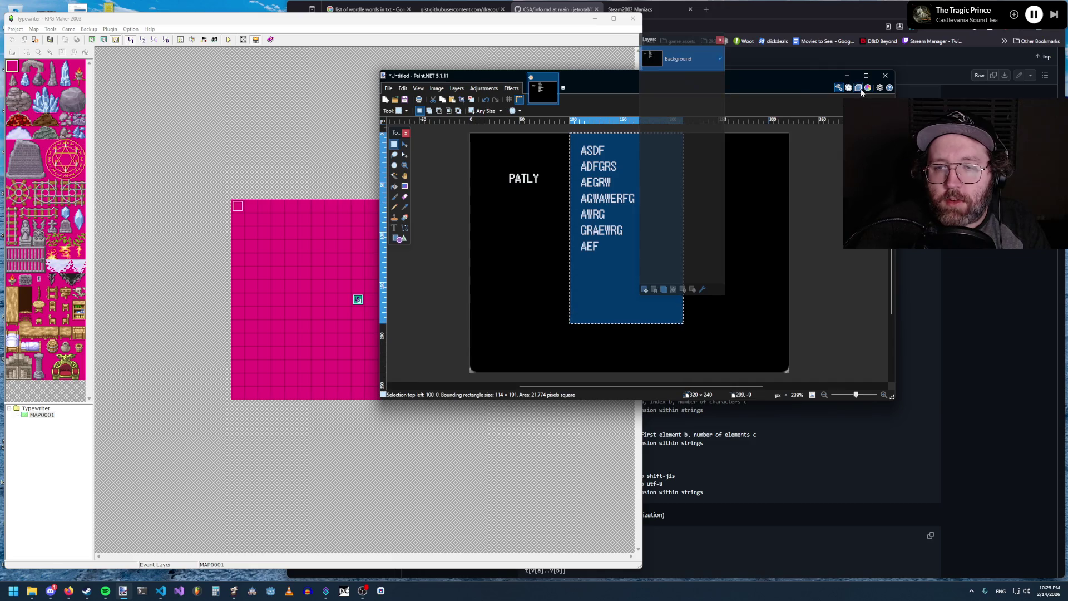
drag(664, 39, 246, 73)
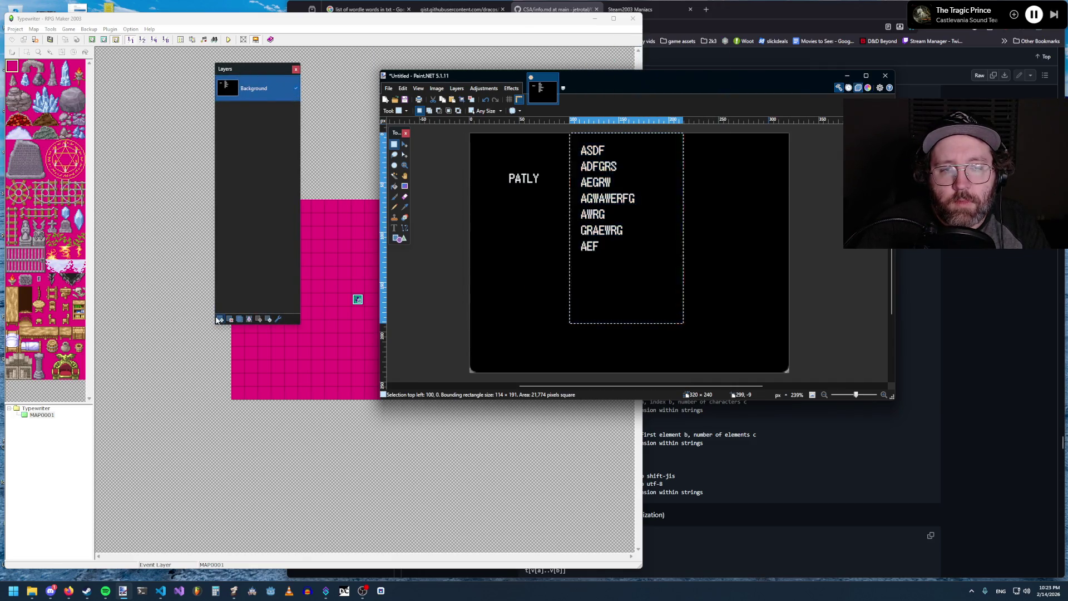
click(220, 318)
key(f)
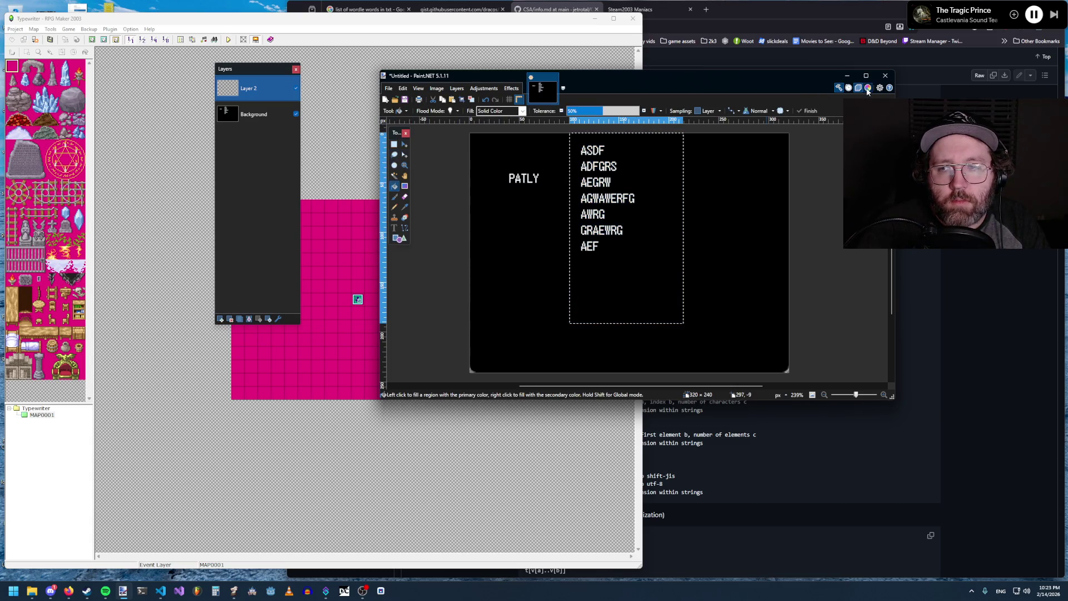
key(F8)
click(96, 303)
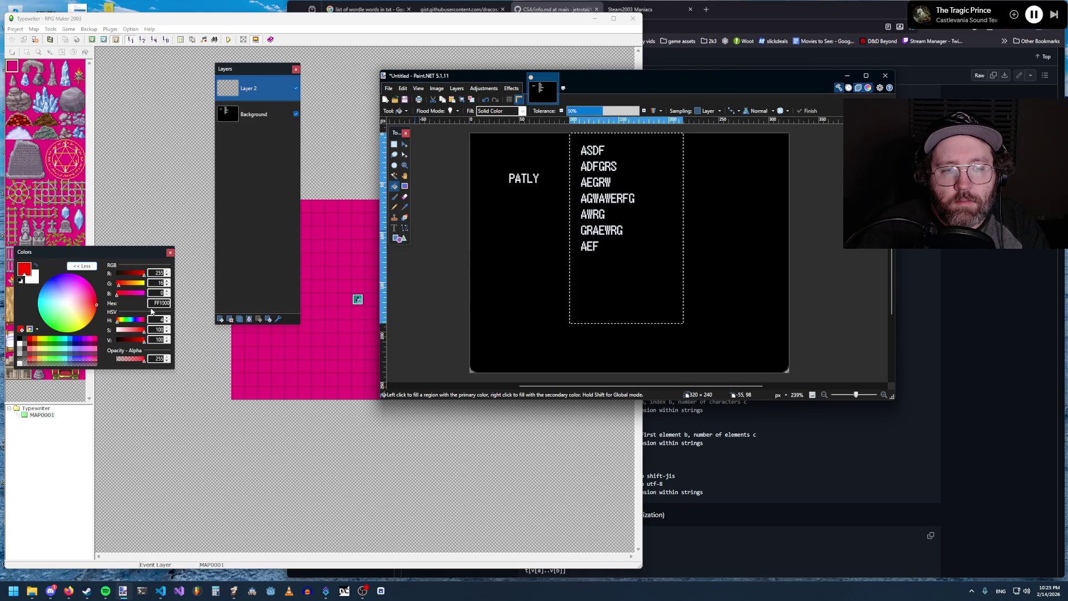
click(660, 216)
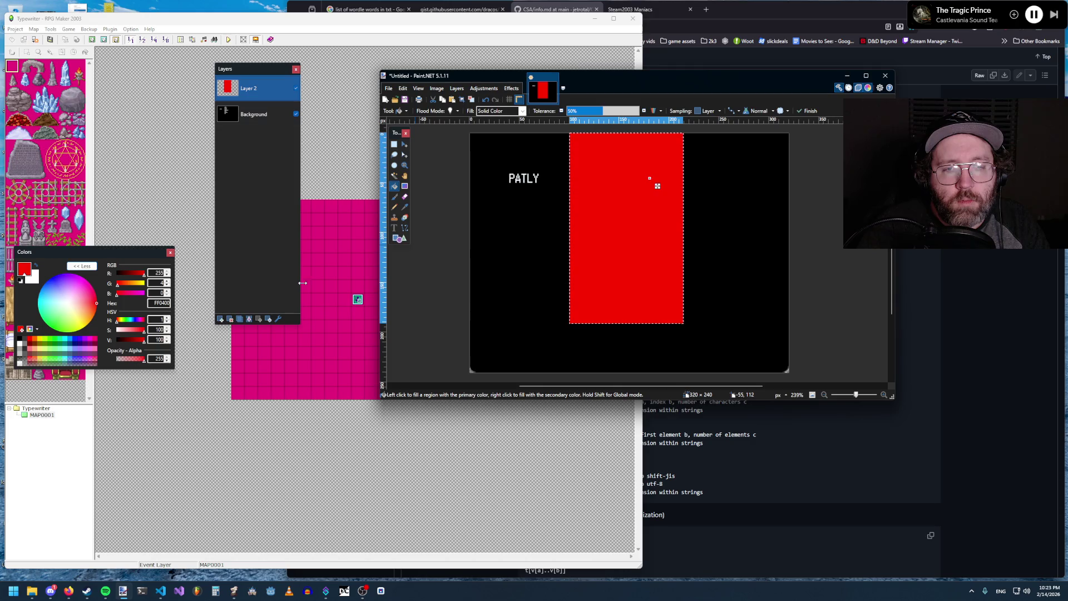
Set the layer opacity to 128, name it Typed Words, and drag a red copy right.
click(278, 318)
drag(661, 234, 622, 233)
click(640, 277)
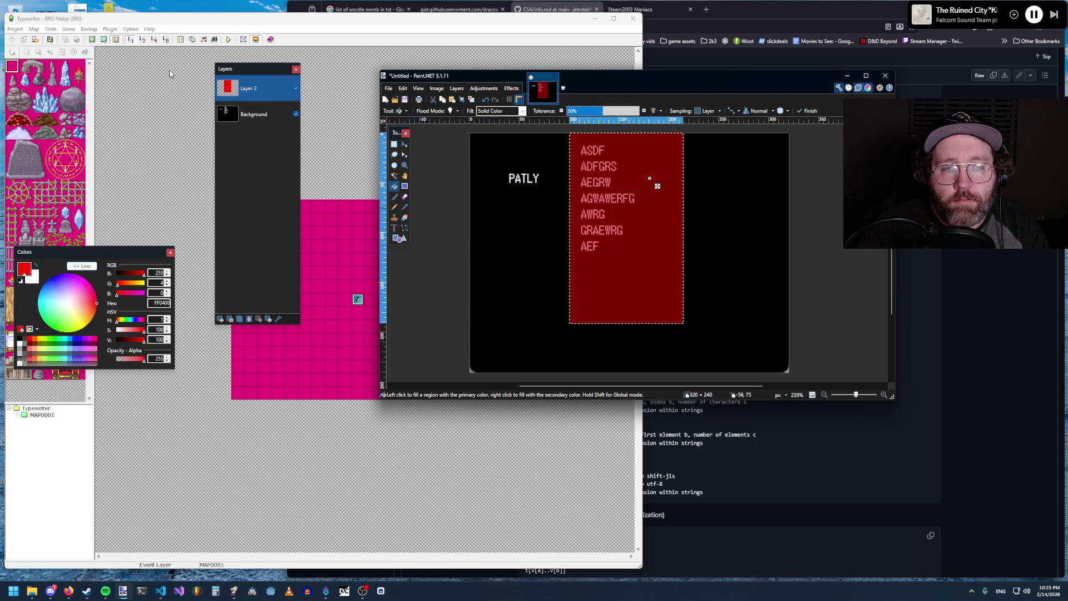
double_click(252, 92)
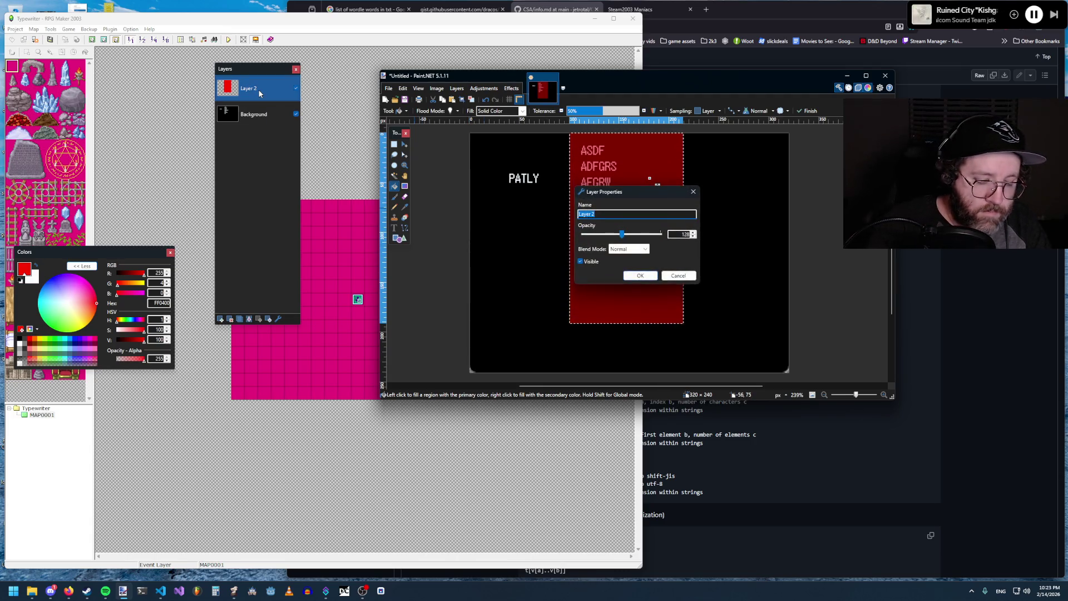
text(Typed Words)
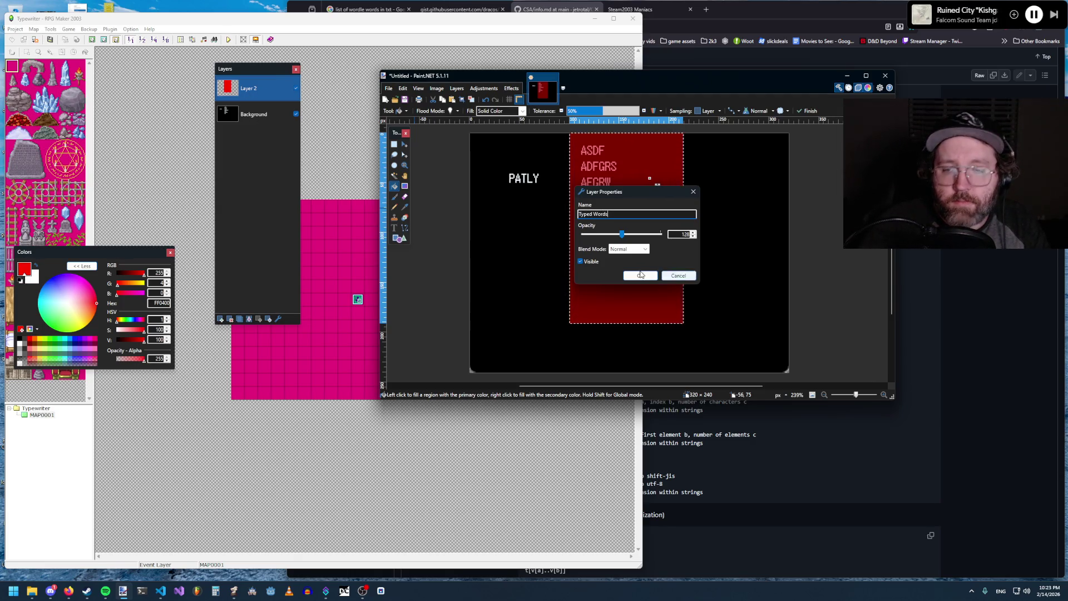
key(Return)
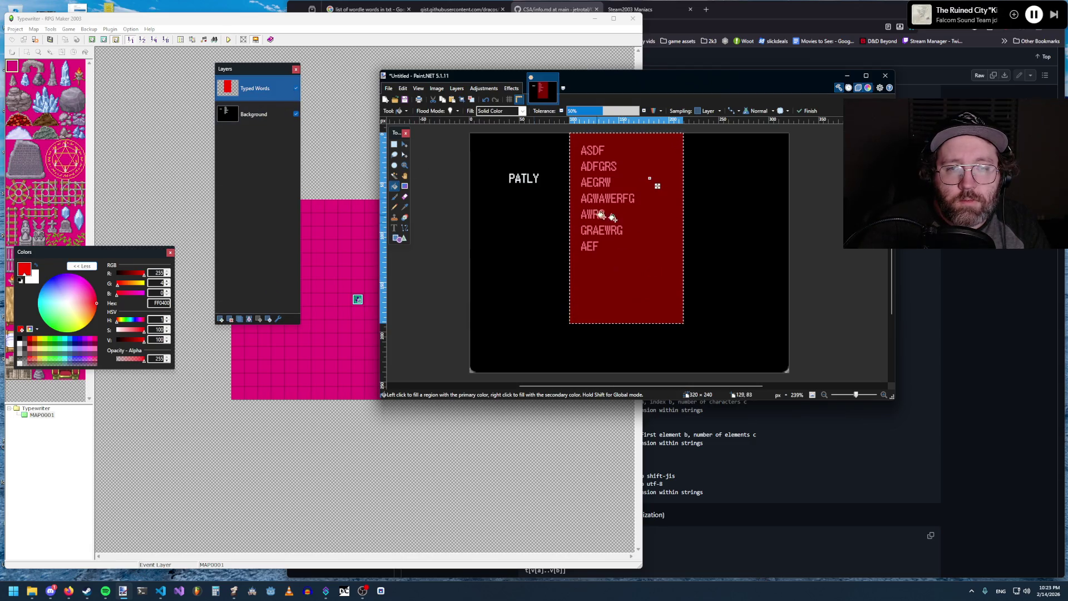
key(m)
mouse_move(658, 205)
mouse_down()
mouse_move(527, 224)
mouse_move(794, 224)
mouse_move(765, 222)
mouse_move(753, 235)
mouse_up()
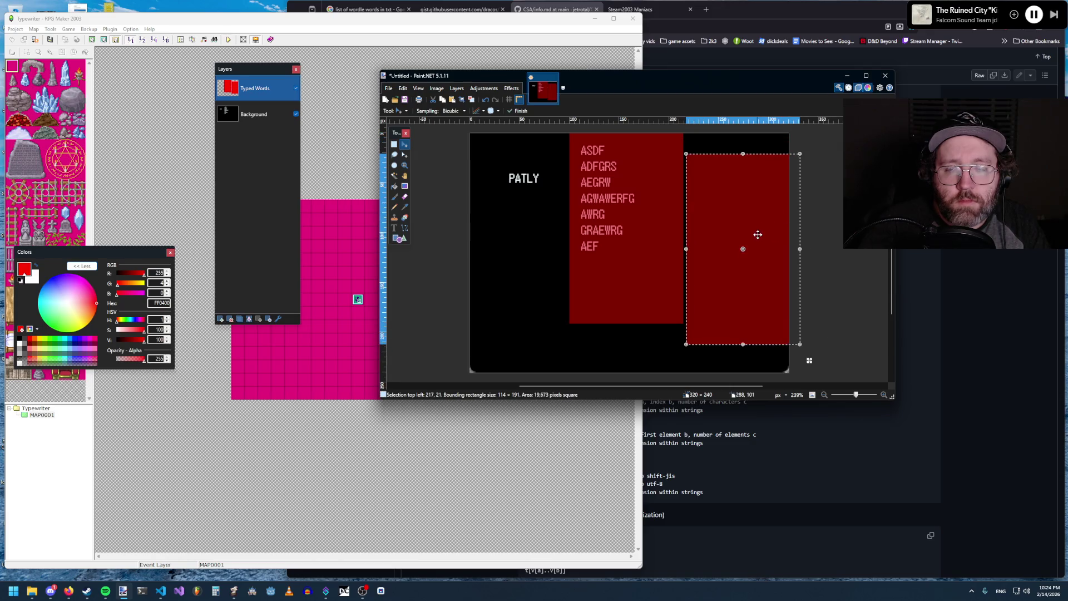
Delete the red copy and start a trial 'Words Left' label at the top right.
key(Delete)
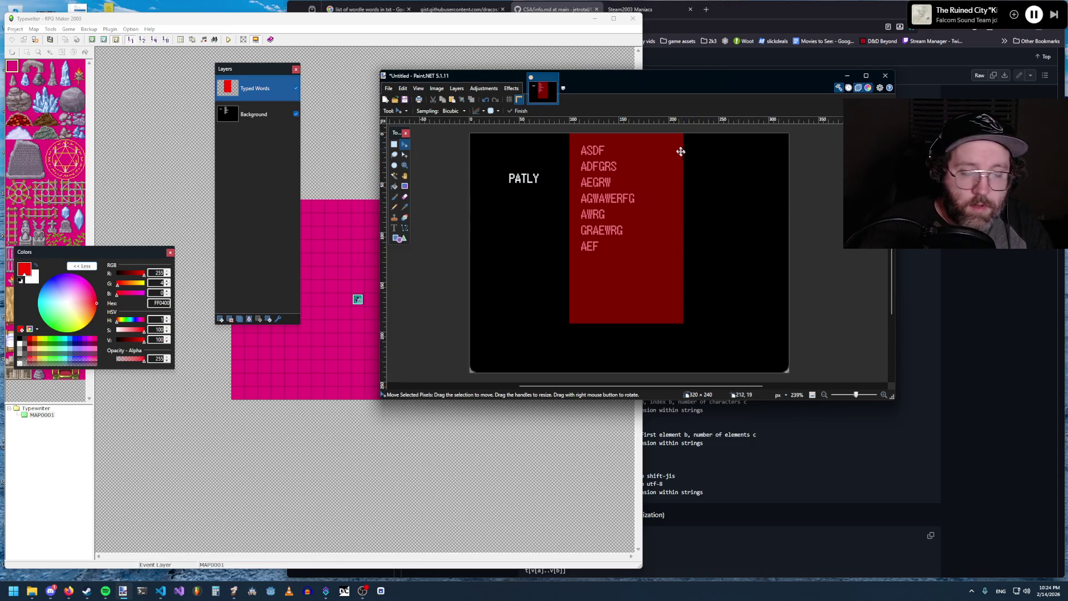
key(t)
click(699, 155)
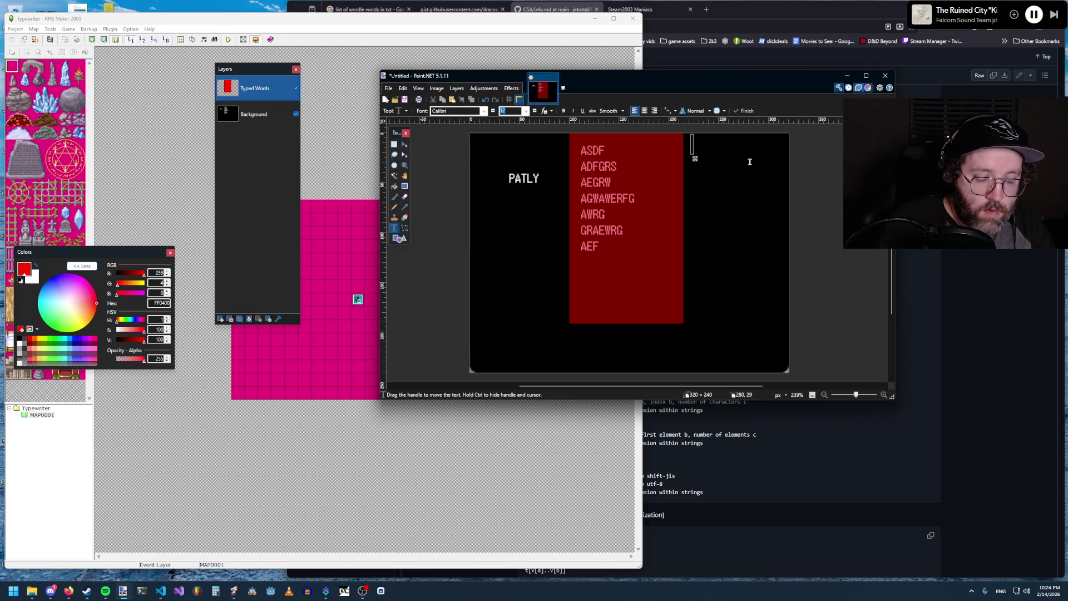
text(Words Left)
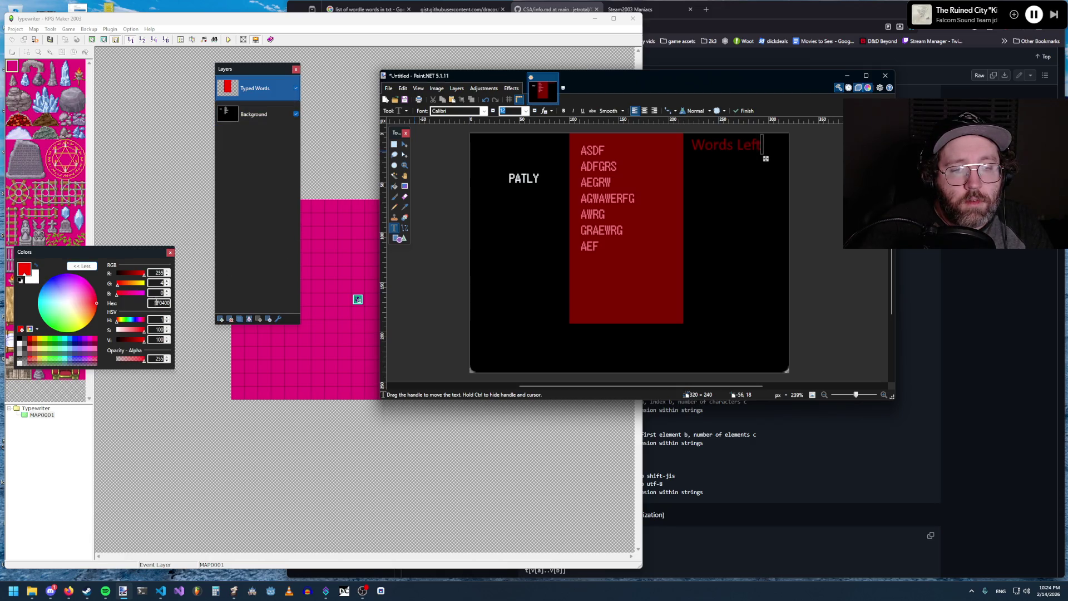
Set the text colour to FFFFFF, discard the label, and add a layer above Background.
double_click(157, 302)
text(F)
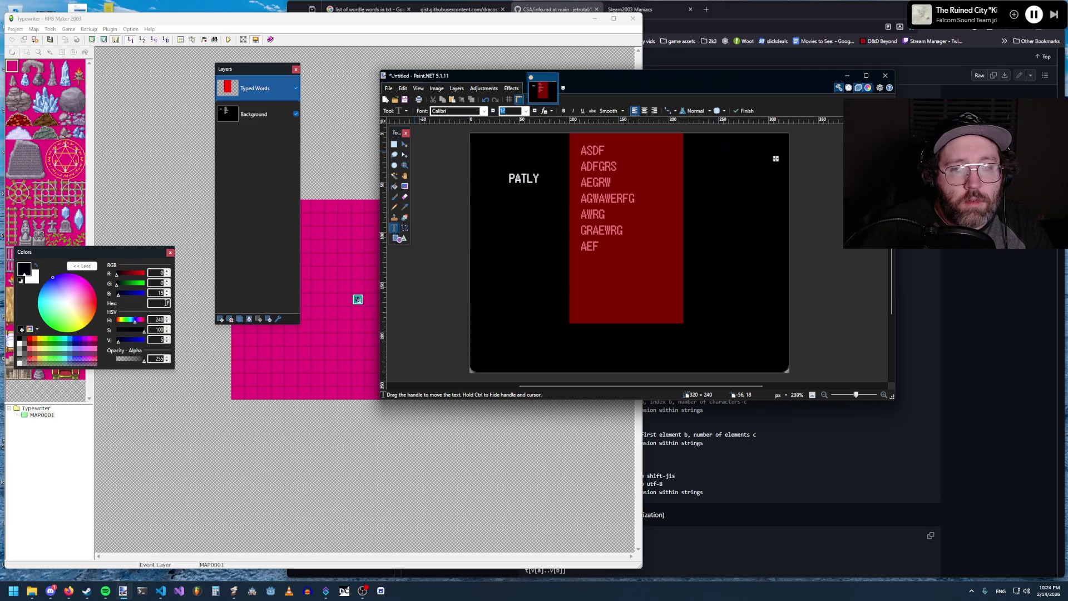
text(FFFFF)
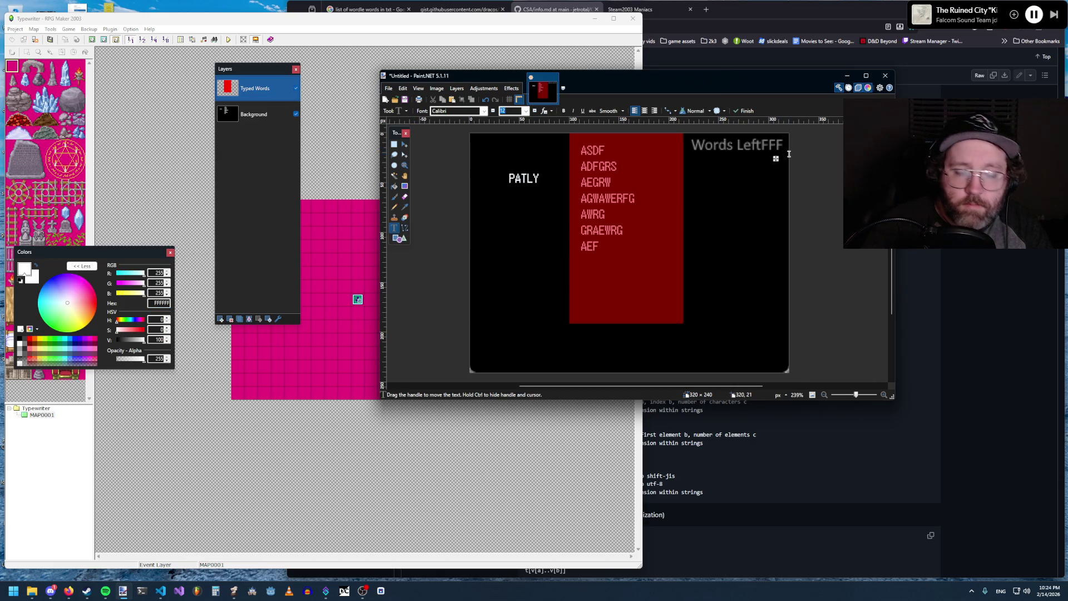
key(BackSpace)
key(BackSpace)
key(BackSpace)
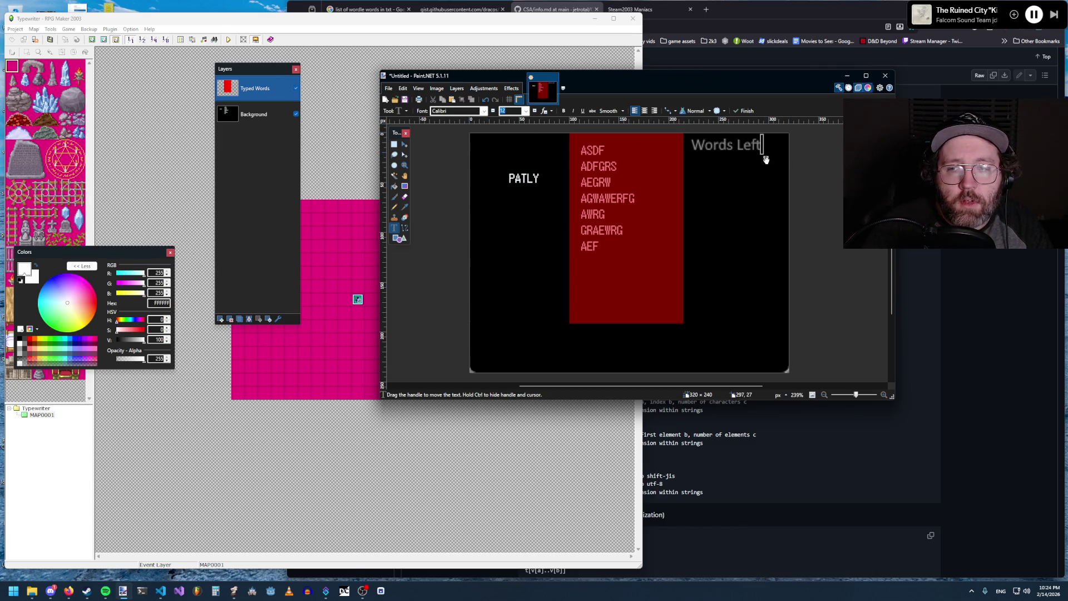
key(ctrl+z)
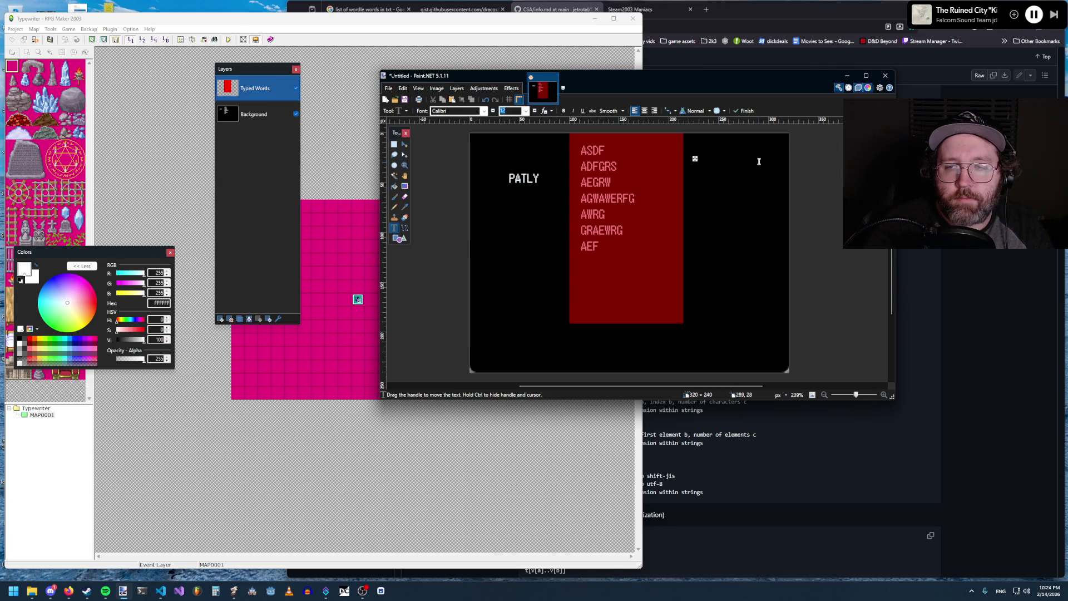
click(255, 113)
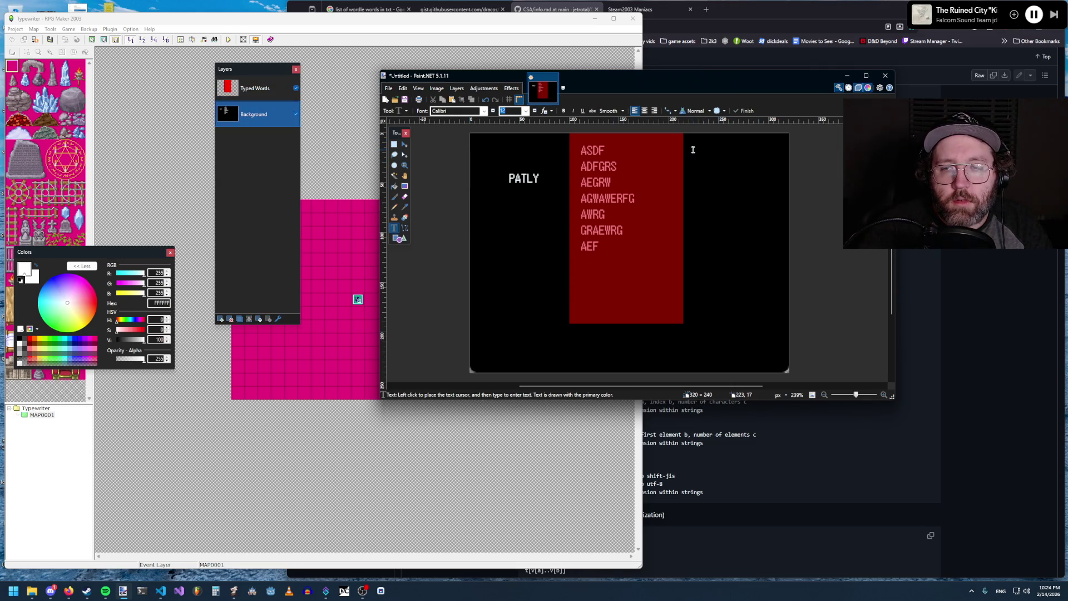
click(220, 320)
Write the white counter 'Words 07/60' to the right of the red word list.
click(693, 145)
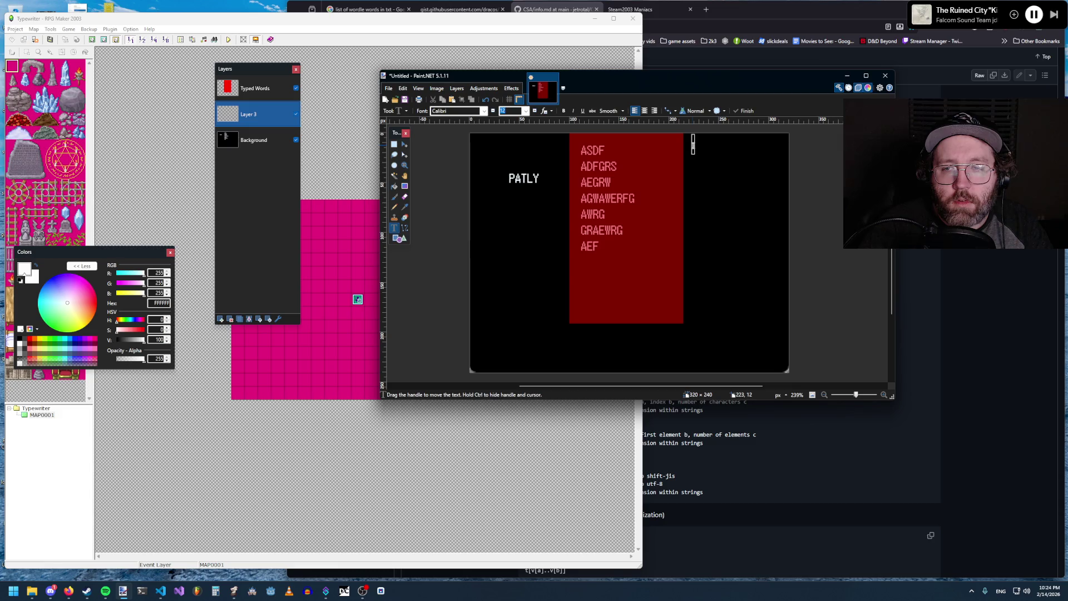
text(Words Left)
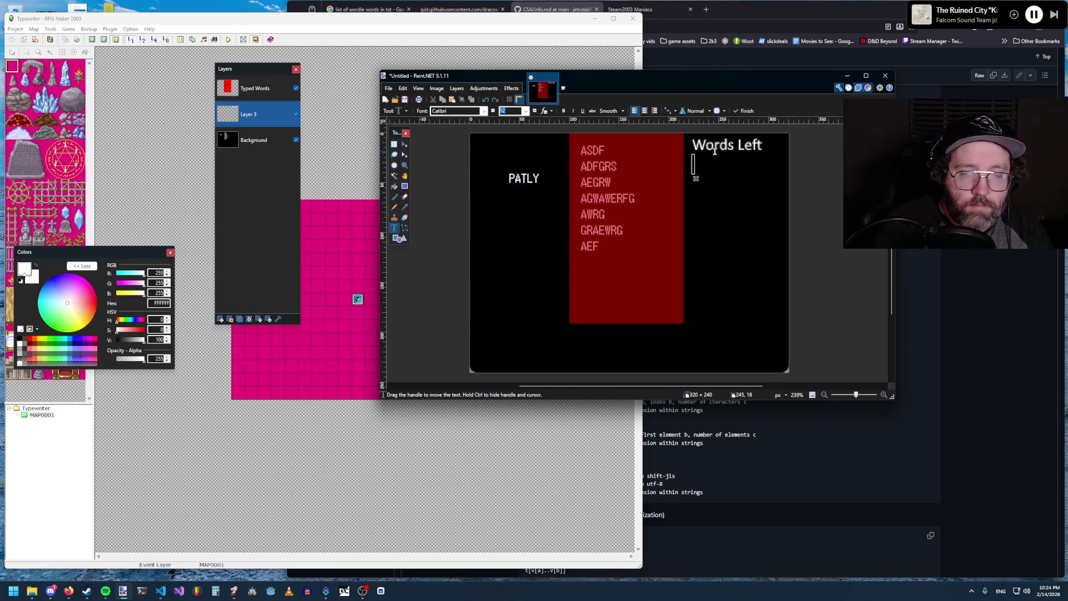
key(BackSpace)
key(BackSpace)
key(BackSpace)
text(0/60)
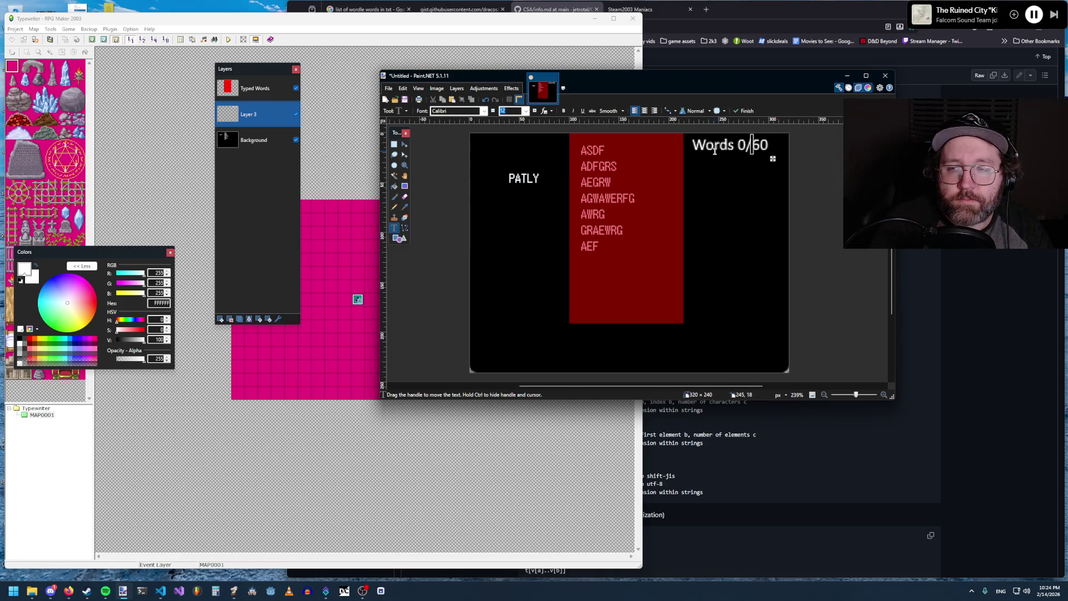
key(Left)
key(BackSpace)
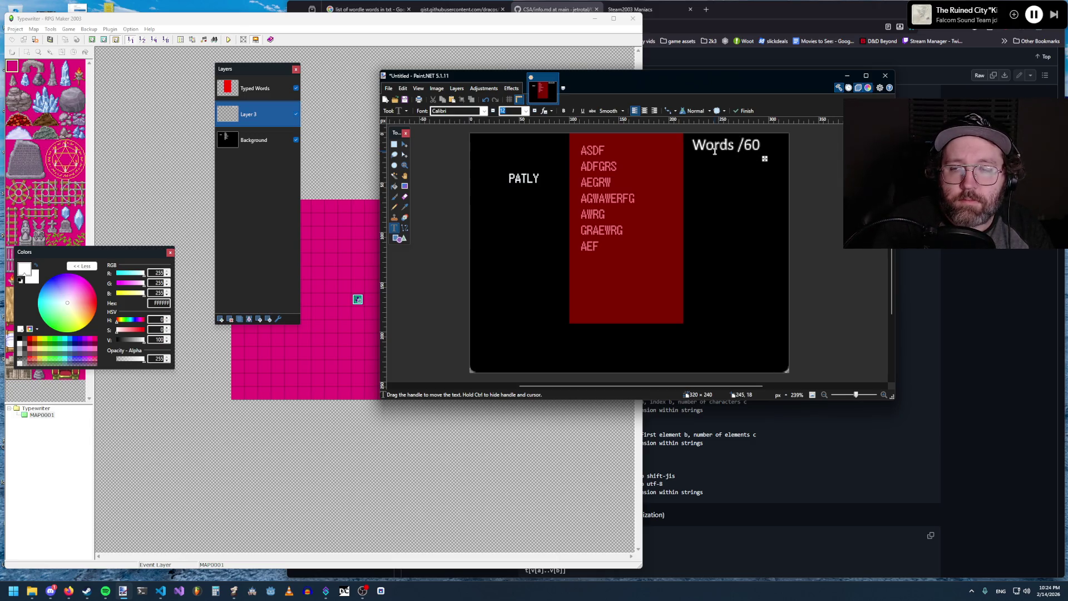
text(7)
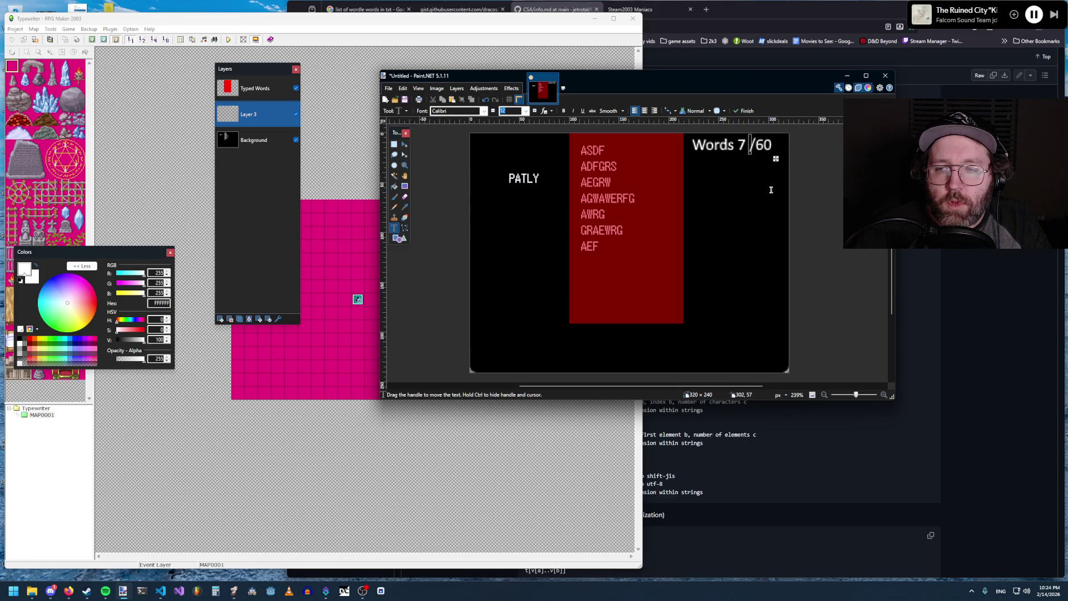
key(BackSpace)
key(BackSpace)
text(07)
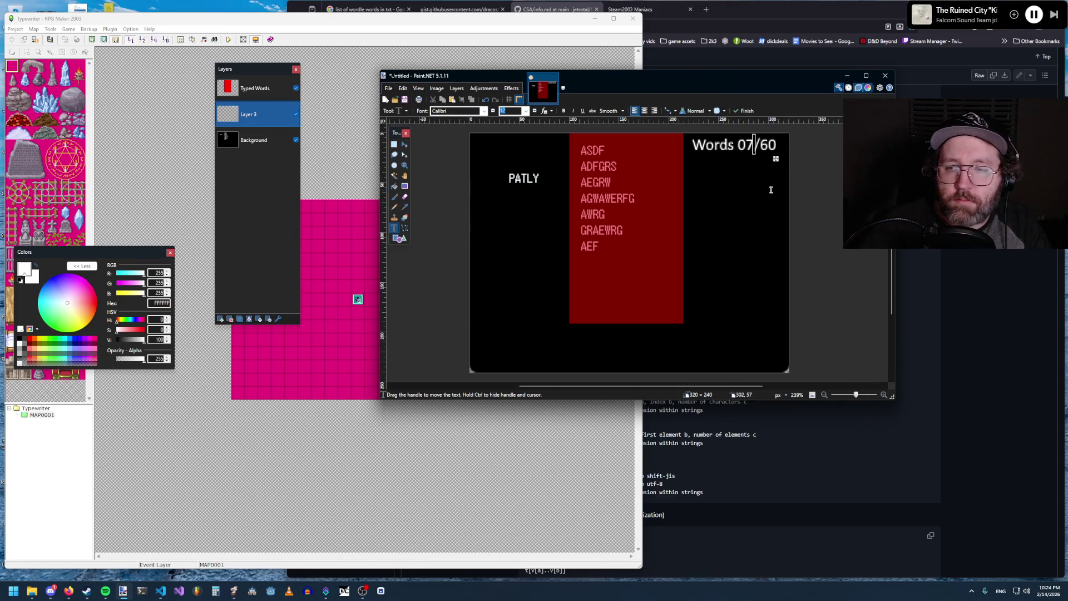
click(820, 179)
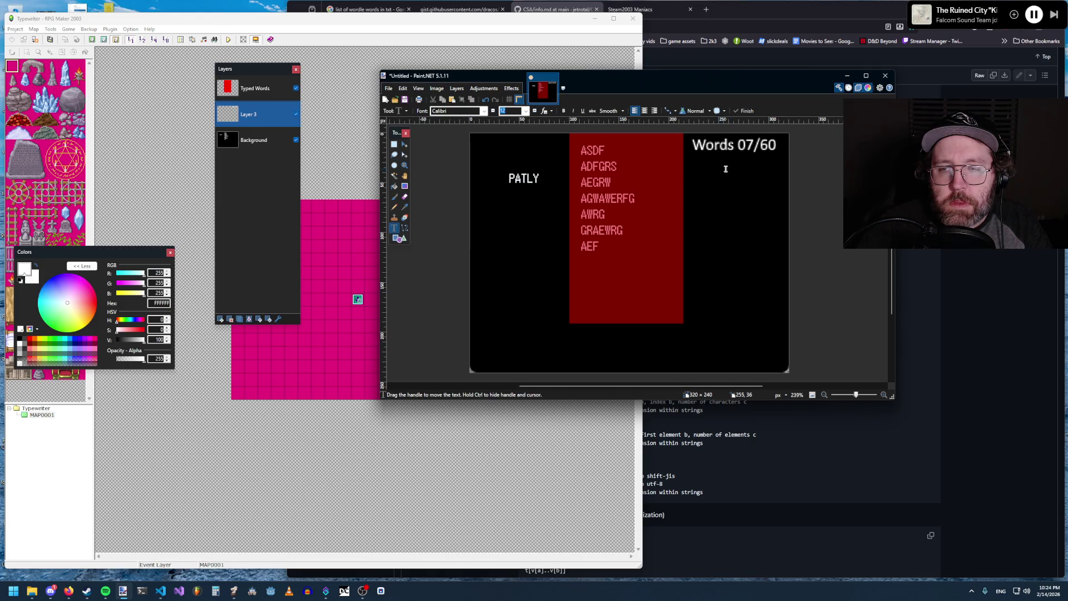
Add the 'Score: -24' label below the word count.
click(695, 169)
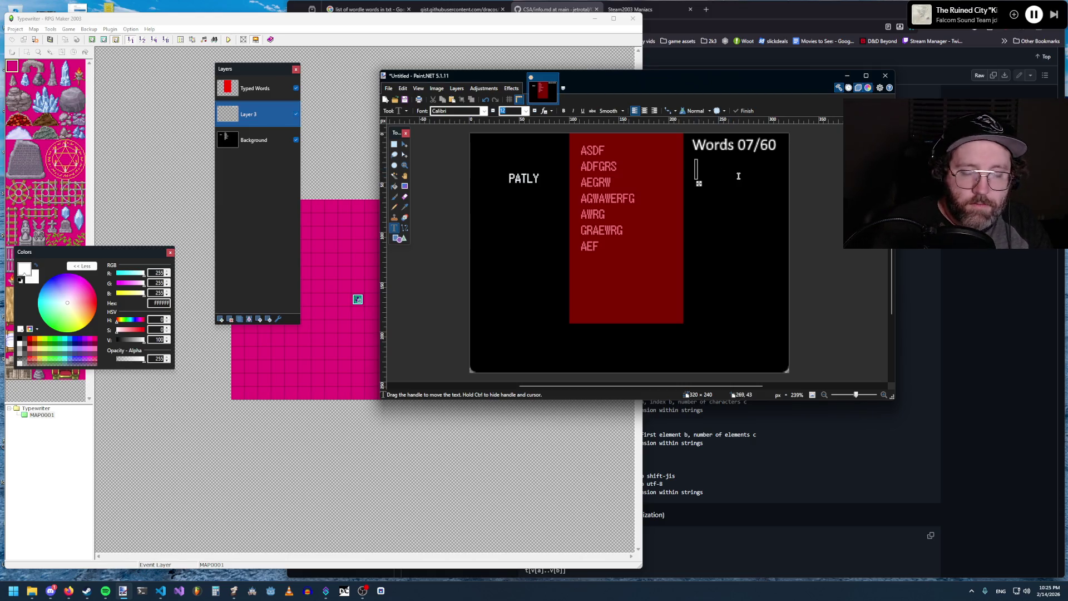
text(Score: )
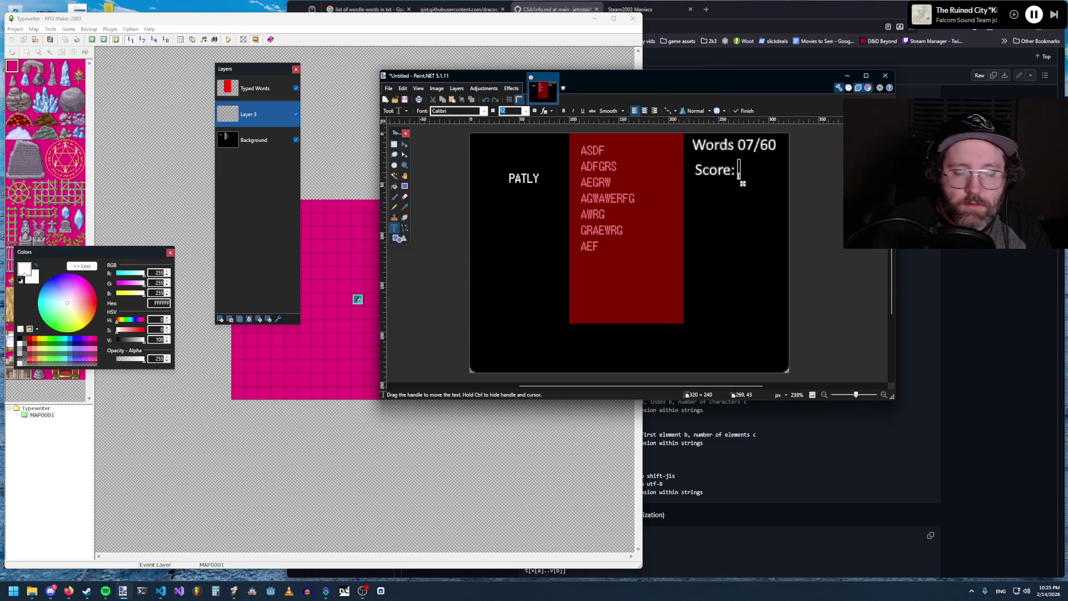
text(1)
key(BackSpace)
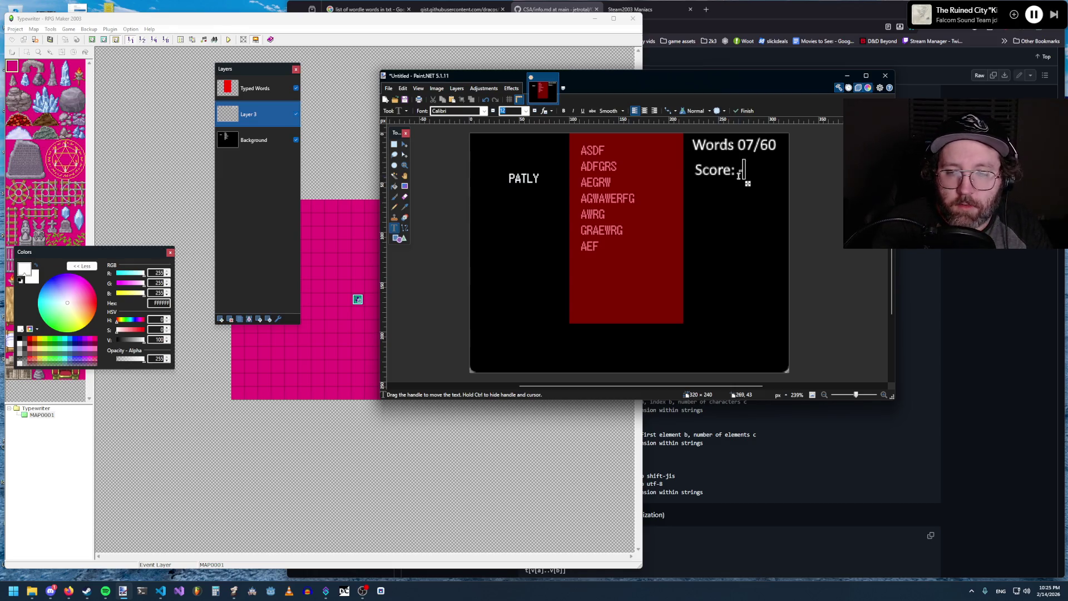
text(24)
key(Escape)
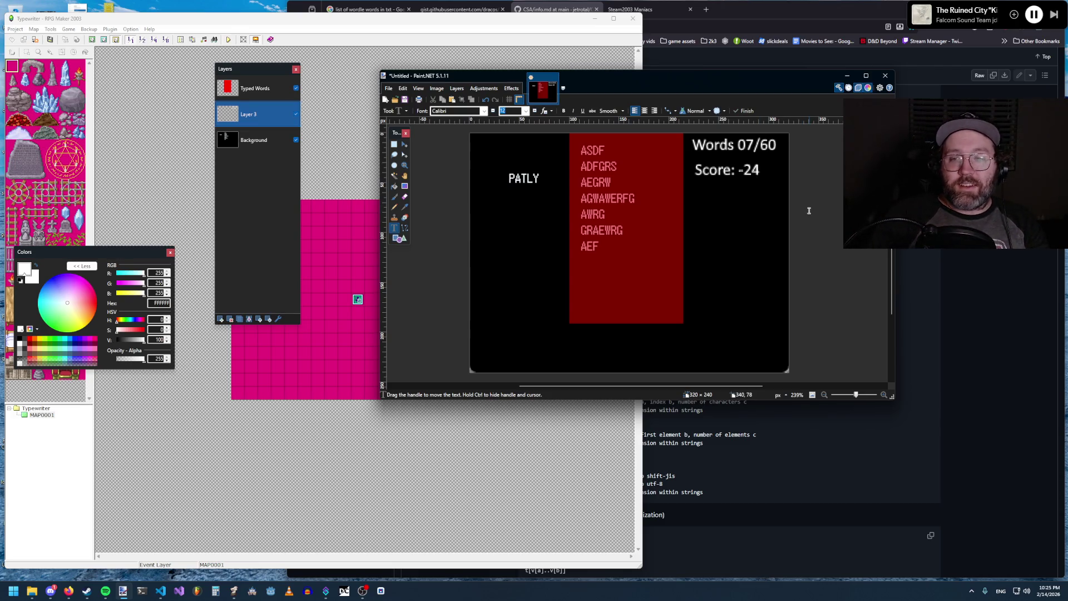
click(694, 192)
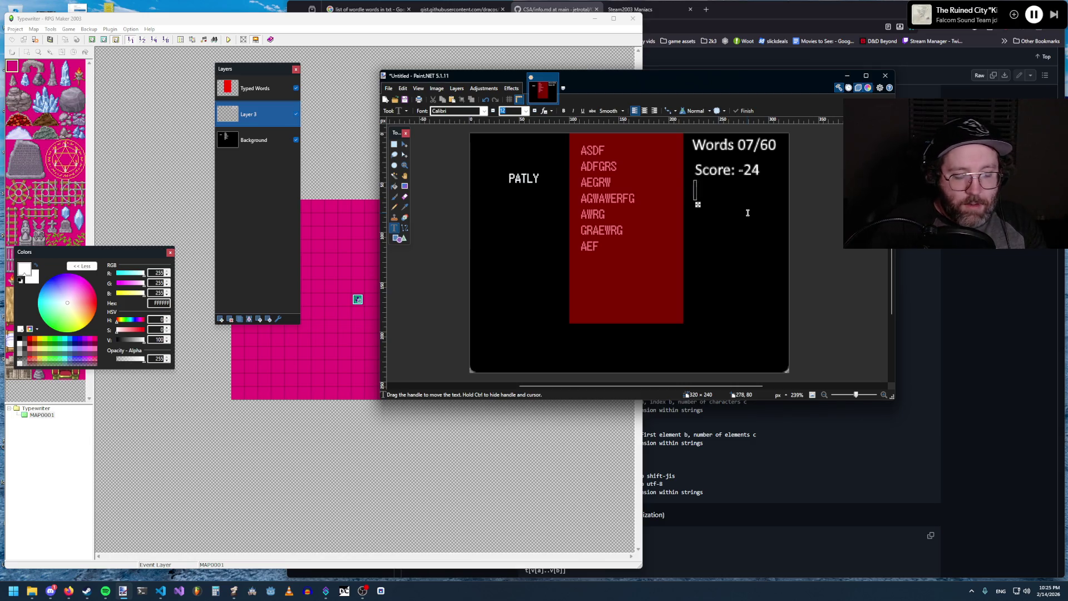
Write 'HP: 50' and draw a red paintbrush heart beside it, filled solid red.
text(HP: )
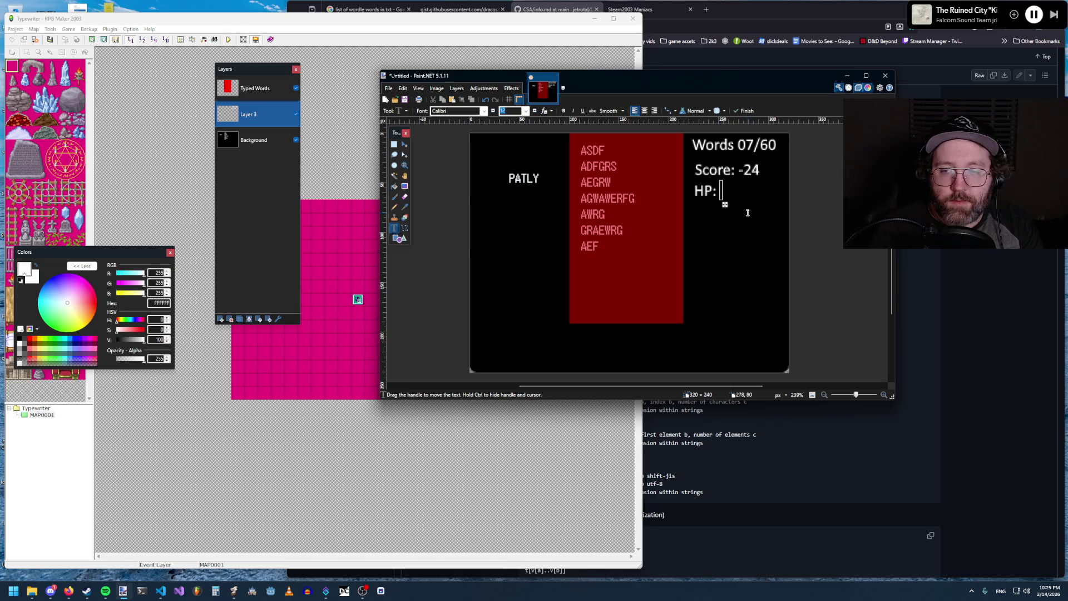
text(50)
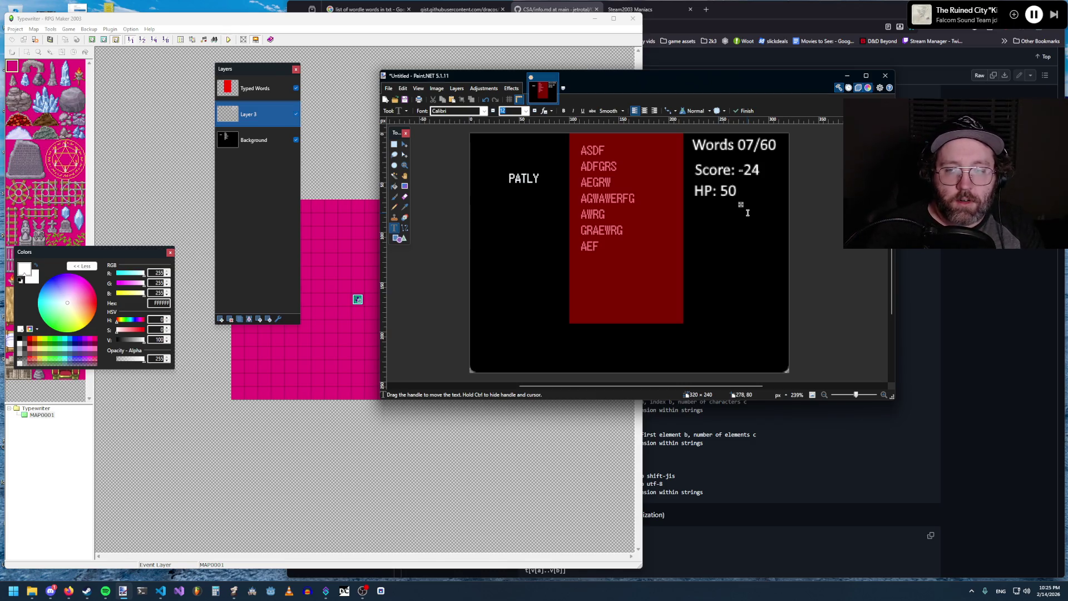
click(394, 196)
click(96, 302)
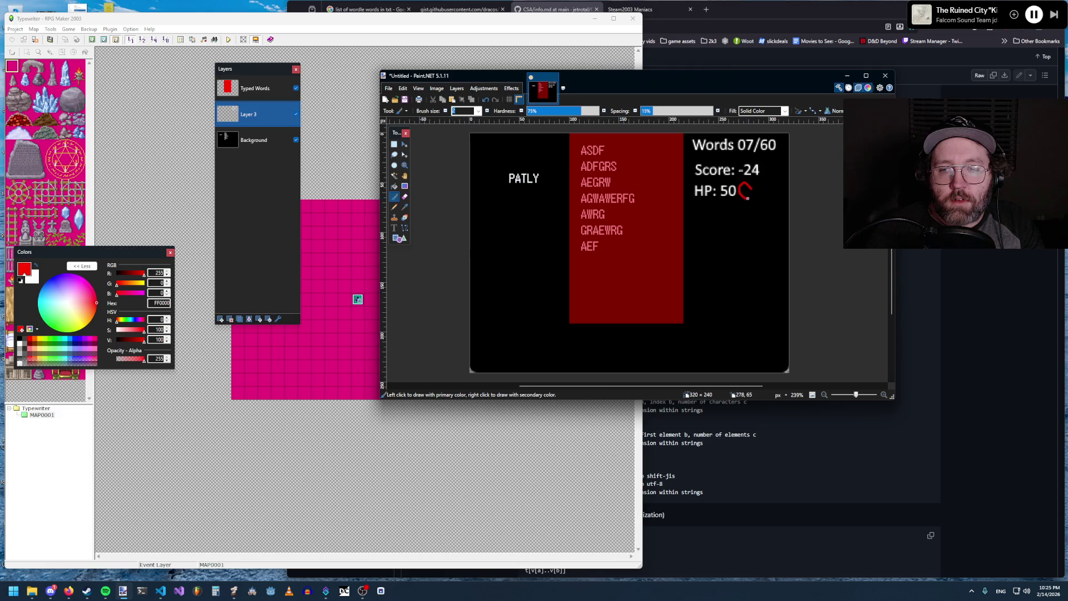
key(ctrl+z)
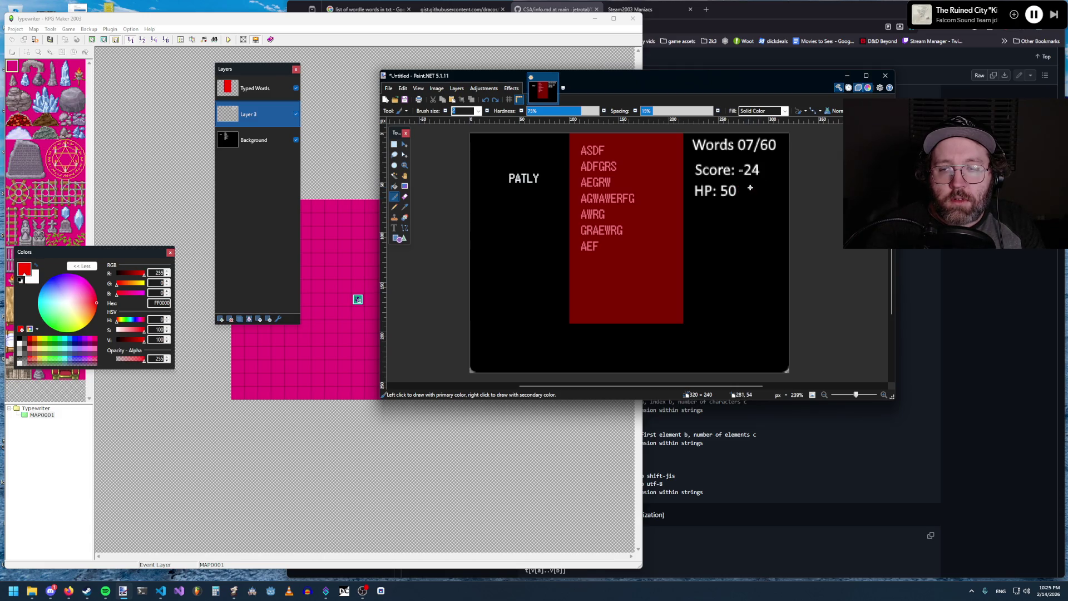
key(ctrl+z)
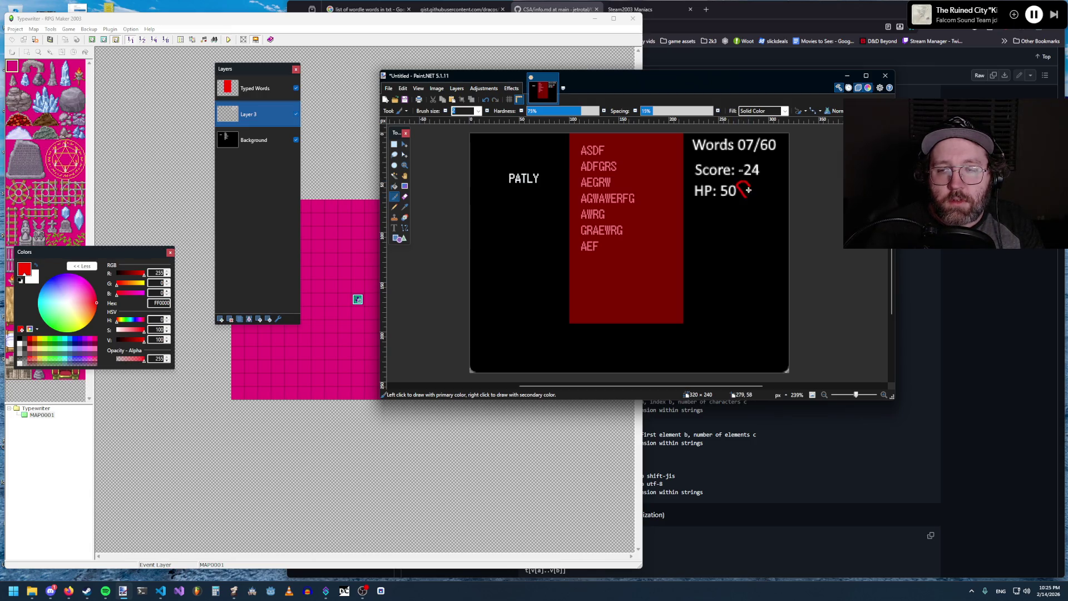
key(ctrl+z)
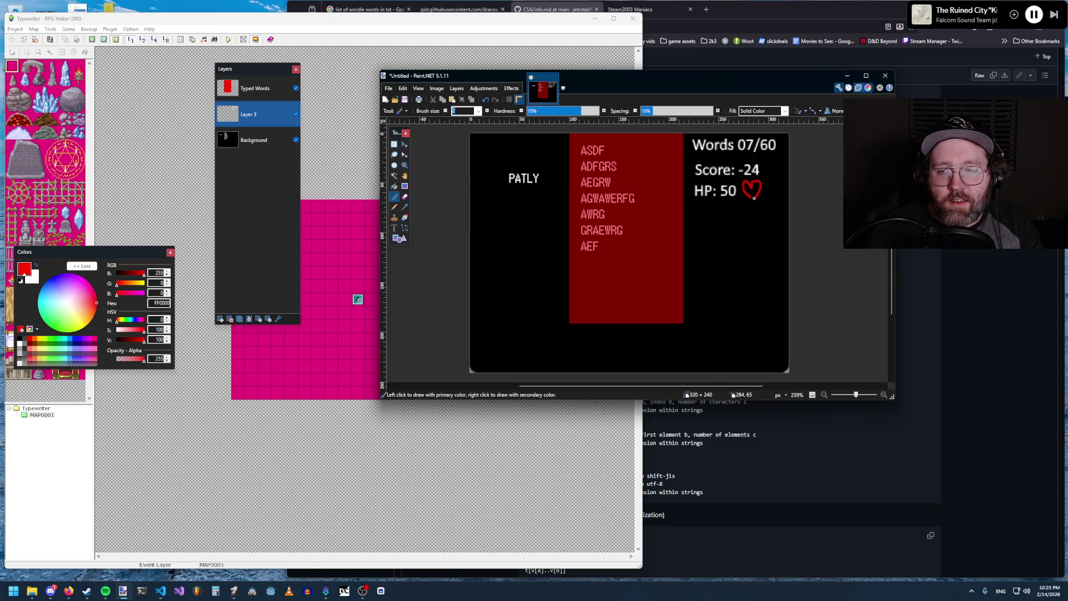
key(f)
click(751, 192)
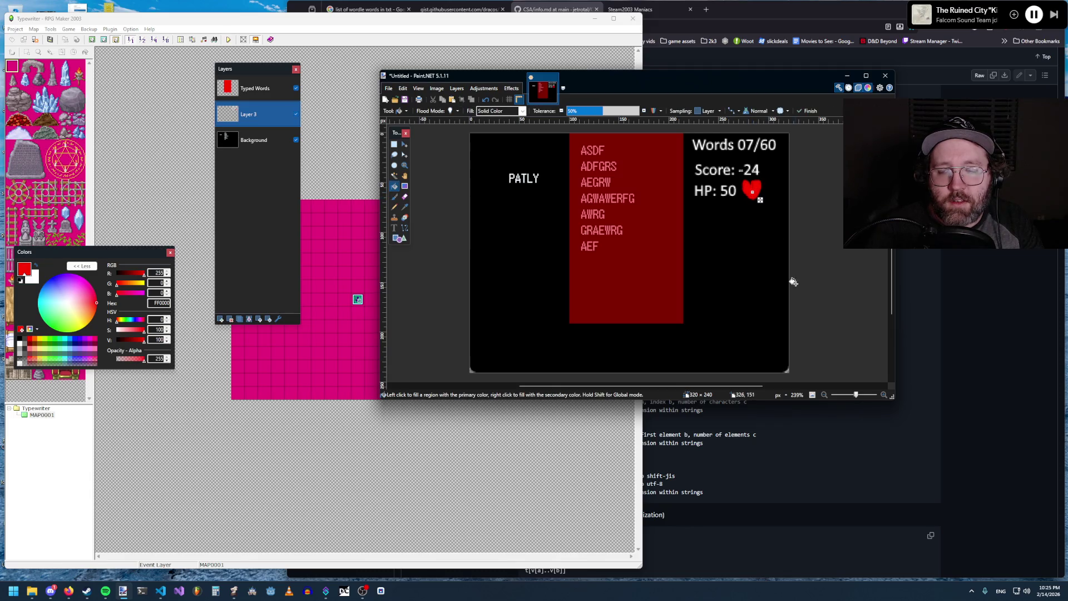
Reset the primary colour to FFFFFF and select the Background layer.
key(s)
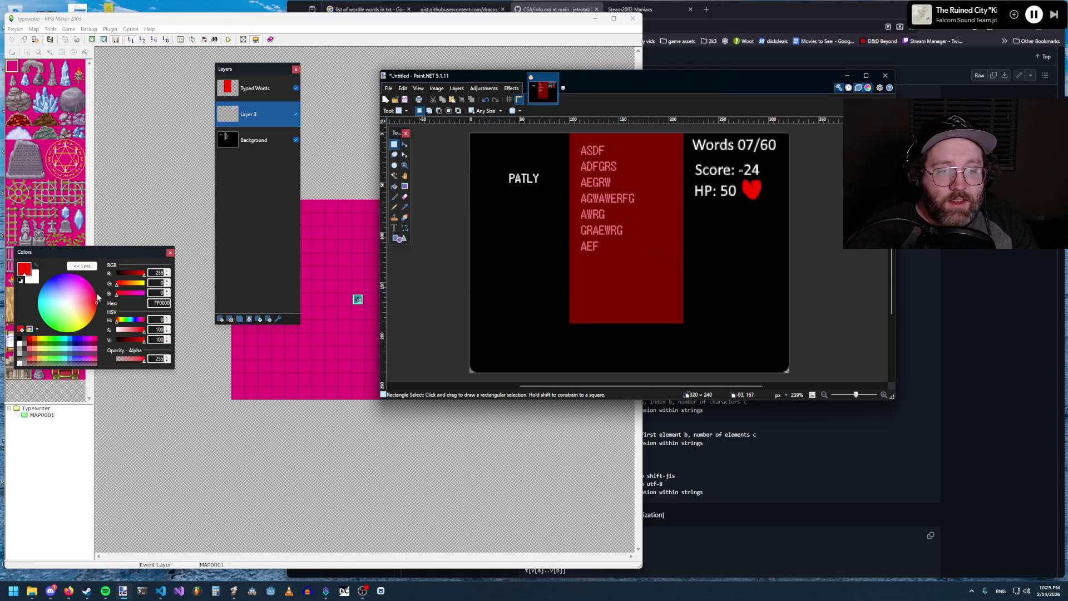
click(66, 300)
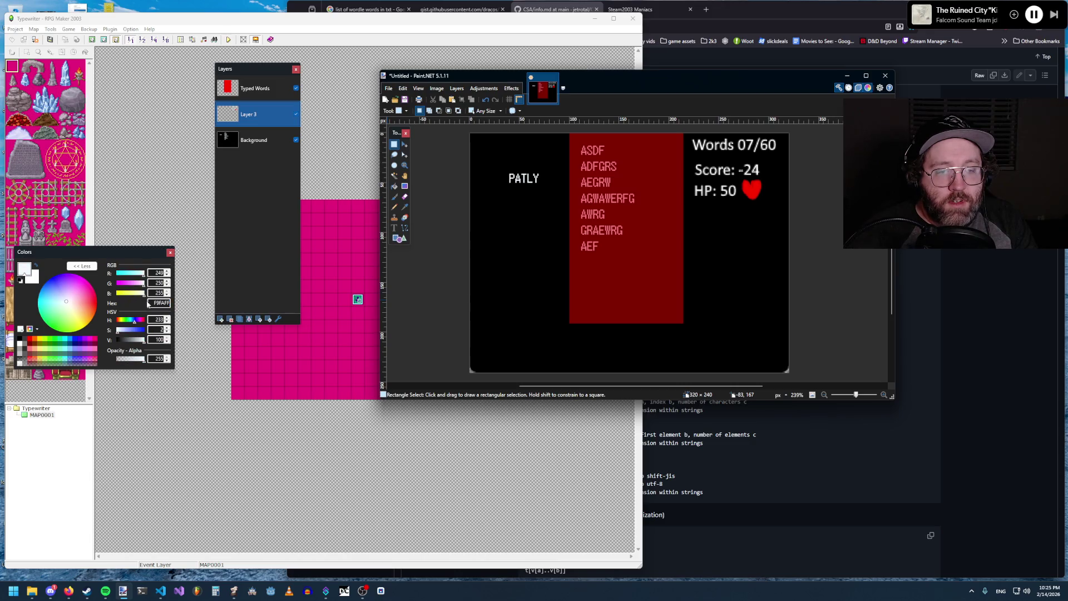
double_click(148, 303)
text(FFFFFF)
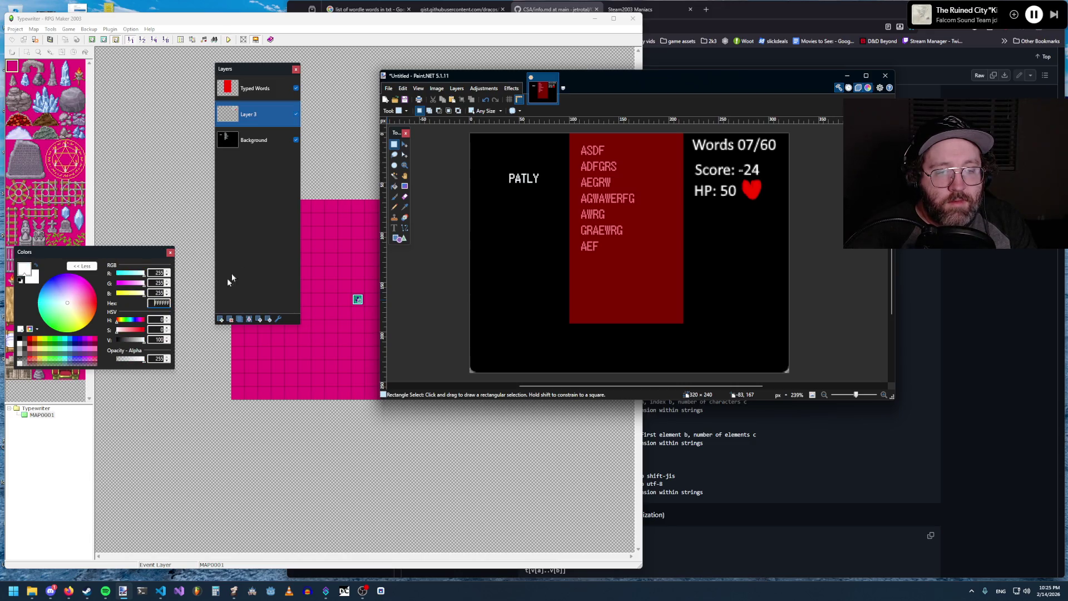
click(254, 140)
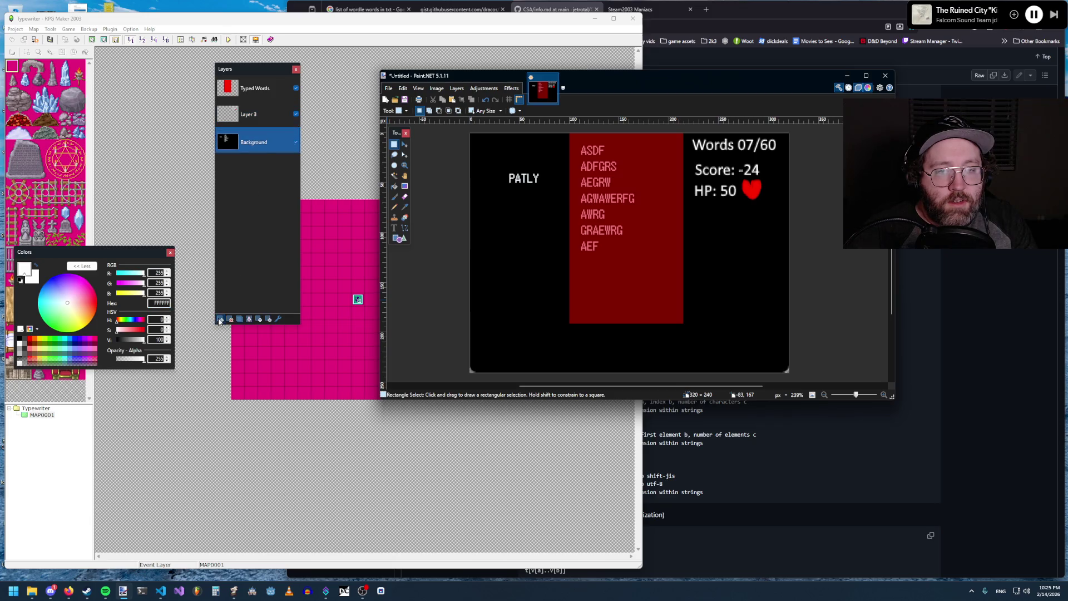
On a new layer, draw the white typewriter body outline across the bottom of the canvas.
click(219, 320)
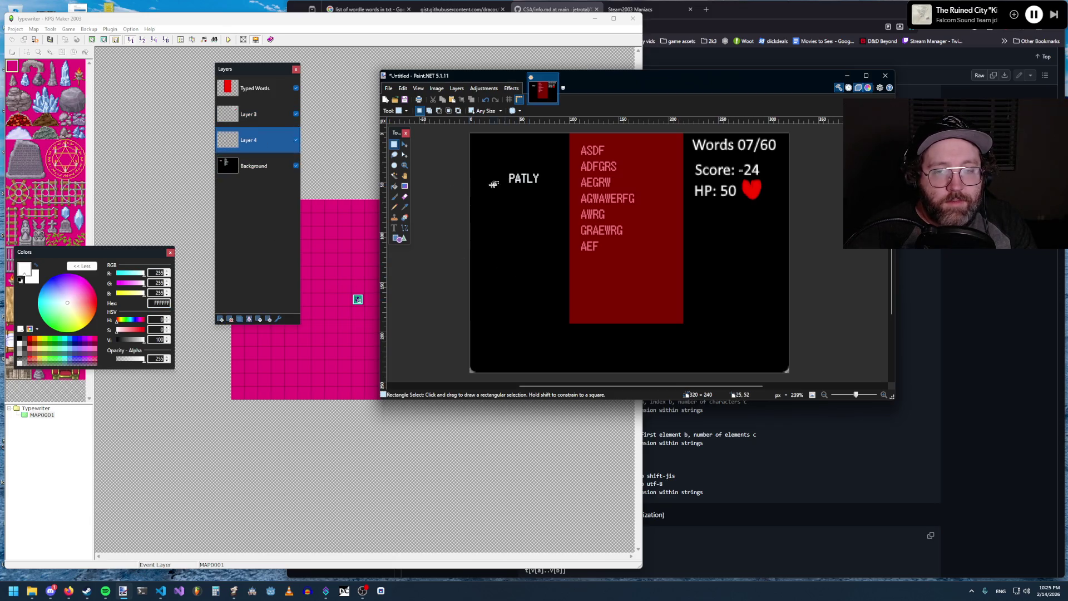
click(394, 196)
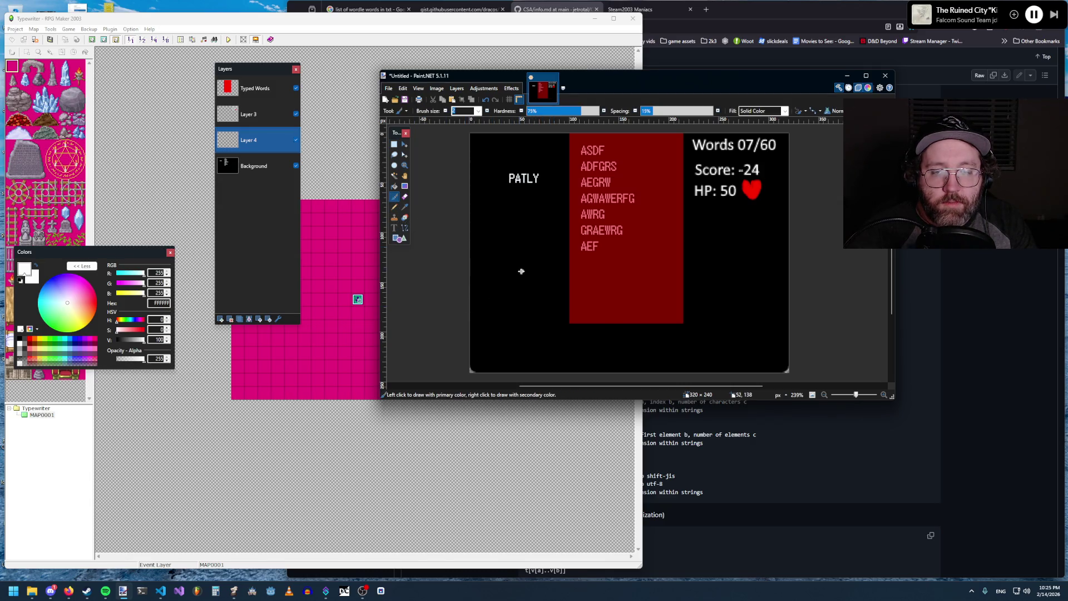
mouse_move(519, 271)
mouse_down()
mouse_move(488, 304)
mouse_move(491, 343)
mouse_move(476, 371)
mouse_up()
key(ctrl+z)
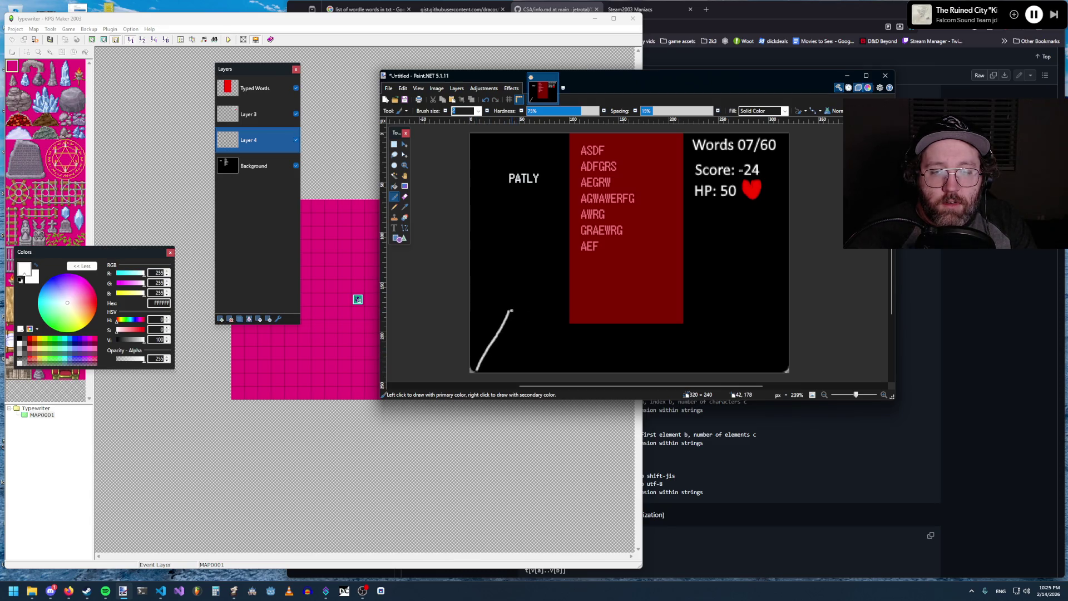
mouse_move(511, 310)
mouse_down()
mouse_move(774, 309)
mouse_move(769, 329)
mouse_move(790, 351)
mouse_up()
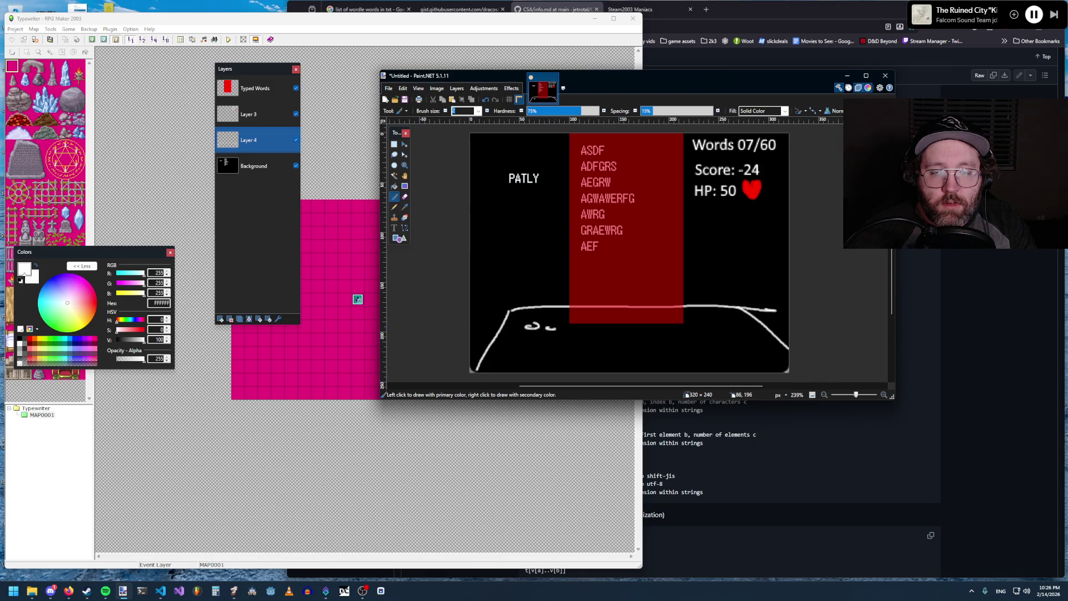
Sketch two rows of round white keys inside the typewriter outline.
drag(576, 328, 720, 324)
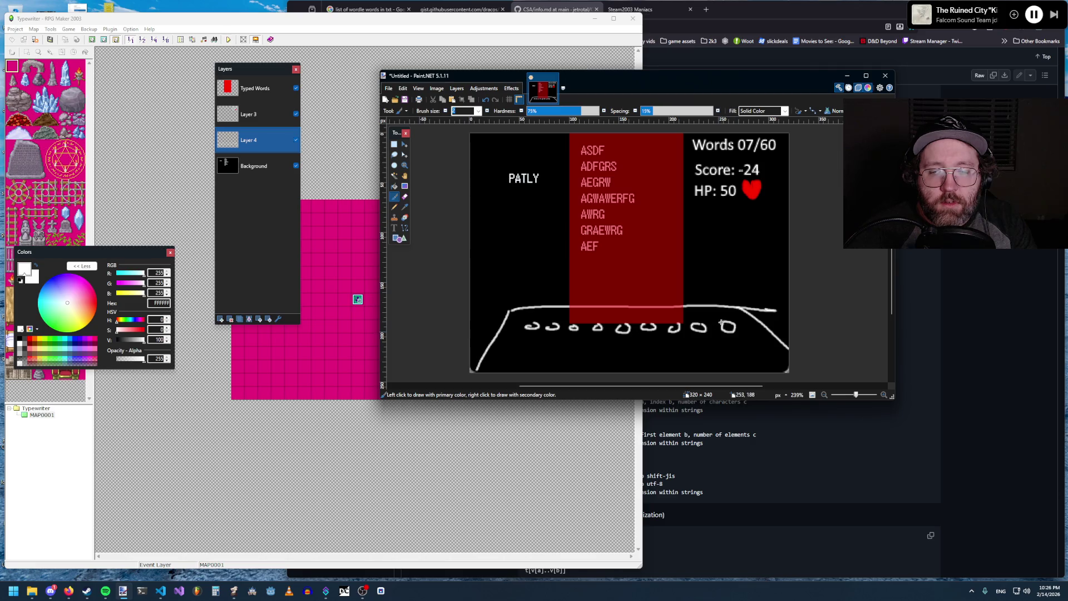
drag(542, 334, 713, 335)
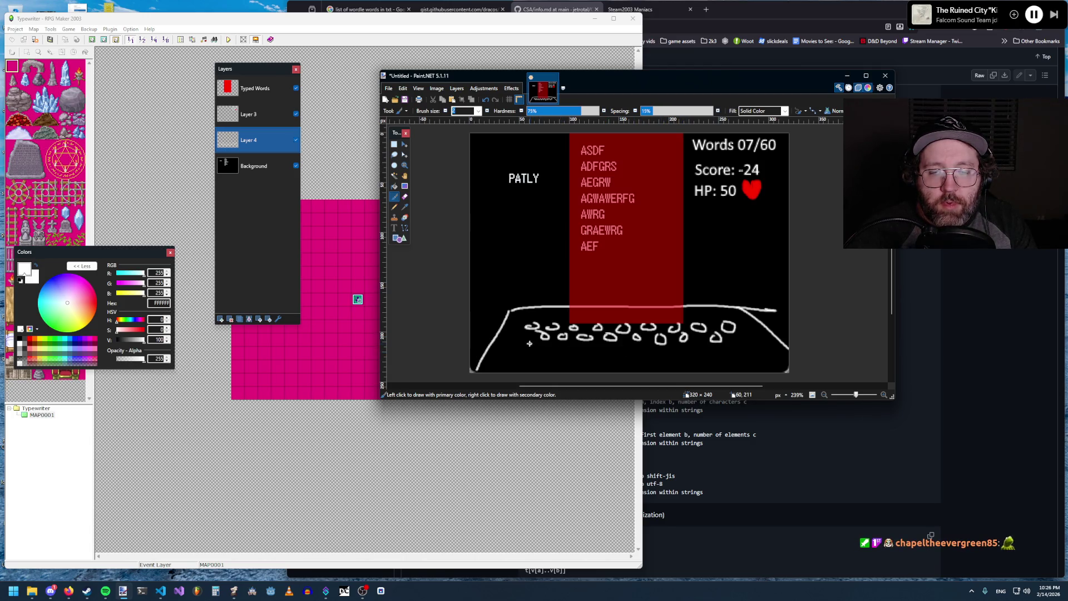
mouse_move(529, 344)
mouse_down()
mouse_move(521, 348)
mouse_move(731, 342)
mouse_up()
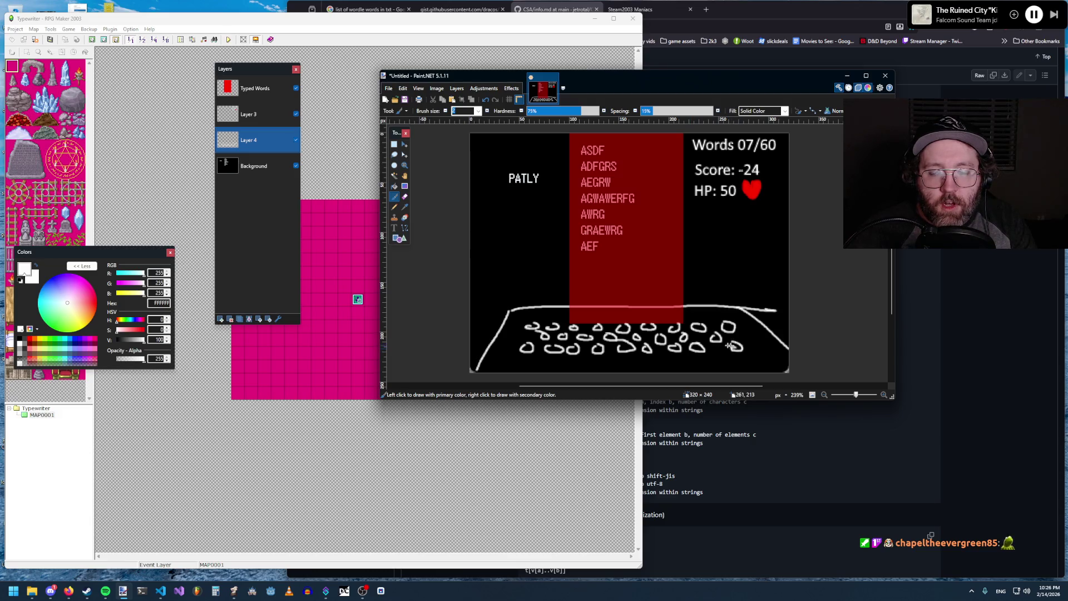
On a new layer, sketch the left hand in yellow over the keys.
click(221, 319)
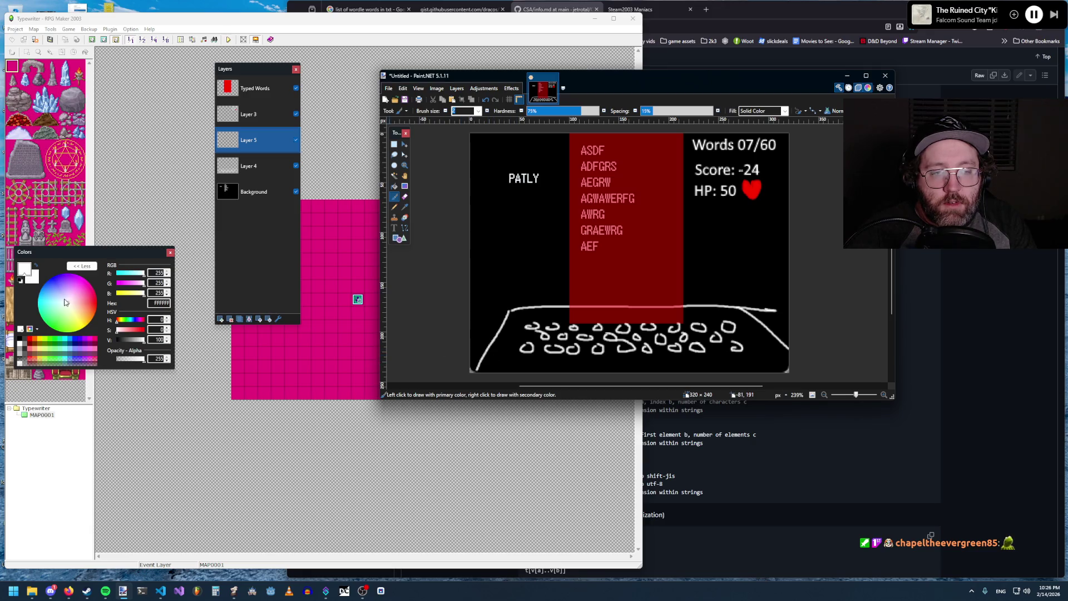
click(86, 324)
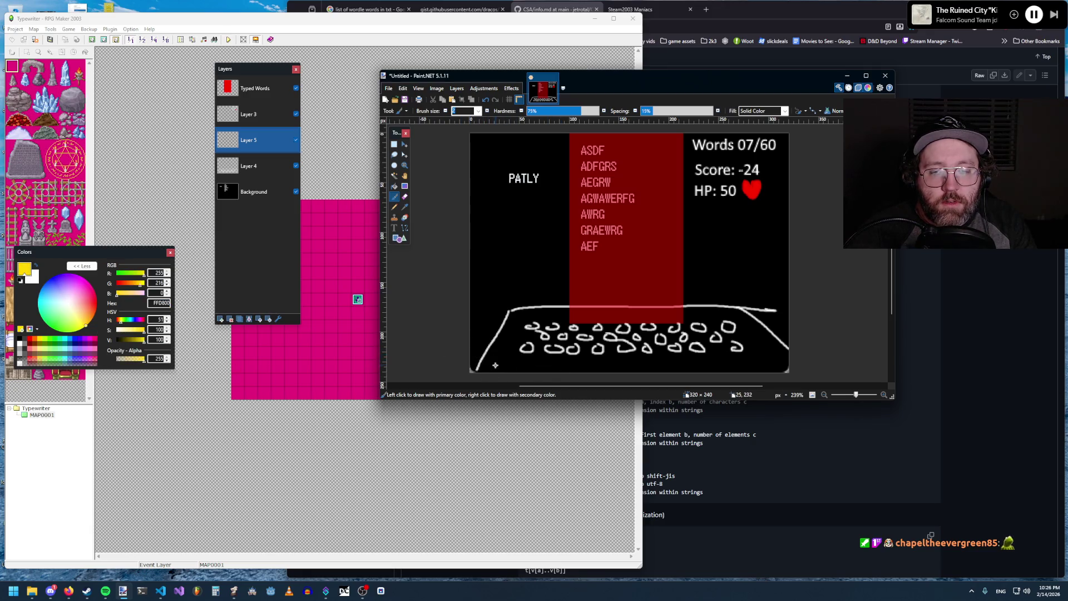
drag(495, 365, 522, 334)
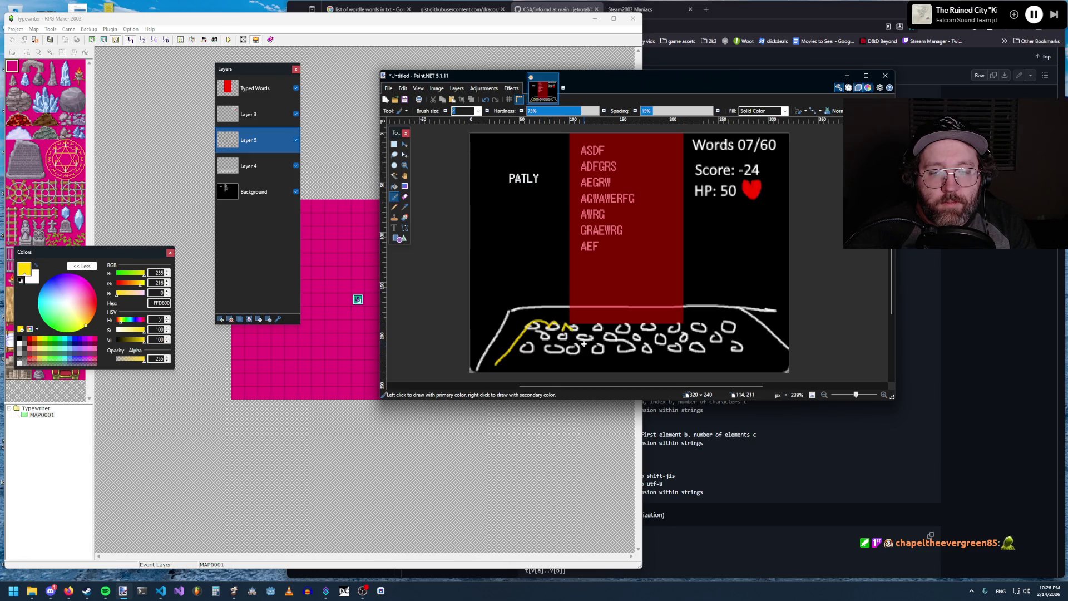
drag(584, 344, 554, 372)
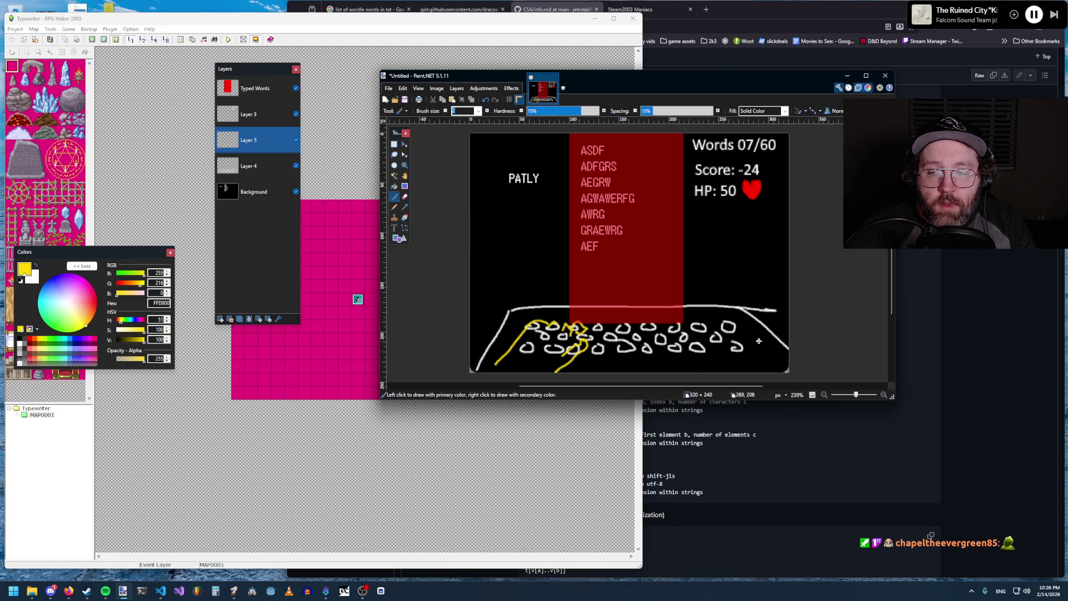
mouse_move(571, 364)
mouse_down()
mouse_move(545, 355)
mouse_move(537, 372)
mouse_up()
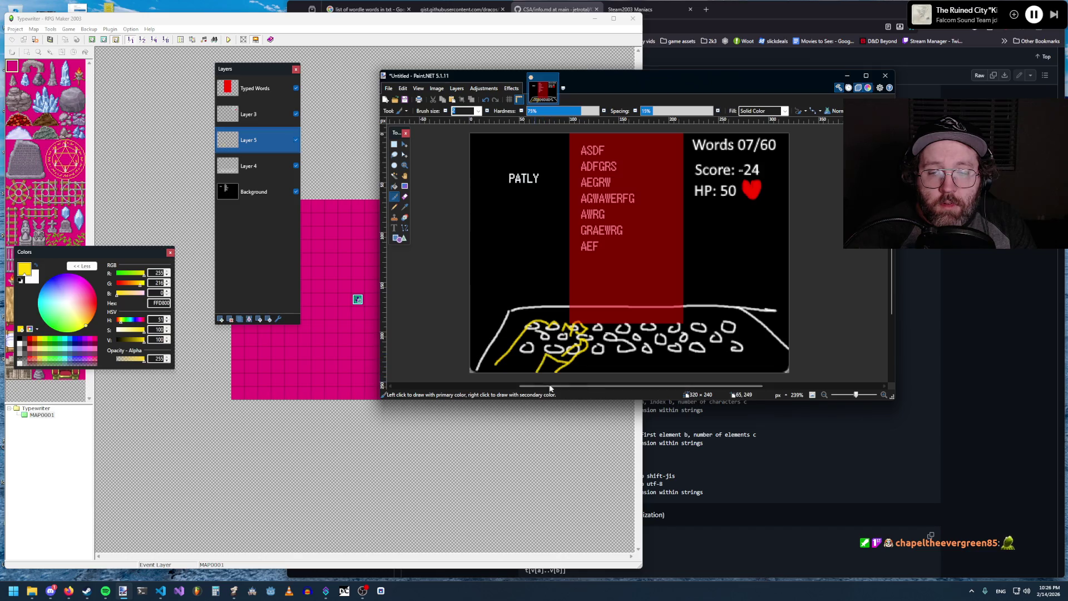
Sketch the right yellow hand with fingers, then make Layer 4 active.
drag(745, 338, 716, 318)
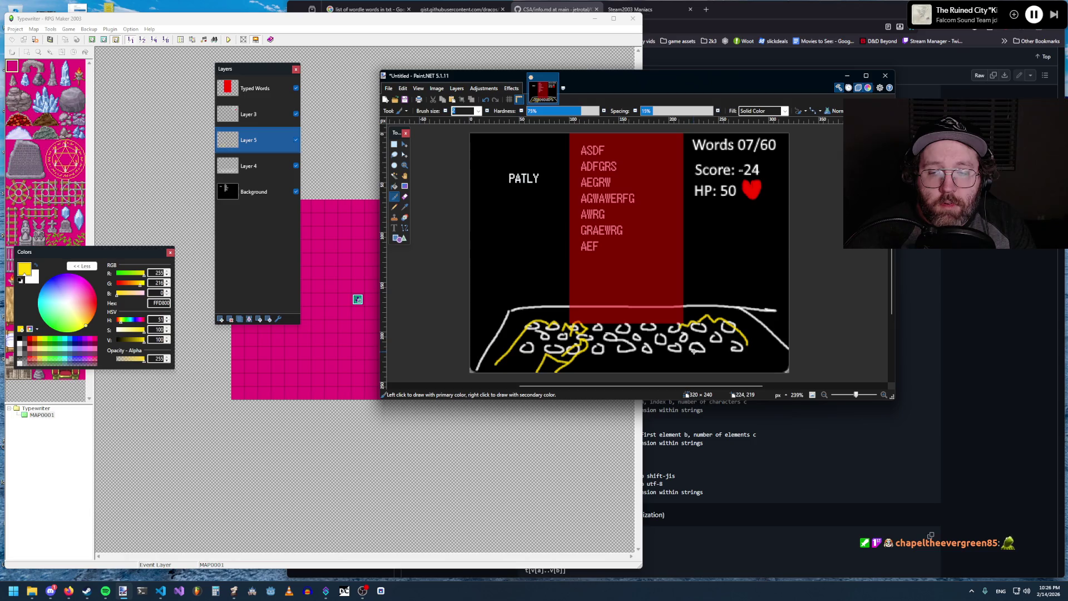
mouse_move(694, 350)
mouse_down()
mouse_move(703, 353)
mouse_move(679, 350)
mouse_move(703, 372)
mouse_move(773, 367)
mouse_up()
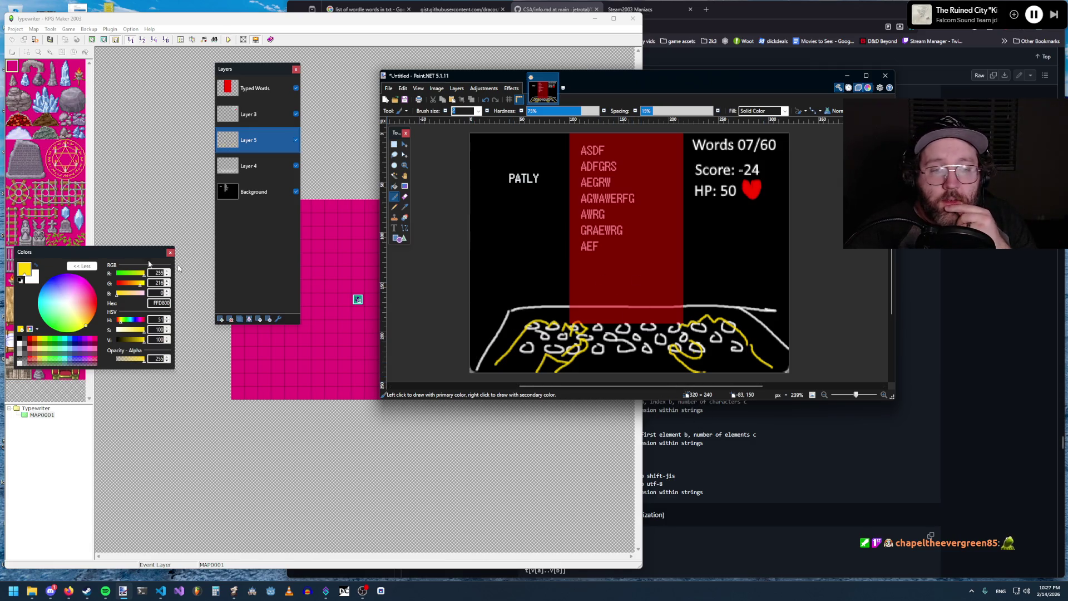
click(250, 166)
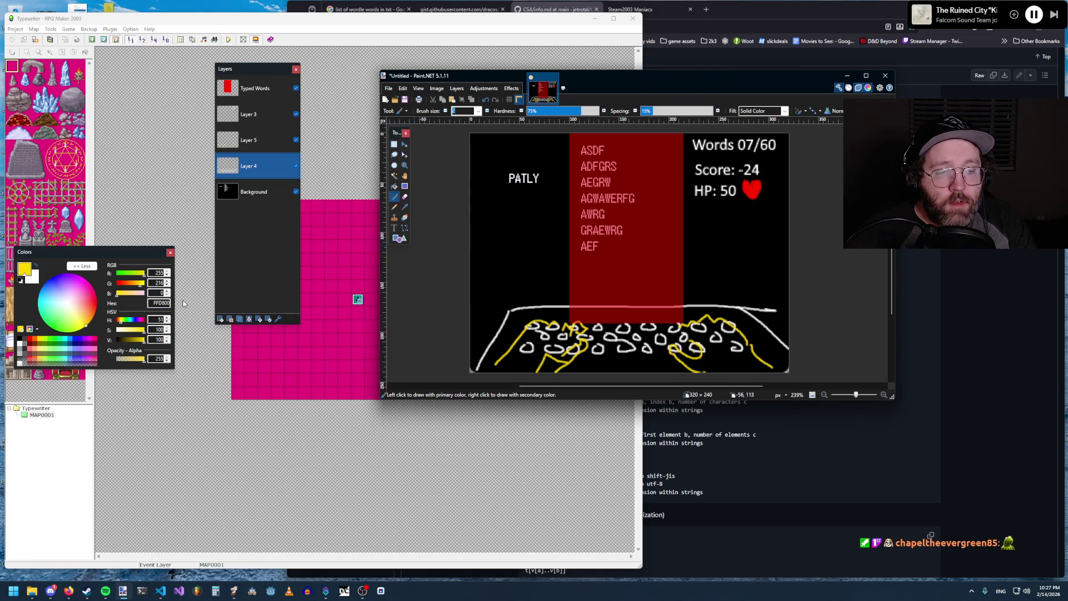
Set the colour to ffffff and draw the typewriter's white top carriage line.
key(f)
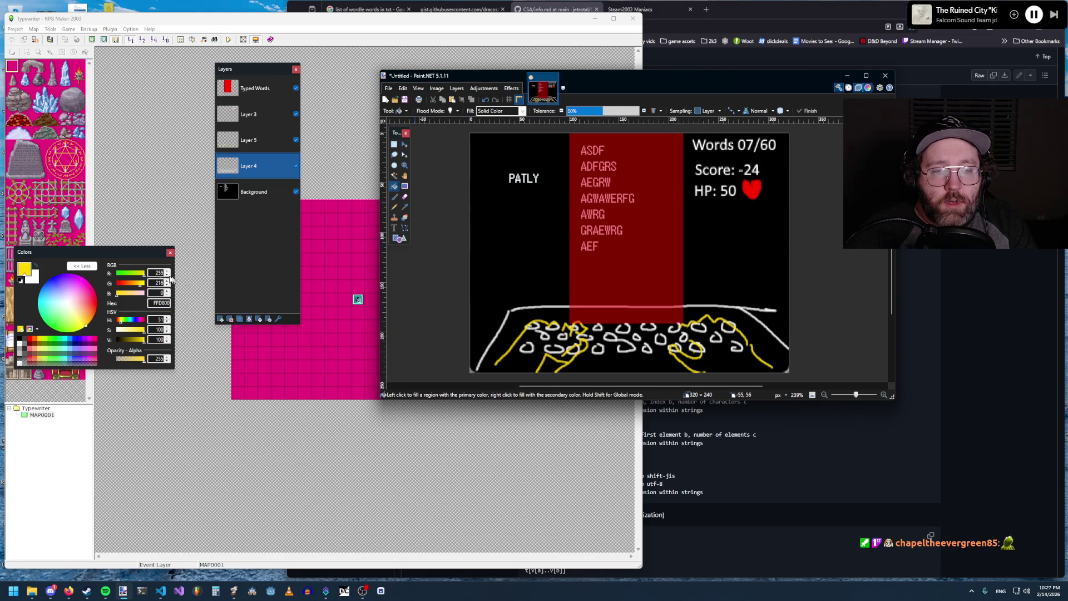
double_click(158, 303)
text(ffffff)
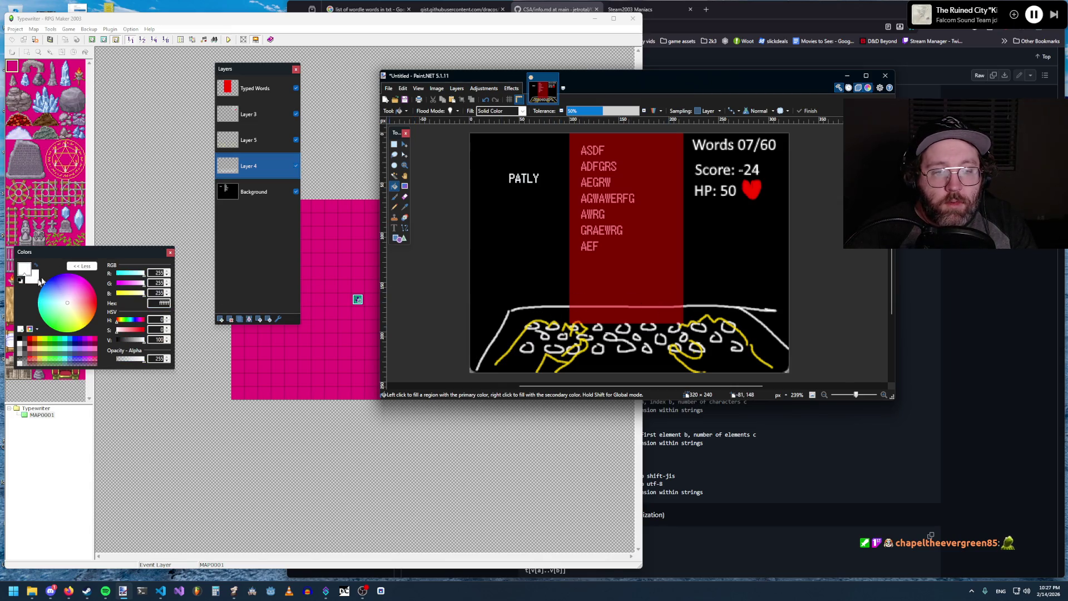
click(394, 198)
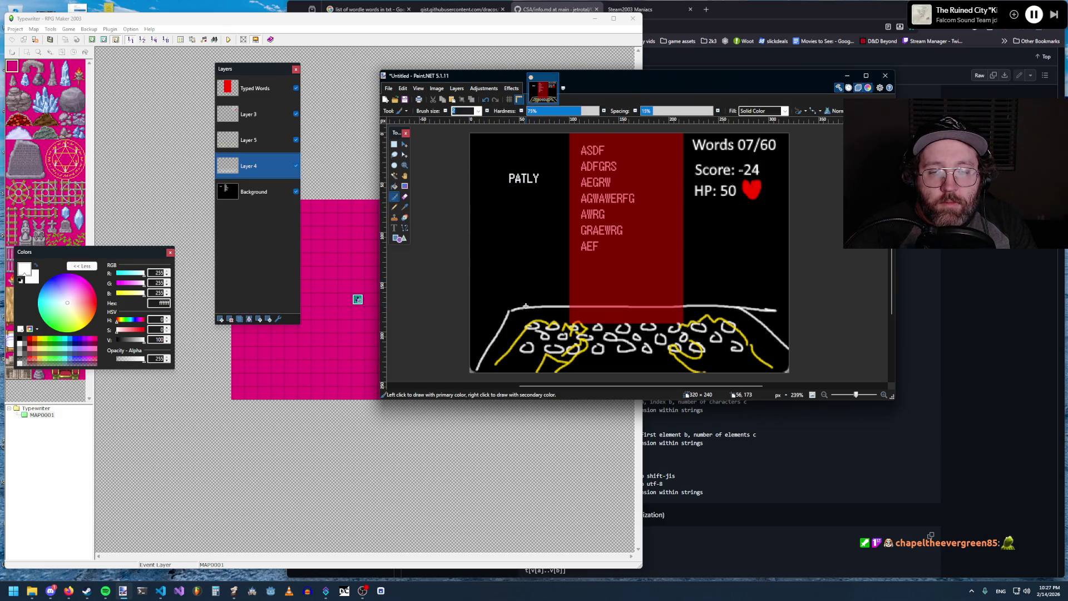
mouse_move(523, 302)
mouse_down()
mouse_move(554, 286)
mouse_move(717, 282)
mouse_move(739, 301)
mouse_up()
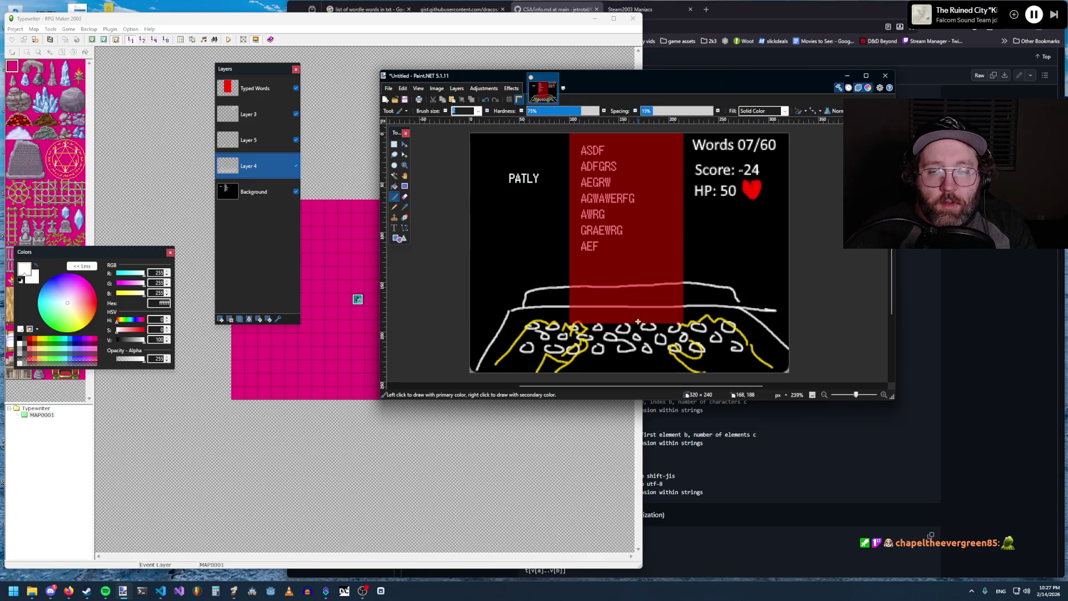
drag(638, 322, 617, 284)
Remove the pink arrow and outline the red word panel's edges as paper in white.
key(ctrl+z)
key(ctrl+z)
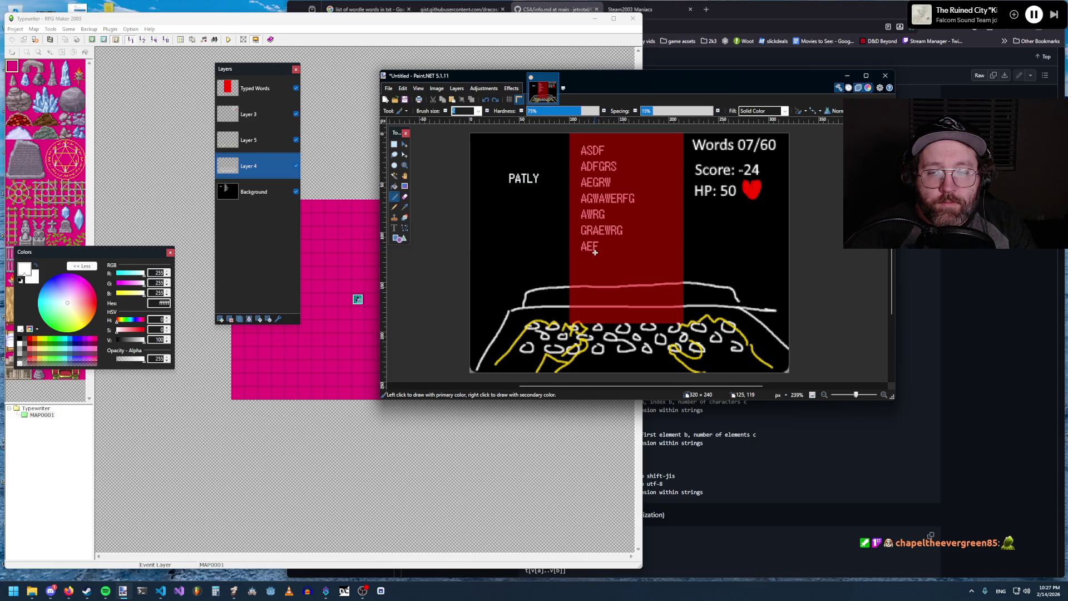
drag(599, 251, 596, 310)
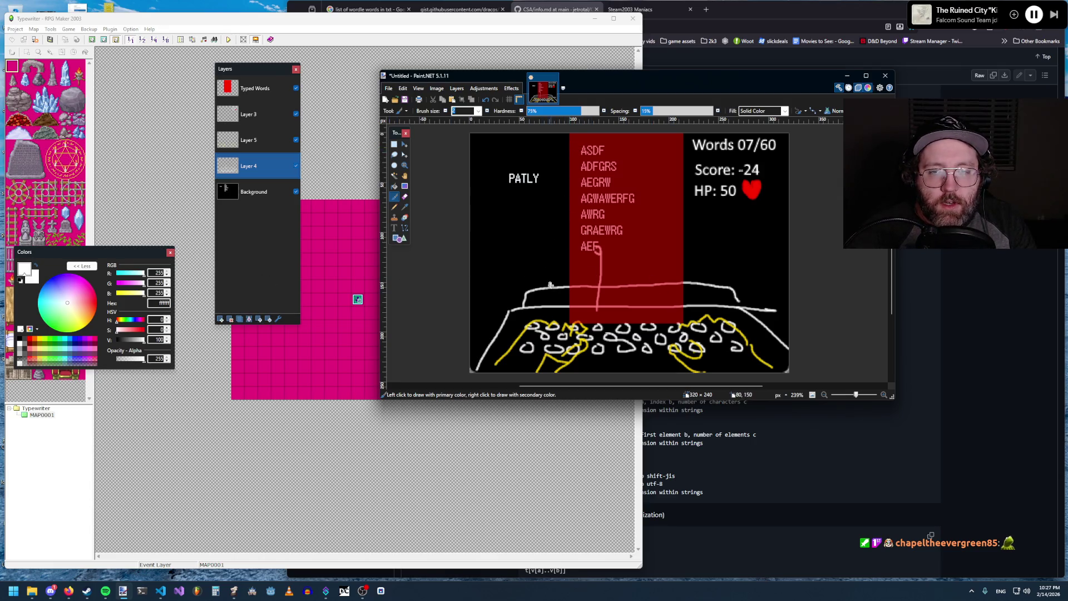
drag(562, 294, 571, 137)
mouse_move(674, 303)
mouse_down()
mouse_move(674, 139)
mouse_move(684, 220)
mouse_move(677, 307)
mouse_up()
key(ctrl+z)
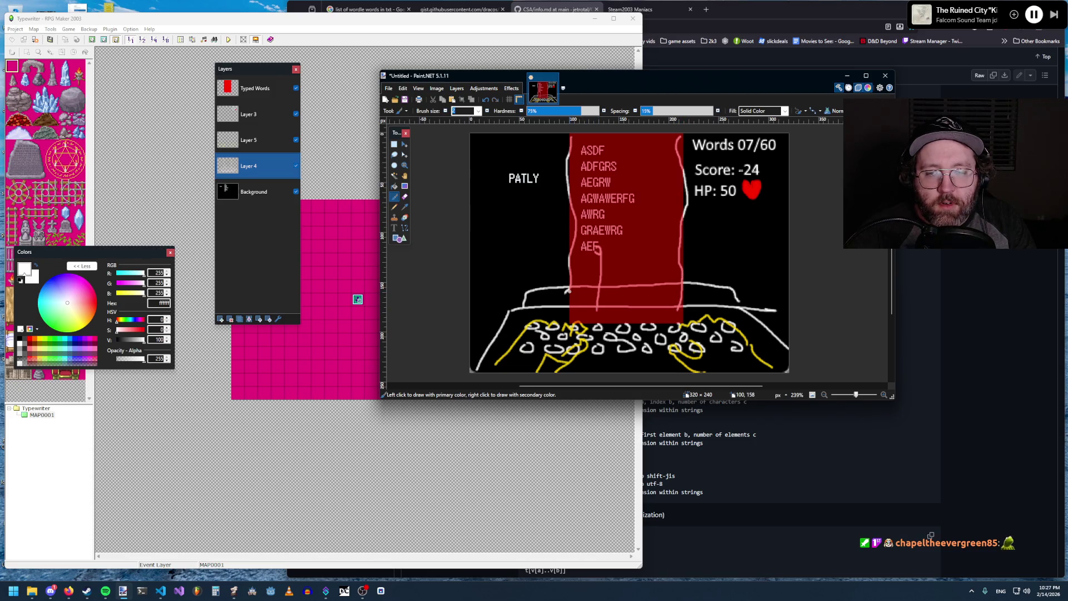
drag(568, 290, 566, 312)
drag(609, 260, 619, 282)
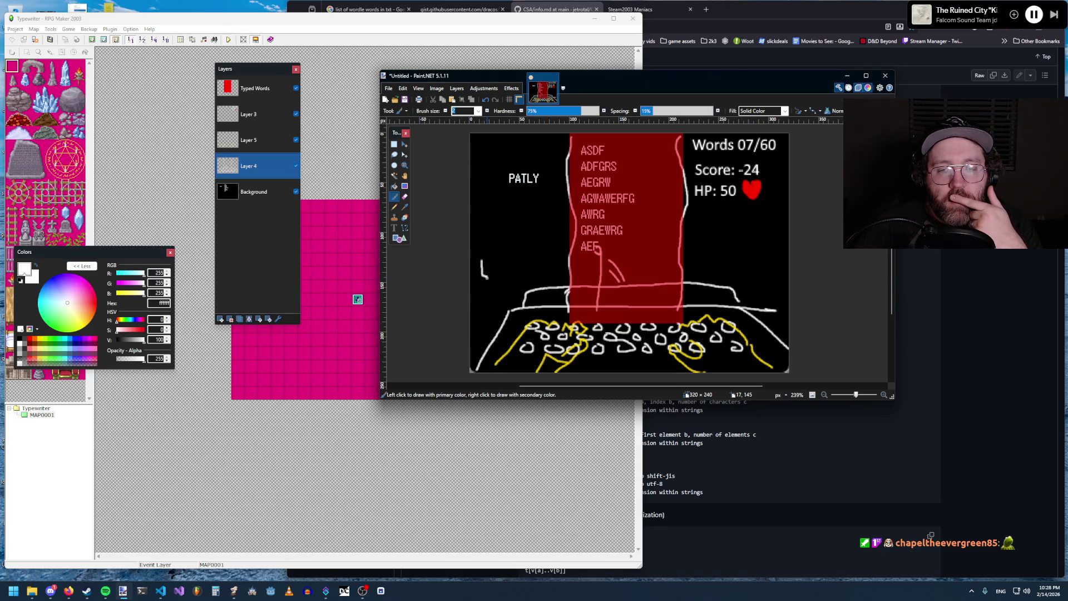
Draw a small white figure with body and head left of the typewriter.
drag(496, 304, 492, 284)
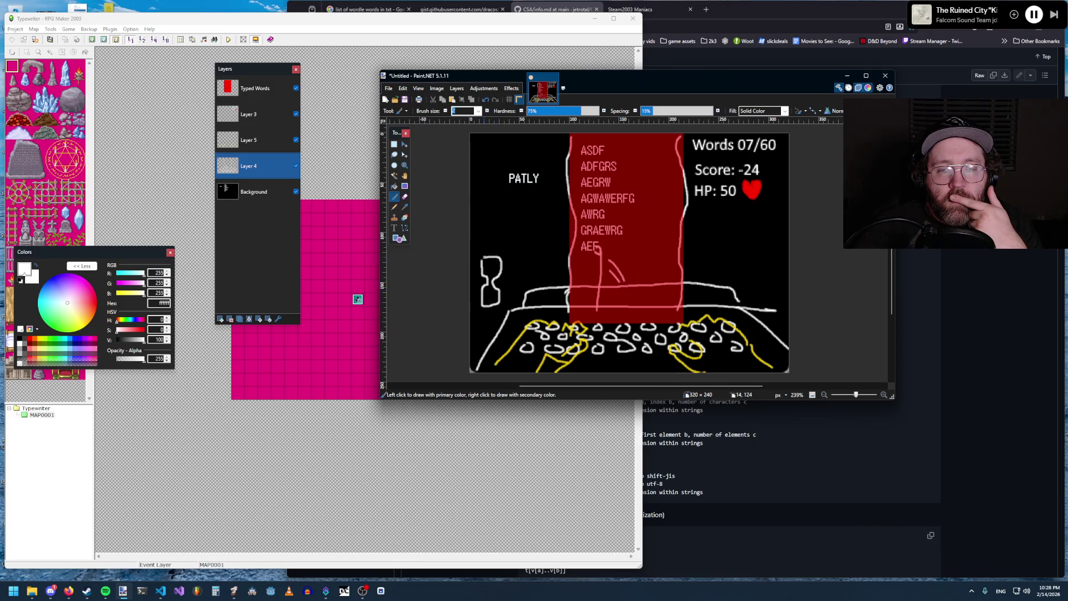
mouse_move(511, 306)
mouse_down()
mouse_move(508, 277)
mouse_move(478, 337)
mouse_move(486, 351)
mouse_up()
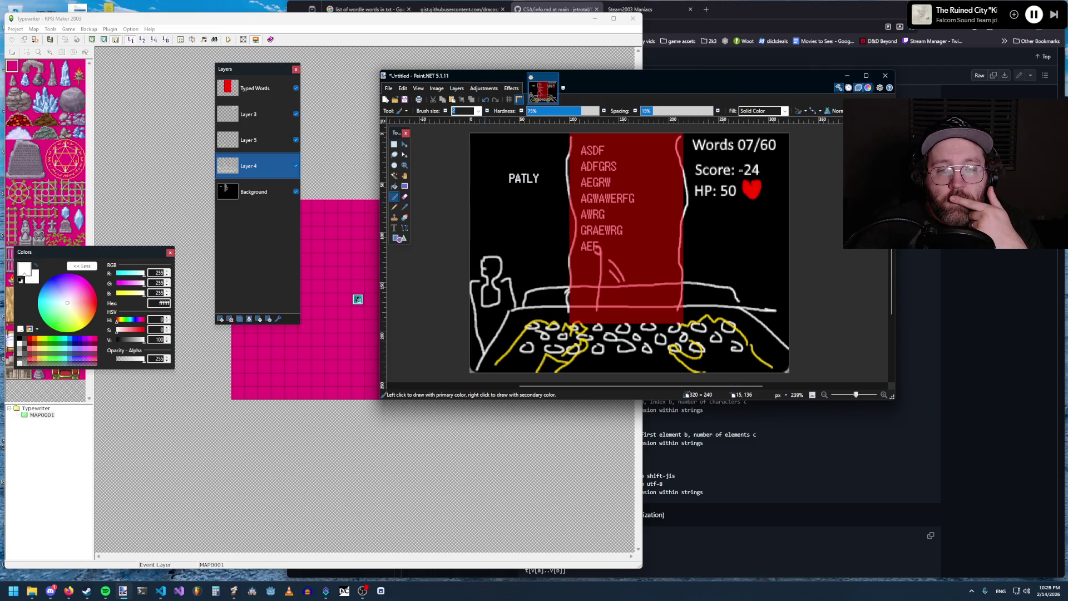
drag(489, 273, 496, 277)
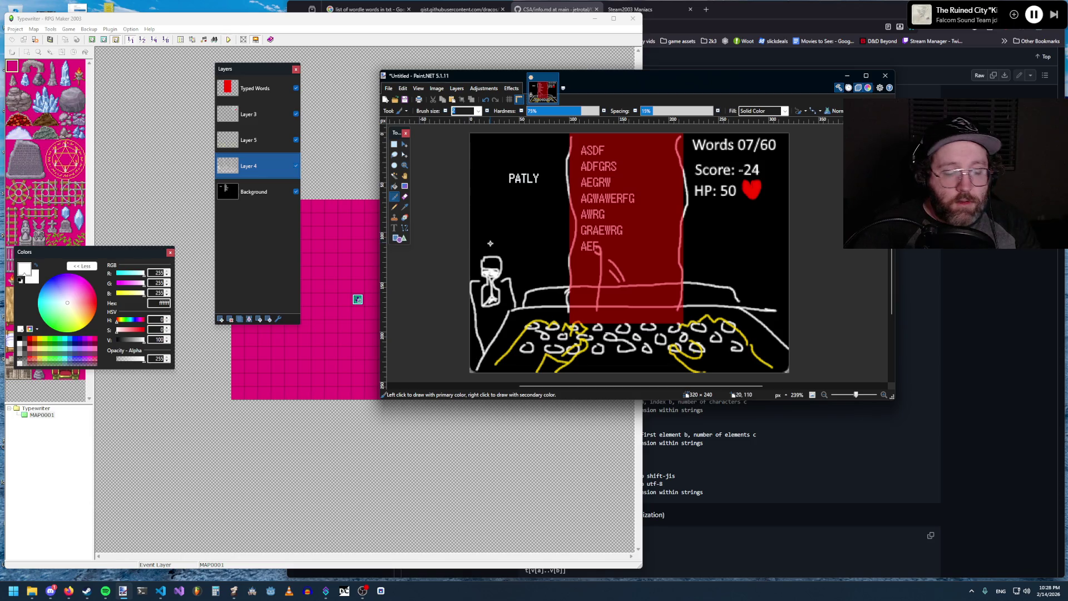
Write the '0:47' timer text above the figure, then cancel the Save As dialog.
key(t)
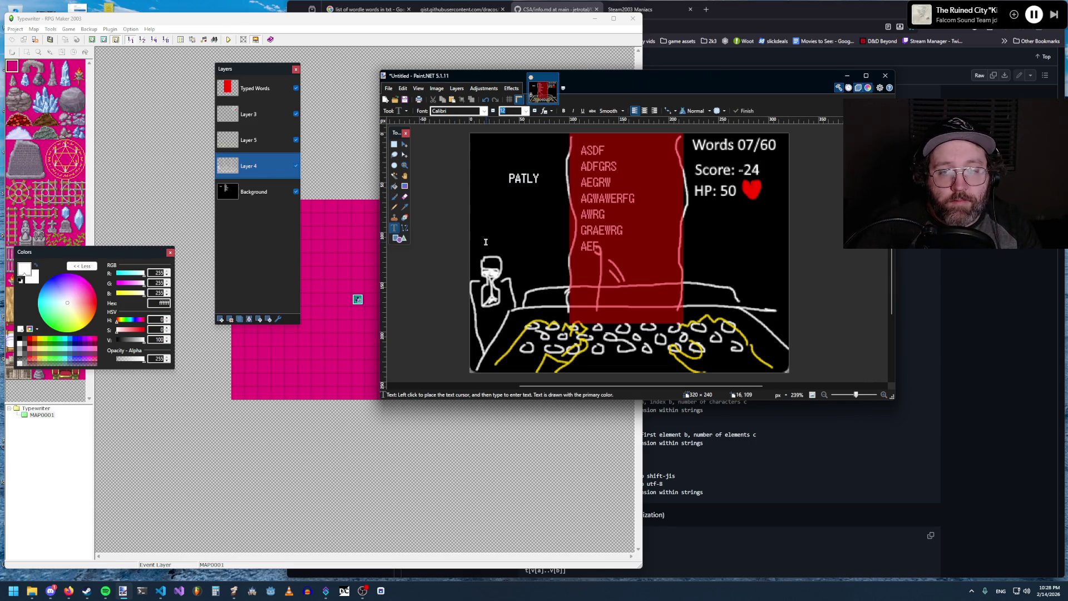
click(478, 232)
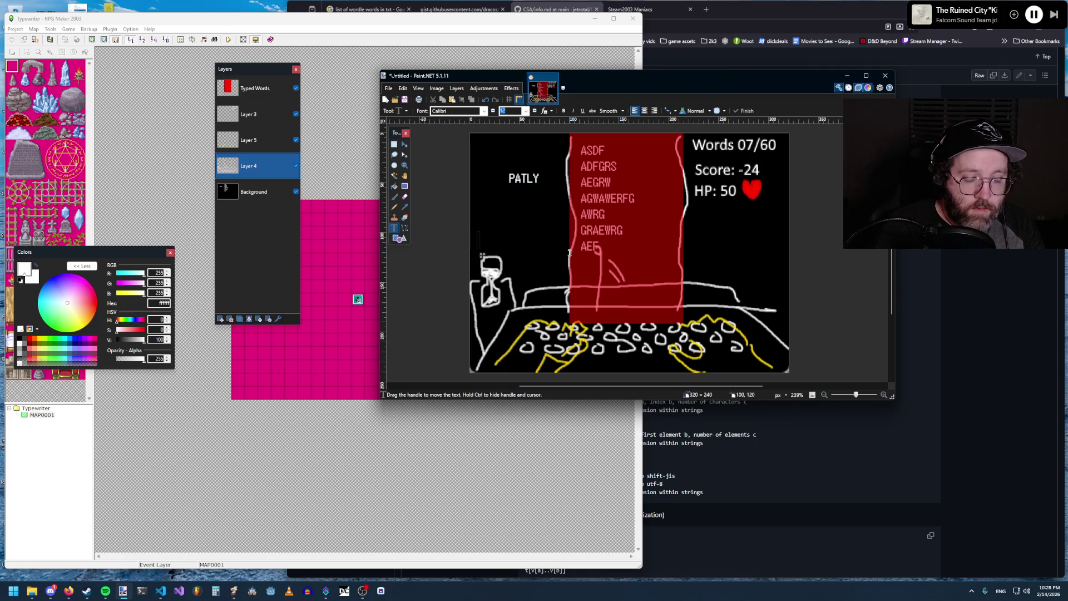
text(o)
text(:)
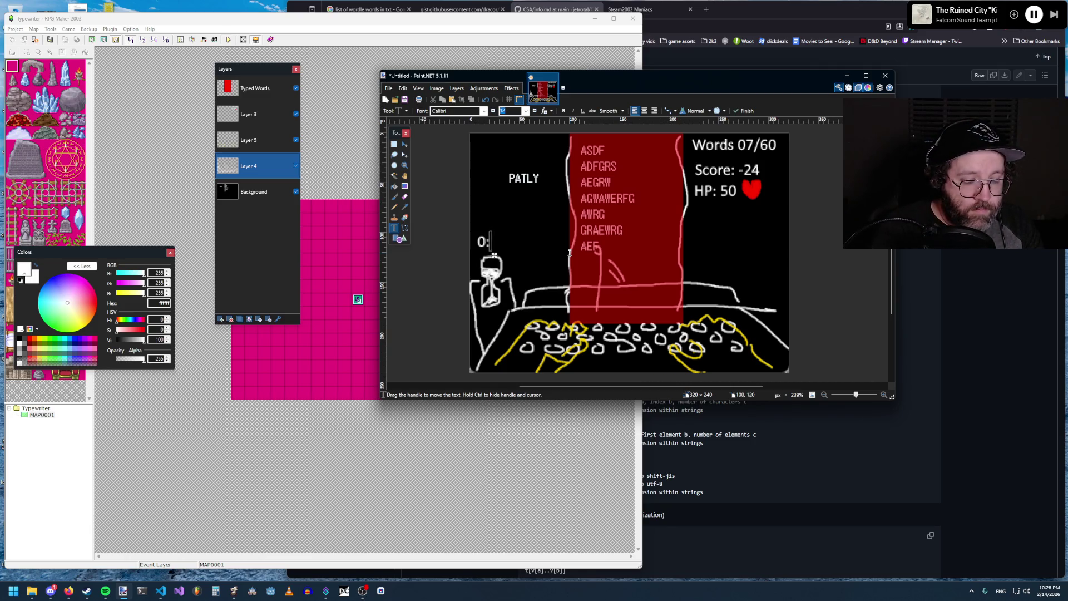
text(47)
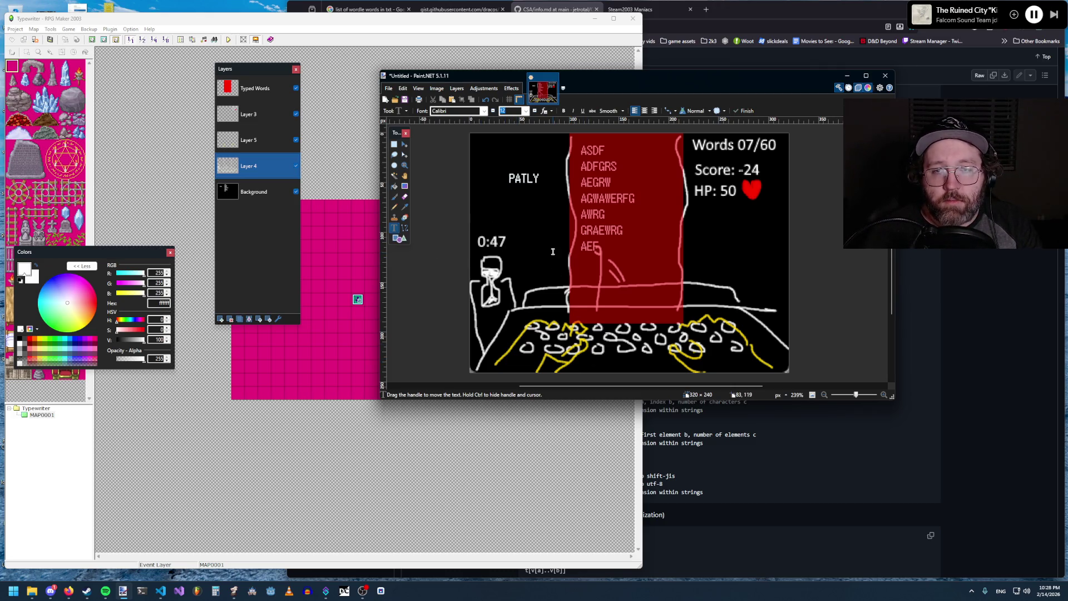
key(ctrl+s)
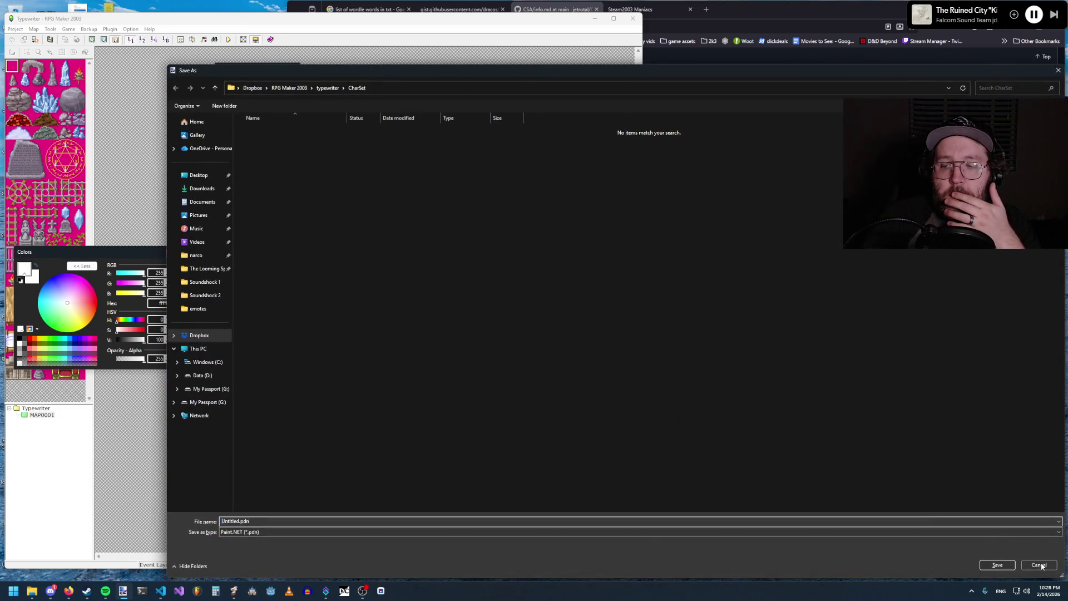
key(Escape)
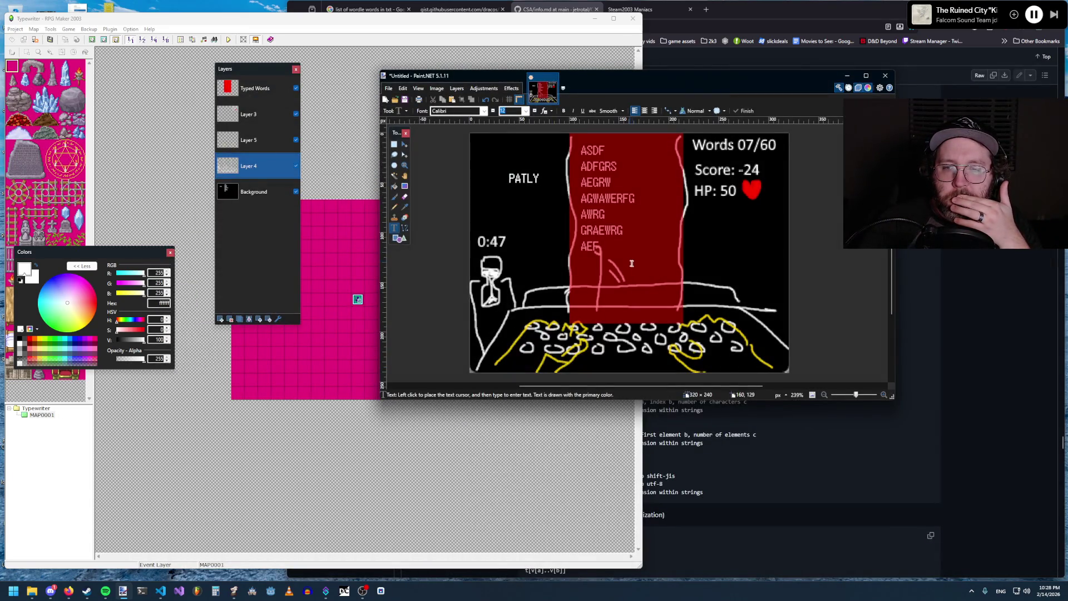
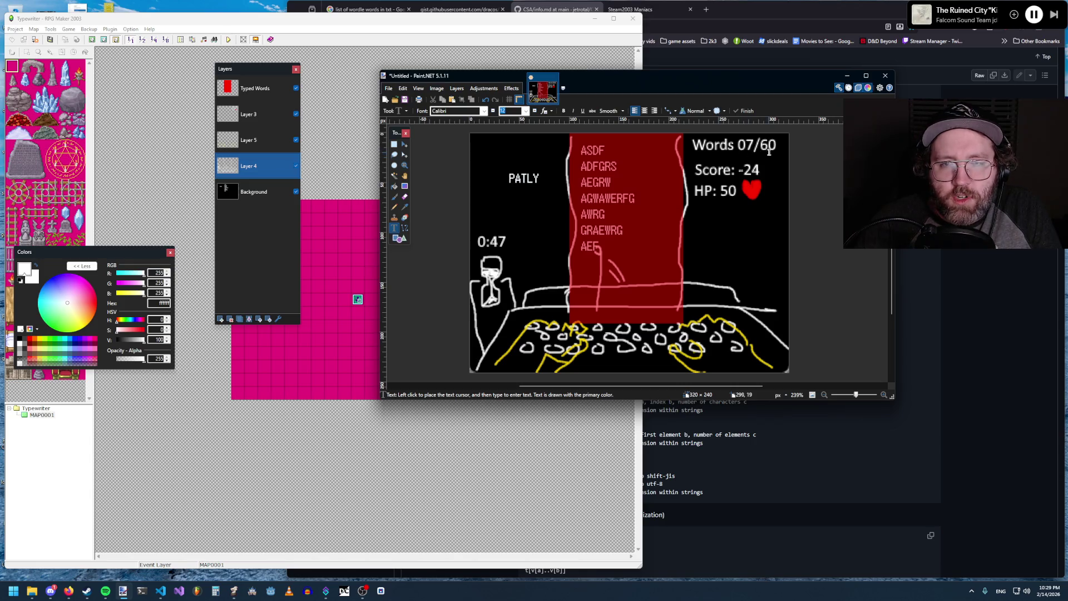
In a new Firefox tab, search 'average typing speed' and get the 40–42 wpm overview.
click(706, 10)
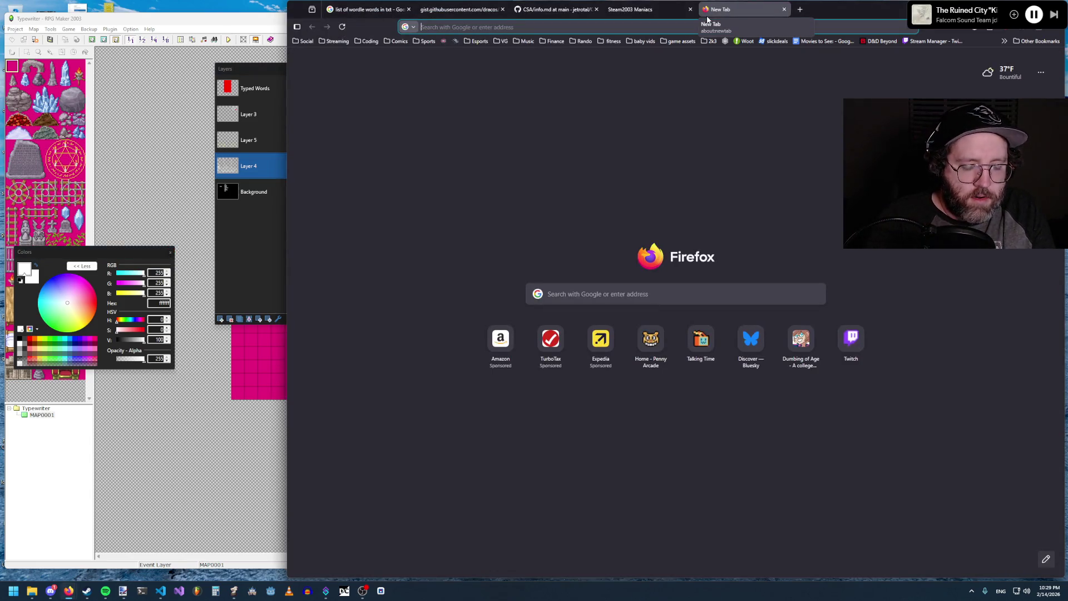
text(aver)
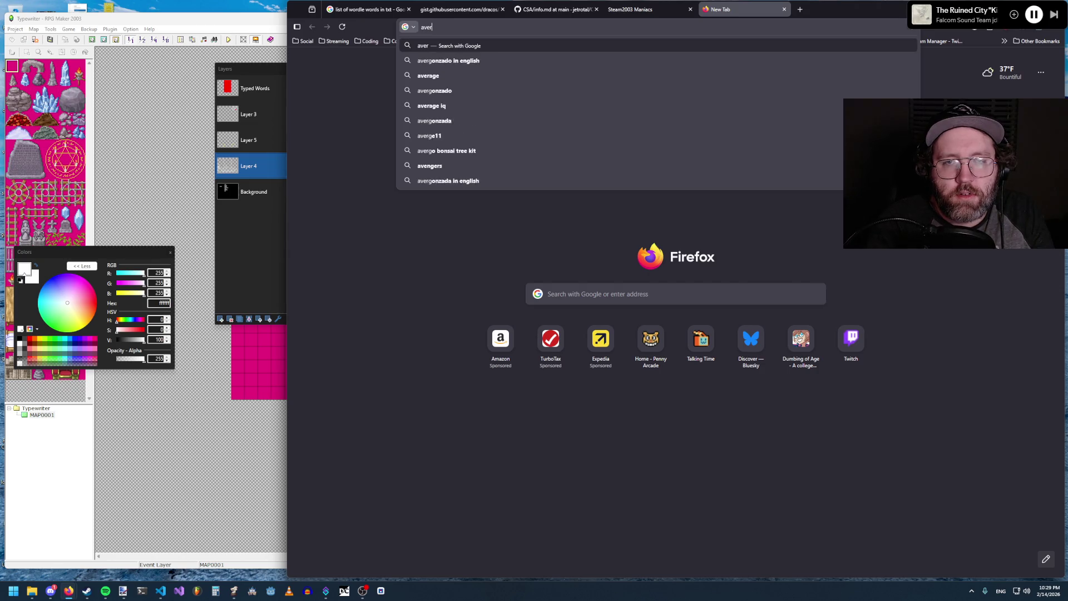
text(age typing speed)
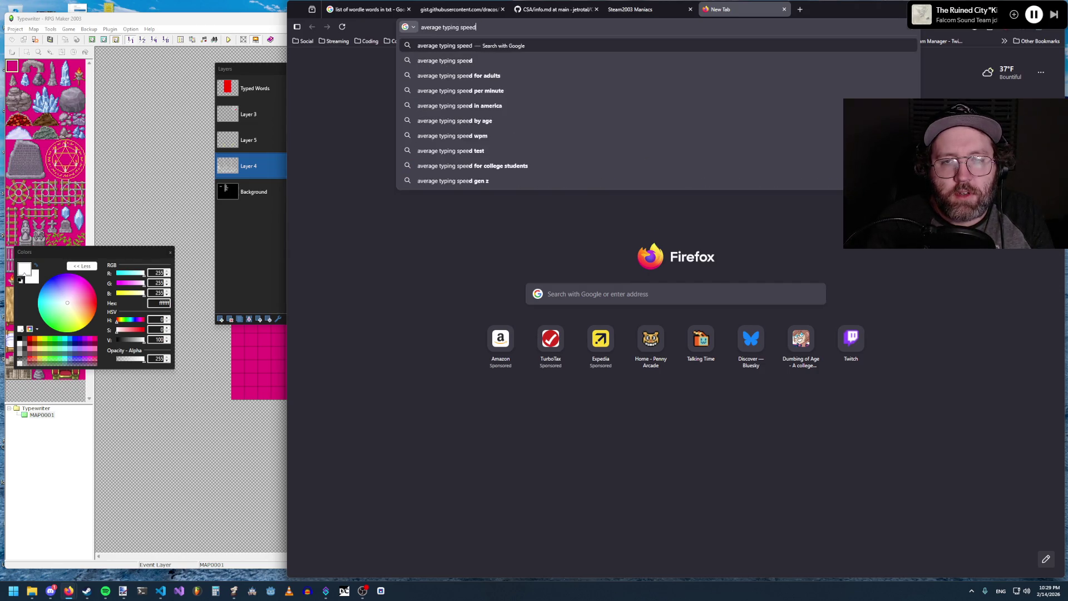
key(Return)
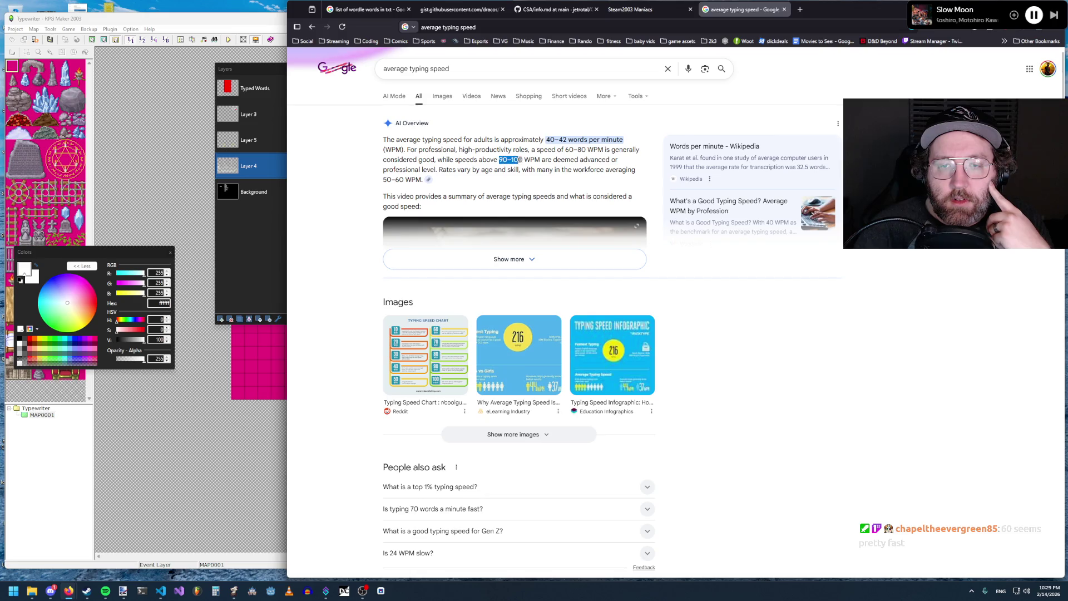
Bring the Paint.NET typing-game mockup forward, shift it left and down, and lower the Layers panel.
click(261, 68)
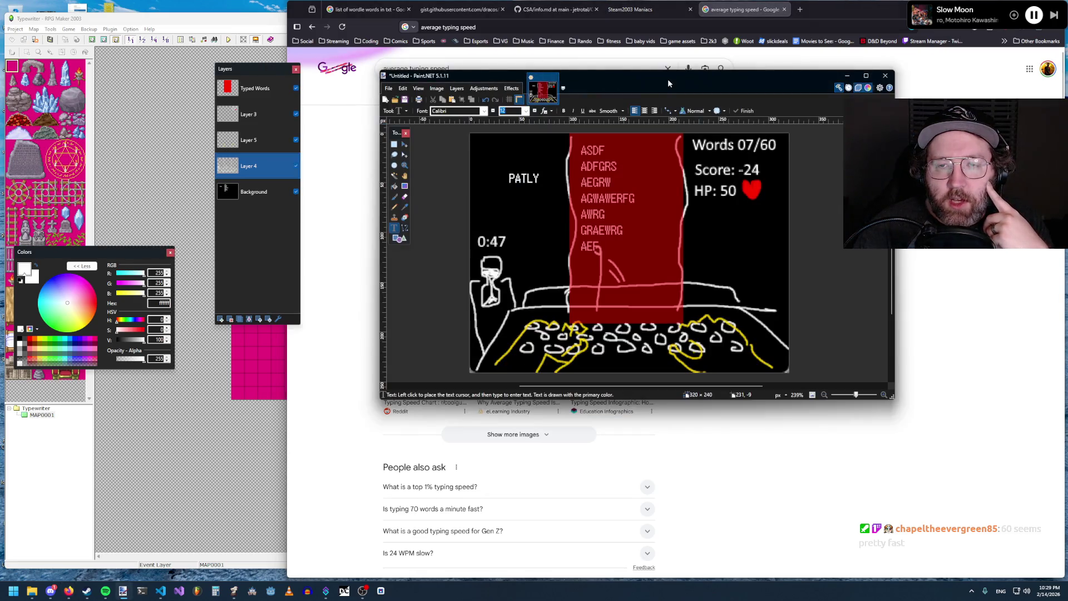
drag(668, 80, 607, 74)
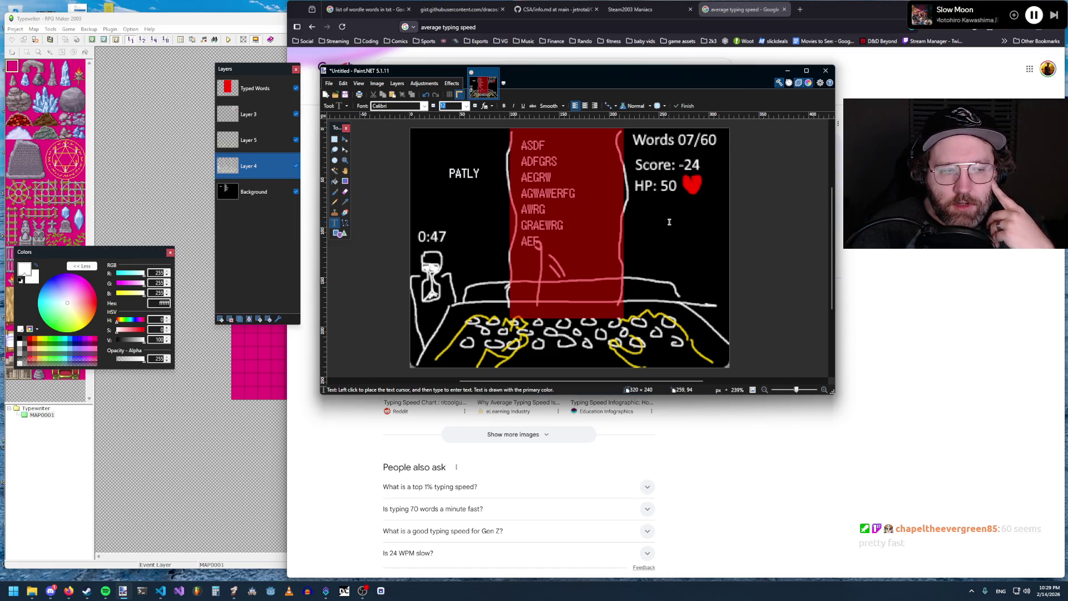
mouse_move(647, 71)
mouse_down()
mouse_move(855, 238)
mouse_move(755, 278)
mouse_move(642, 178)
mouse_move(643, 193)
mouse_up()
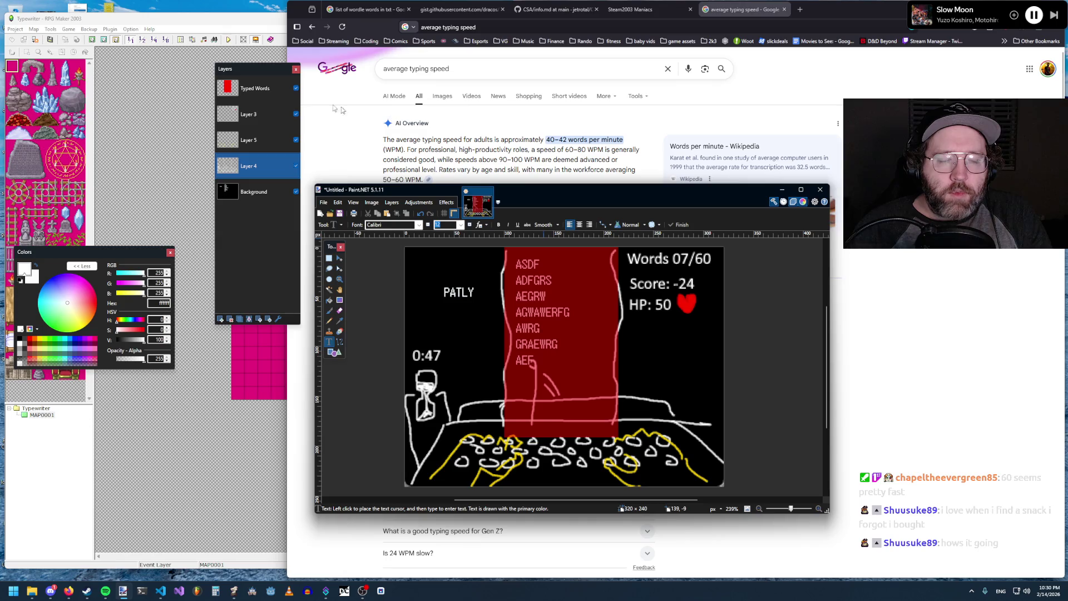
mouse_move(255, 68)
mouse_down()
mouse_move(262, 205)
mouse_move(245, 215)
mouse_up()
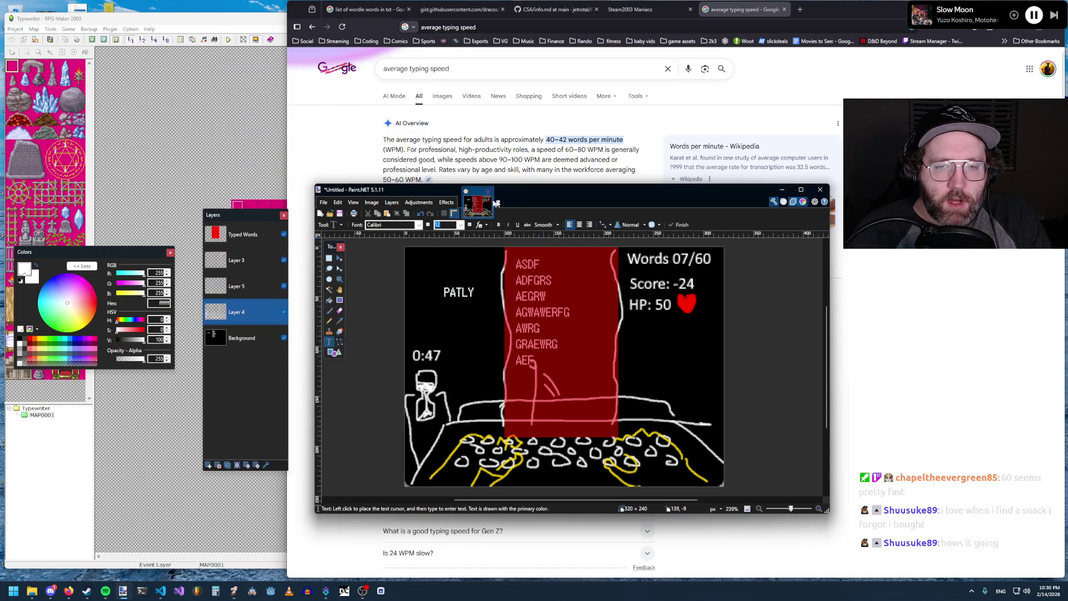
Playtest the Typewriter project in a larger window set through the F1 settings, moved top-left.
click(212, 23)
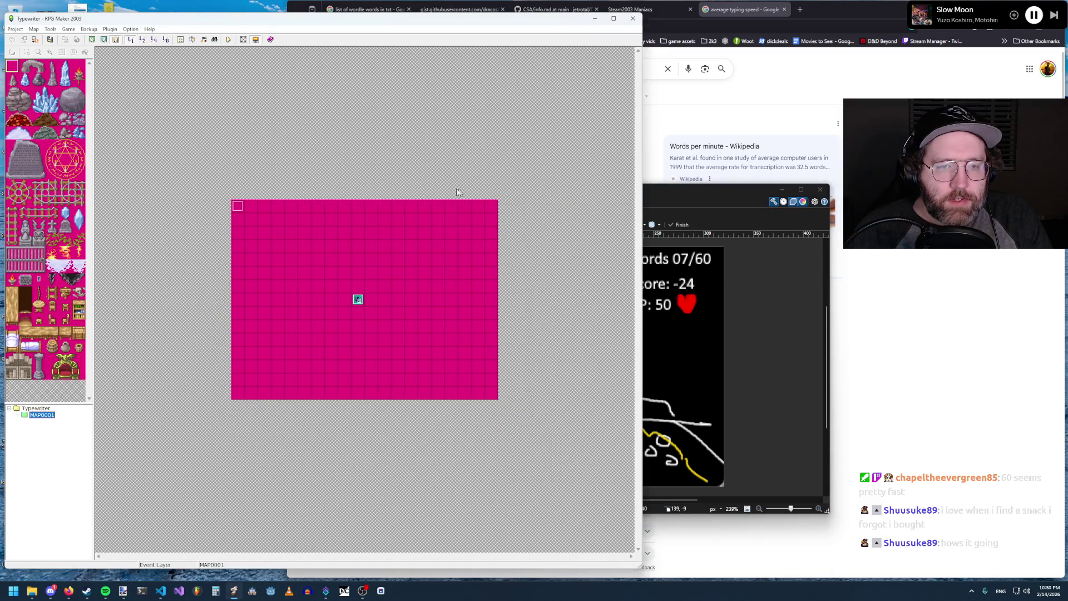
click(227, 39)
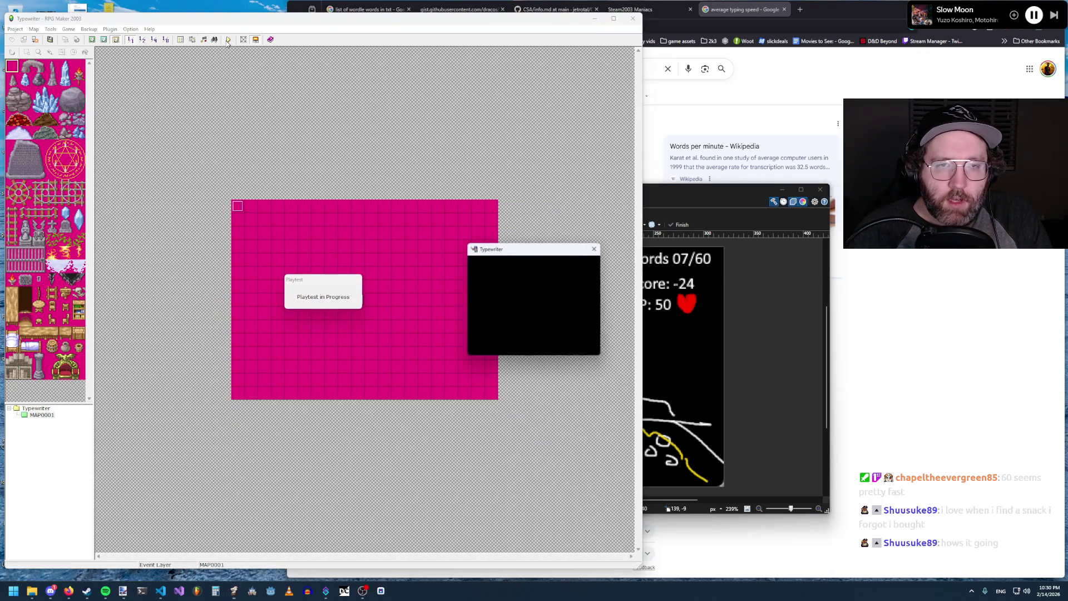
key(F1)
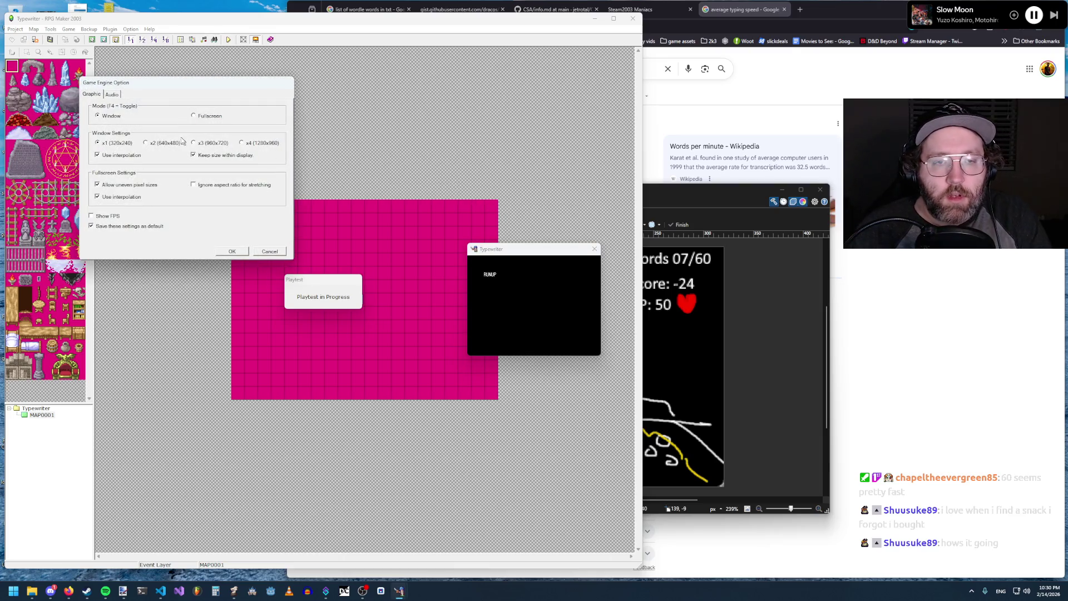
click(159, 145)
click(251, 249)
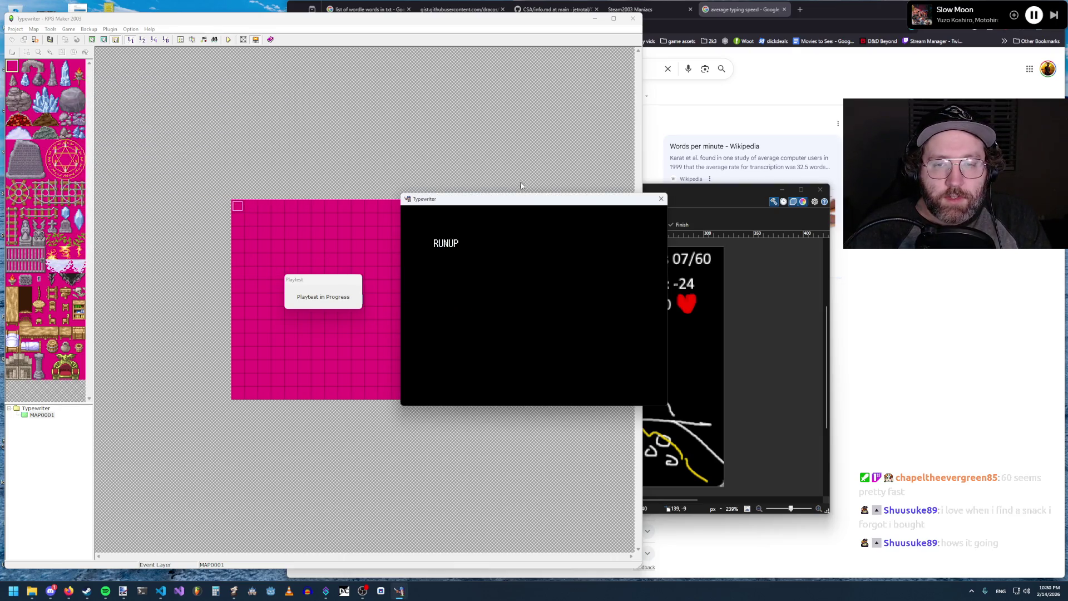
mouse_move(523, 200)
mouse_down()
mouse_move(349, 68)
mouse_move(451, 71)
mouse_move(490, 55)
mouse_move(428, 158)
mouse_move(412, 150)
mouse_up()
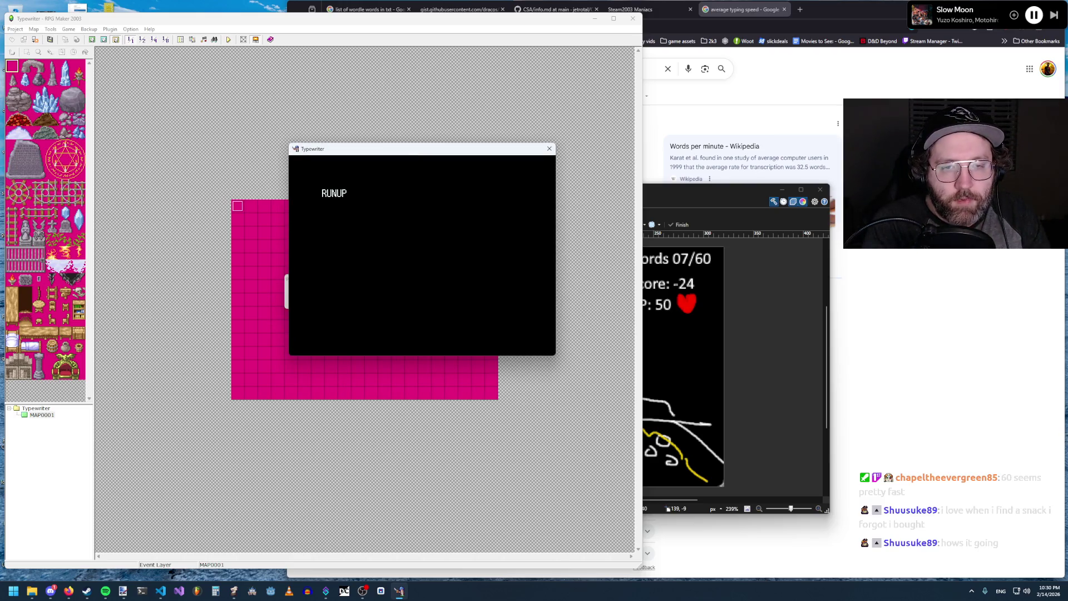
Clear the words RUNUP, MIRCH, FOUAT and DUFFS in the running game.
text(runup)
key(Return)
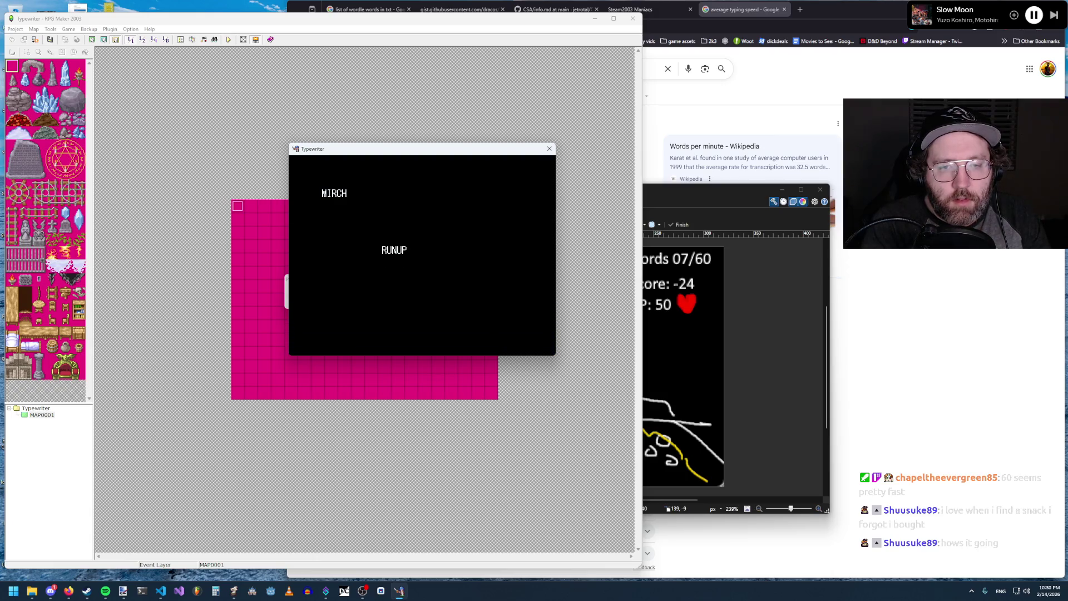
text(mirch)
key(Return)
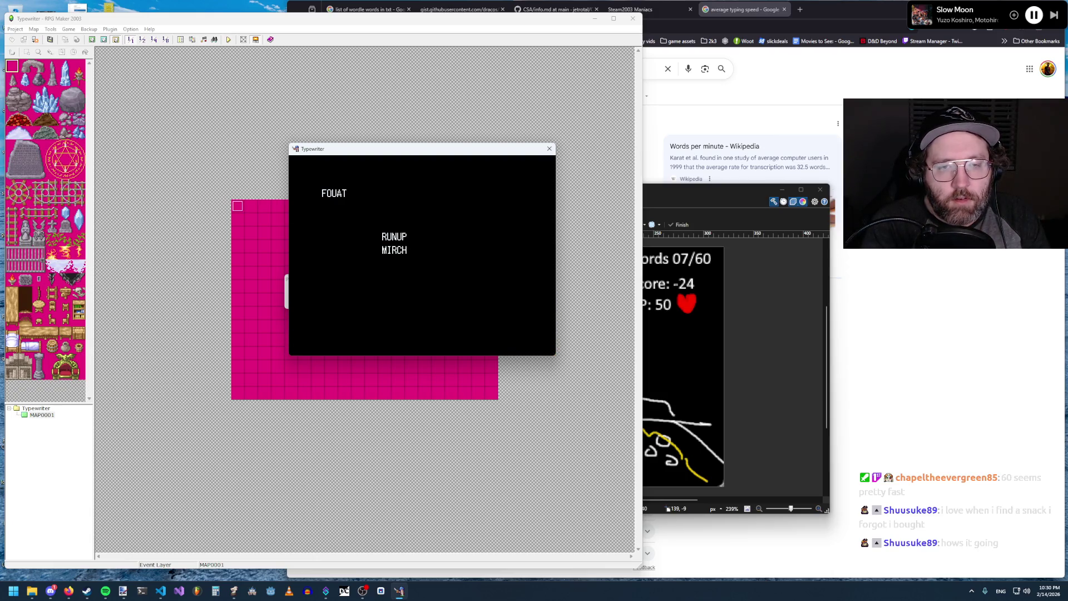
text(ouat)
key(Return)
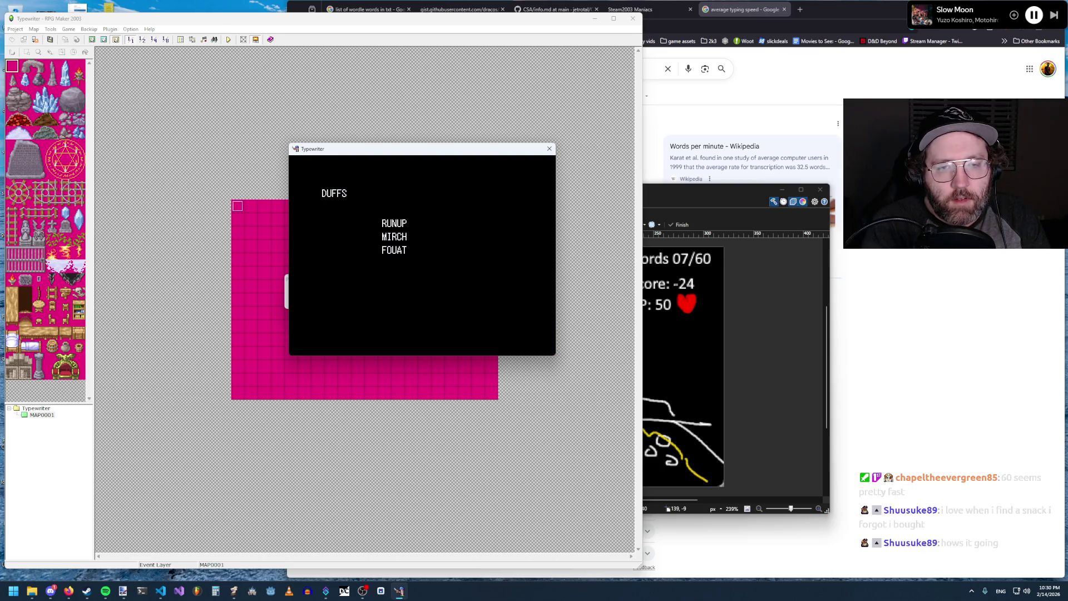
text(uffs)
key(Return)
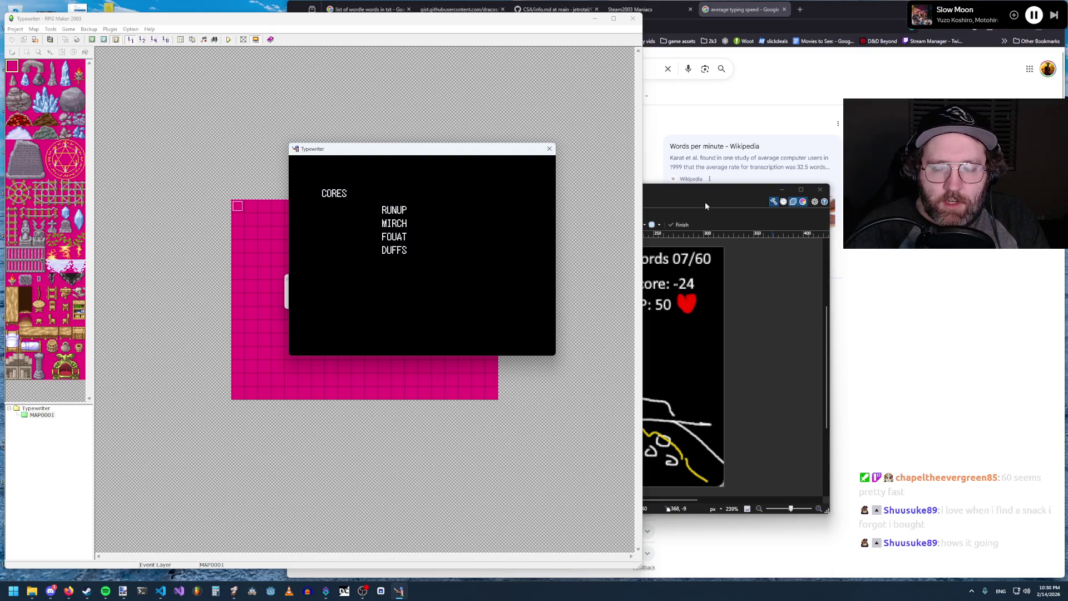
mouse_move(698, 195)
mouse_down()
mouse_move(759, 194)
mouse_move(709, 201)
mouse_up()
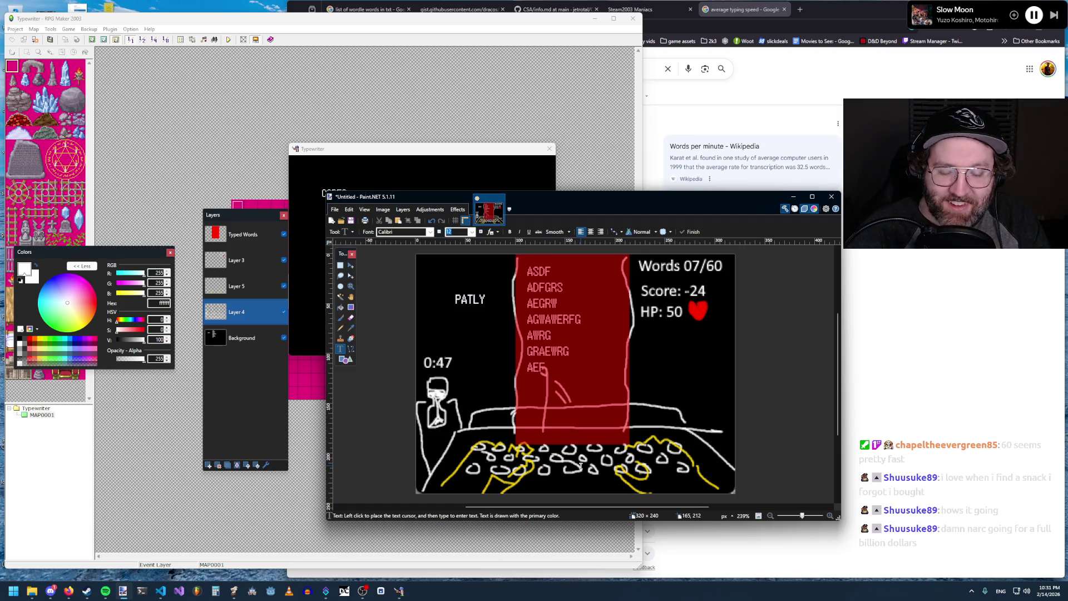
Submit CORDE in the game, close the playtest, and move the Paint.NET mockup up-left.
click(453, 152)
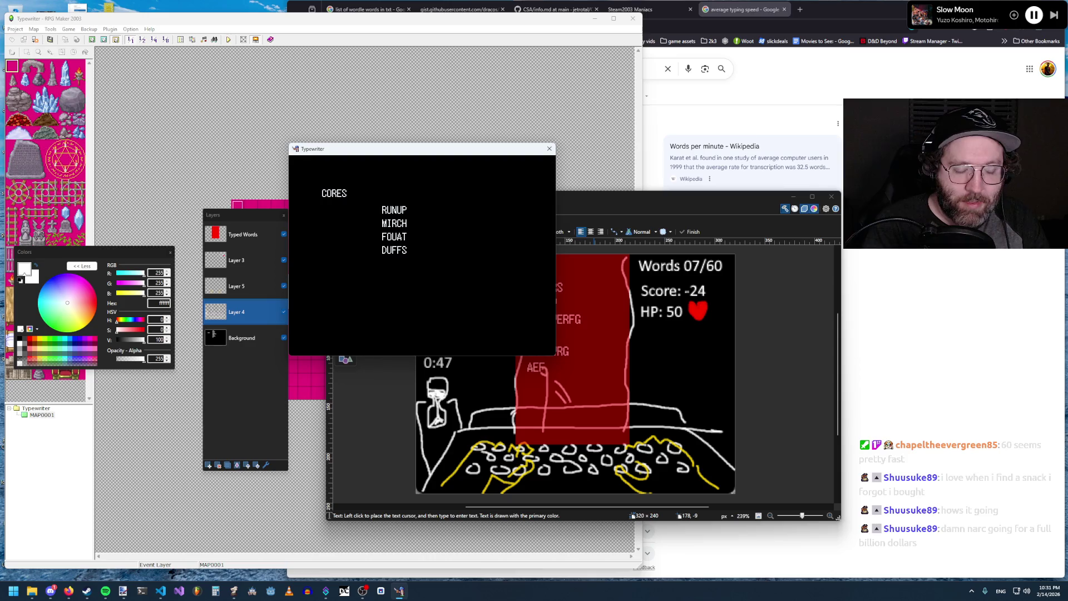
text(ORDE)
key(Return)
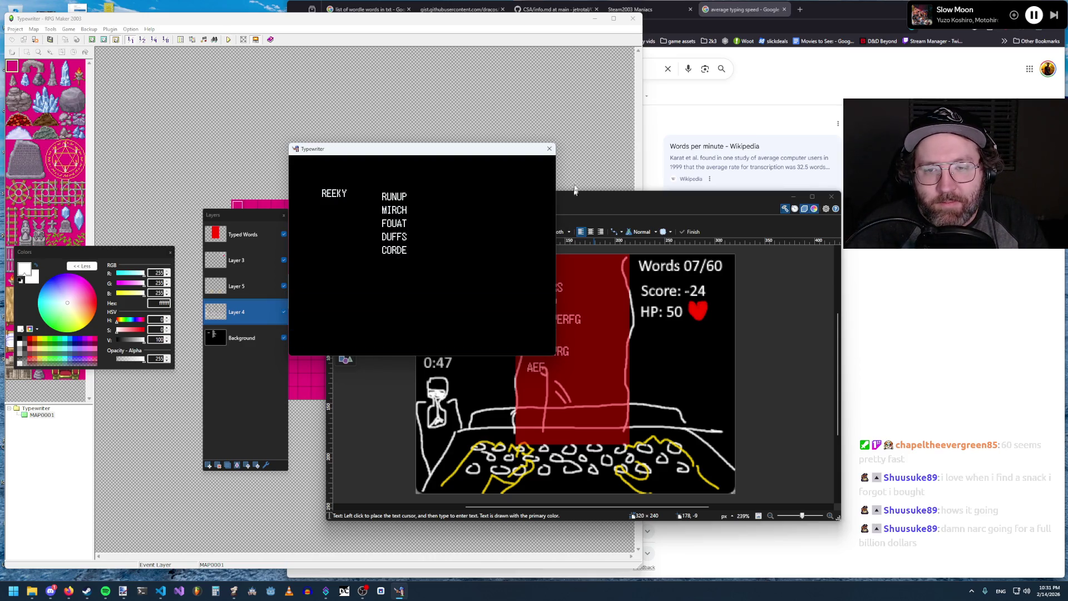
click(549, 149)
drag(634, 196, 615, 159)
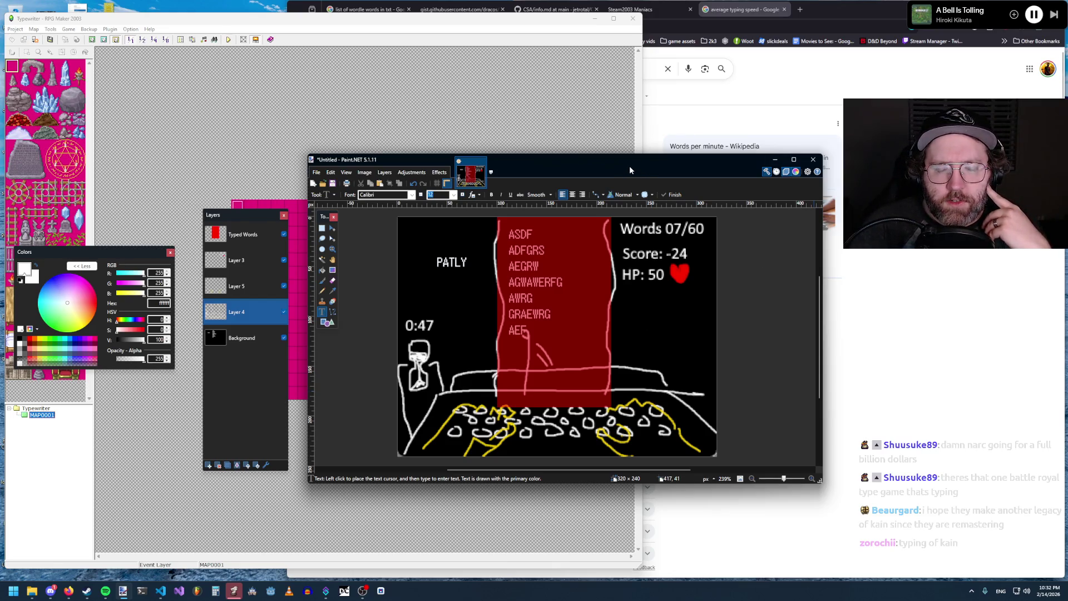
mouse_move(630, 169)
mouse_down()
mouse_move(737, 174)
mouse_move(724, 186)
mouse_up()
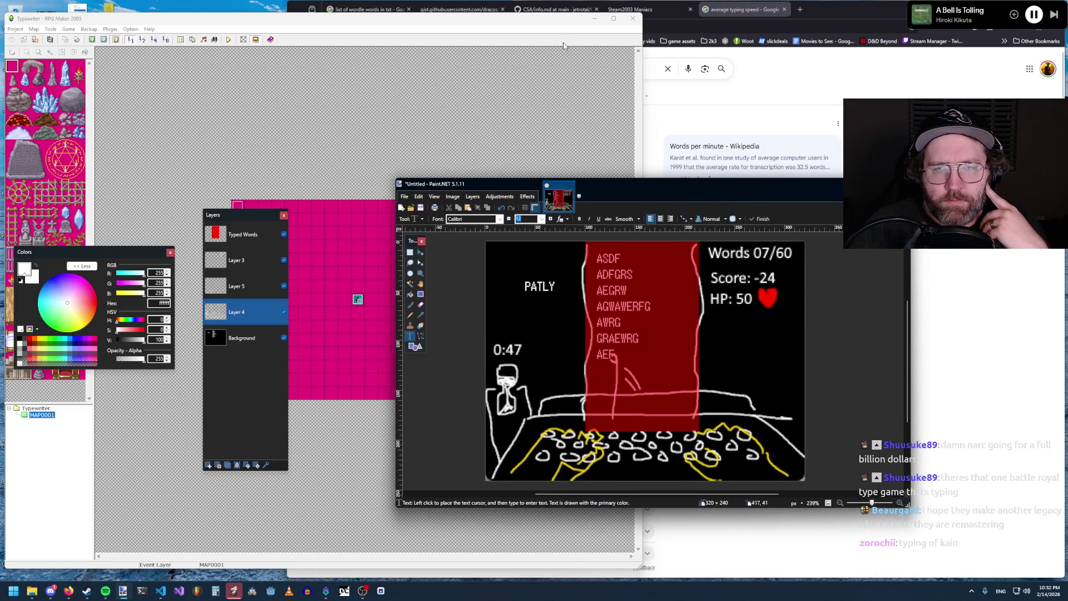
click(516, 26)
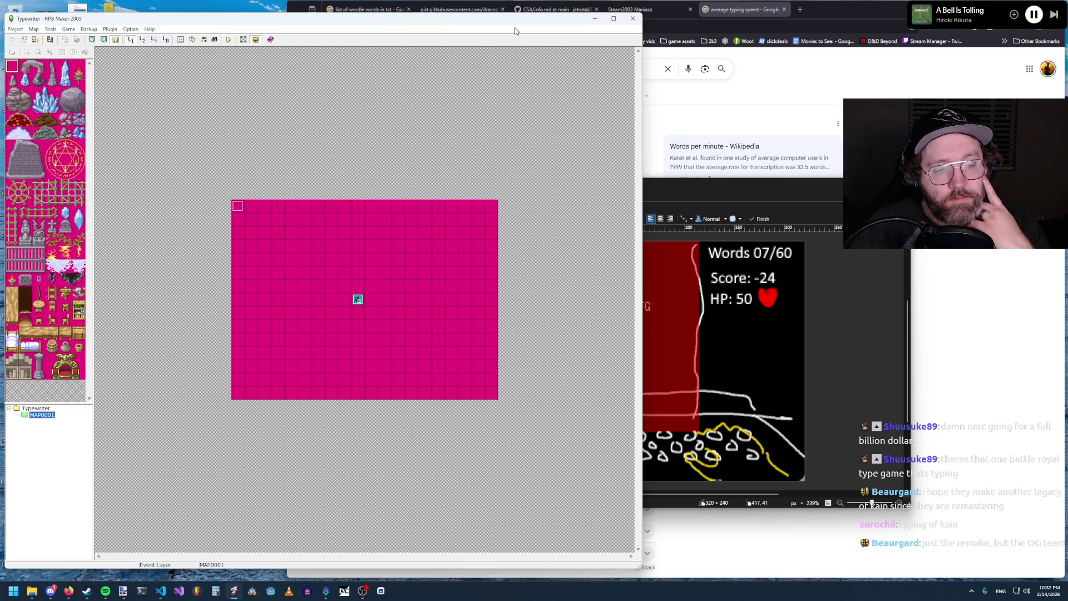
click(765, 195)
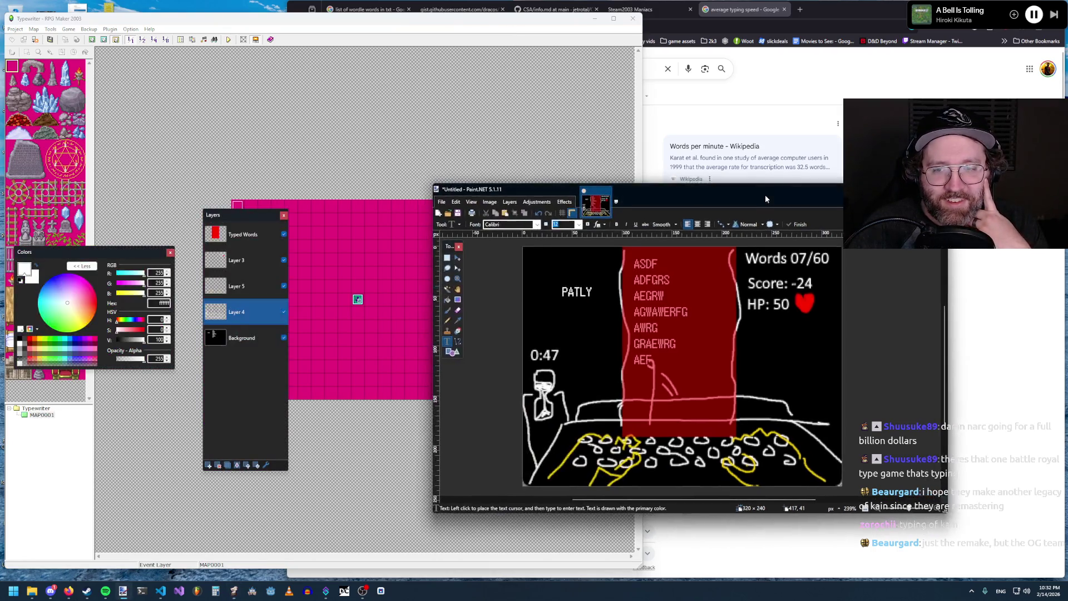
mouse_move(766, 199)
mouse_down()
mouse_move(637, 200)
mouse_move(718, 194)
mouse_move(706, 182)
mouse_up()
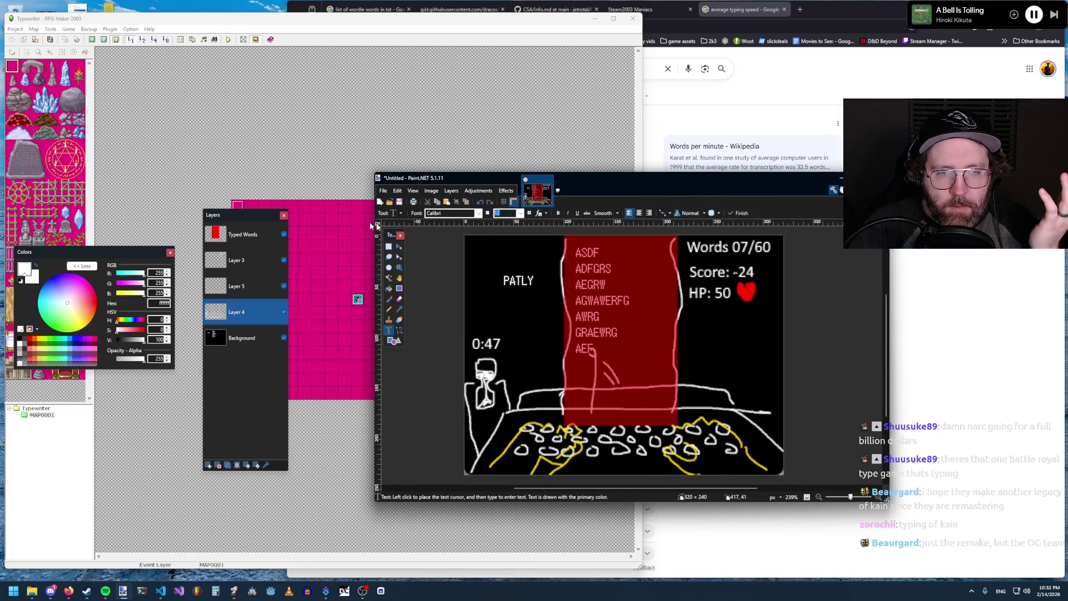
mouse_move(252, 216)
mouse_down()
mouse_move(334, 182)
mouse_move(230, 203)
mouse_move(227, 183)
mouse_move(228, 253)
mouse_move(336, 223)
mouse_move(231, 238)
mouse_up()
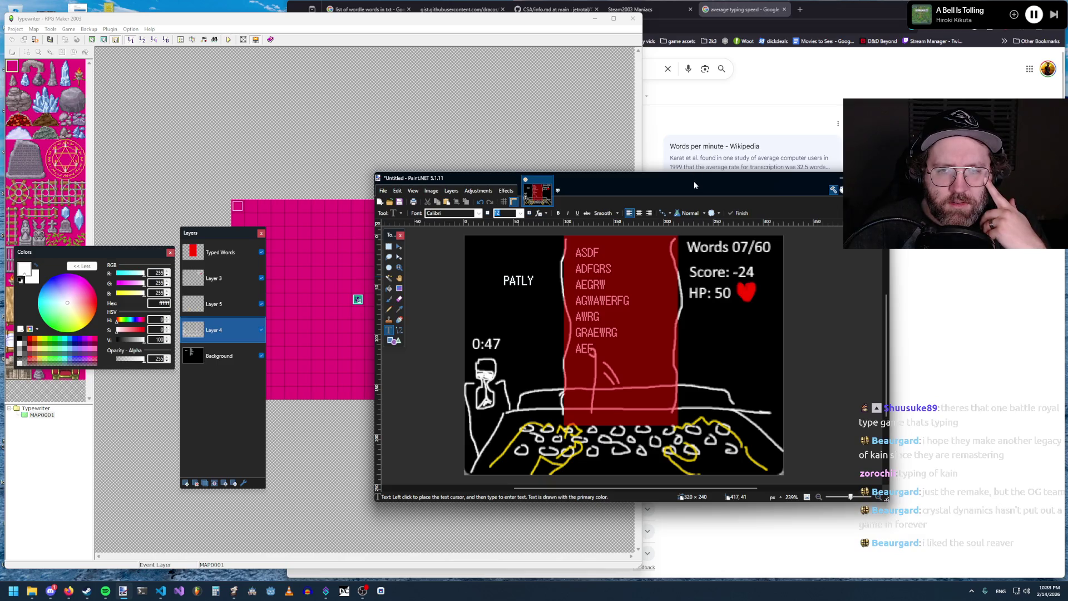
mouse_move(693, 181)
mouse_down()
mouse_move(579, 197)
mouse_move(687, 185)
mouse_up()
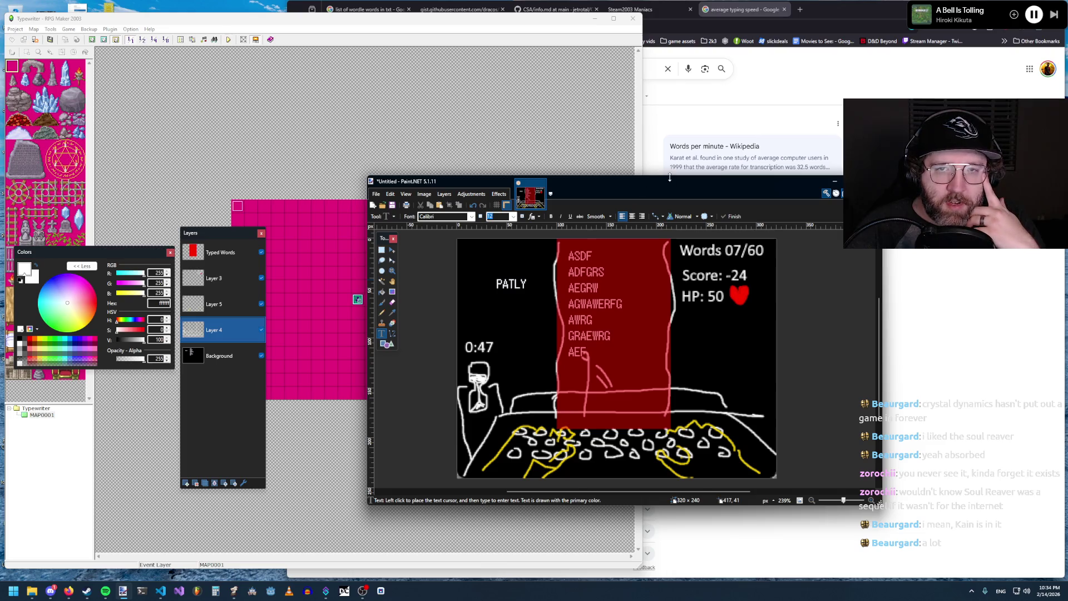
In a new tab, search image results for 'legacy of kain' and preview the Blood Omen image.
click(799, 9)
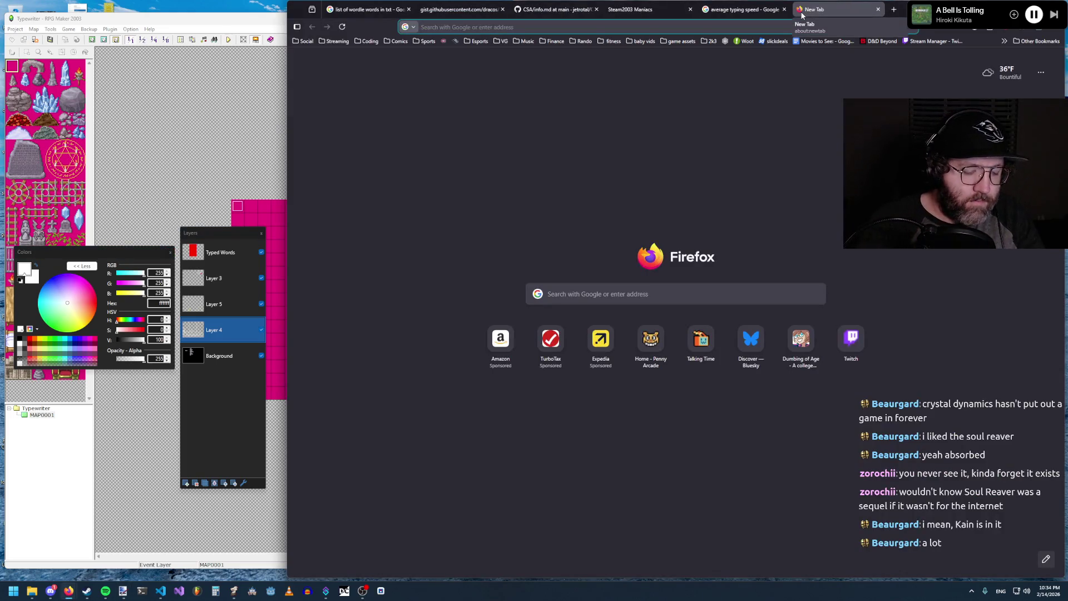
text(legacy of kain)
key(Return)
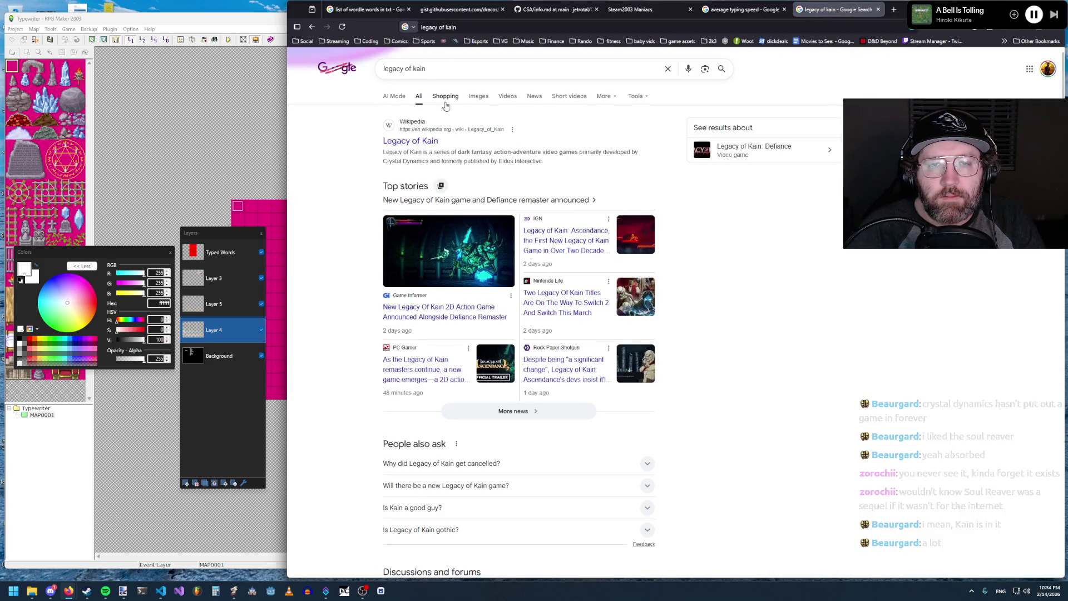
click(477, 96)
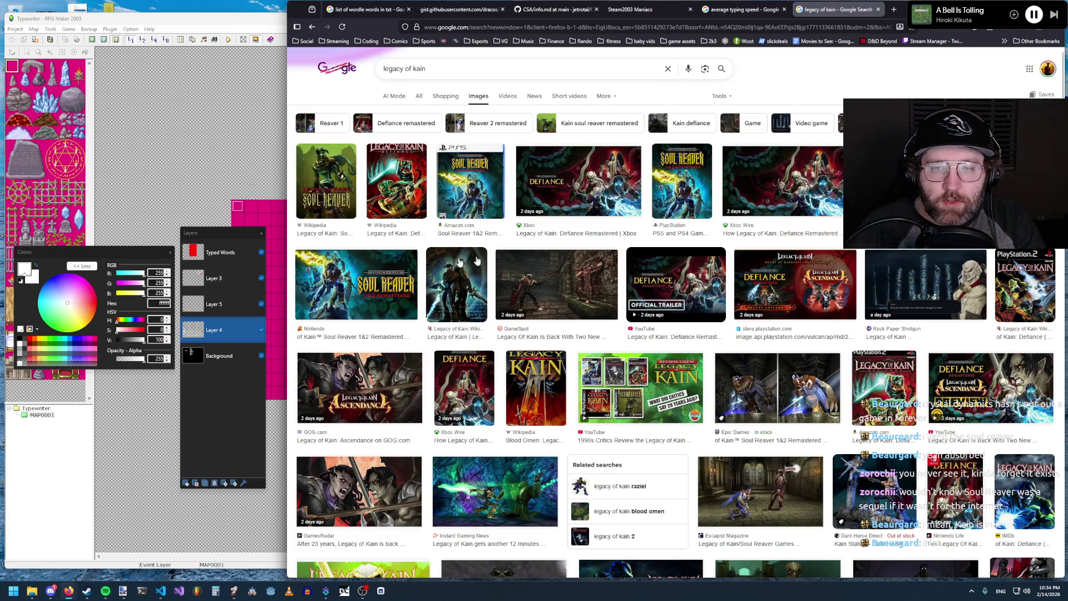
click(536, 388)
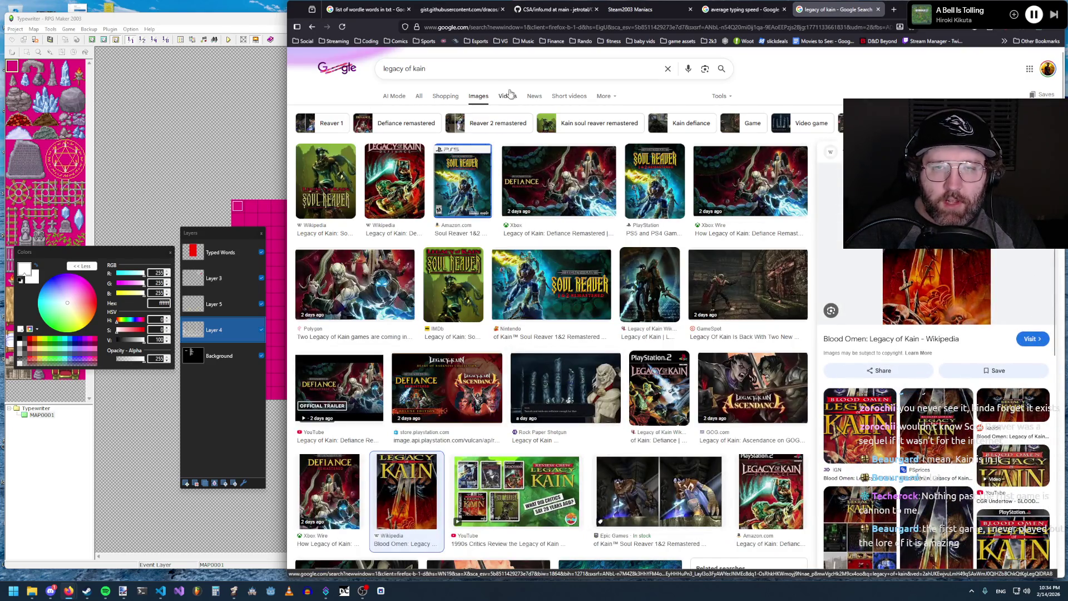
Search images for 'blood omen legacy of kain' and preview several results, ending on GOG.com.
key(slash)
text(blood omen legacy of kain)
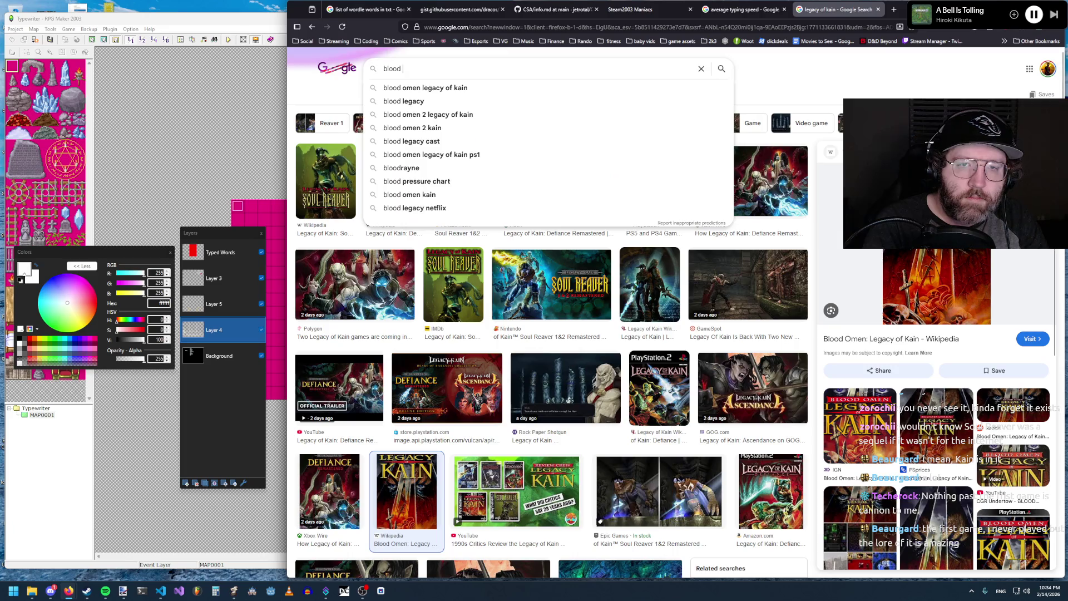
key(Return)
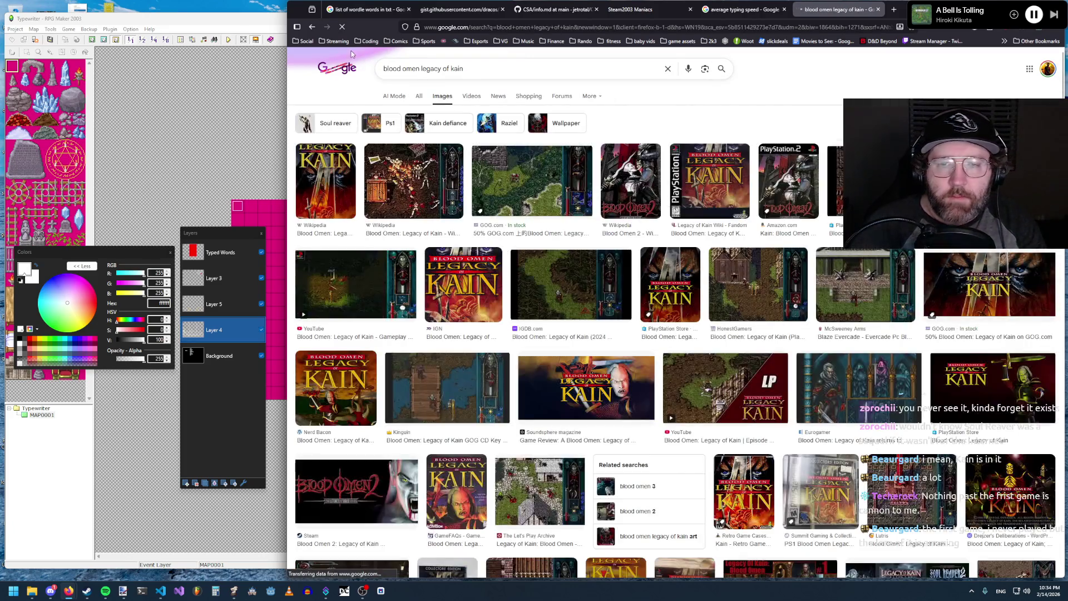
click(543, 181)
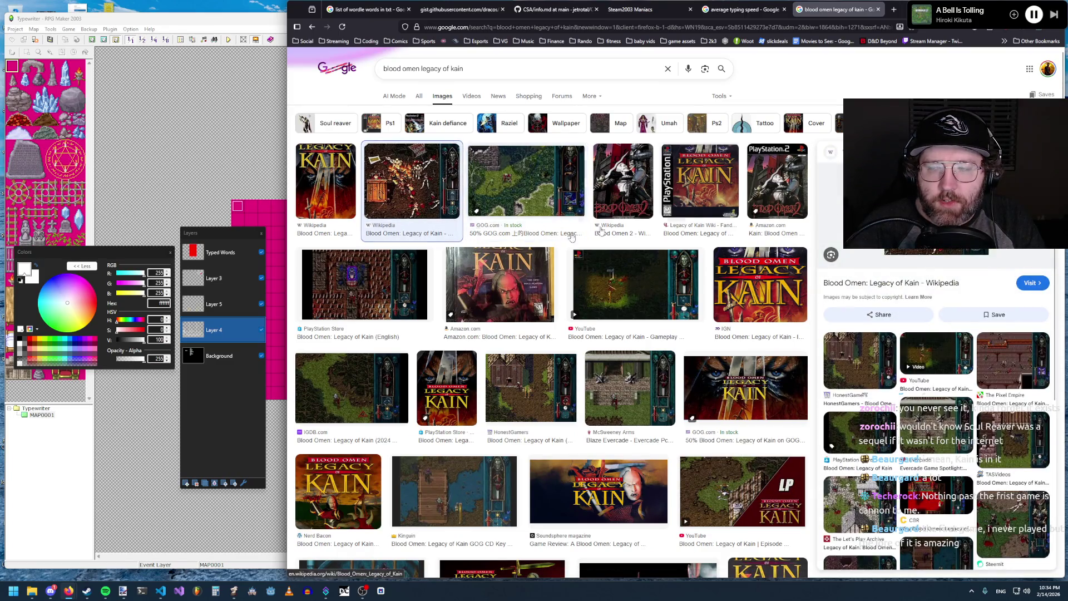
click(364, 289)
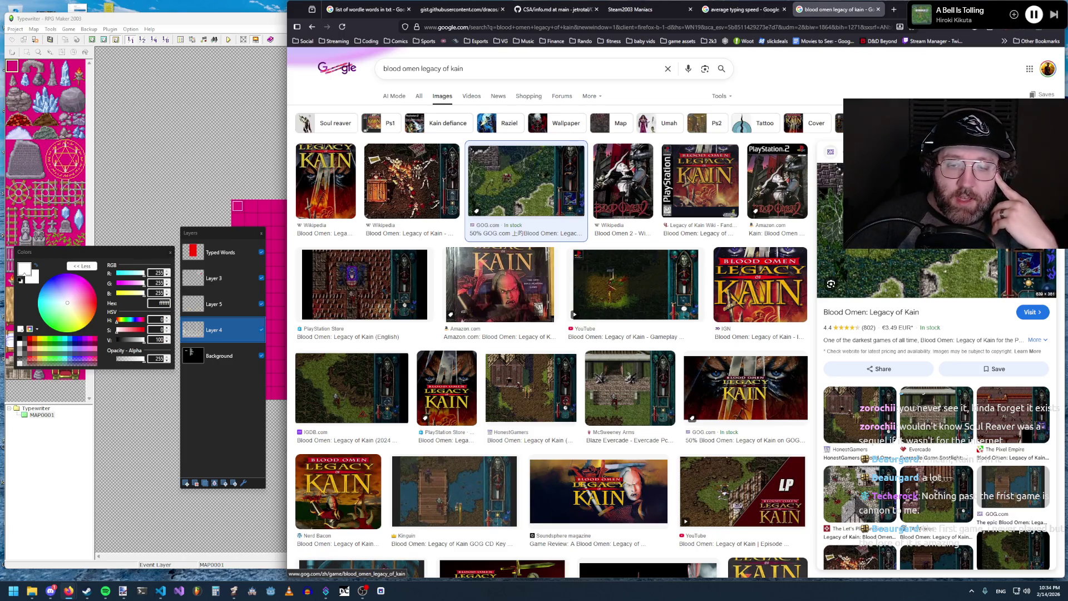
click(548, 404)
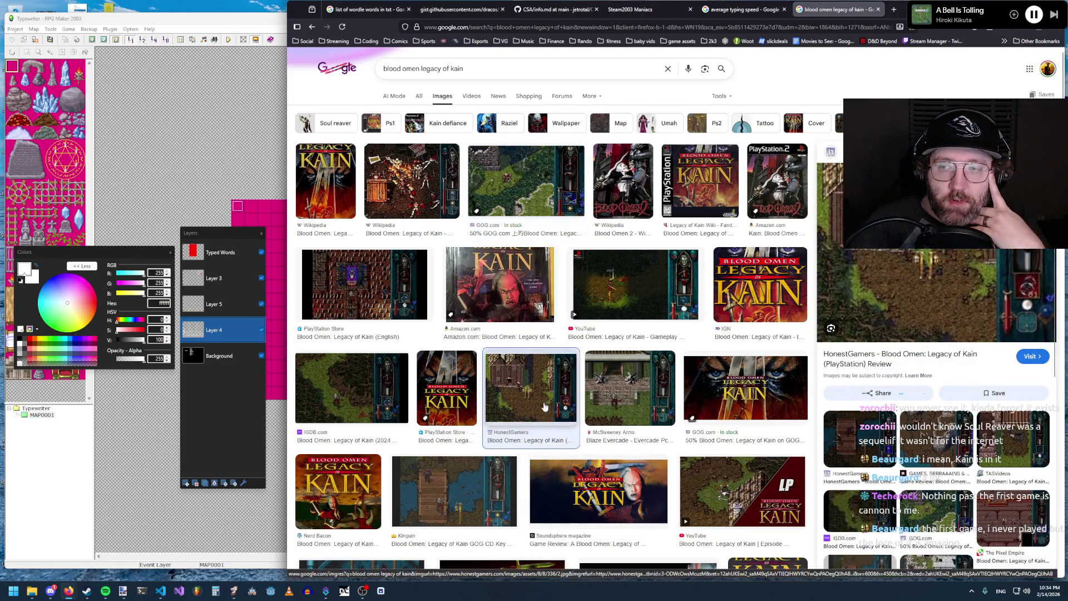
click(634, 390)
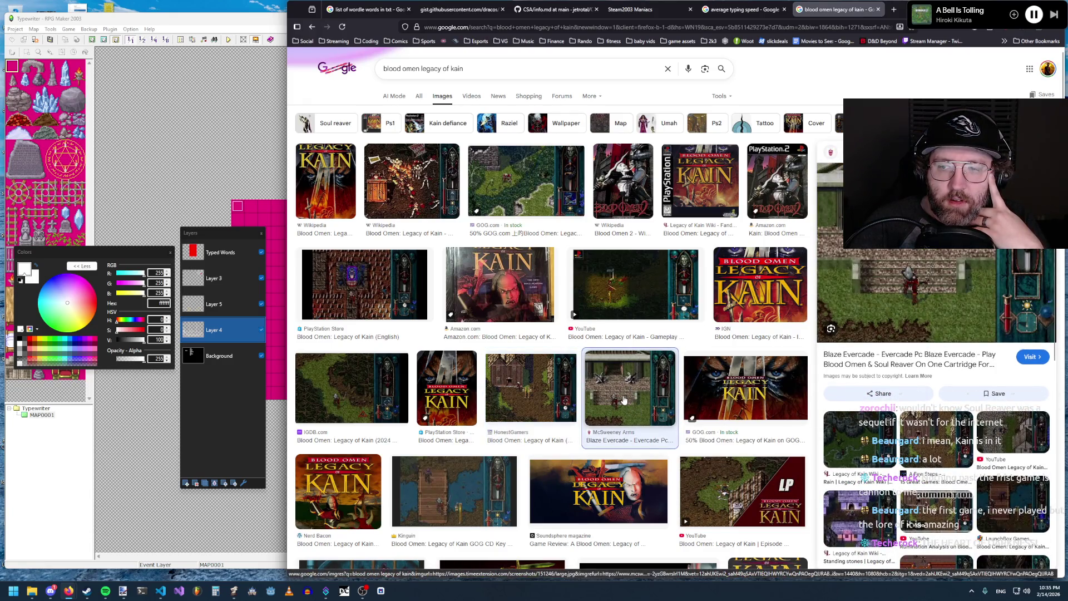
click(361, 390)
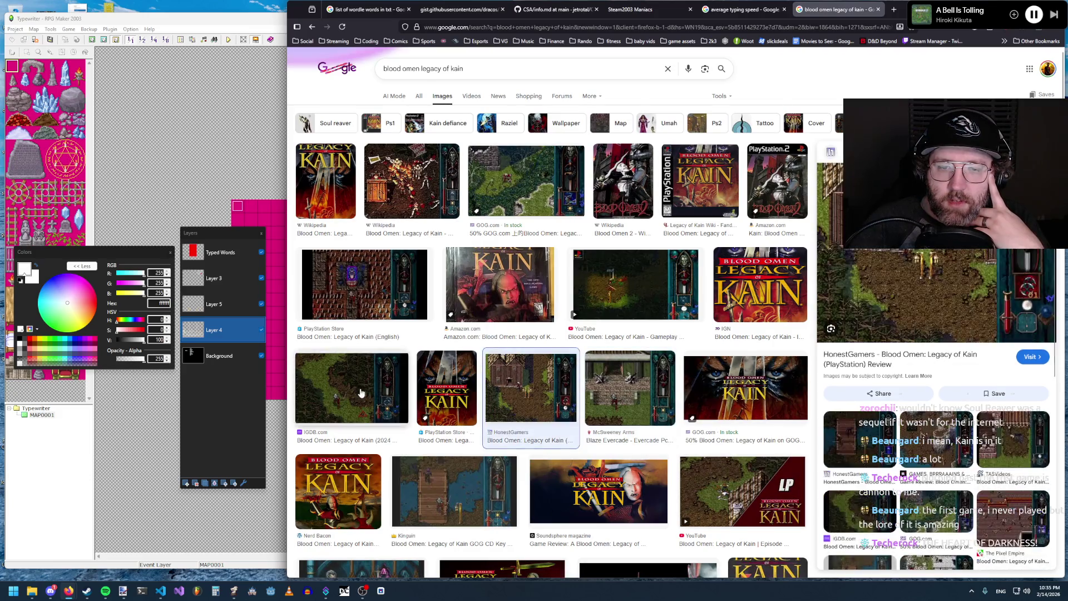
click(520, 399)
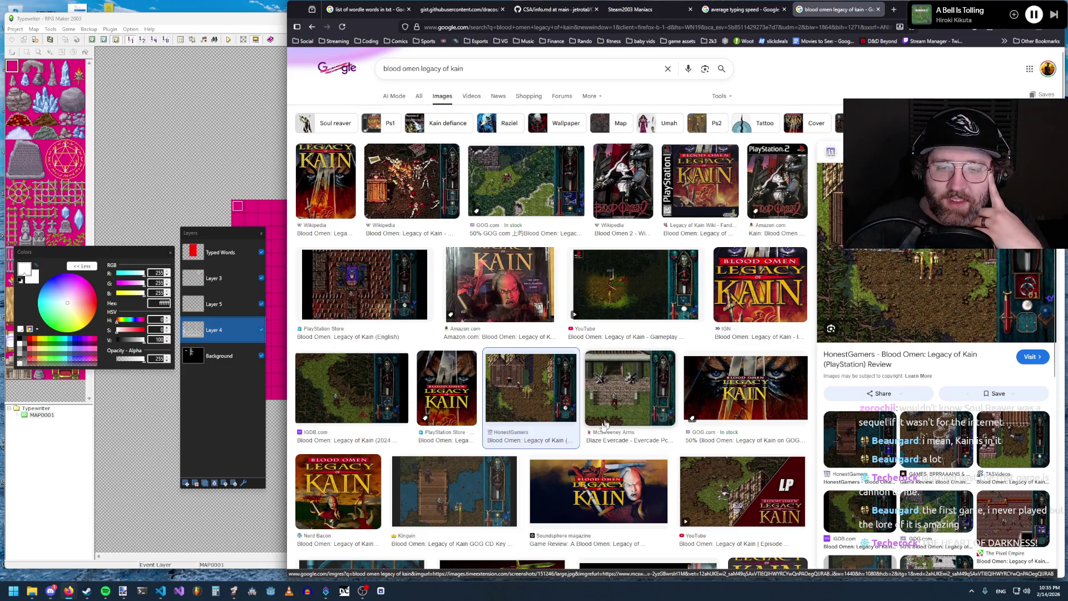
click(439, 489)
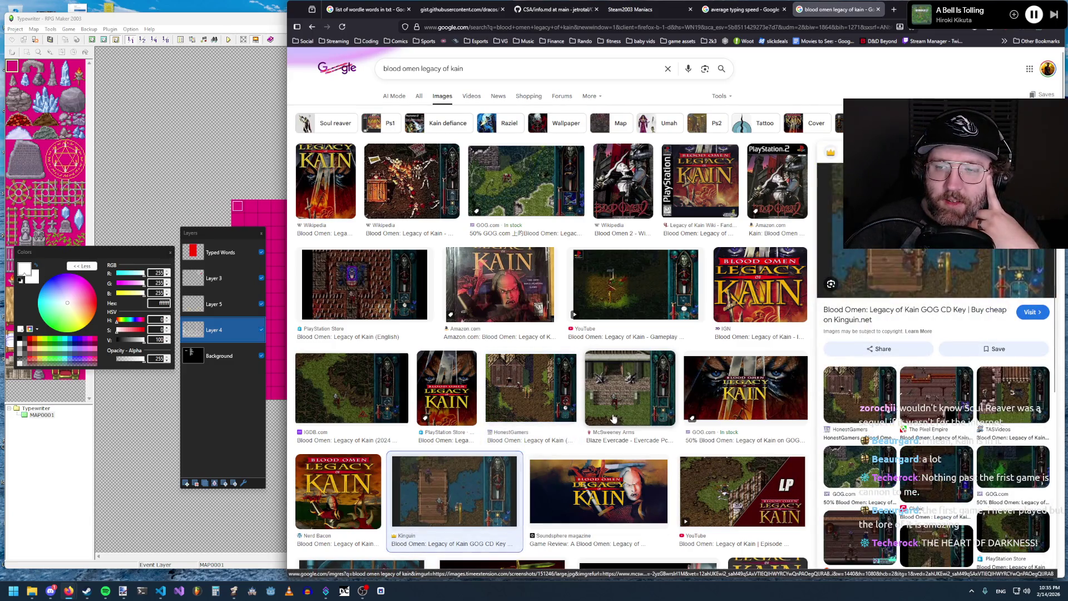
click(722, 192)
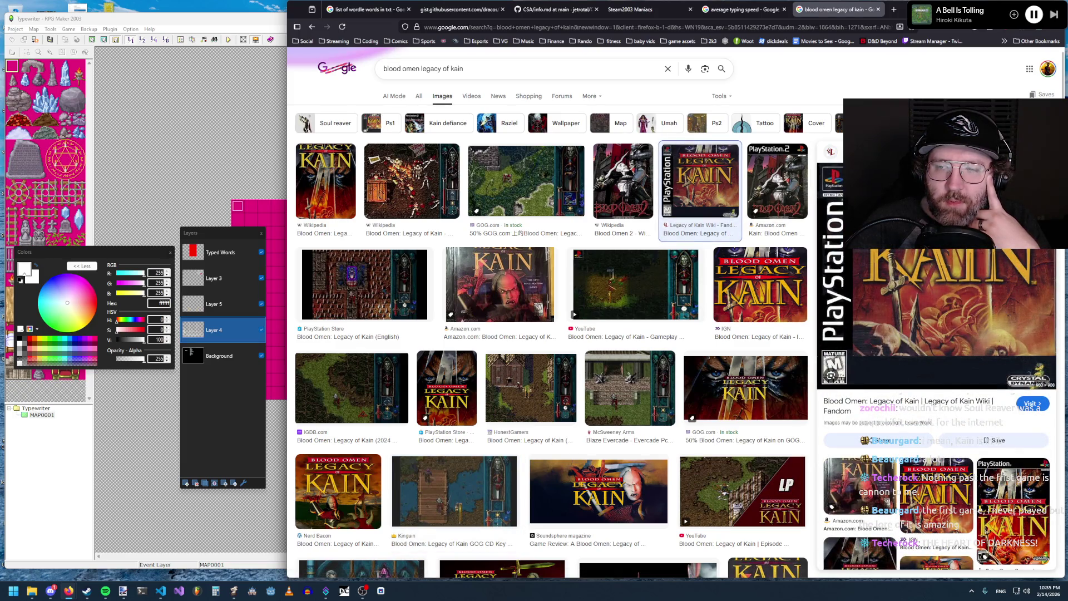
click(507, 178)
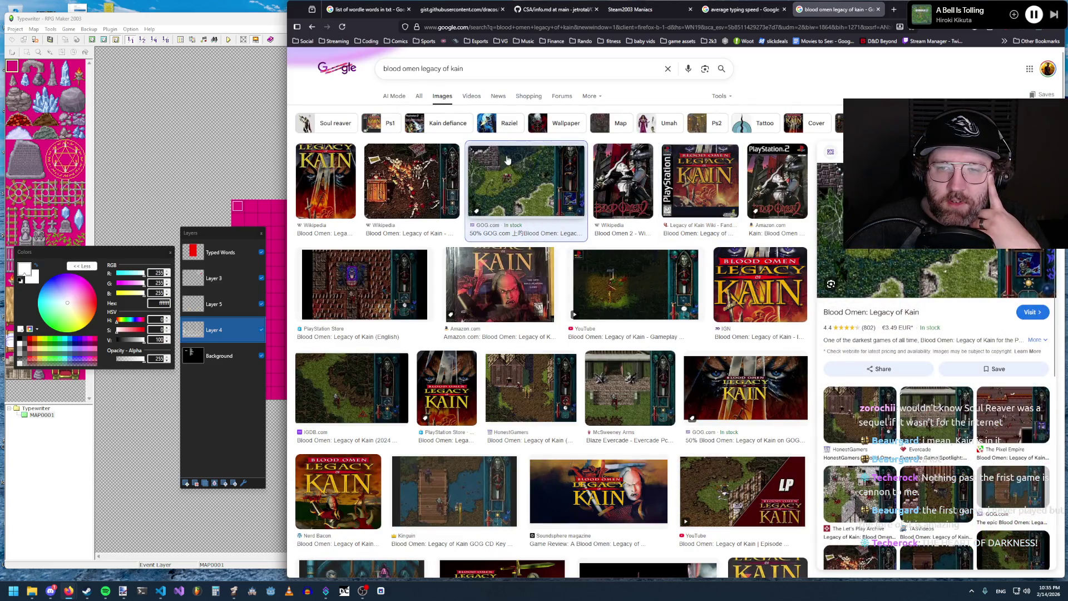
Close the Blood Omen and average typing speed tabs, then view the wordle word list.
click(877, 9)
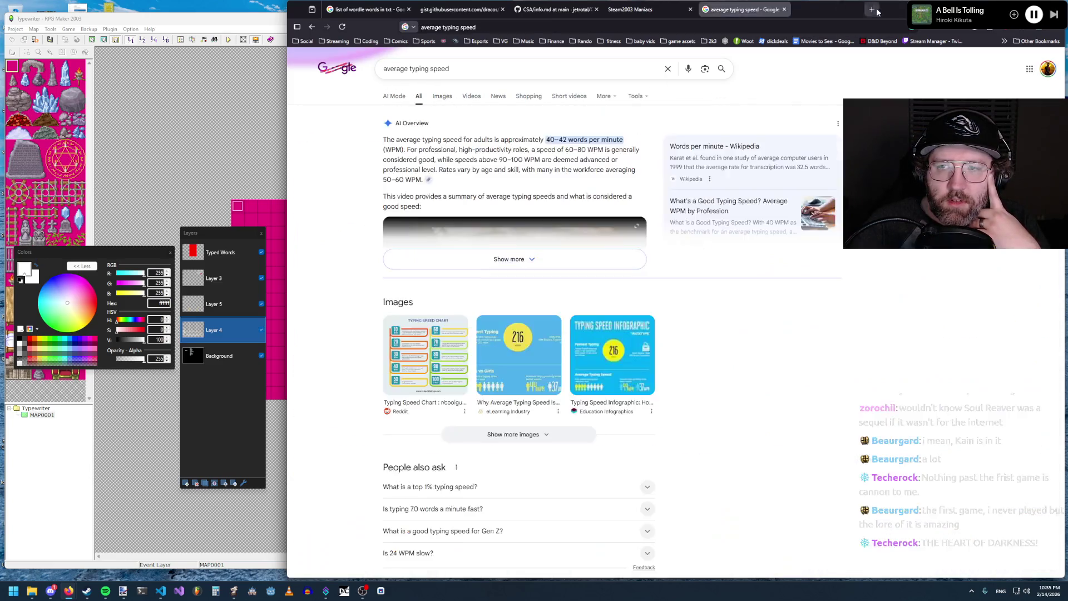
click(785, 9)
click(554, 9)
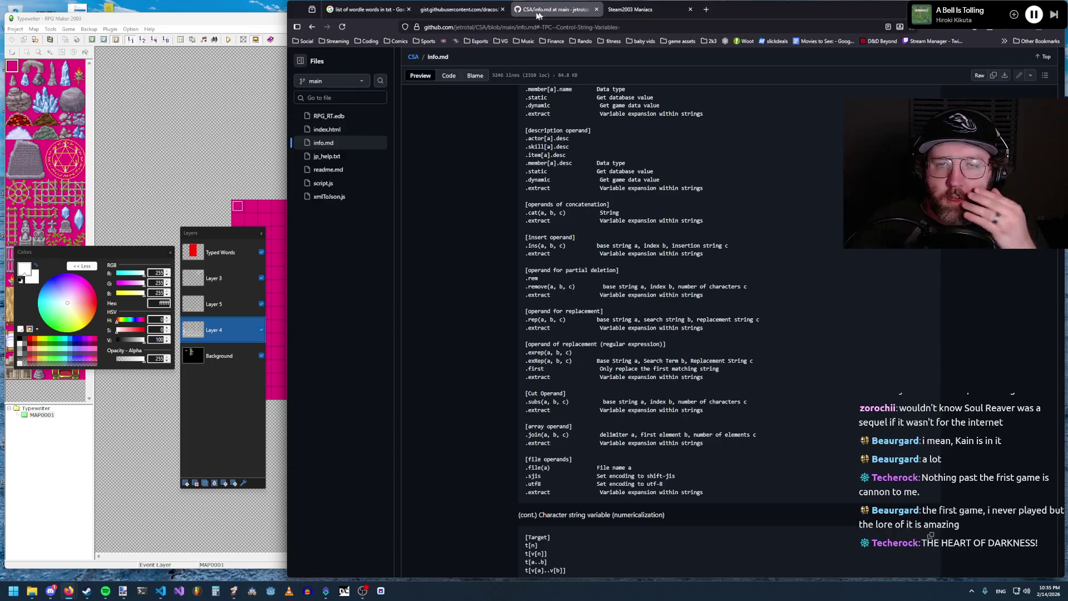
click(465, 11)
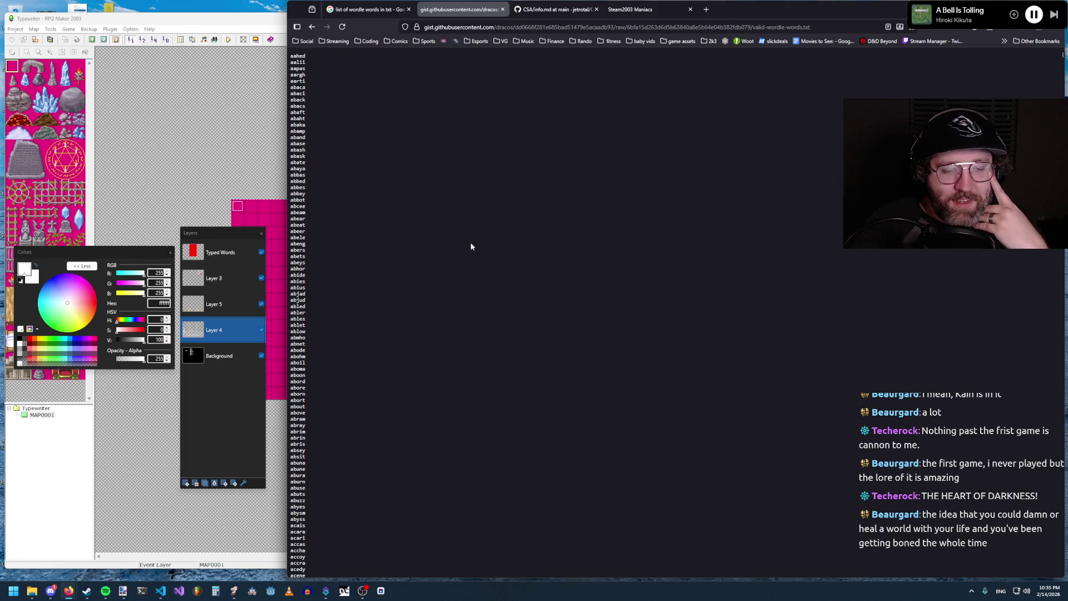
Cycle through the browser tabs back to the wordle list and reposition the RPG Maker window.
click(556, 9)
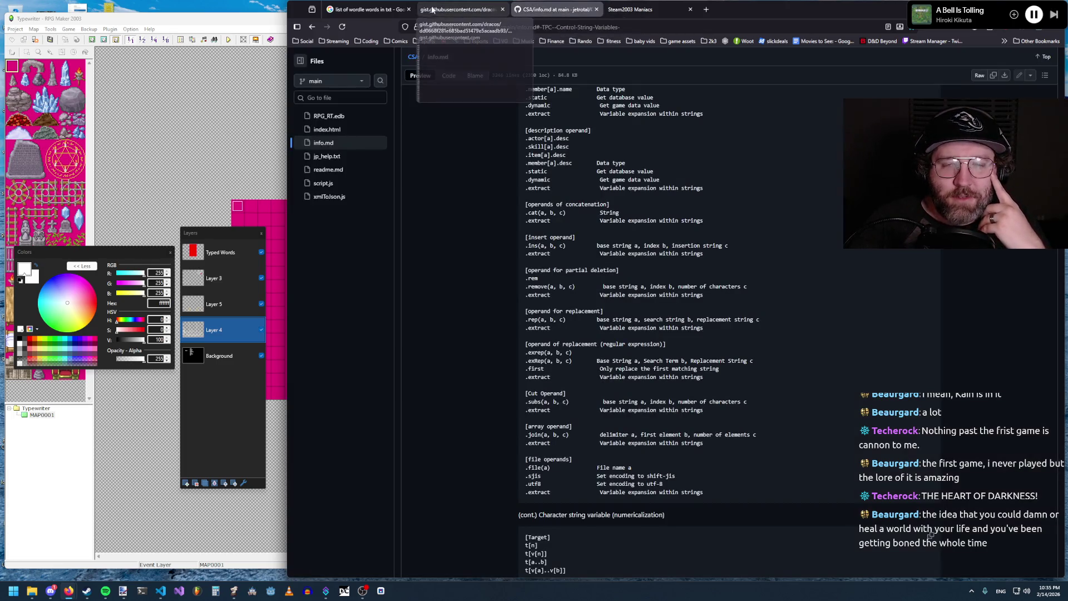
click(367, 10)
click(556, 10)
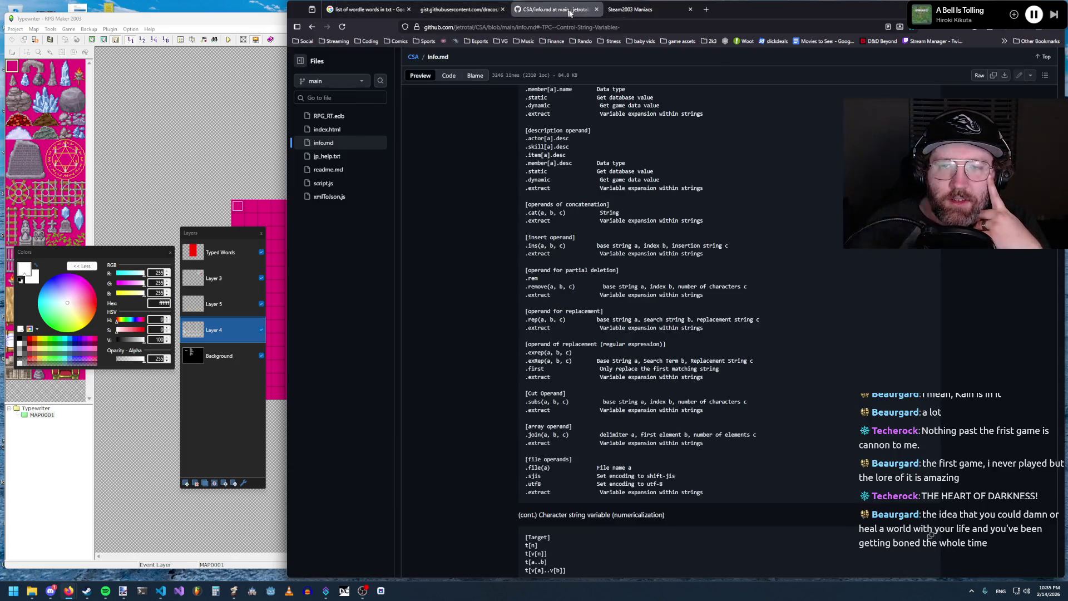
click(636, 10)
click(460, 9)
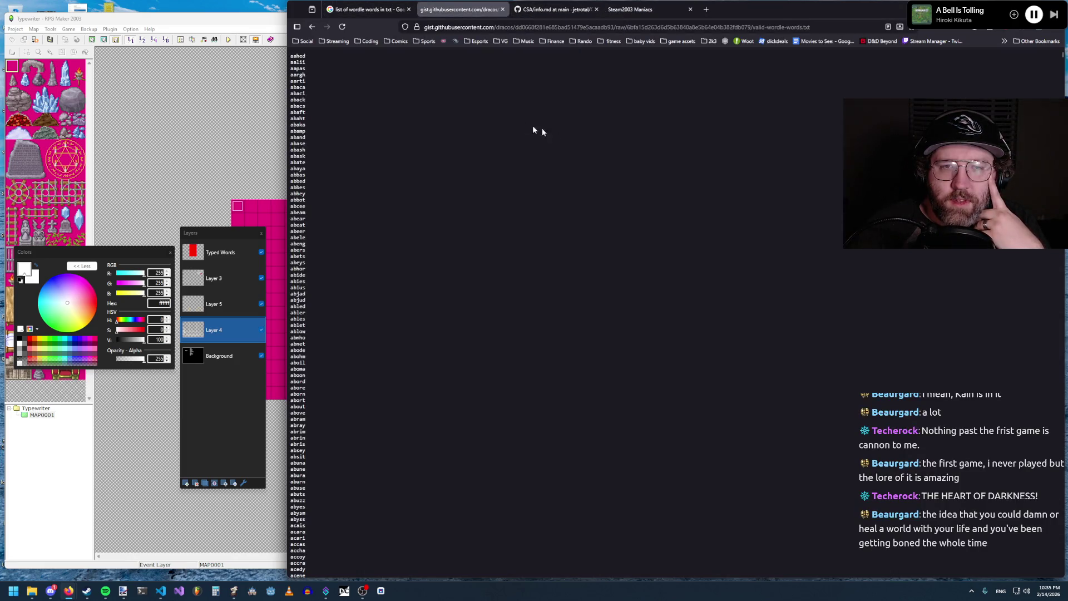
mouse_move(256, 26)
mouse_down()
mouse_move(253, 39)
mouse_move(537, 39)
mouse_move(303, 29)
mouse_up()
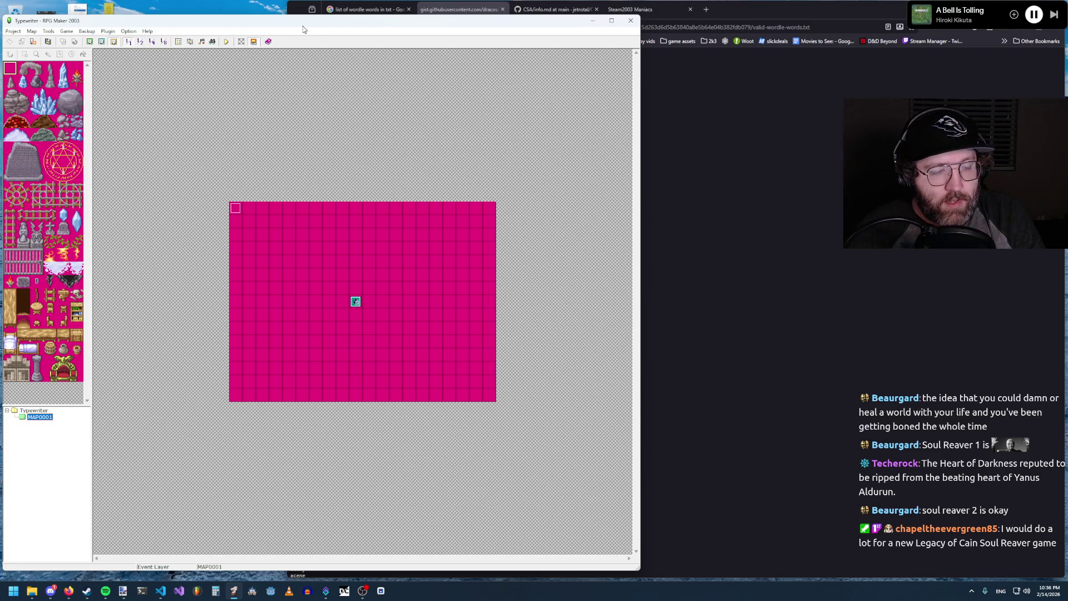
Read the CSA info.md TPC | Control String Variables reference, then bring RPG Maker back forward.
click(462, 9)
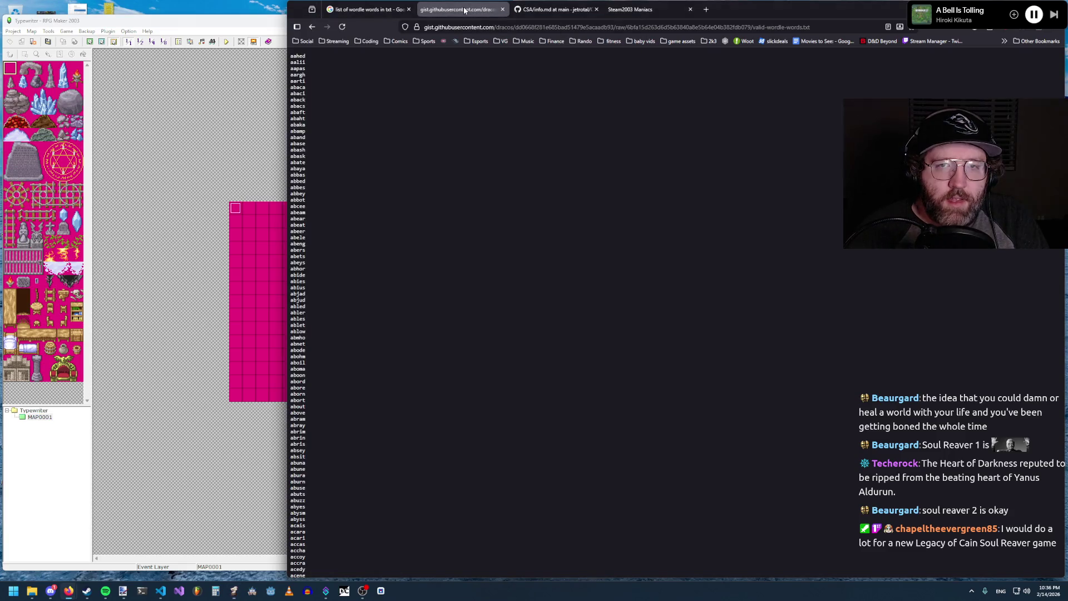
click(367, 9)
click(459, 9)
click(545, 11)
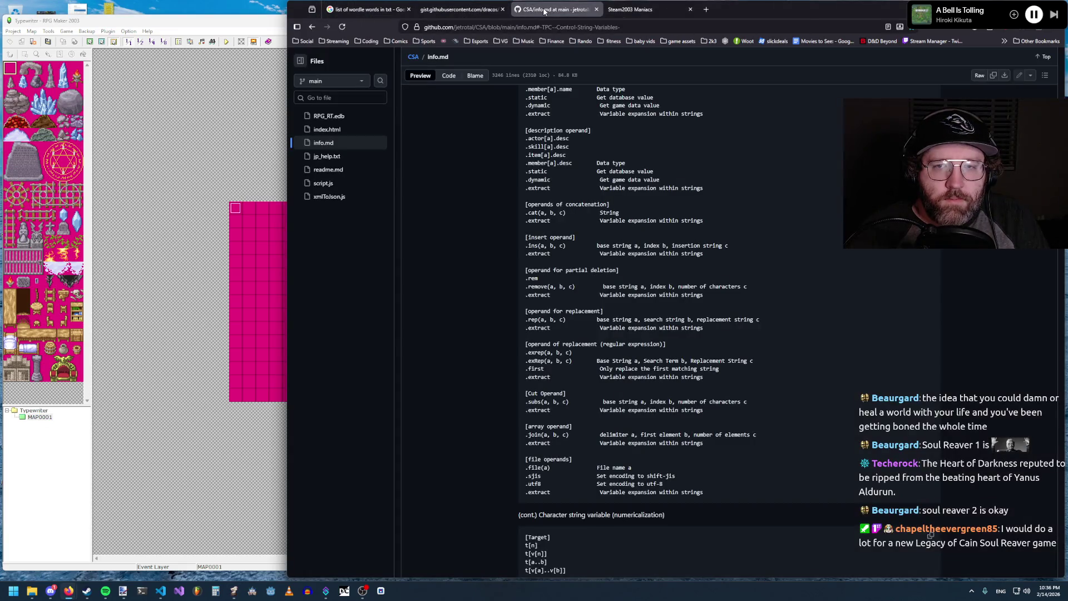
scroll(469, 254, up, 8)
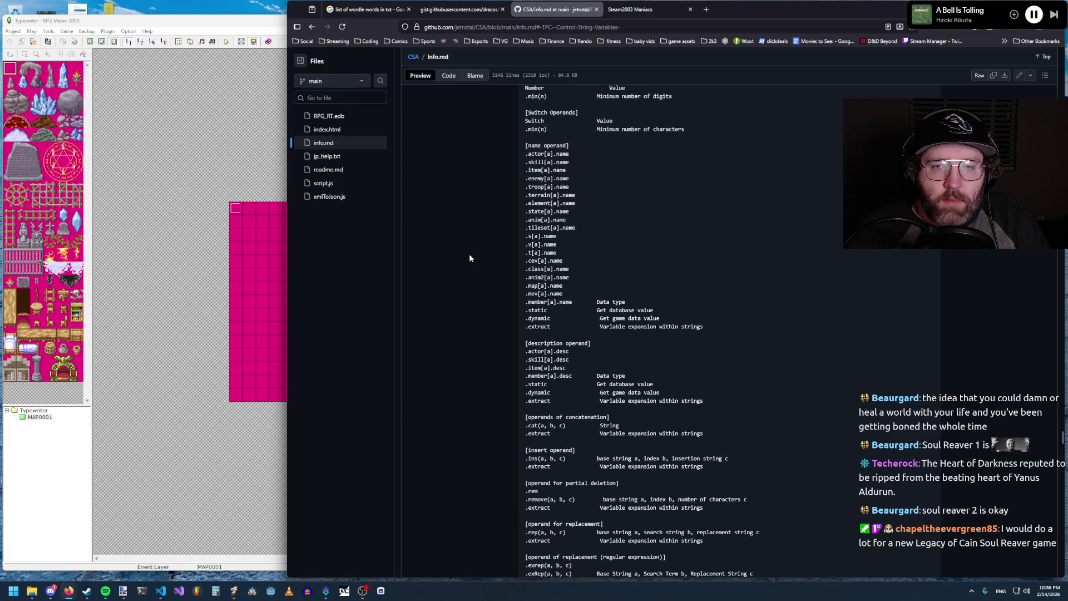
scroll(473, 257, down, 3)
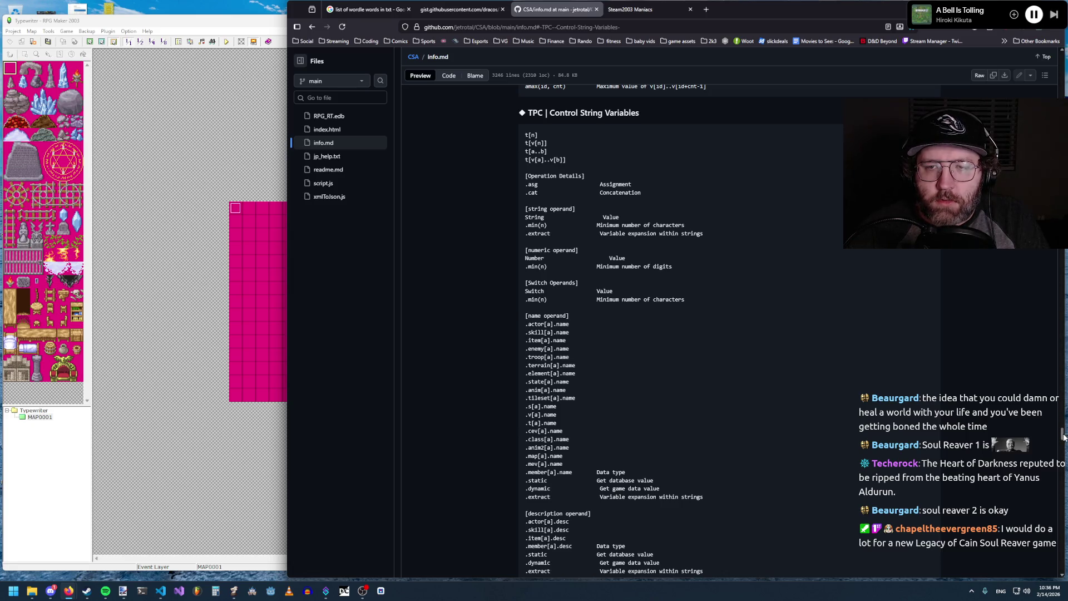
drag(1063, 436, 1064, 437)
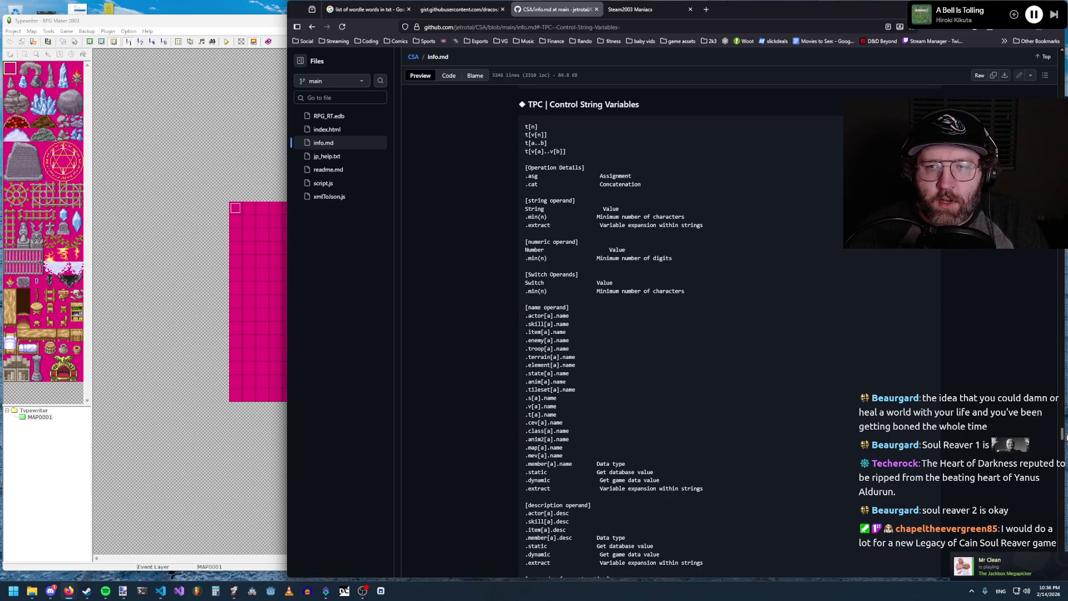
drag(1063, 437, 1064, 437)
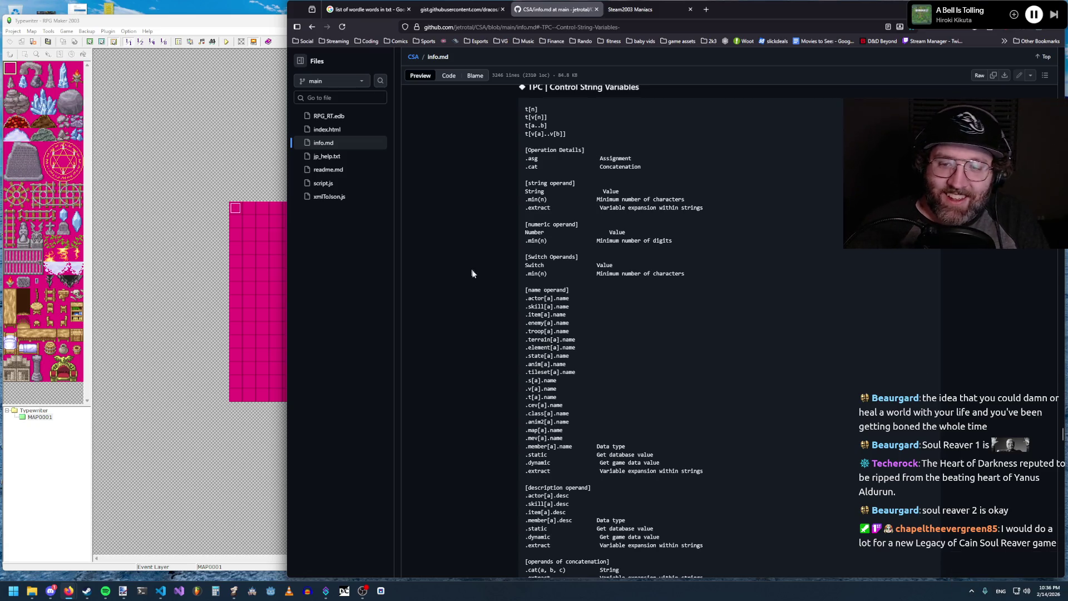
scroll(475, 328, down, 5)
scroll(470, 328, up, 5)
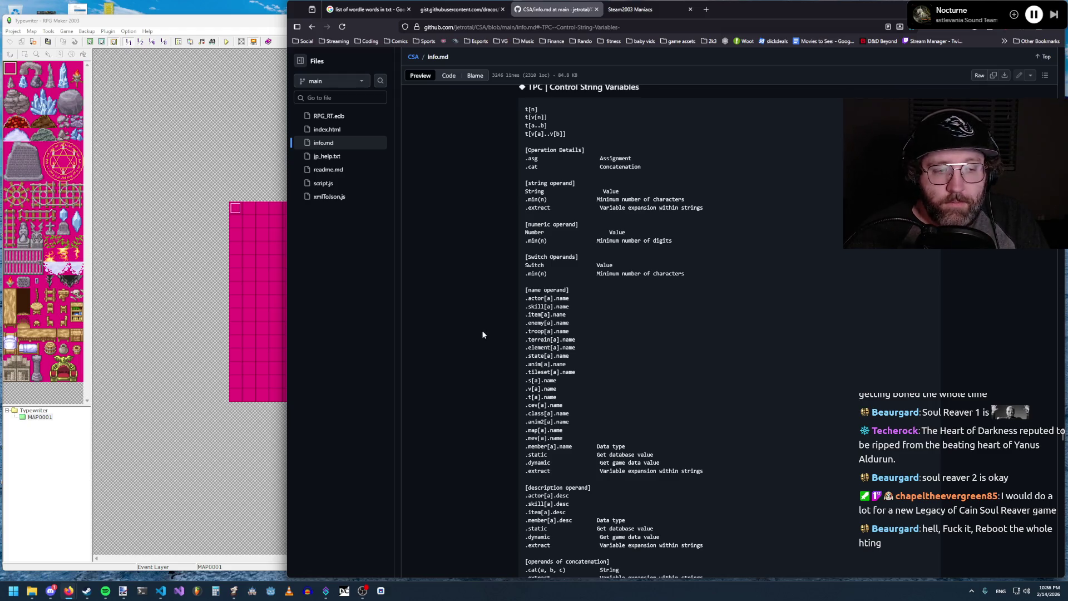
click(262, 24)
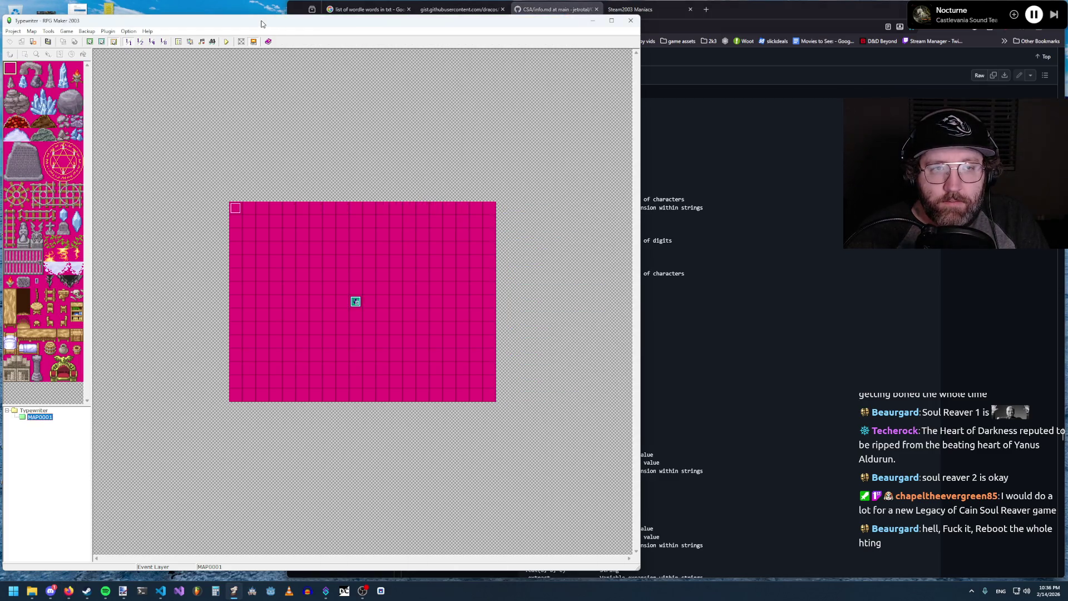
Reposition the RPG Maker window and skip to the next music track.
drag(276, 25, 277, 25)
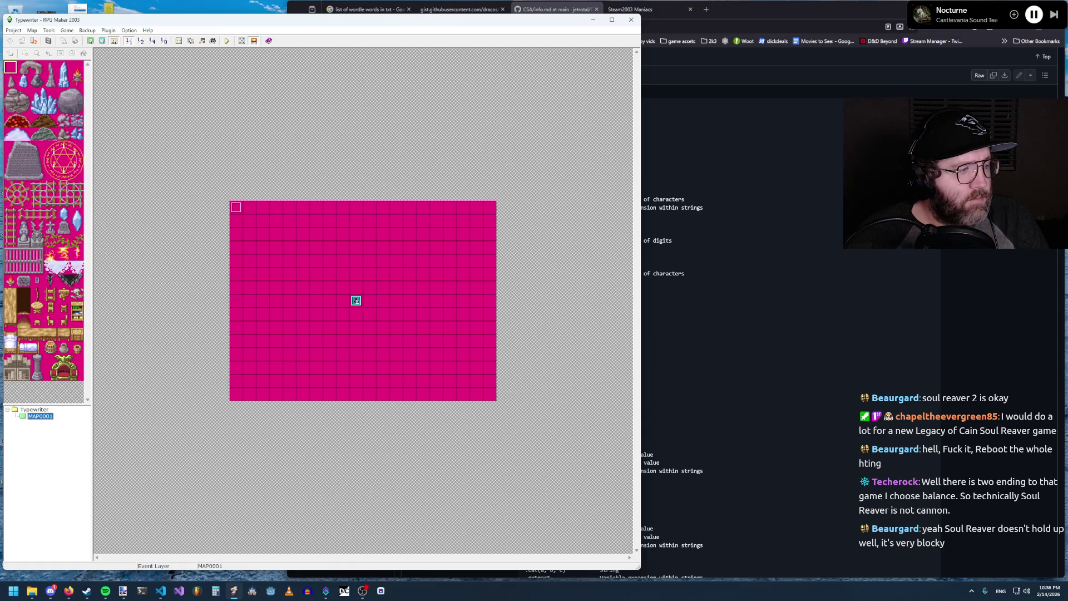
key(alt+Tab)
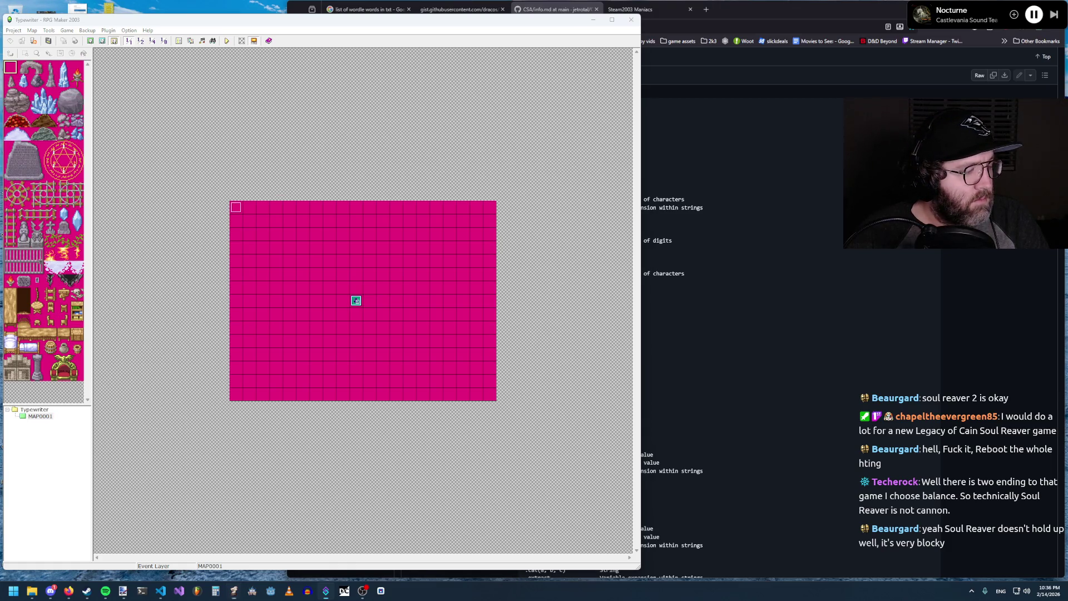
click(1053, 14)
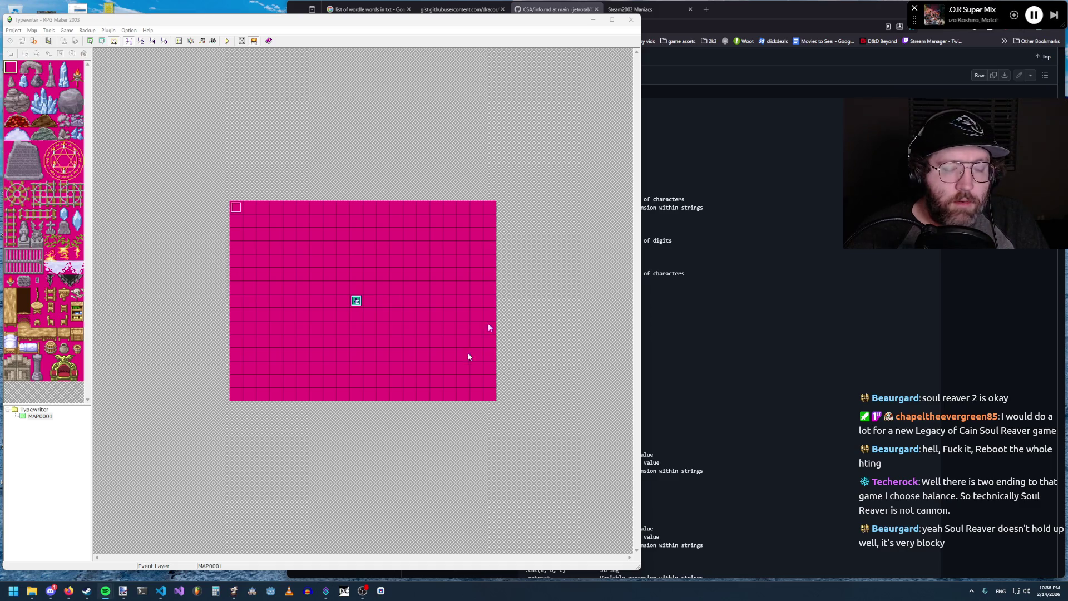
click(378, 25)
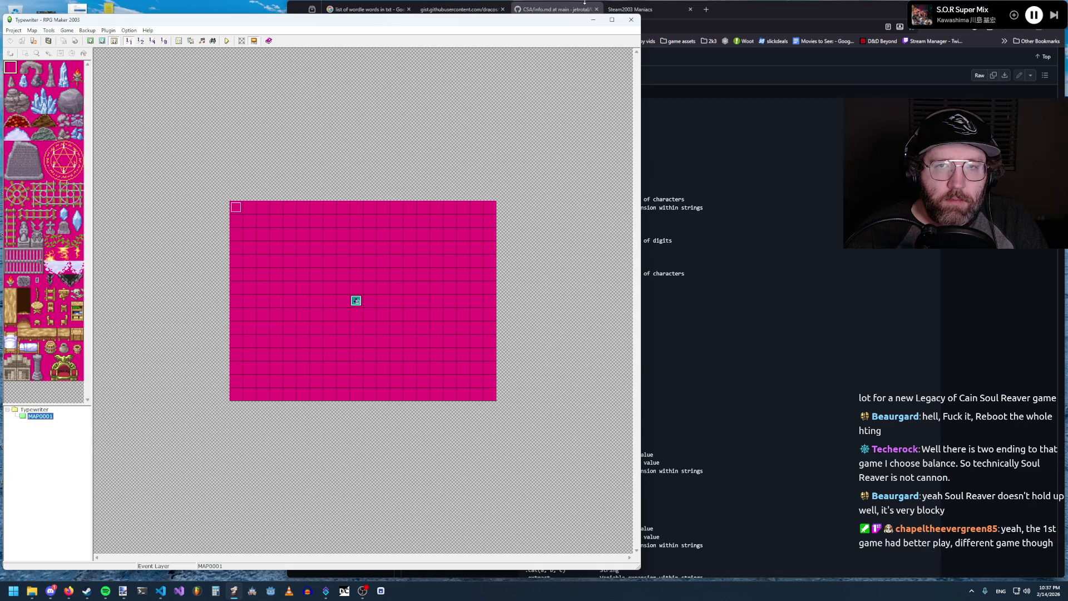
Check the 'list of wordle words in txt' results, then refocus and nudge the RPG Maker editor.
click(584, 3)
click(460, 9)
click(370, 10)
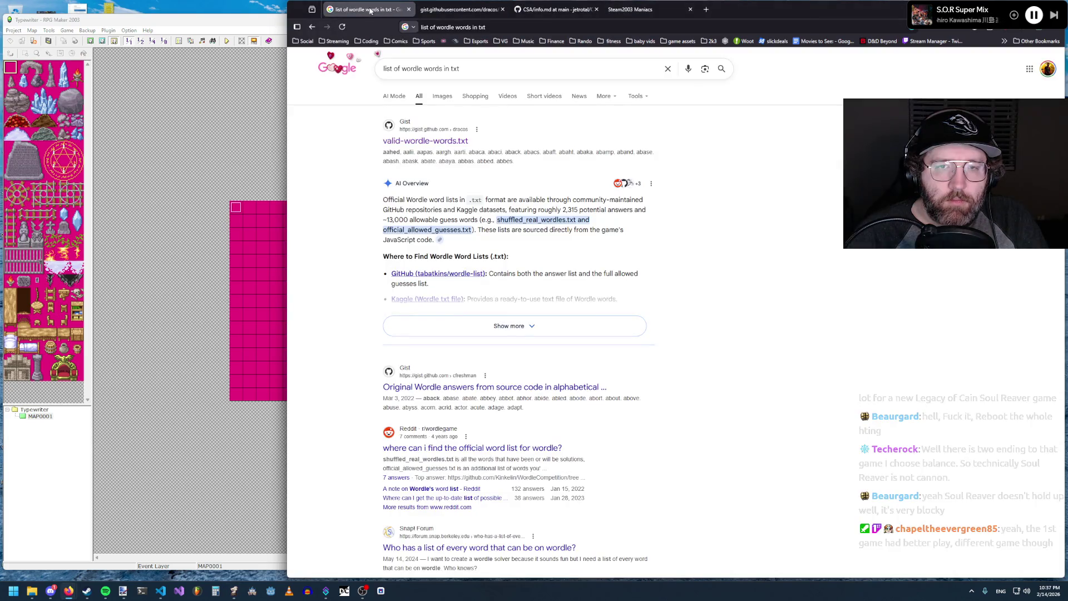
click(628, 9)
click(374, 15)
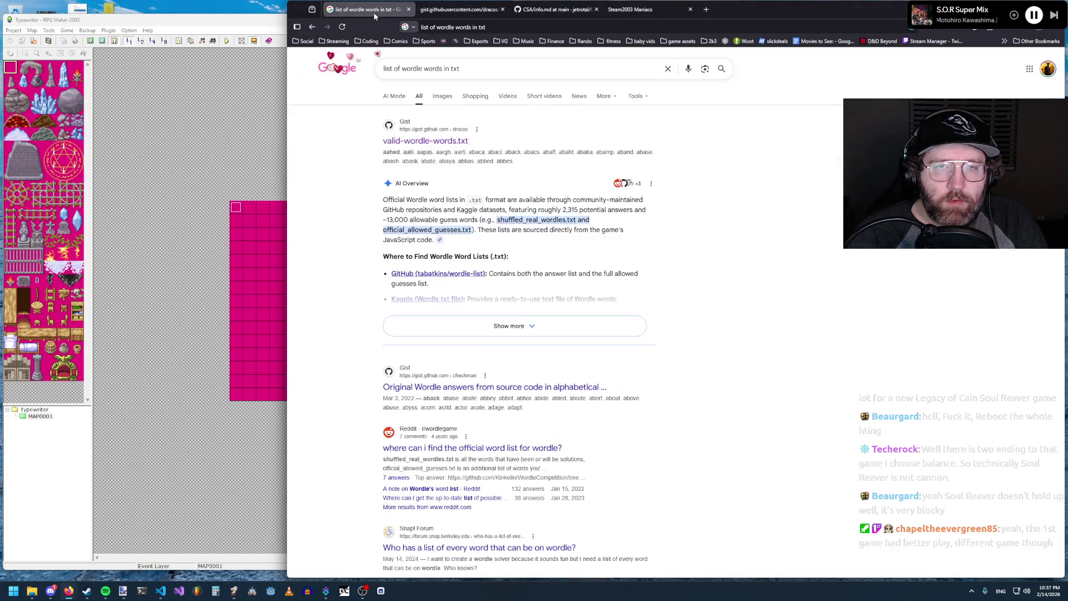
click(252, 25)
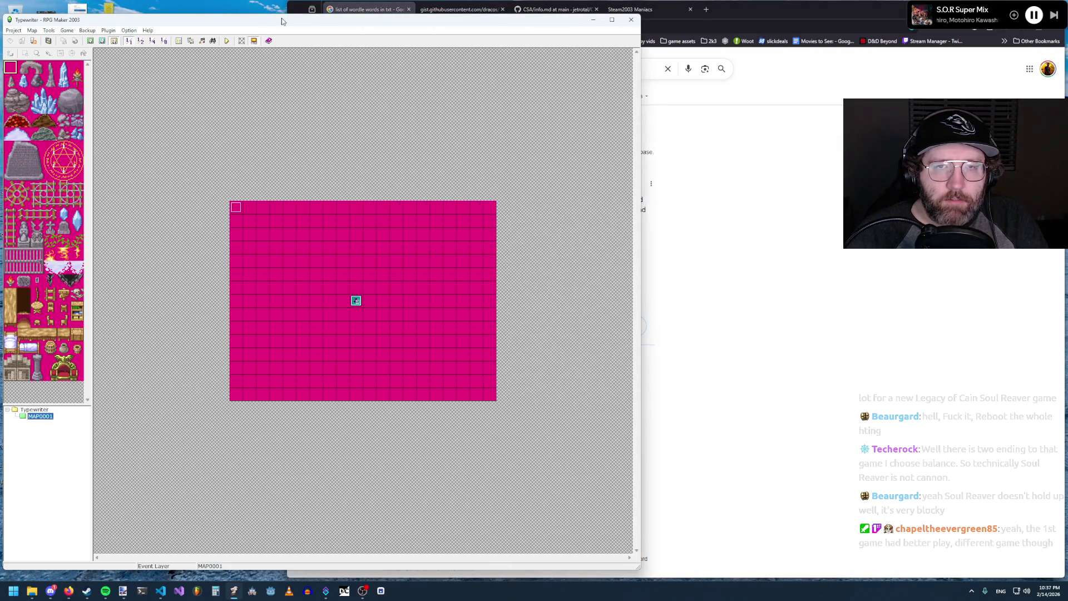
drag(281, 21, 283, 25)
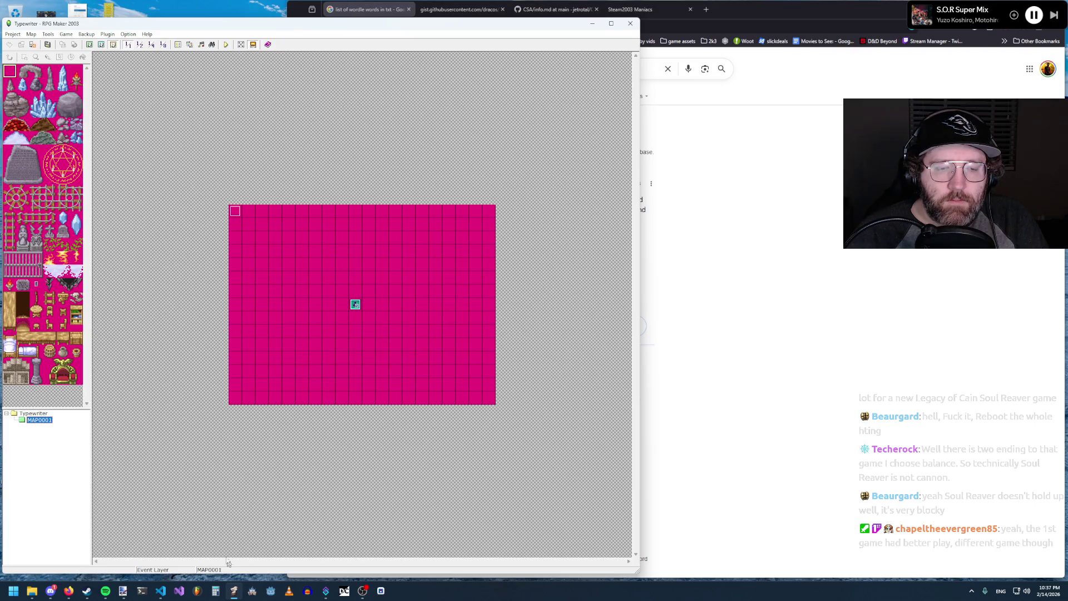
Open the Database's Common Events and bring up the Paint.NET mockup beside it.
click(177, 45)
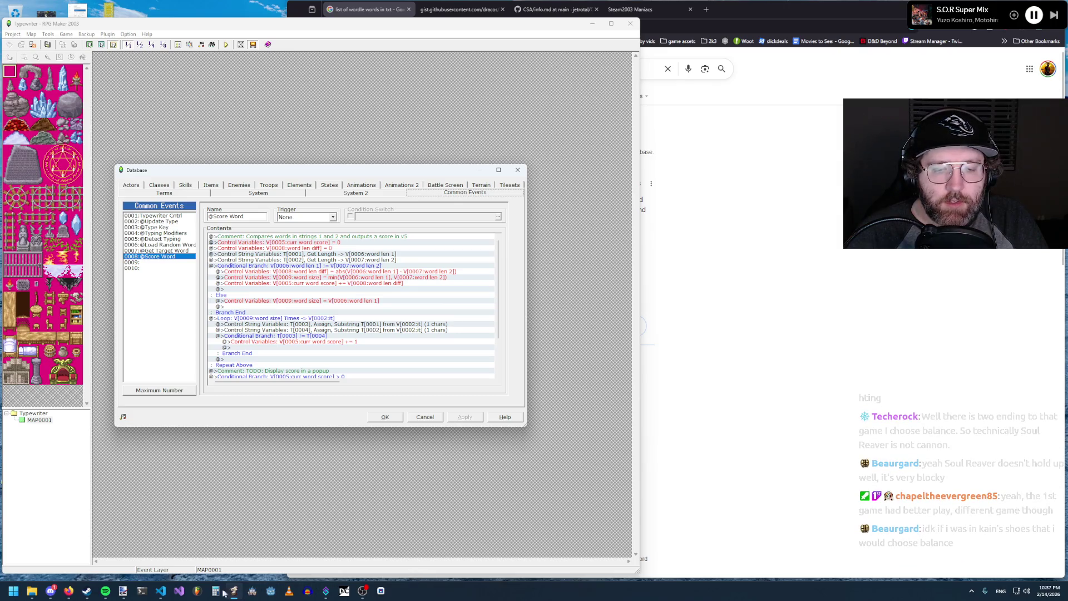
mouse_move(161, 591)
click(123, 591)
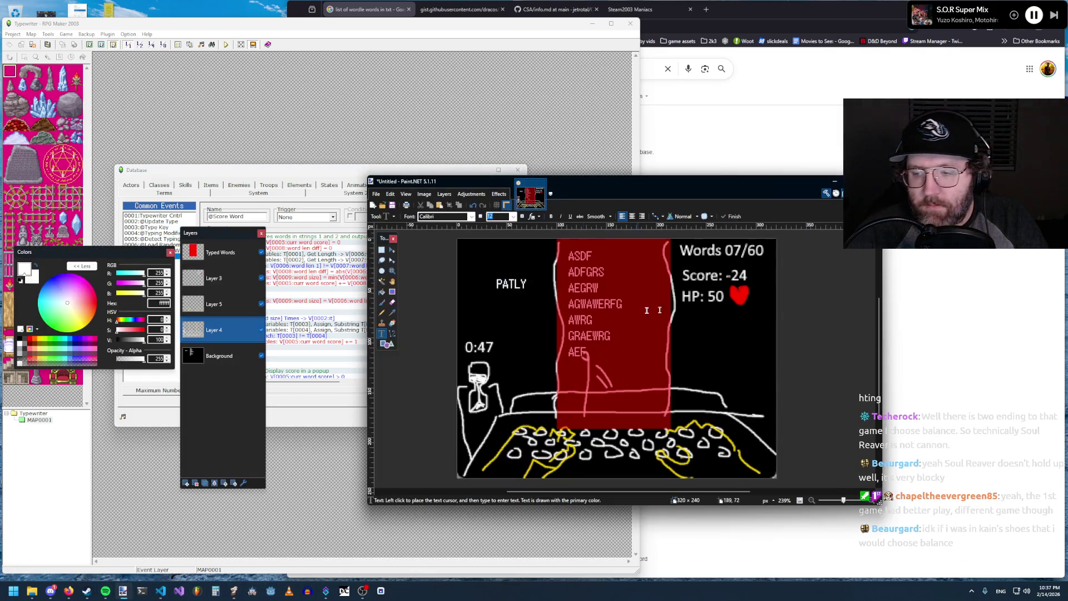
mouse_move(623, 184)
mouse_down()
mouse_move(715, 172)
mouse_move(690, 200)
mouse_move(537, 213)
mouse_move(706, 187)
mouse_move(742, 146)
mouse_move(726, 200)
mouse_move(713, 190)
mouse_up()
click(443, 171)
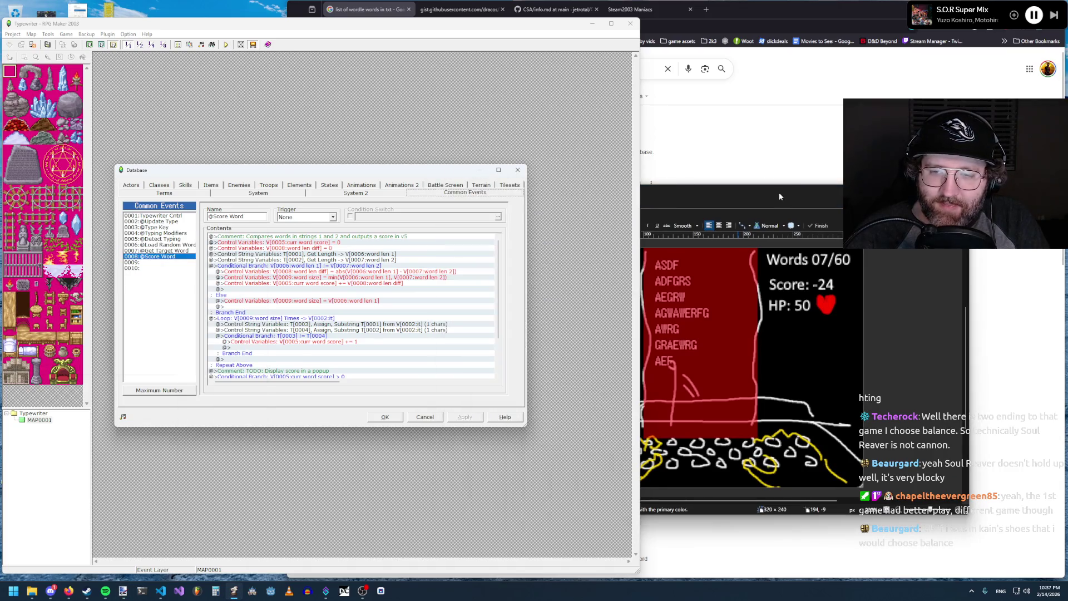
Move and narrow the mockup window, then return to the Common Events list.
mouse_move(778, 196)
mouse_down()
mouse_move(825, 148)
mouse_move(864, 83)
mouse_up()
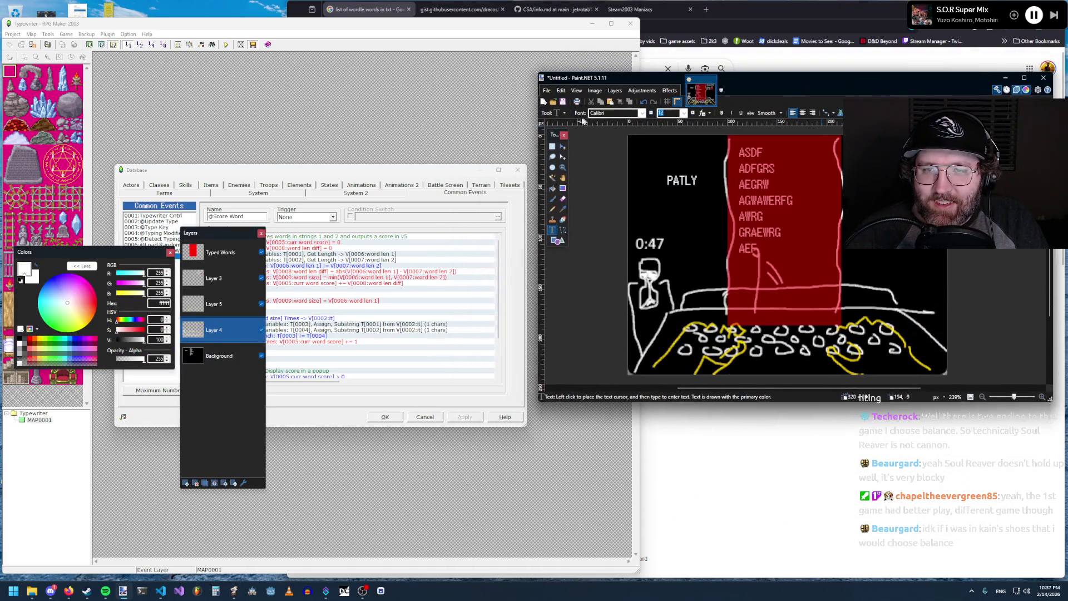
drag(535, 97, 605, 97)
drag(822, 85, 820, 146)
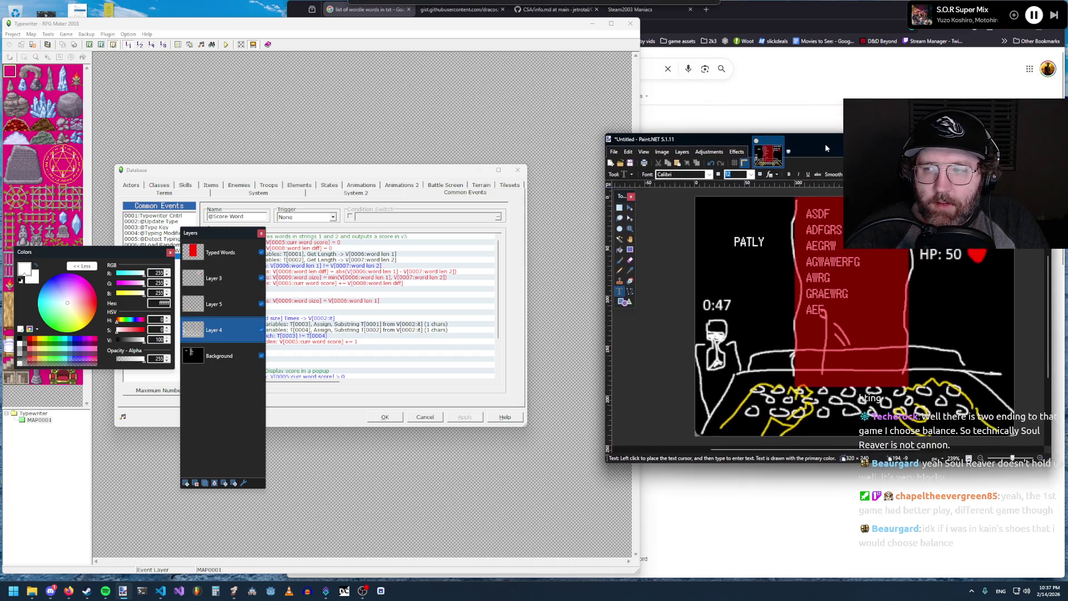
click(444, 172)
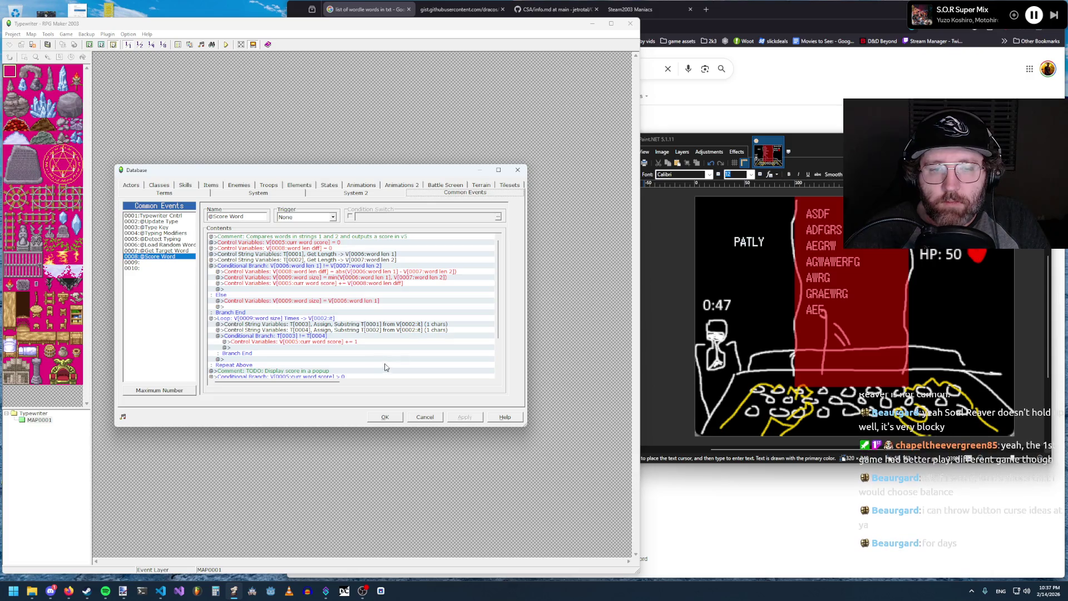
In Typewriter Cntrl, insert a Control Timer command setting Timer 1 to 1 min 0 sec.
click(175, 216)
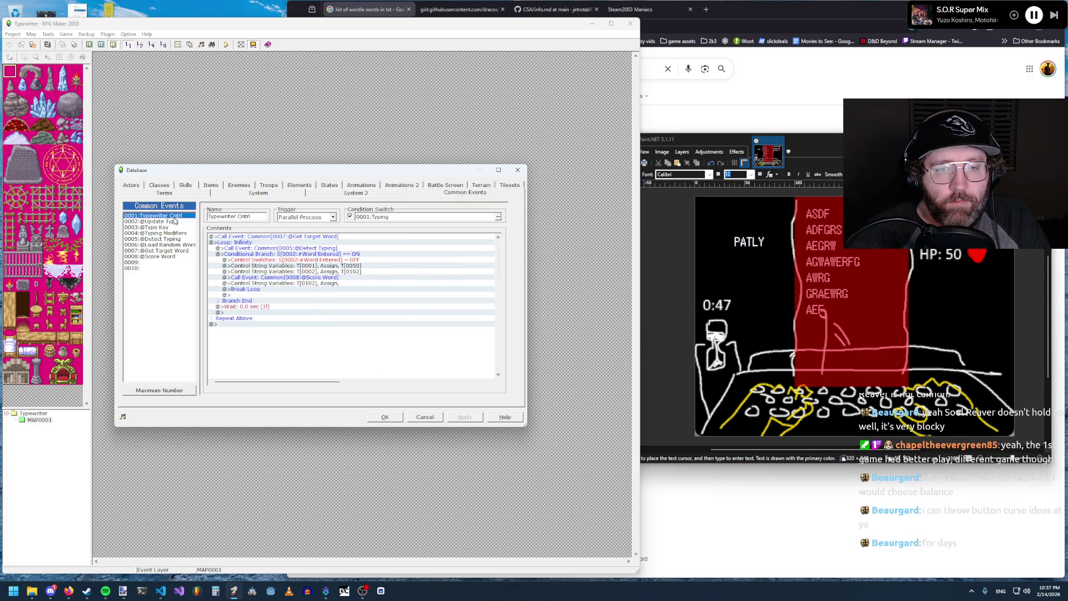
right_click(285, 241)
click(291, 245)
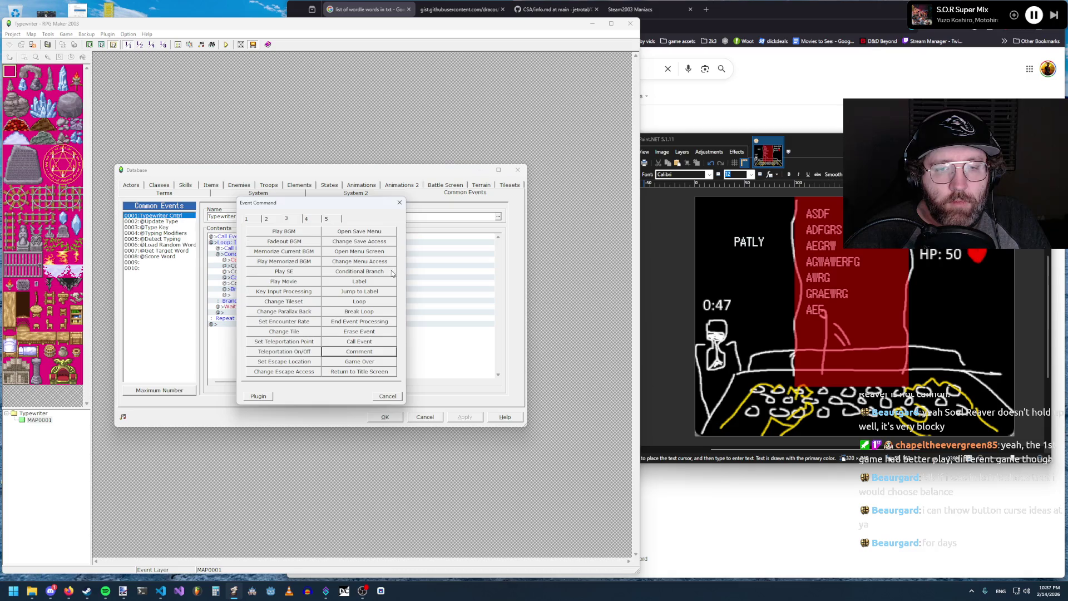
click(272, 220)
click(248, 219)
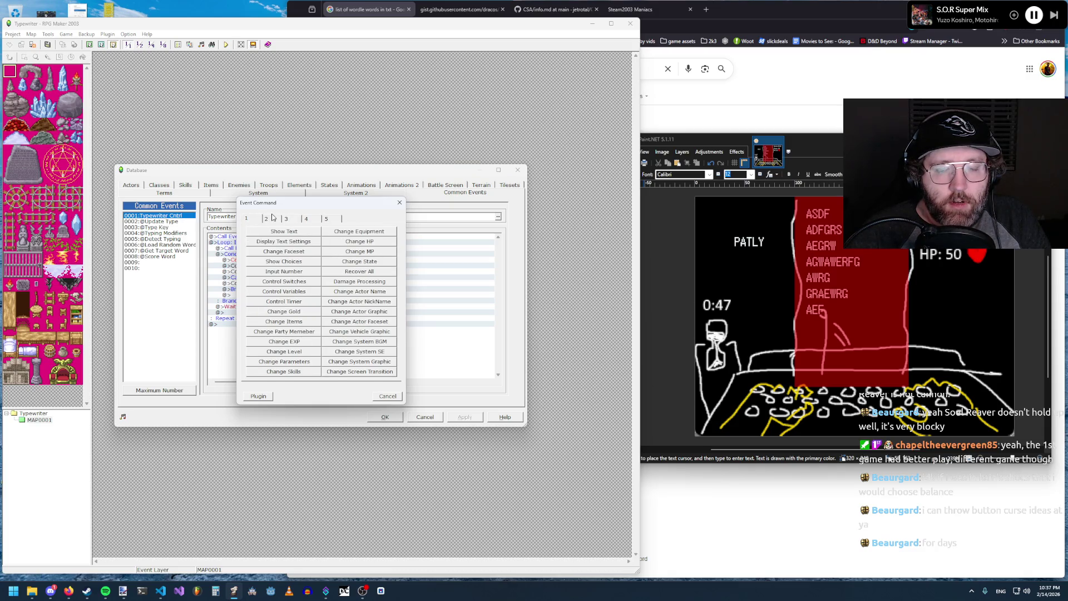
click(268, 219)
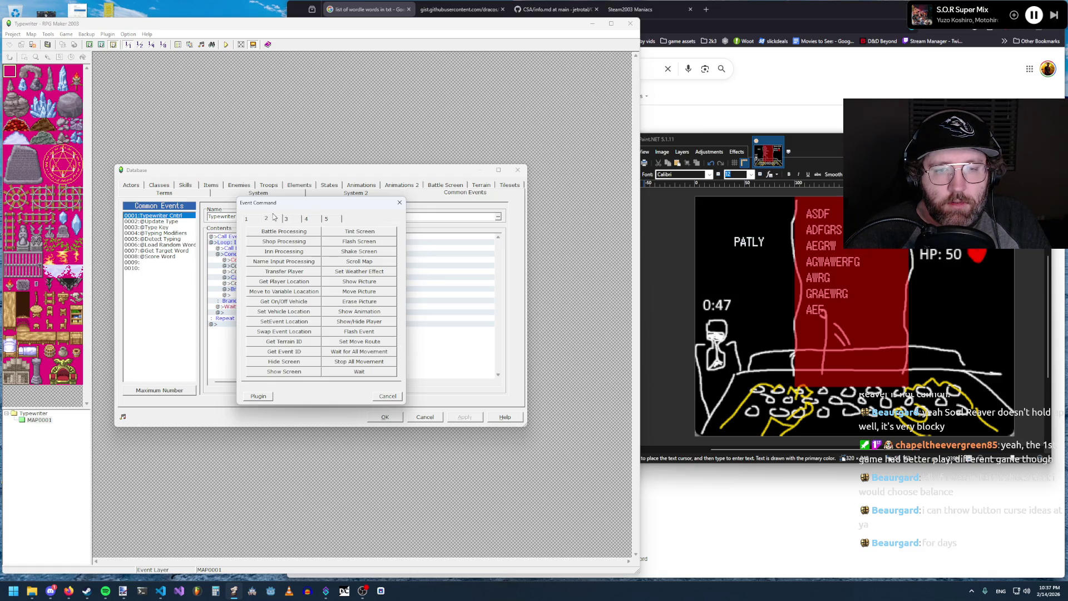
mouse_move(320, 204)
mouse_down()
mouse_move(469, 212)
mouse_move(447, 221)
mouse_move(308, 187)
mouse_up()
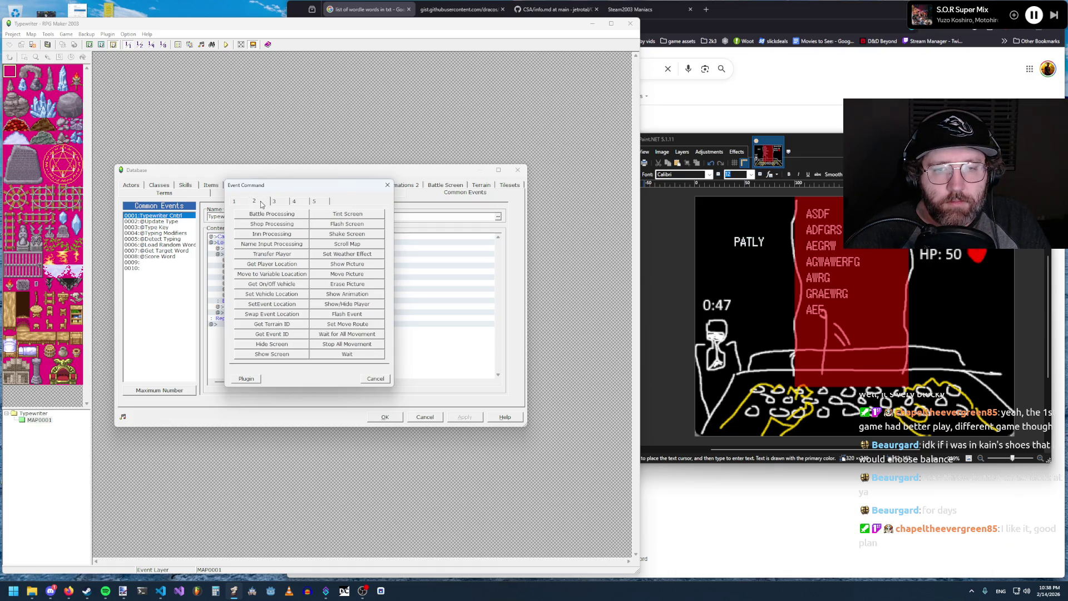
click(275, 201)
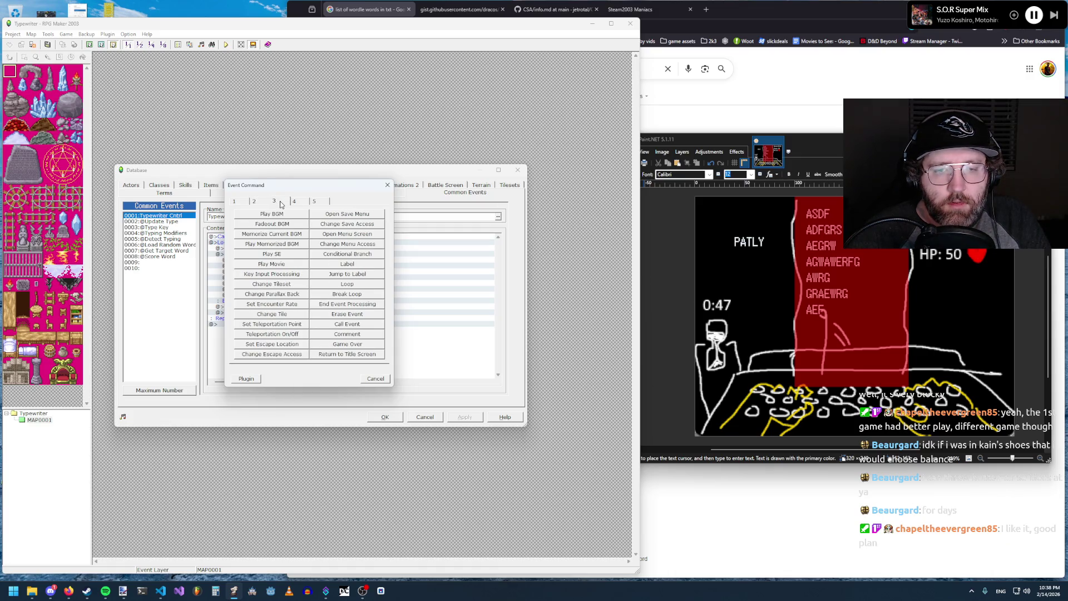
click(246, 203)
click(274, 284)
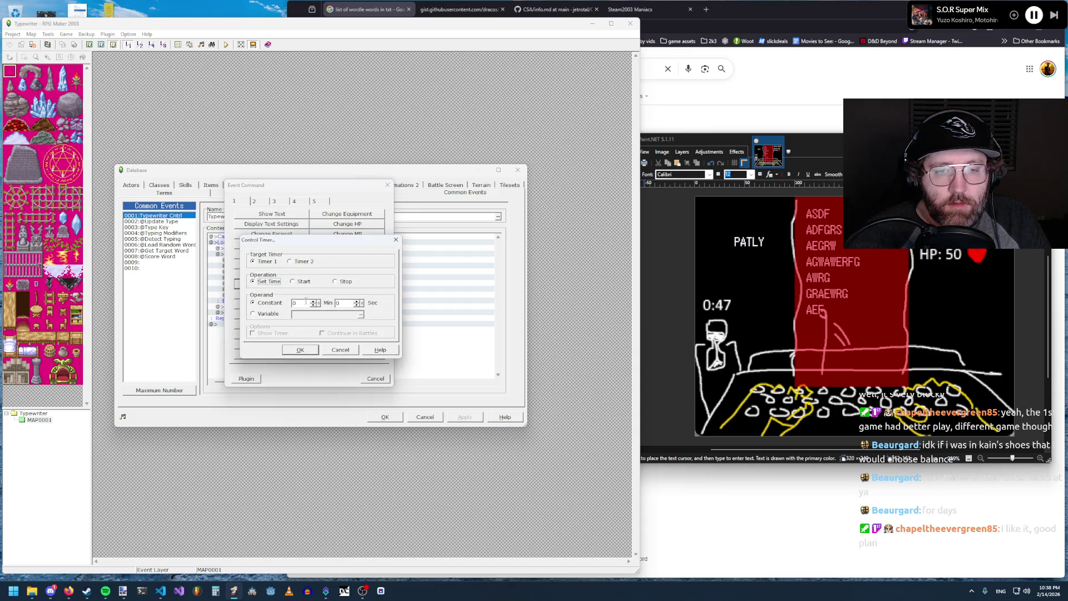
double_click(341, 302)
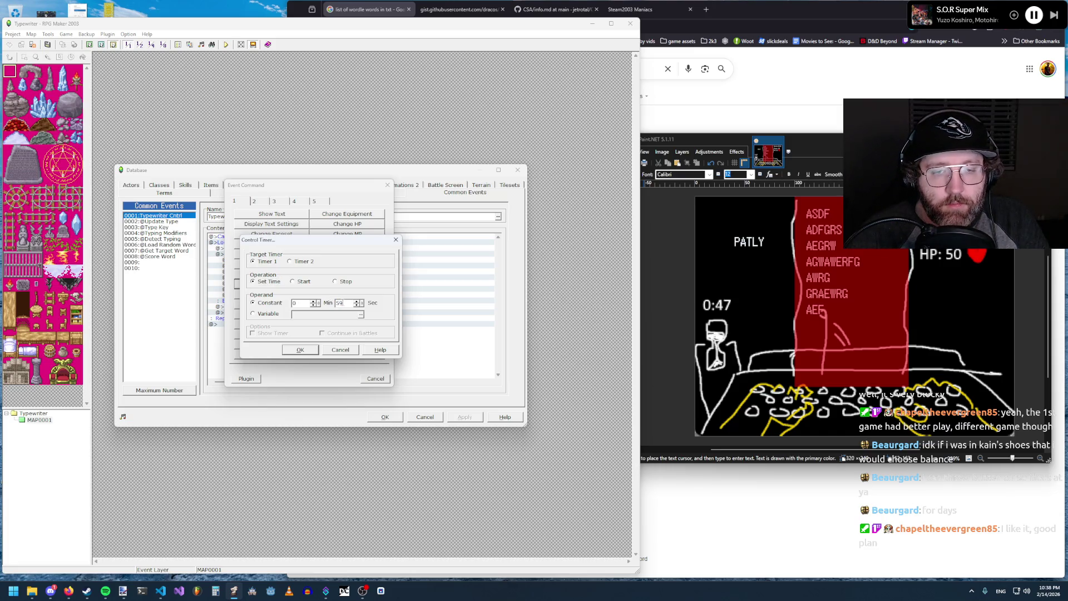
double_click(294, 302)
text(1)
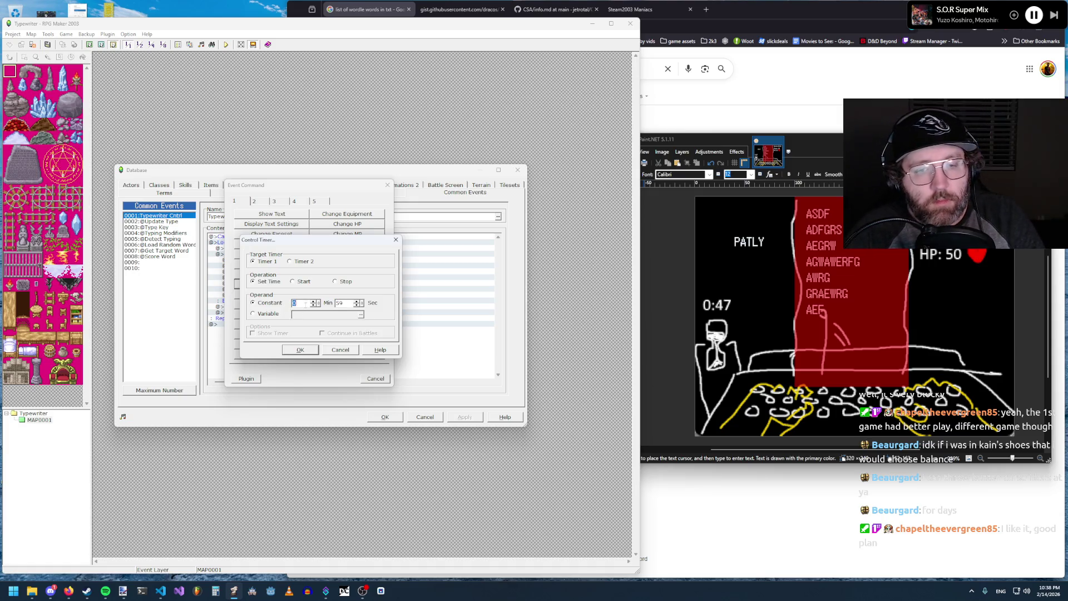
double_click(346, 304)
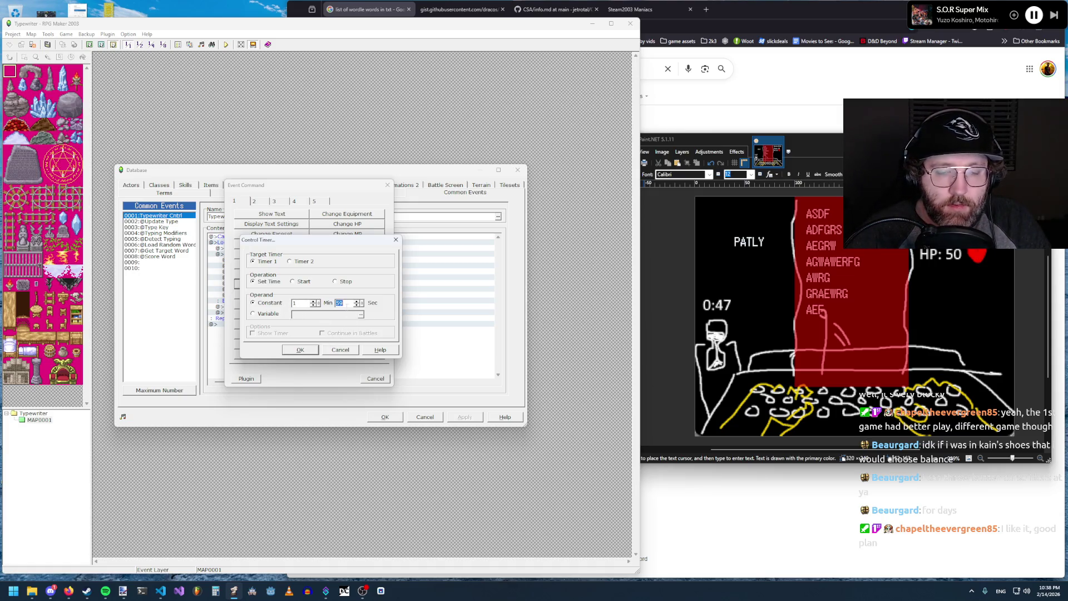
text(0)
click(269, 283)
click(303, 350)
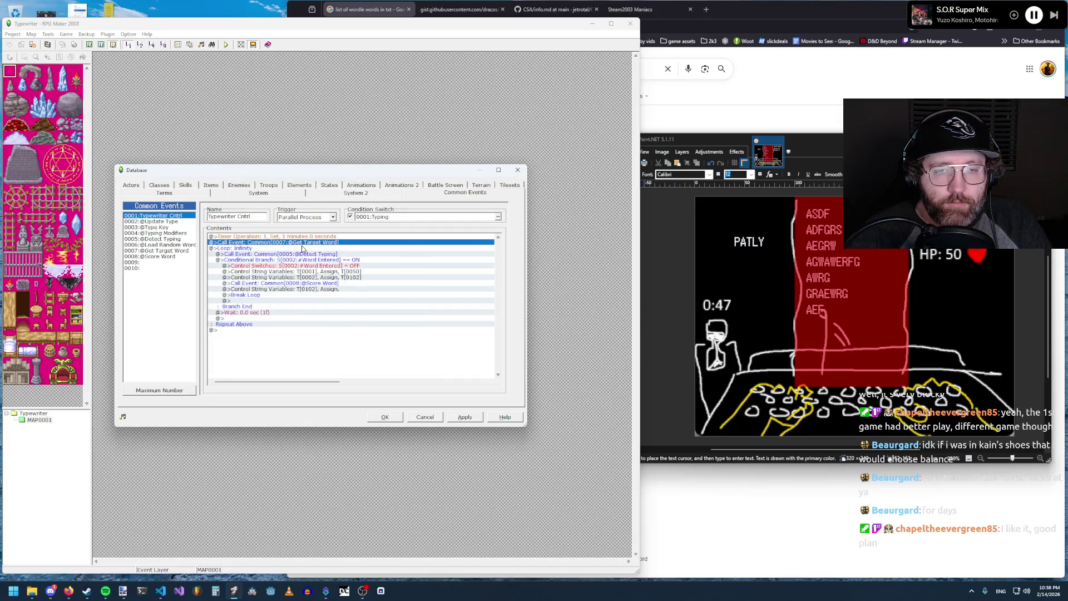
Insert a second Control Timer command that starts the timer with Show Timer checked.
right_click(305, 246)
click(333, 250)
click(307, 301)
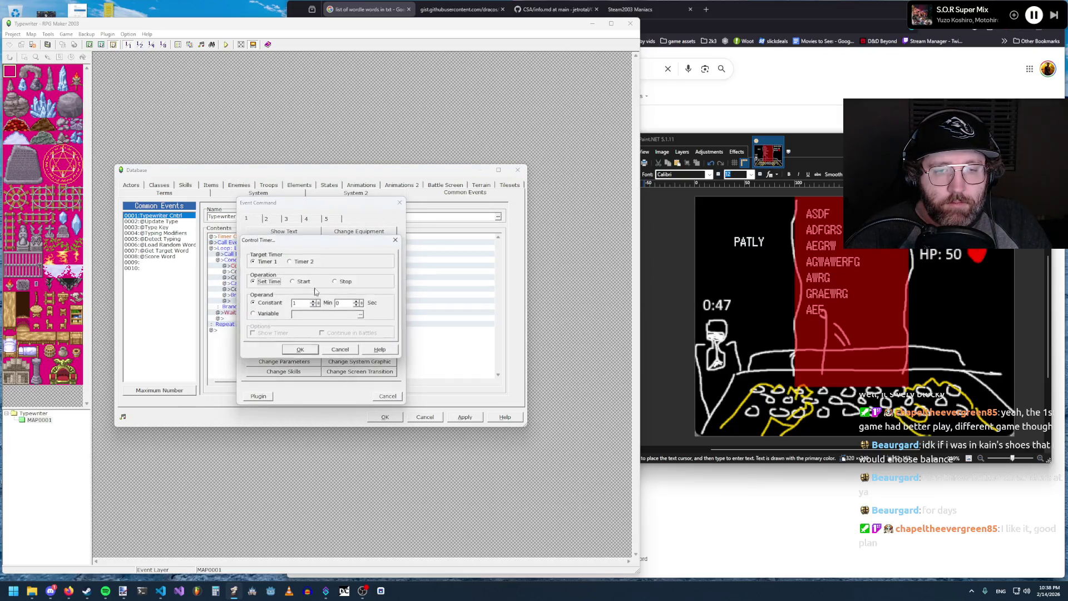
click(298, 281)
click(274, 336)
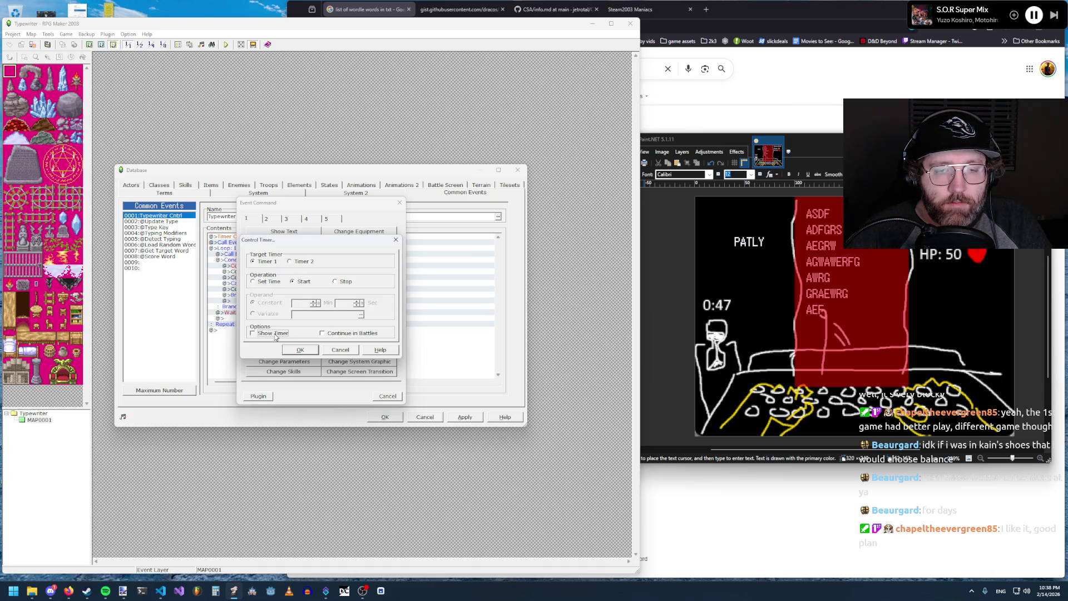
click(311, 350)
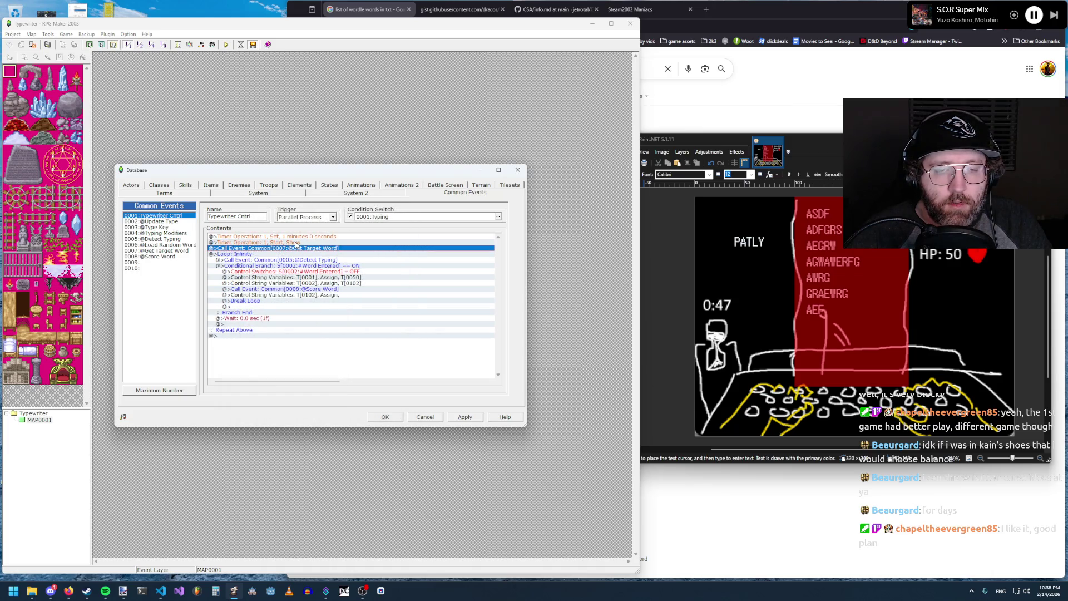
After the Wait line, add a Conditional Branch testing Timer 1 at 0 min 0 sec or less.
click(315, 265)
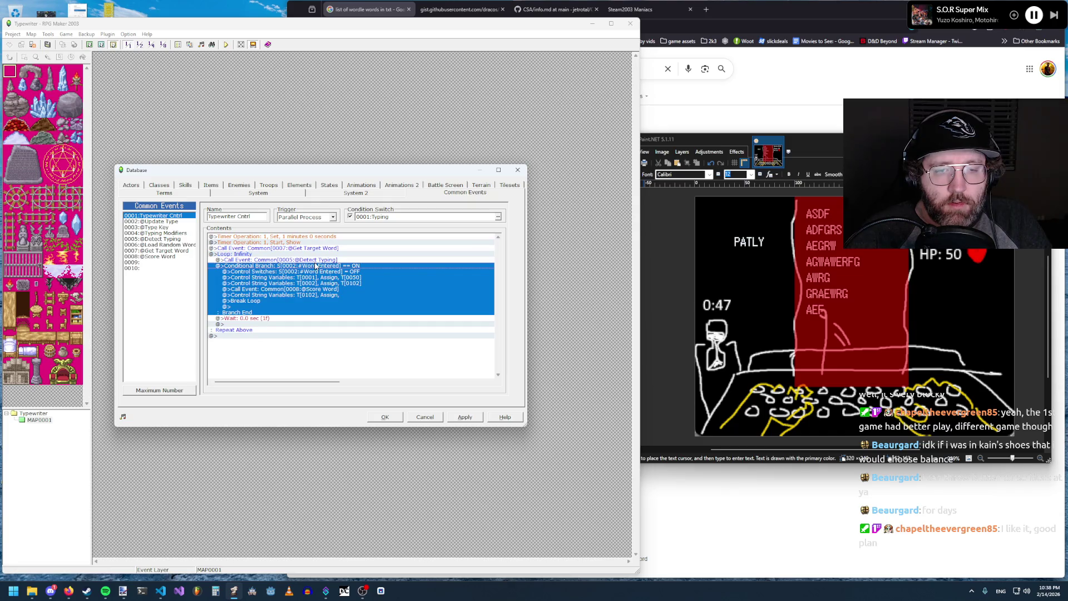
right_click(318, 268)
click(326, 269)
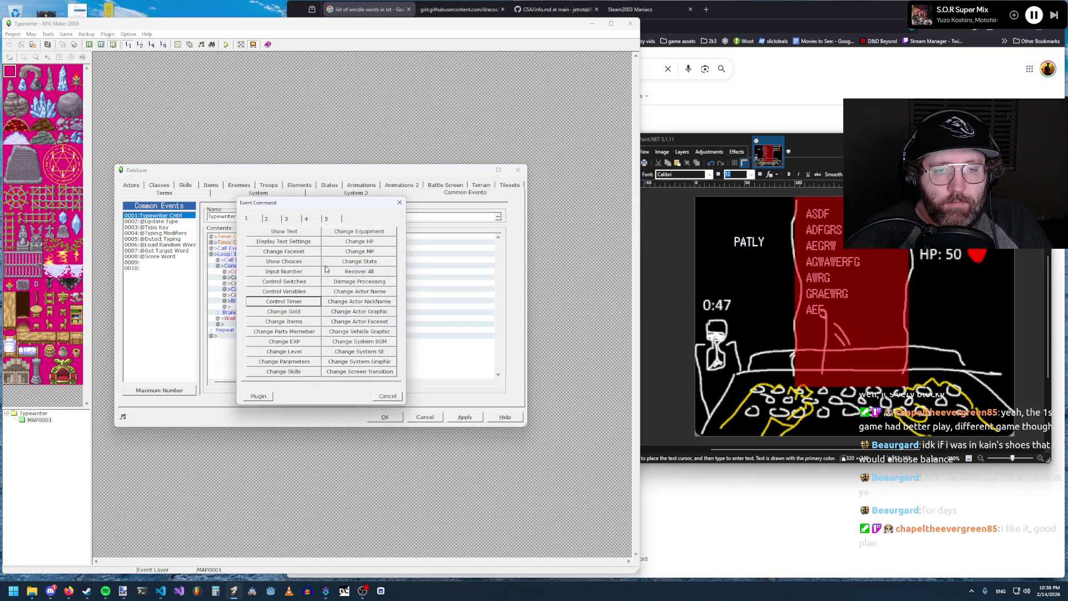
click(399, 202)
right_click(276, 319)
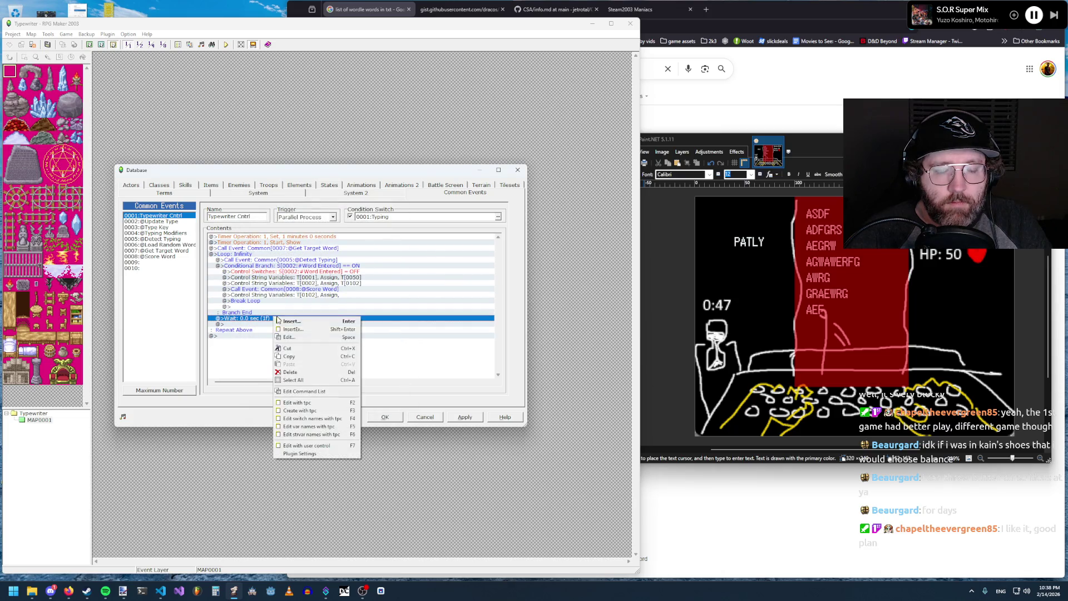
right_click(260, 323)
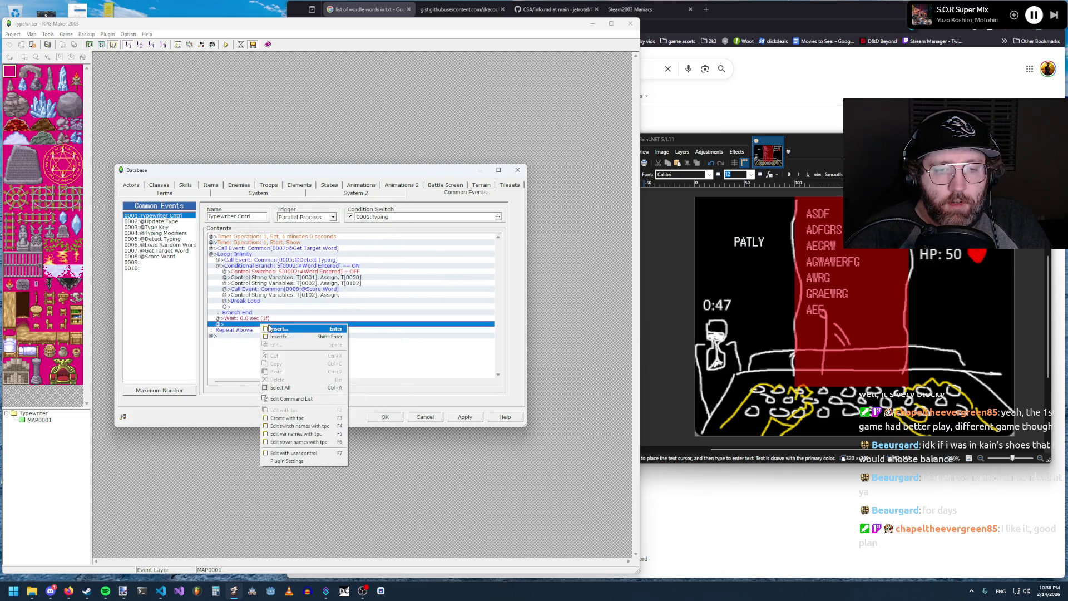
click(275, 328)
click(292, 220)
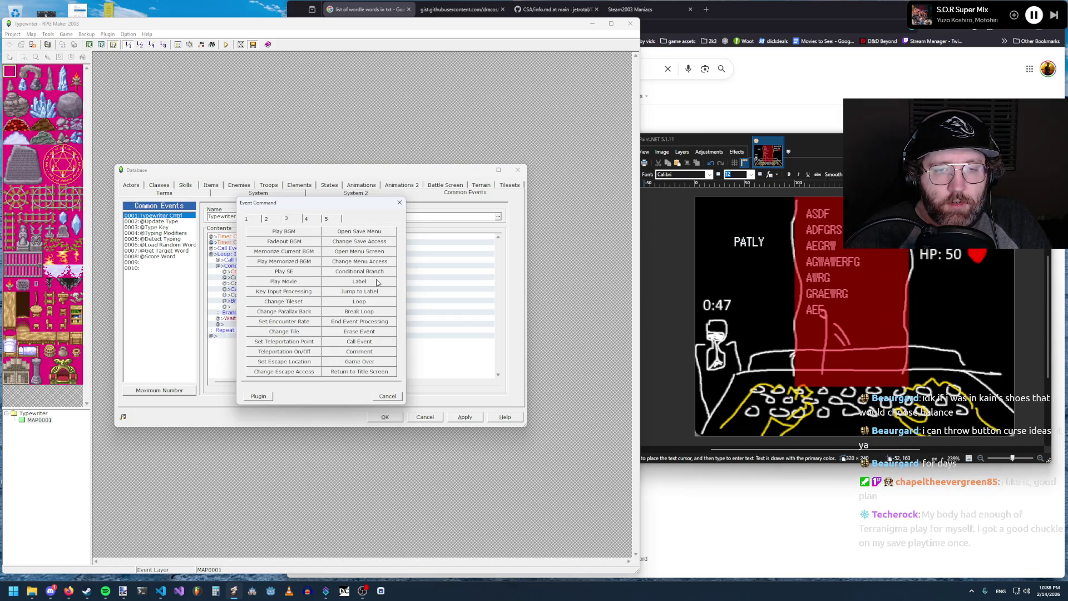
click(359, 271)
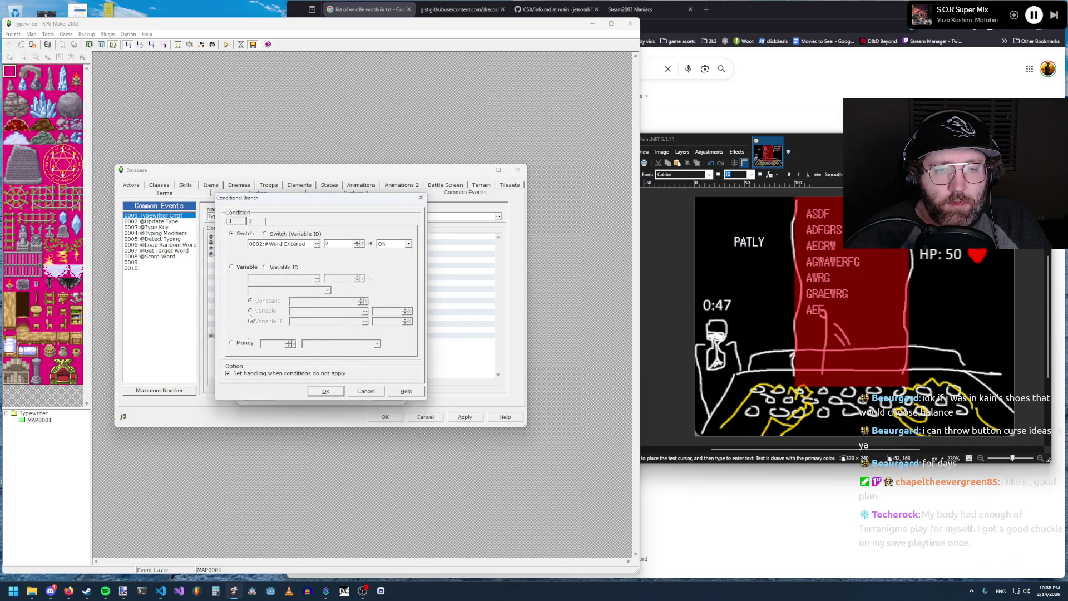
click(262, 222)
click(239, 235)
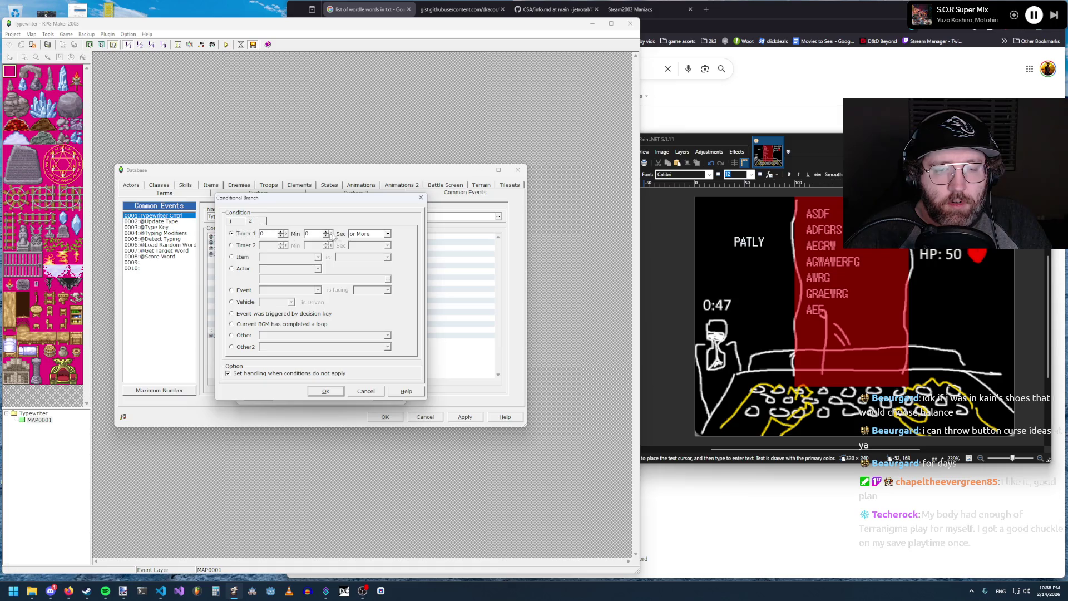
click(387, 234)
click(377, 248)
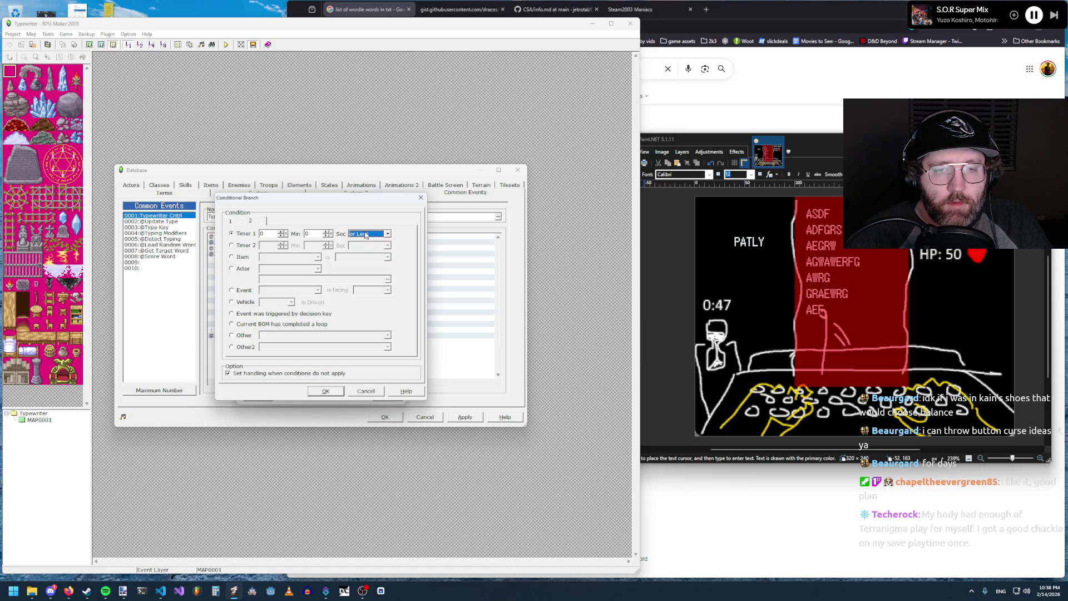
click(325, 390)
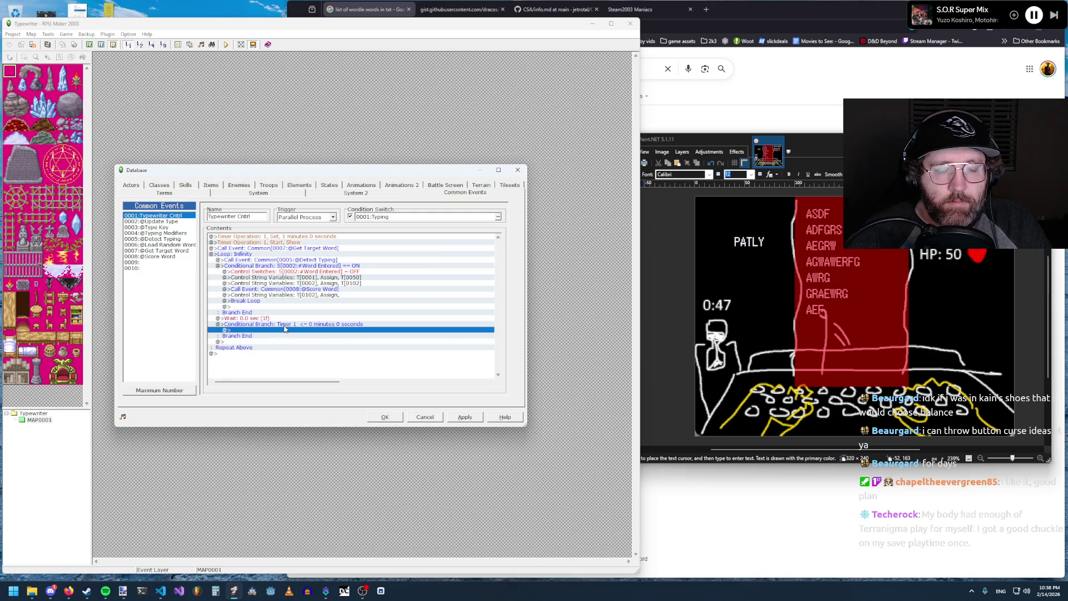
Inside the timer branch, add a Show Message reading 'TIMES UP!'.
double_click(297, 330)
click(261, 231)
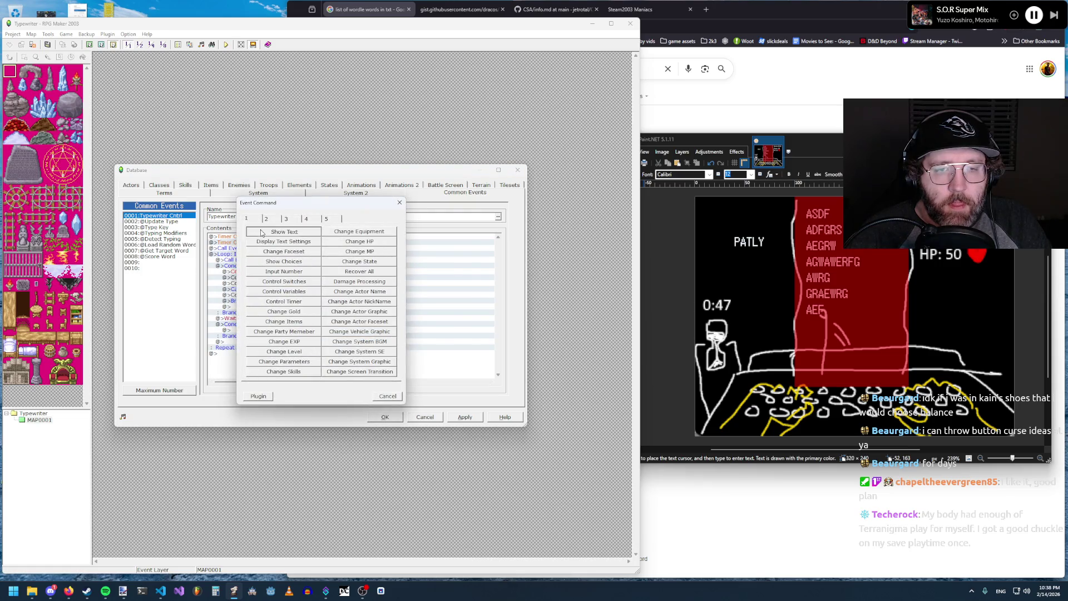
text(TIMES UP!)
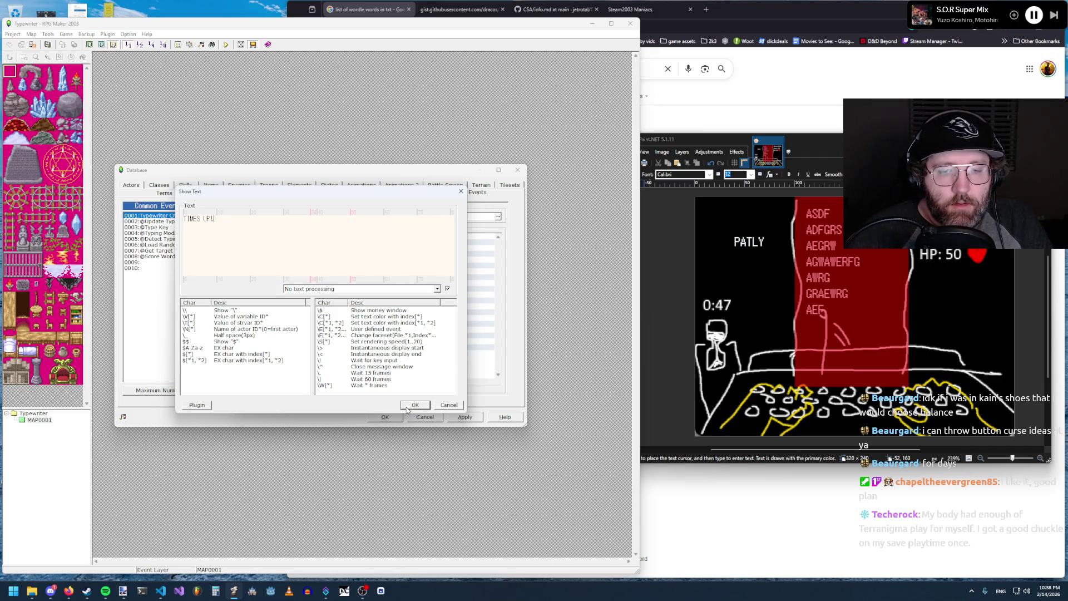
click(415, 404)
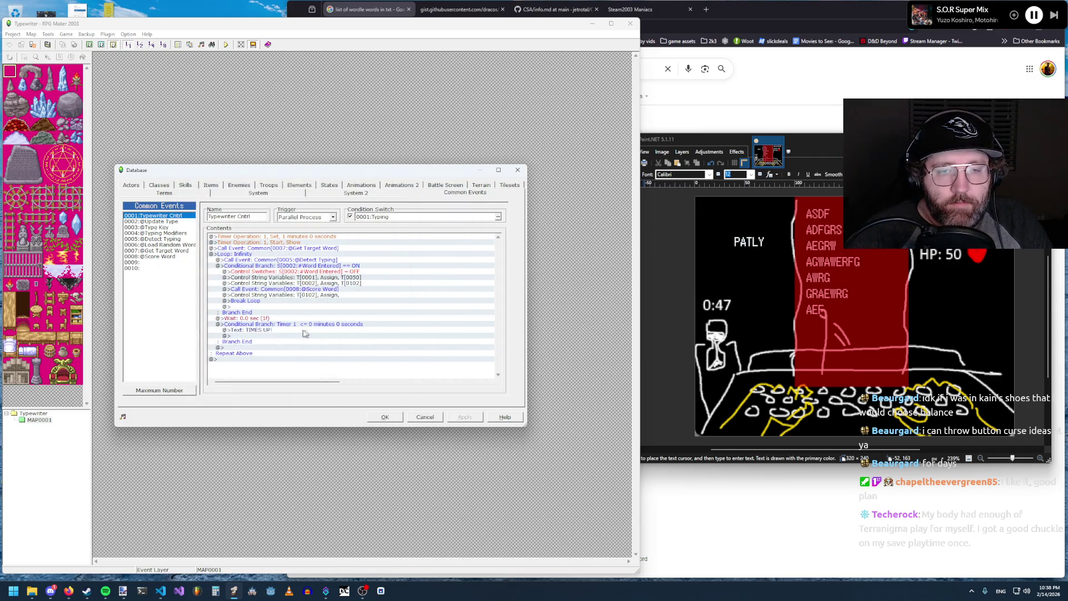
right_click(279, 336)
click(295, 341)
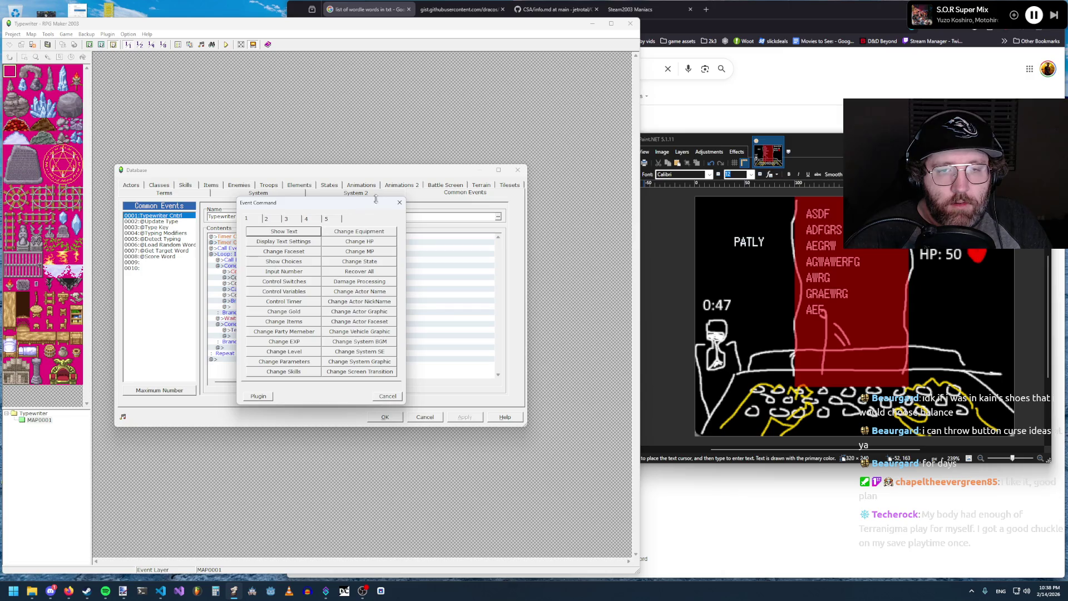
key(Escape)
click(163, 264)
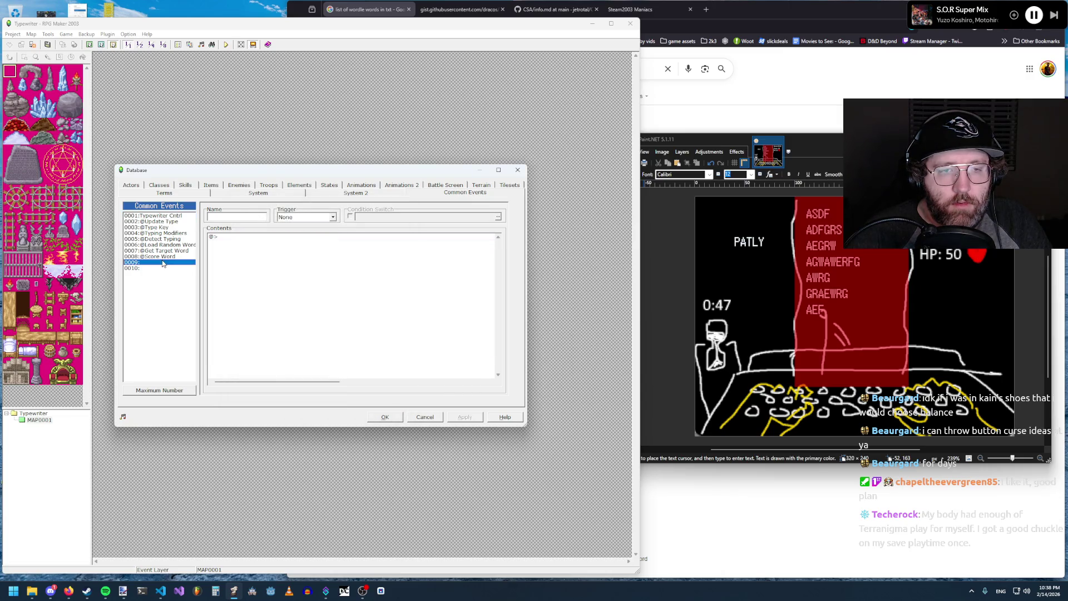
click(243, 217)
text(@End)
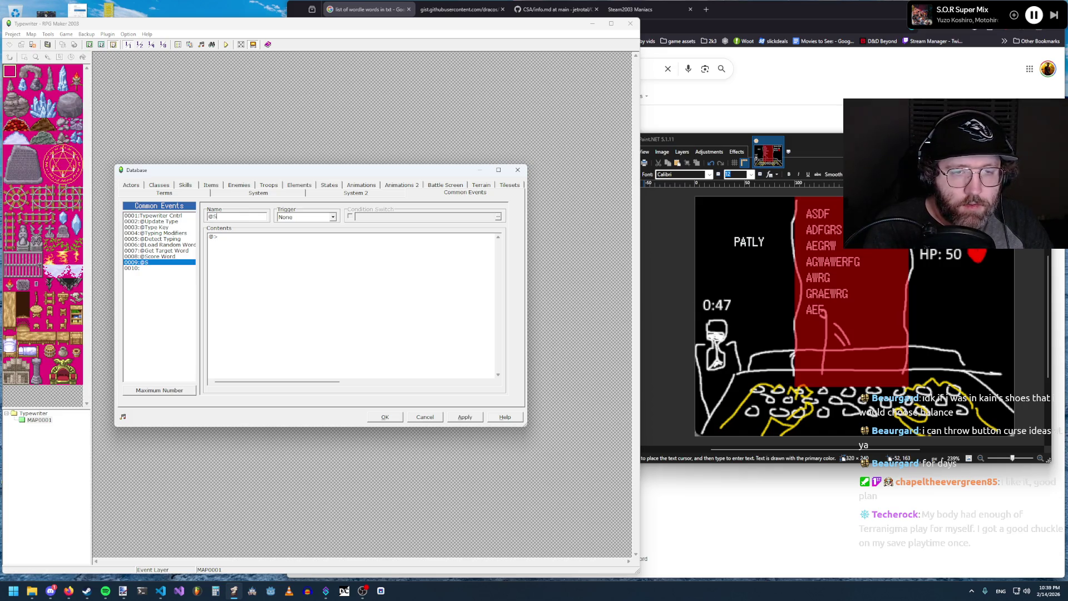
text( Round)
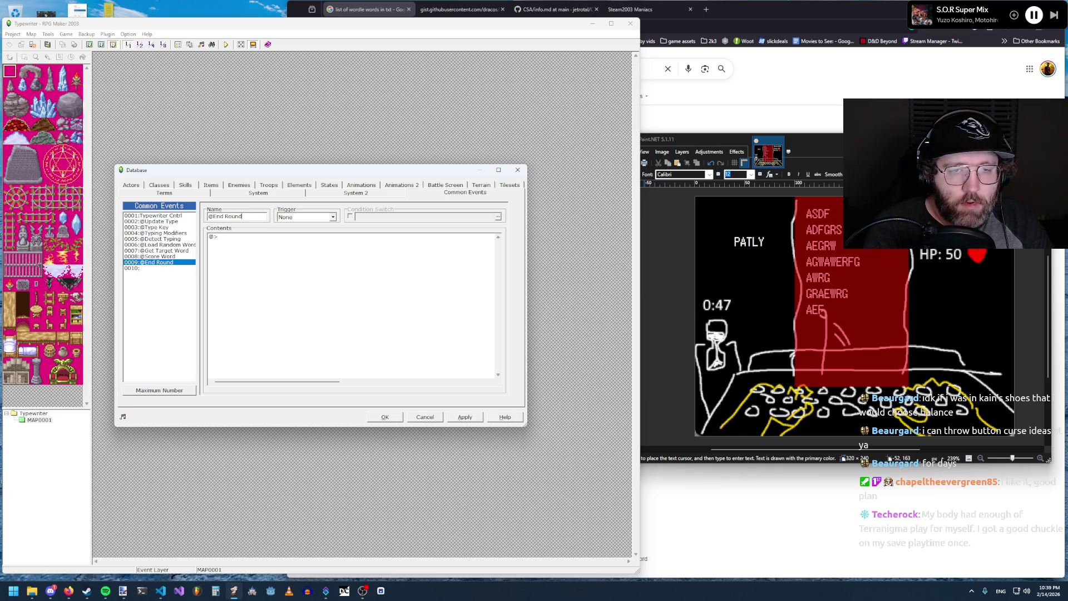
click(465, 417)
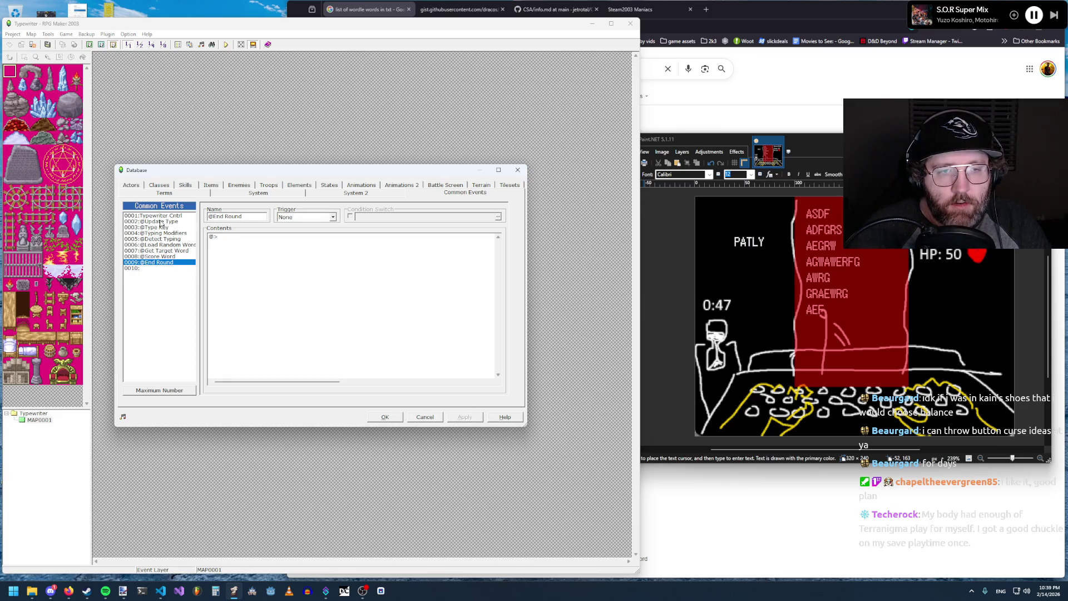
click(167, 216)
click(286, 218)
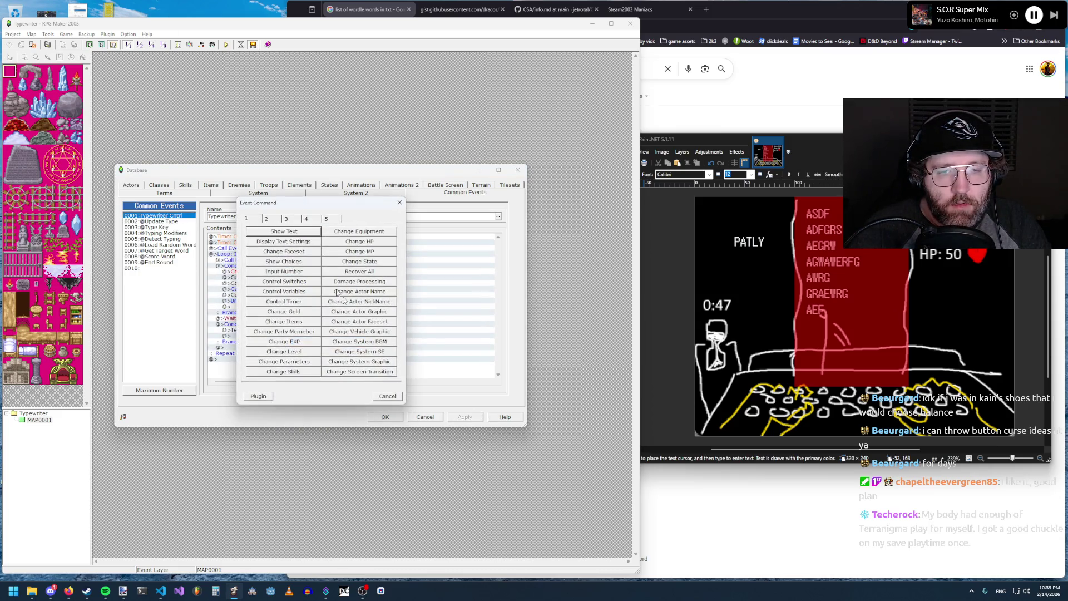
click(371, 345)
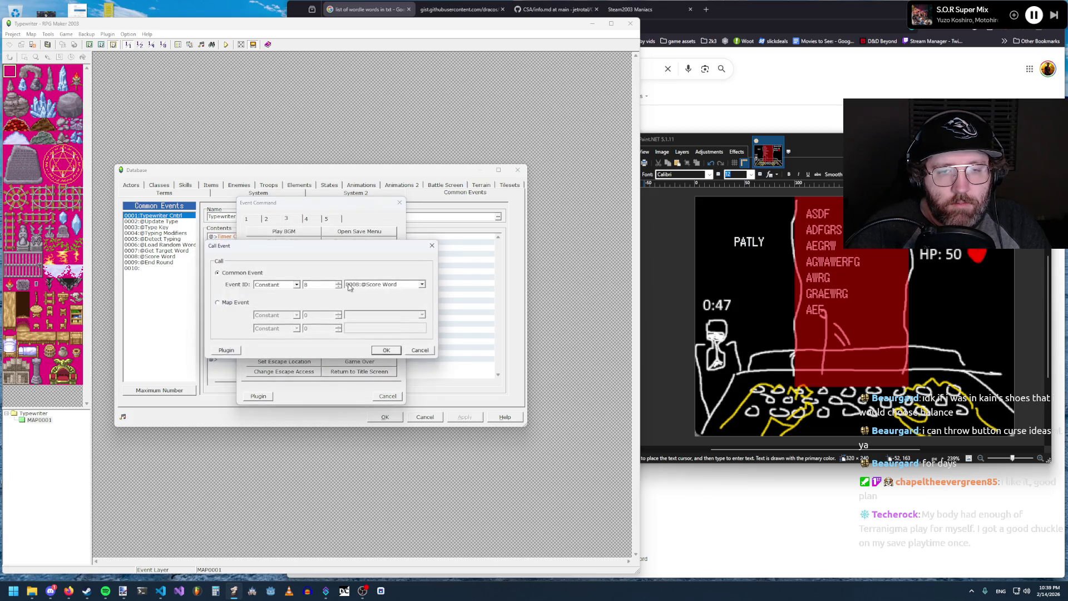
click(404, 285)
click(378, 339)
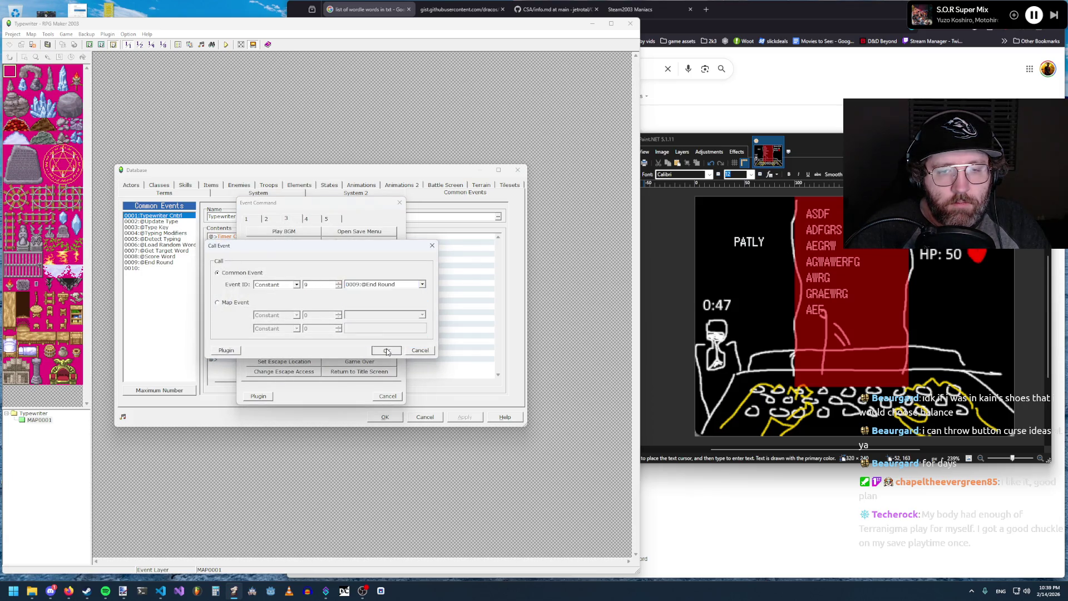
click(386, 350)
click(290, 329)
key(ctrl+c)
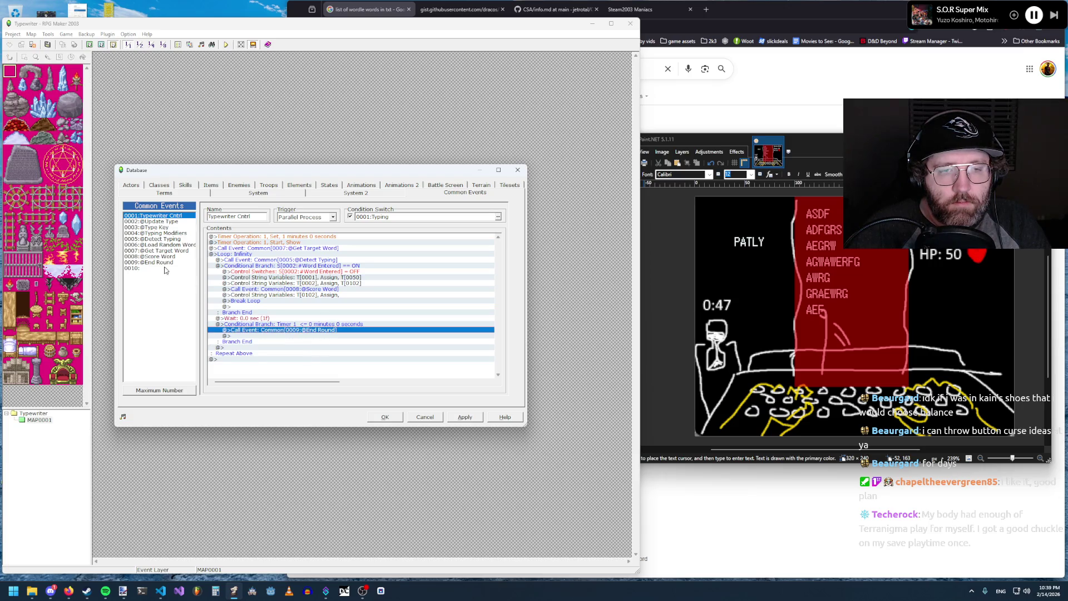
click(156, 262)
click(374, 339)
key(ctrl+v)
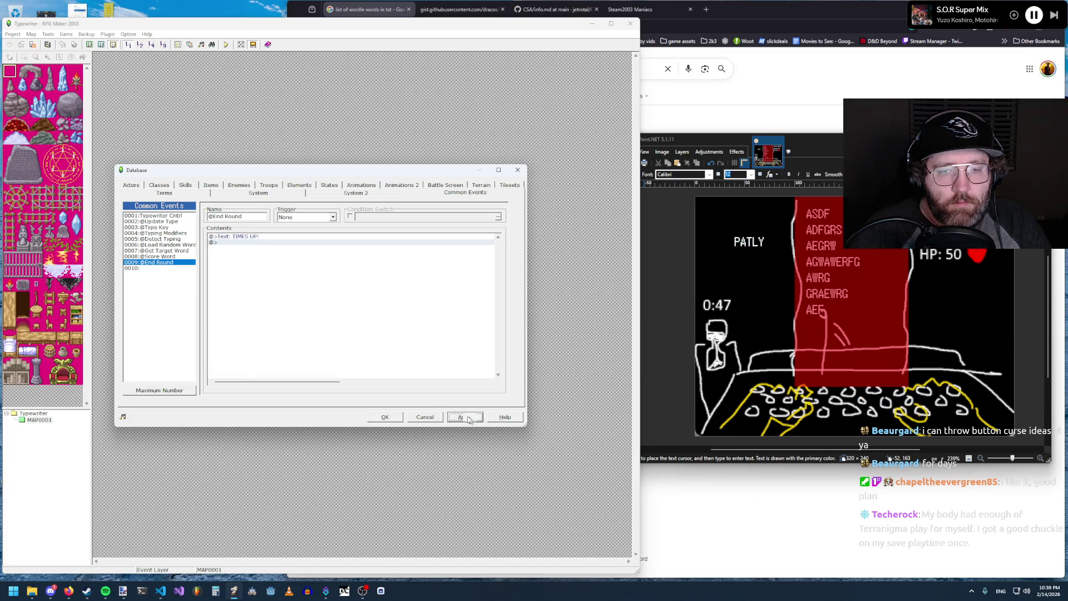
right_click(262, 243)
click(273, 244)
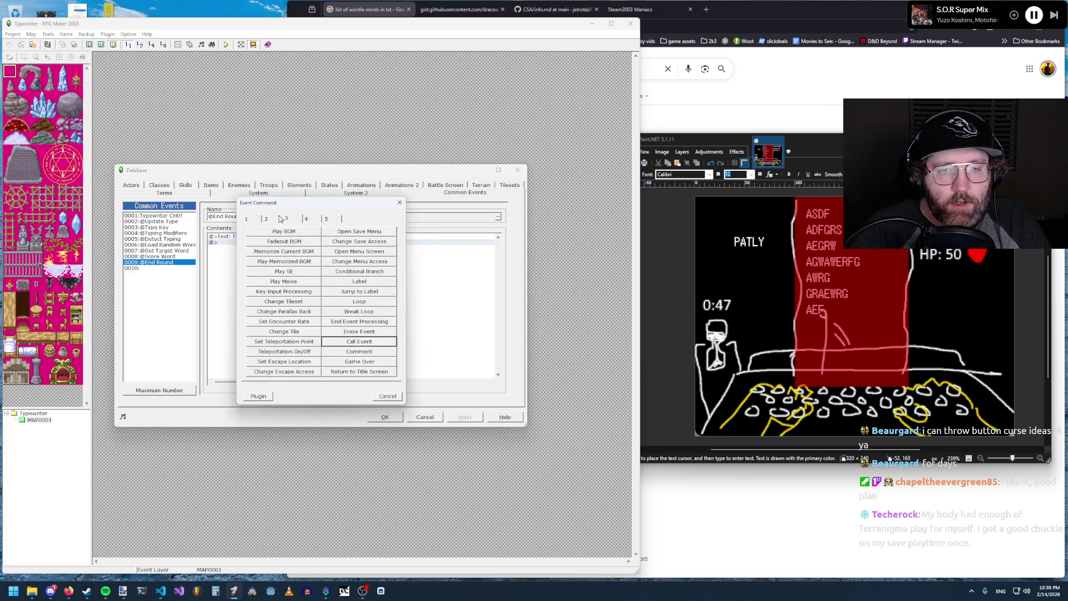
click(284, 271)
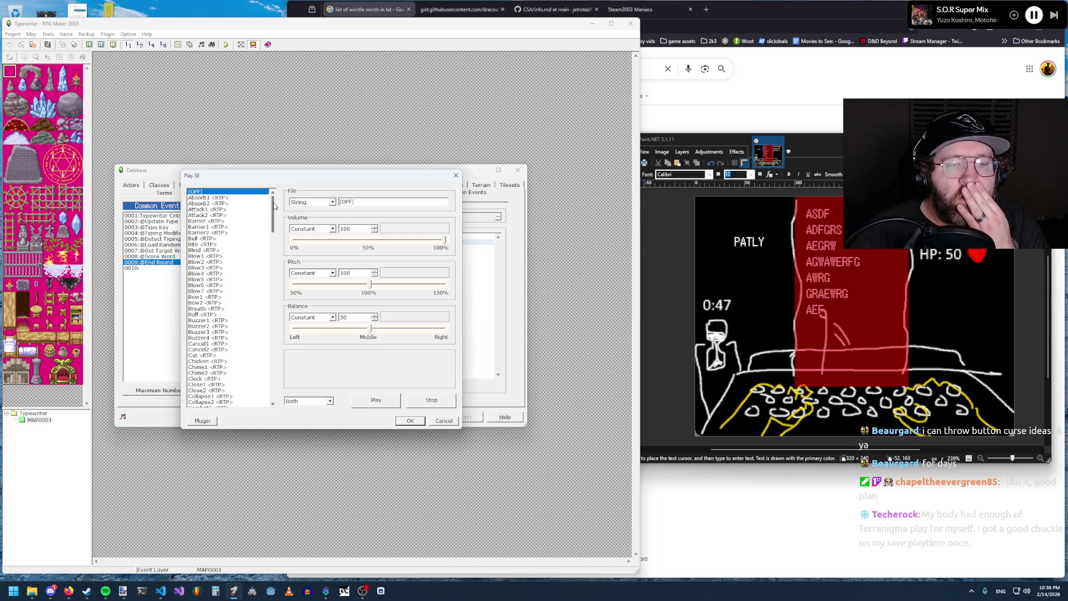
drag(272, 211, 272, 300)
click(226, 315)
click(373, 394)
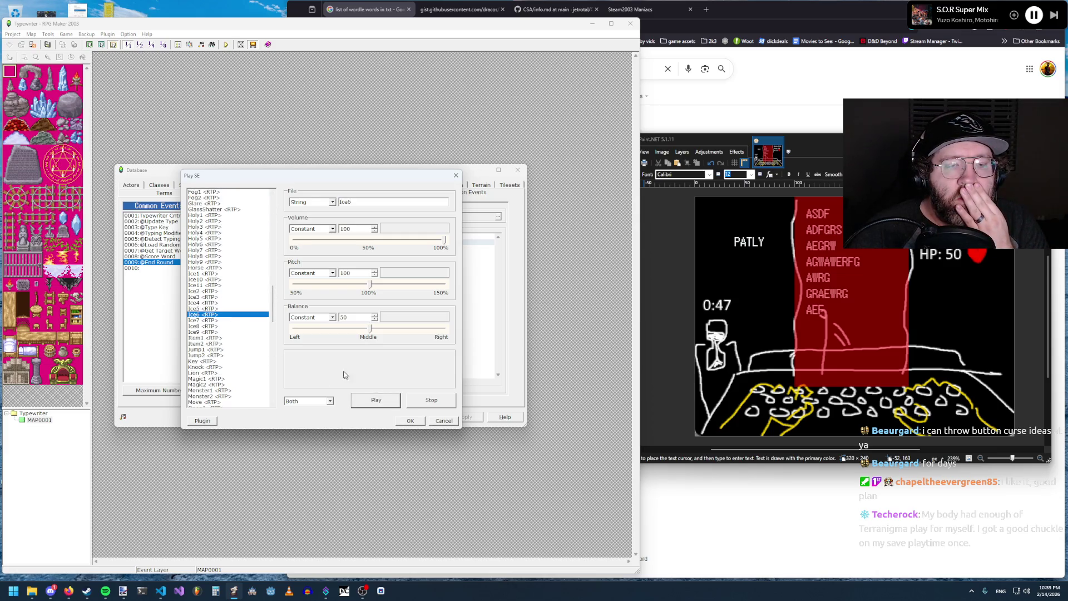
click(218, 292)
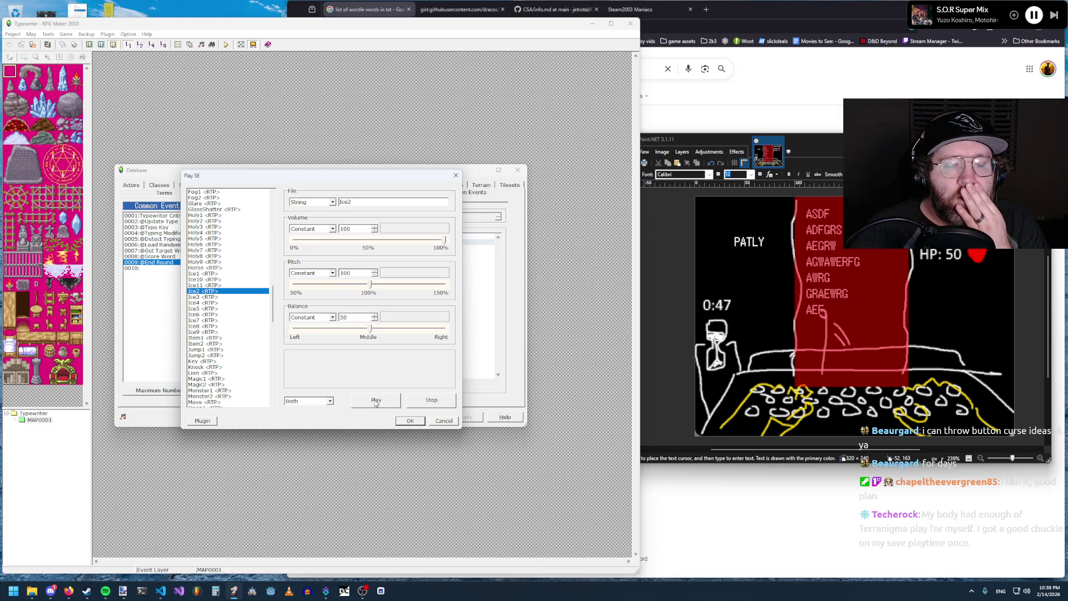
click(362, 392)
click(232, 297)
click(362, 392)
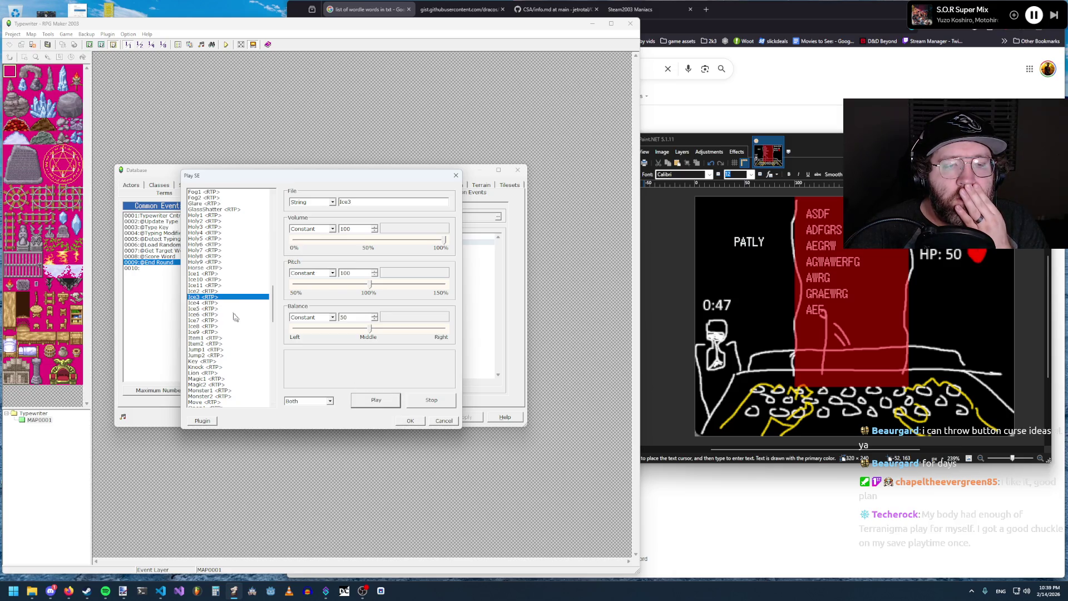
click(412, 421)
click(465, 417)
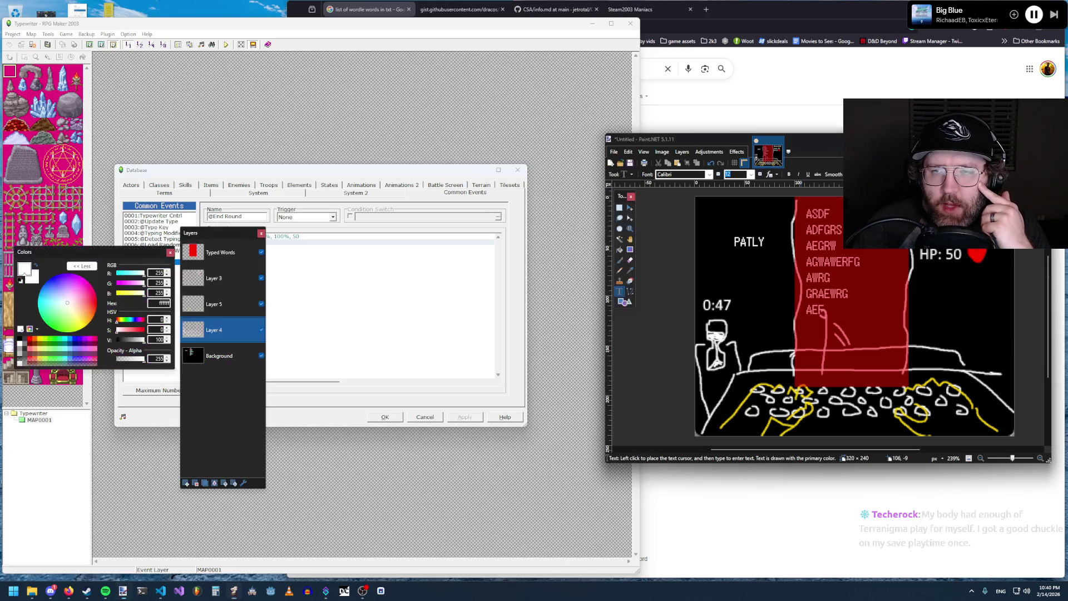
click(424, 170)
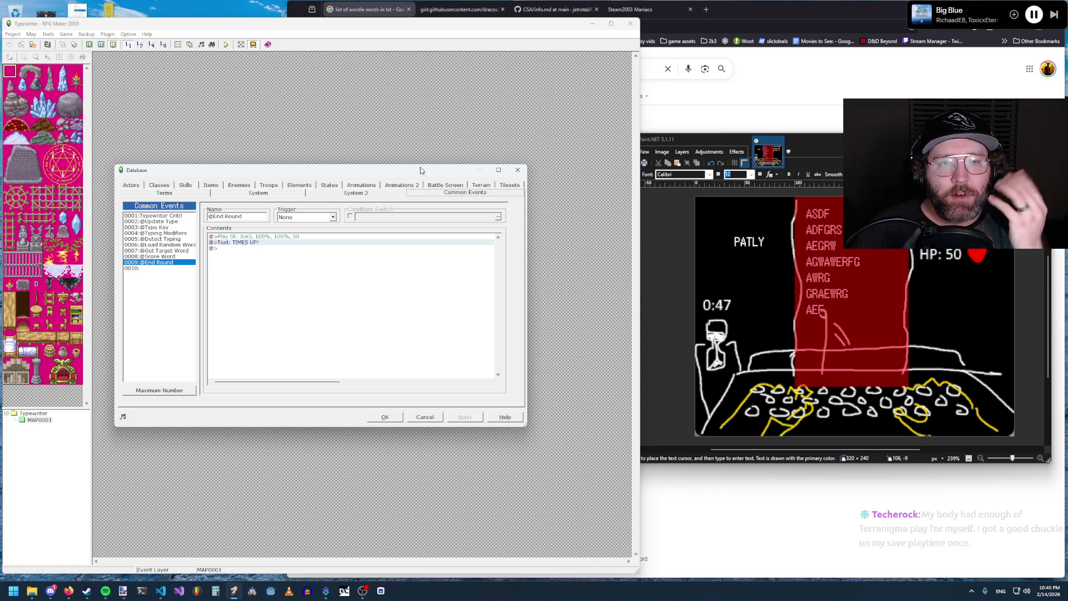
click(176, 216)
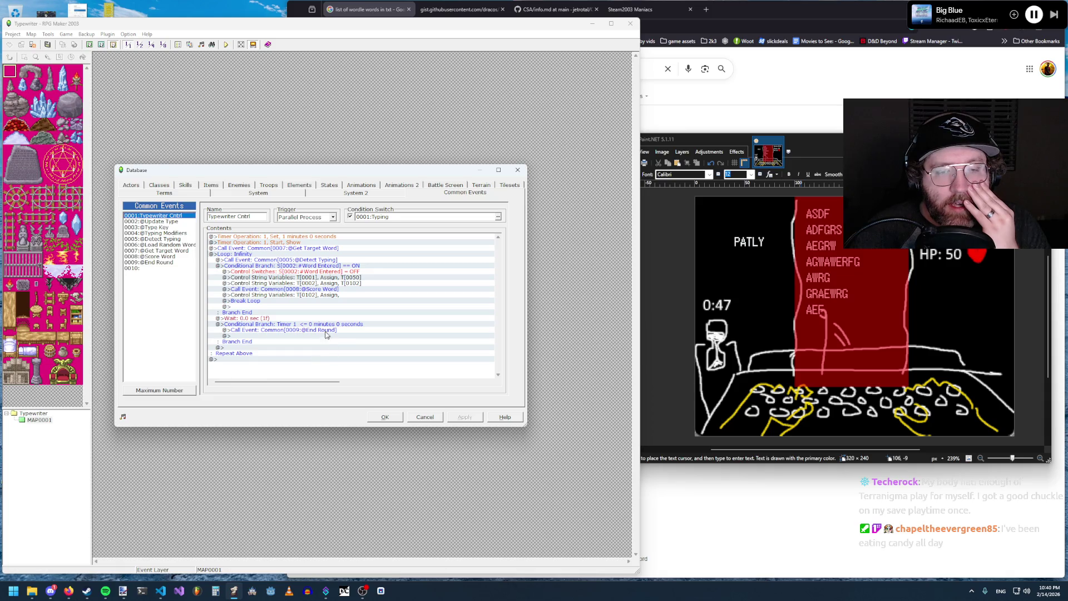
click(334, 330)
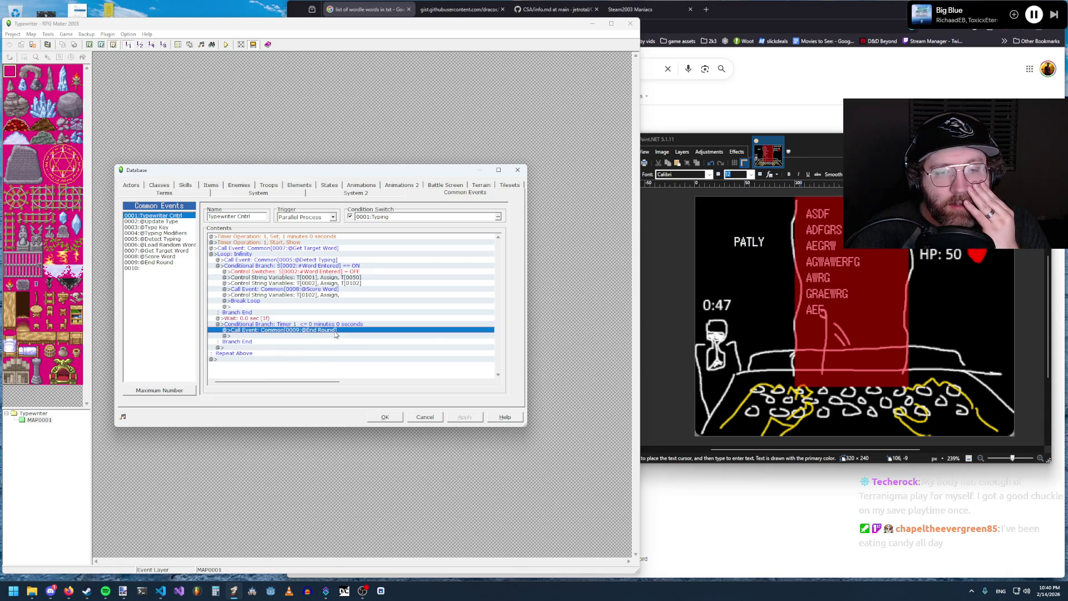
click(172, 263)
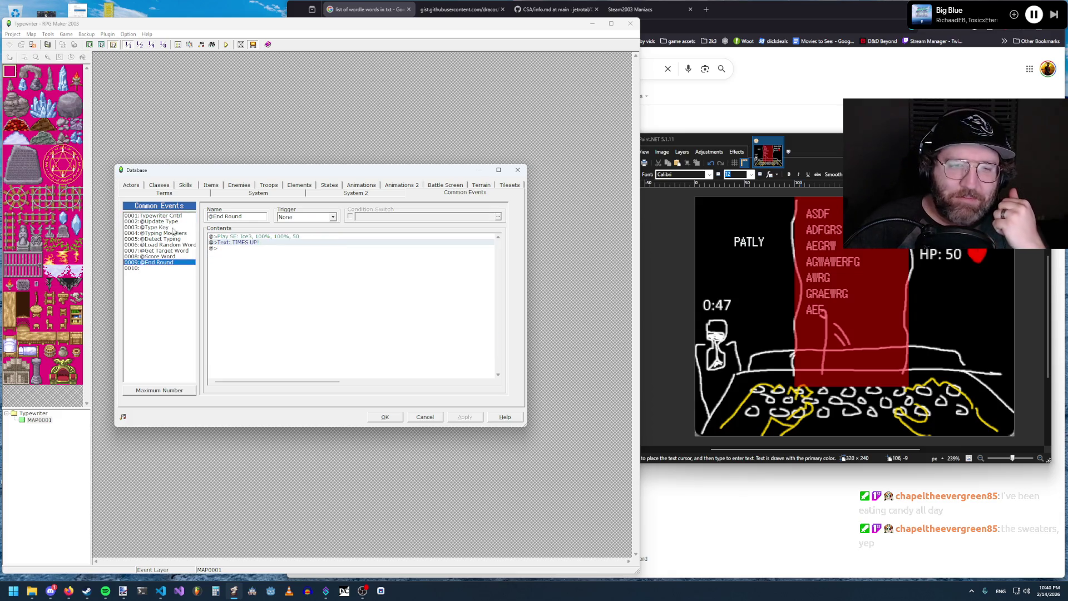
click(172, 217)
click(173, 263)
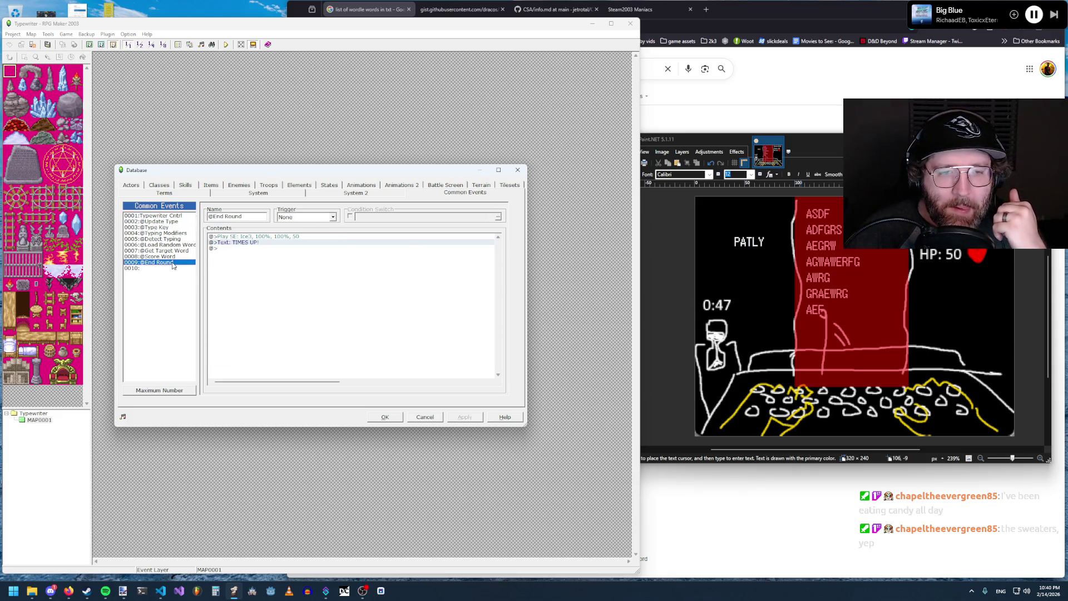
click(174, 216)
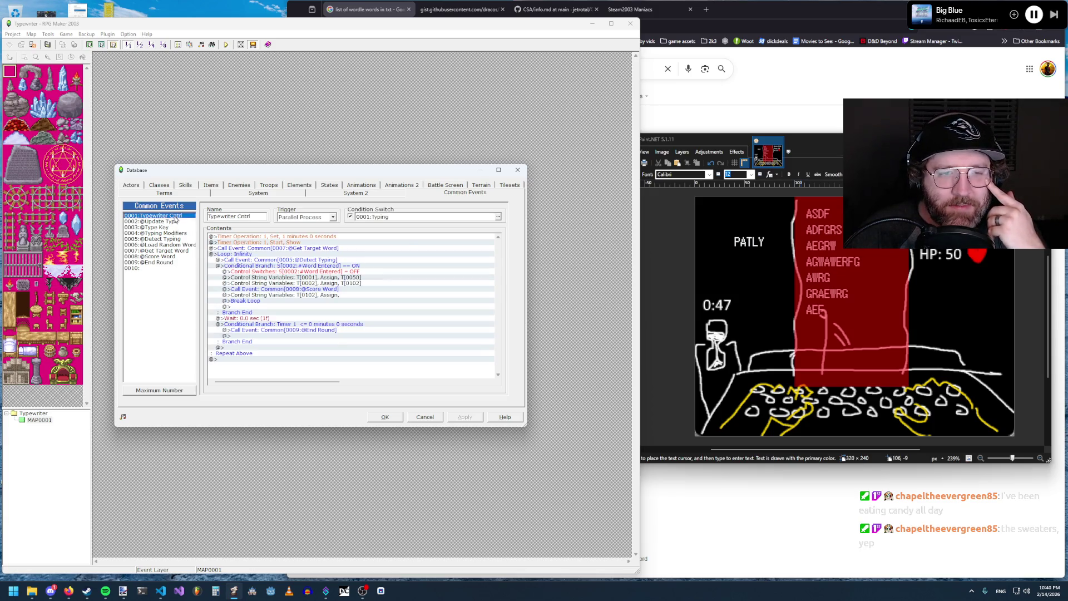
click(178, 263)
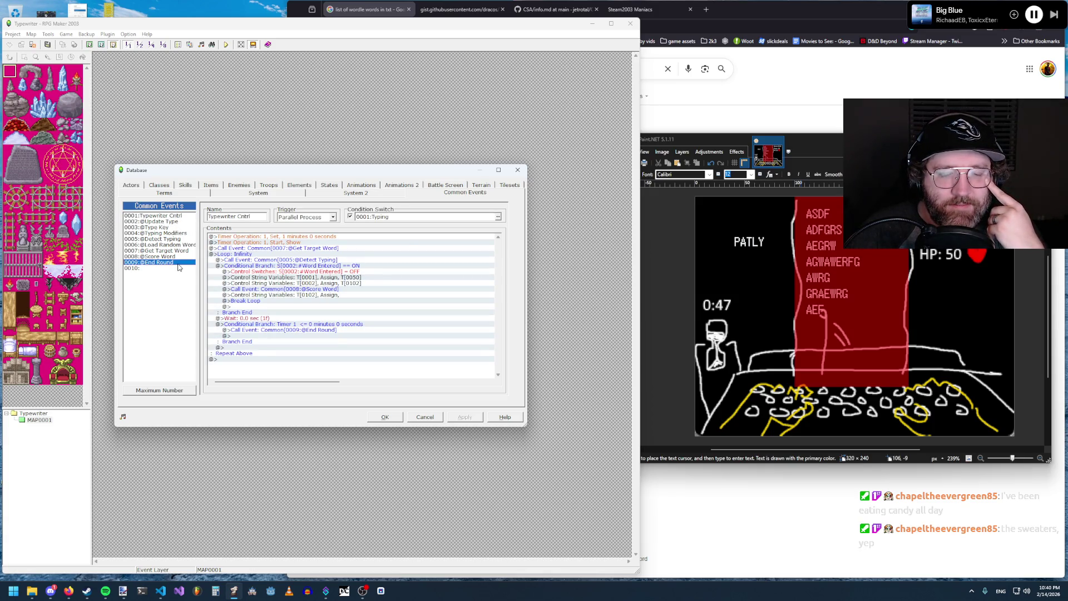
click(172, 216)
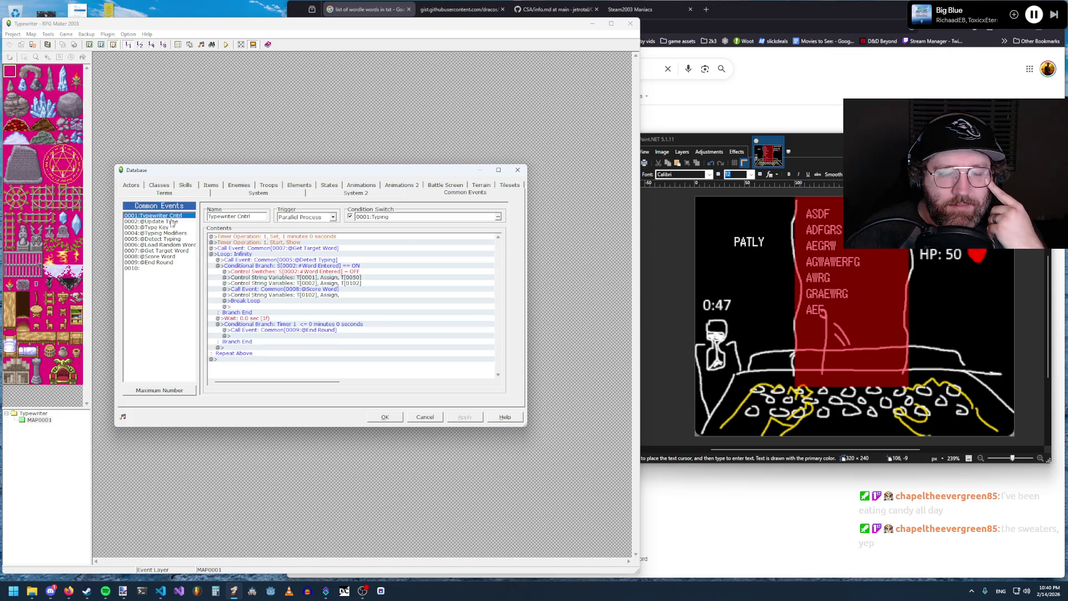
click(176, 263)
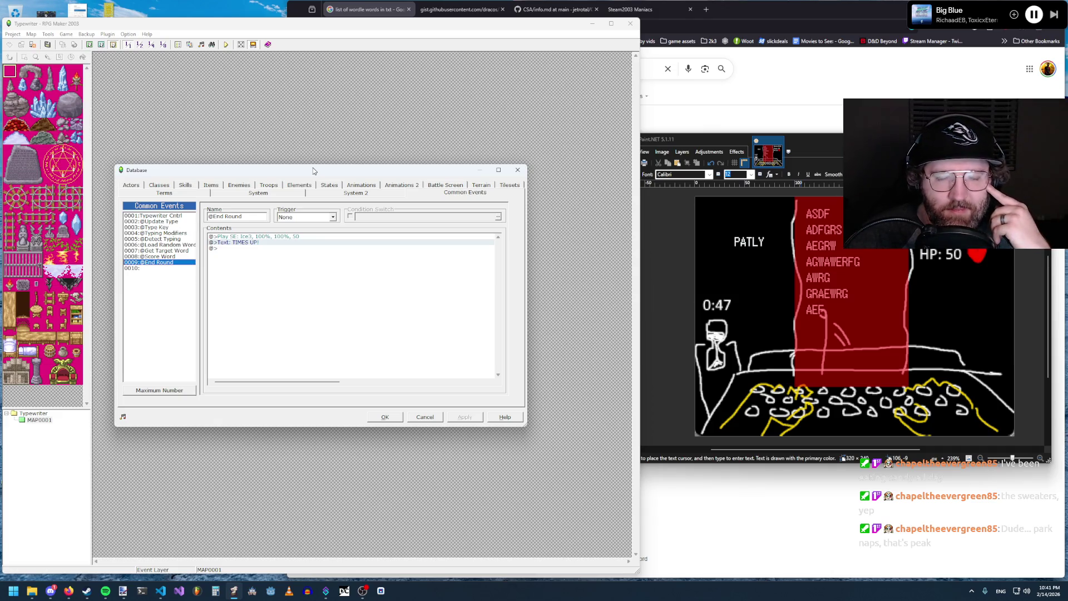
click(309, 256)
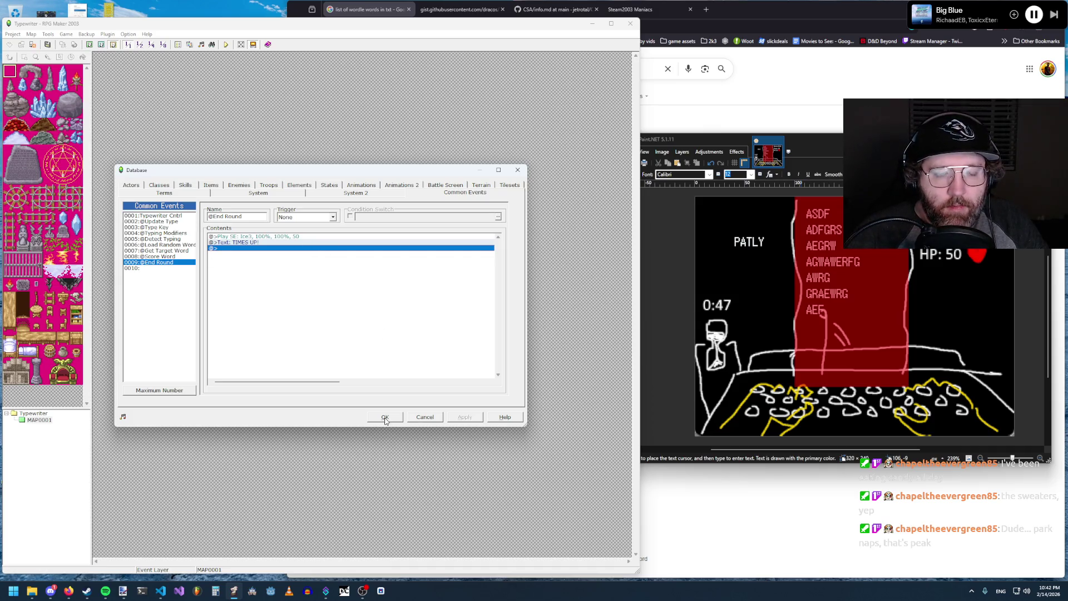
Insert a TPC script with [101] .asg "" and [51] .asg "" to clear both strings.
right_click(268, 272)
click(275, 275)
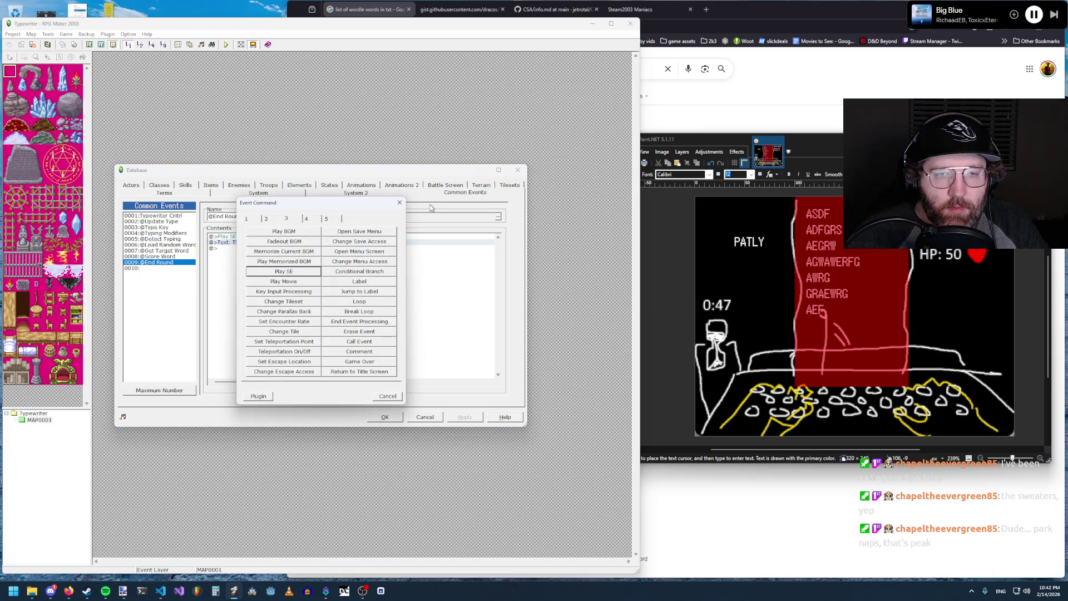
click(402, 200)
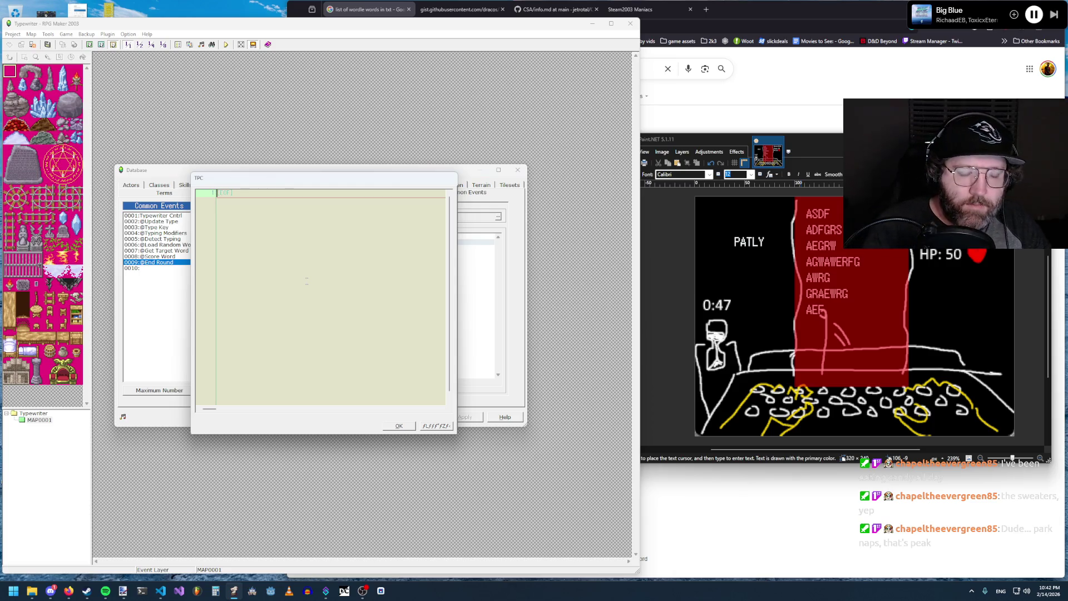
text(101])
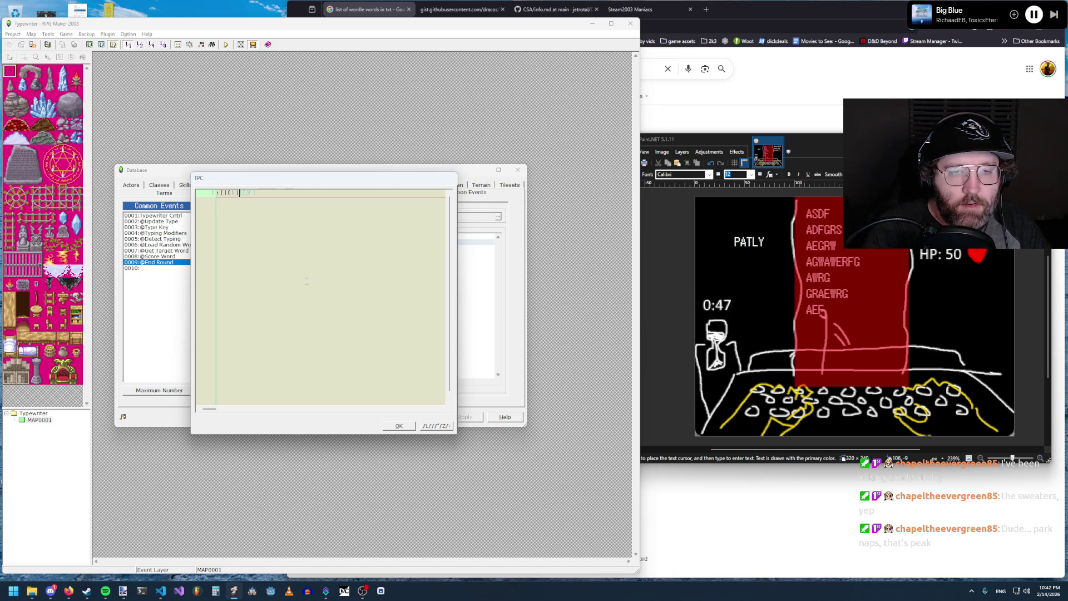
text( .asg "")
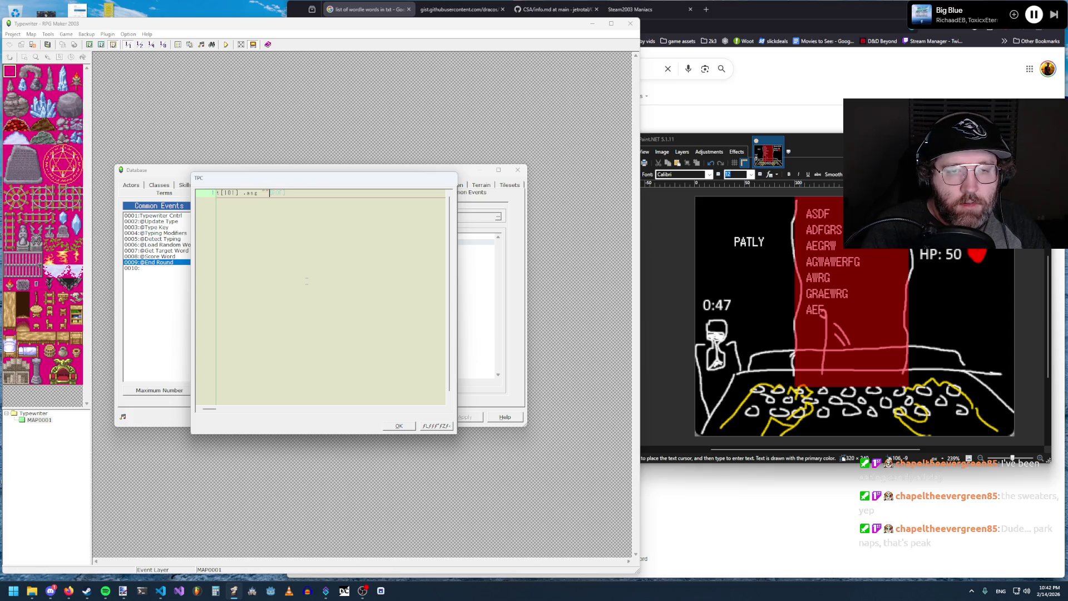
key(Return)
text(51] .asg "")
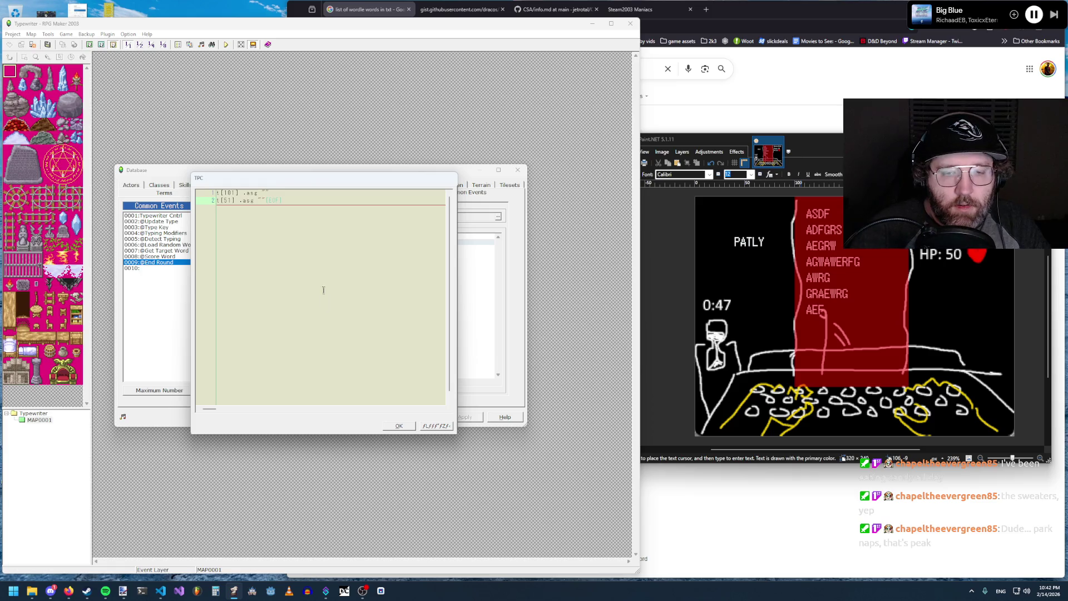
click(400, 426)
Close the Database, start a playtest, type WRITE and dismiss the Perfect. message.
click(397, 419)
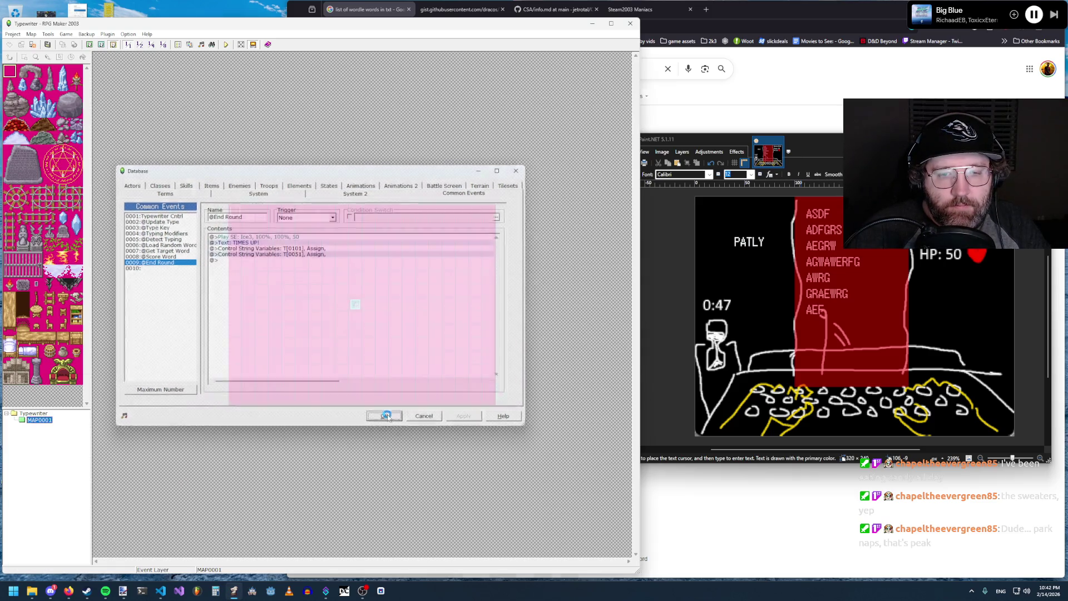
click(225, 44)
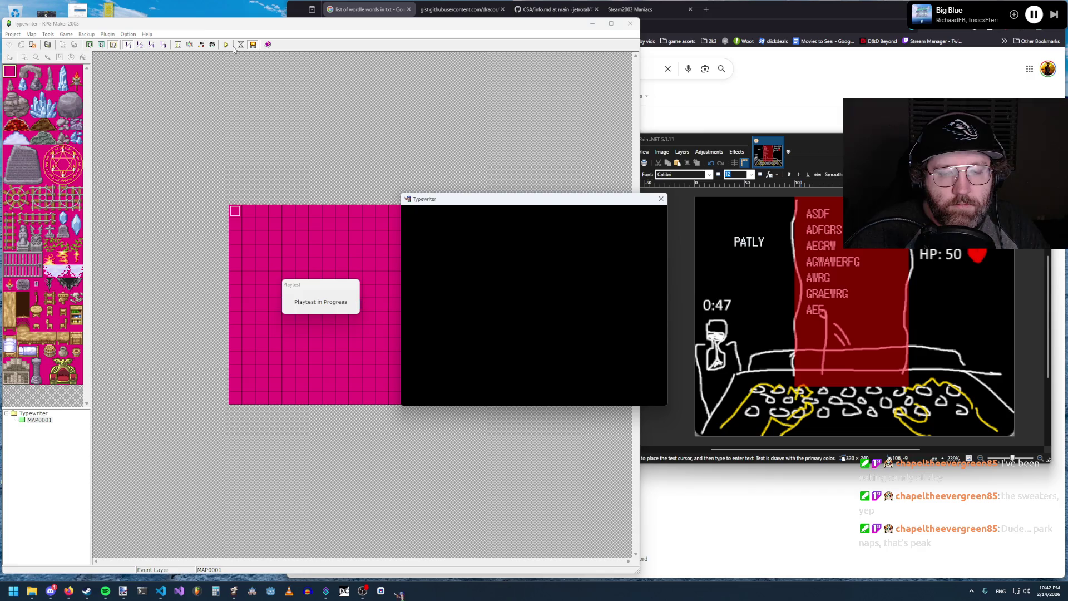
text(WRITE)
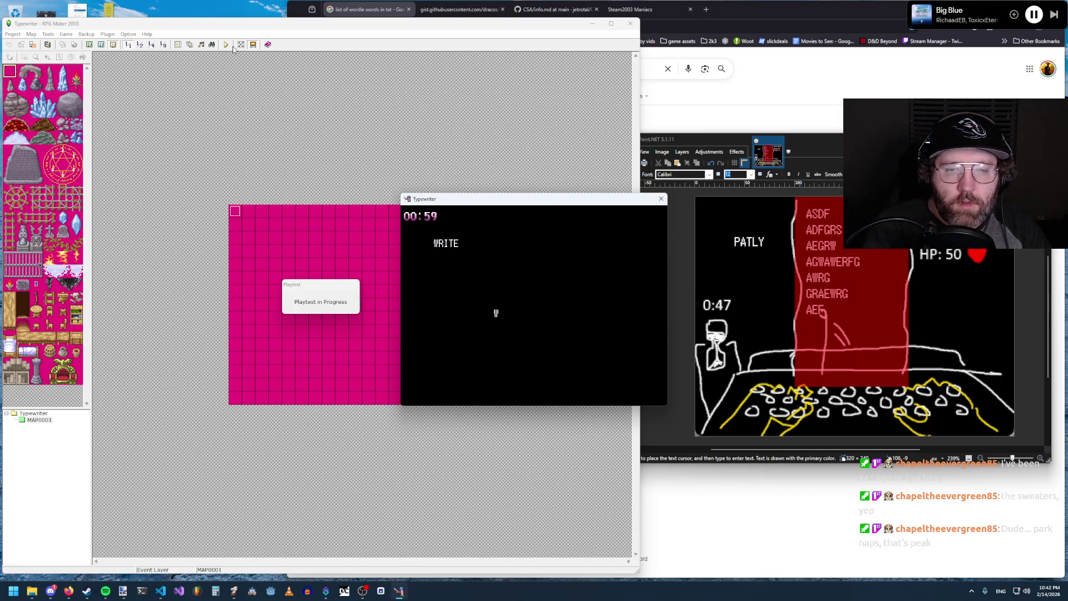
key(Return)
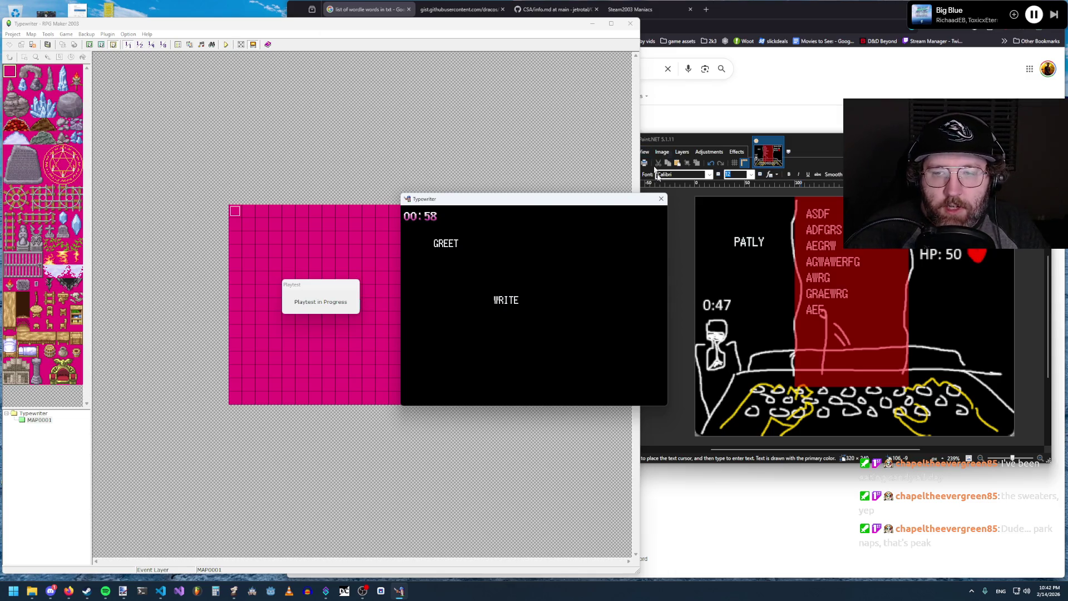
Add a Jump to Label 1 at the end of Typewriter Cntrl, then close the Database.
click(201, 44)
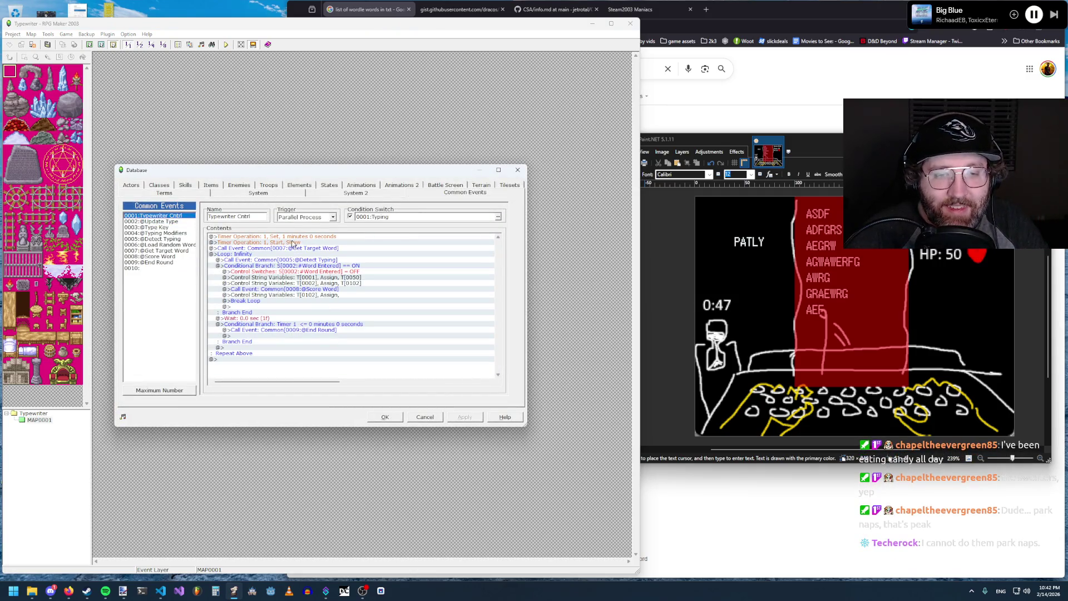
click(288, 249)
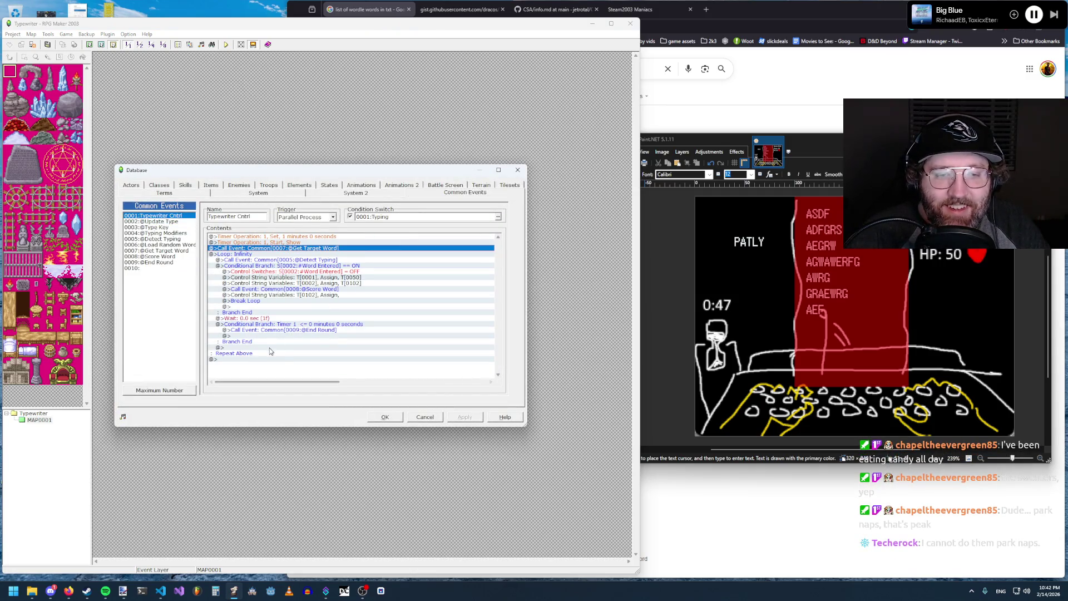
click(268, 359)
right_click(266, 360)
click(274, 365)
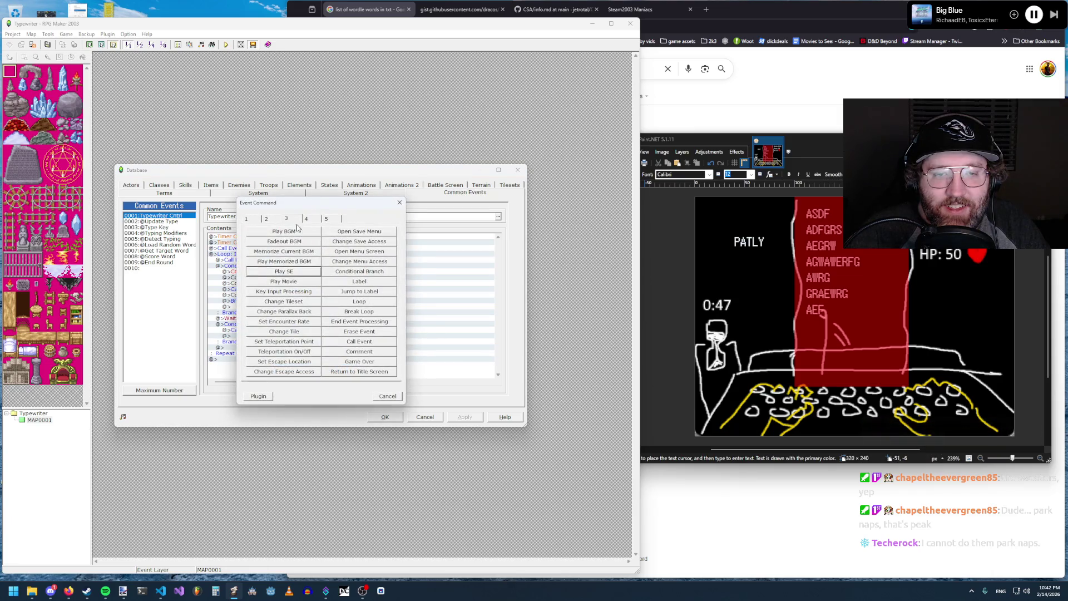
click(369, 291)
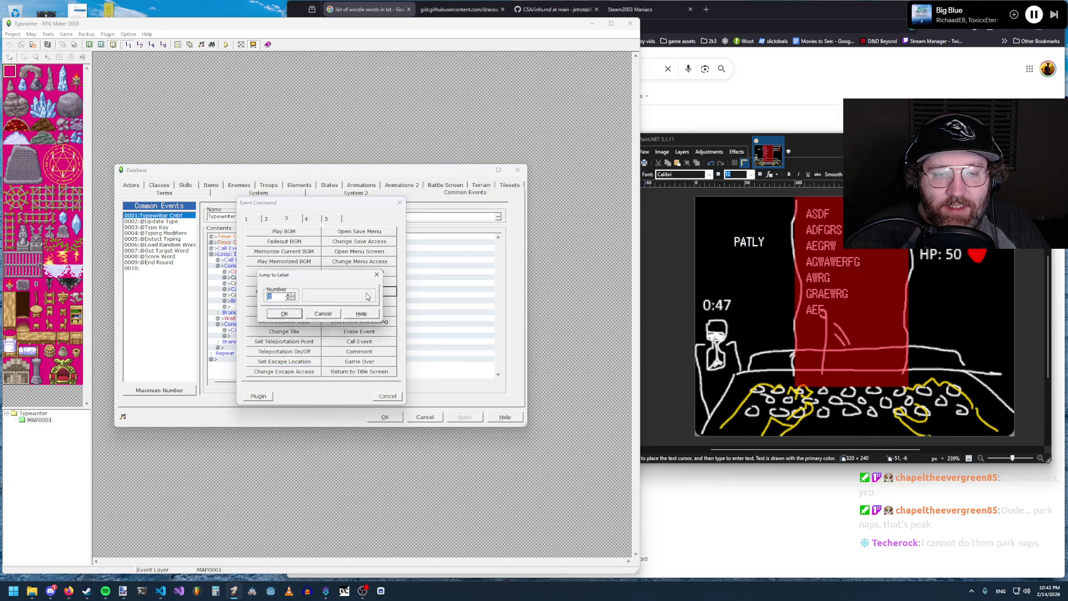
click(283, 314)
right_click(302, 250)
click(318, 256)
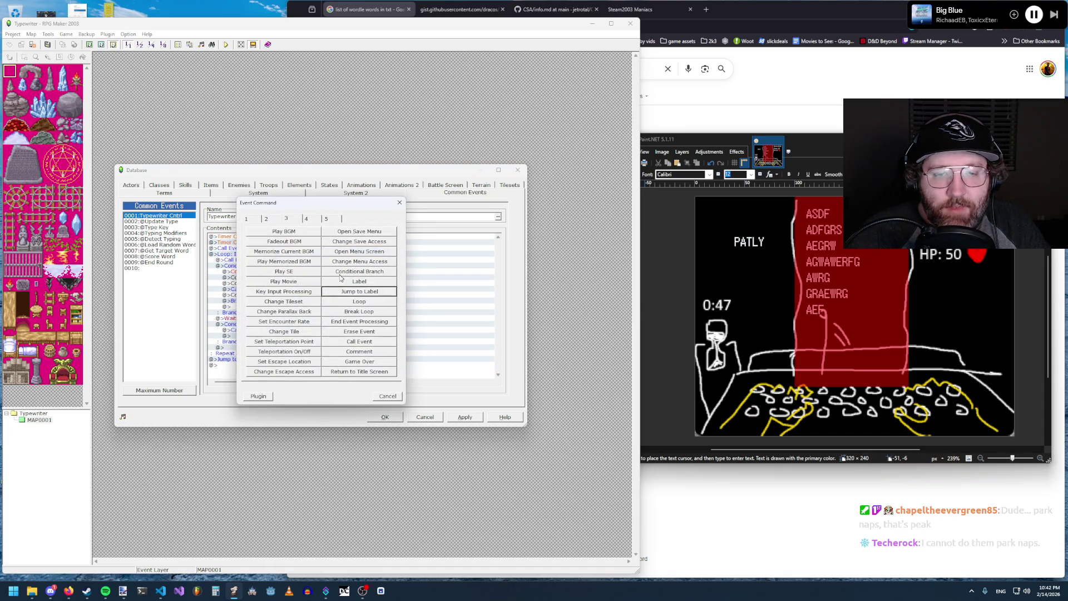
click(359, 281)
click(284, 315)
click(385, 416)
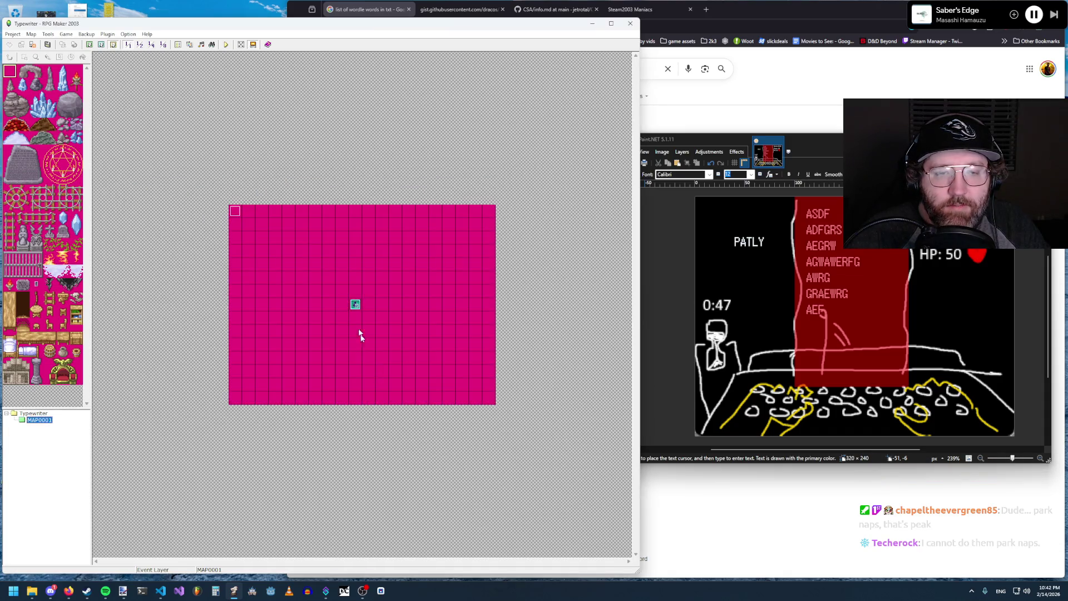
Playtest again, typing the prompted words until TIMES UP! appears, then close the playtest.
click(227, 45)
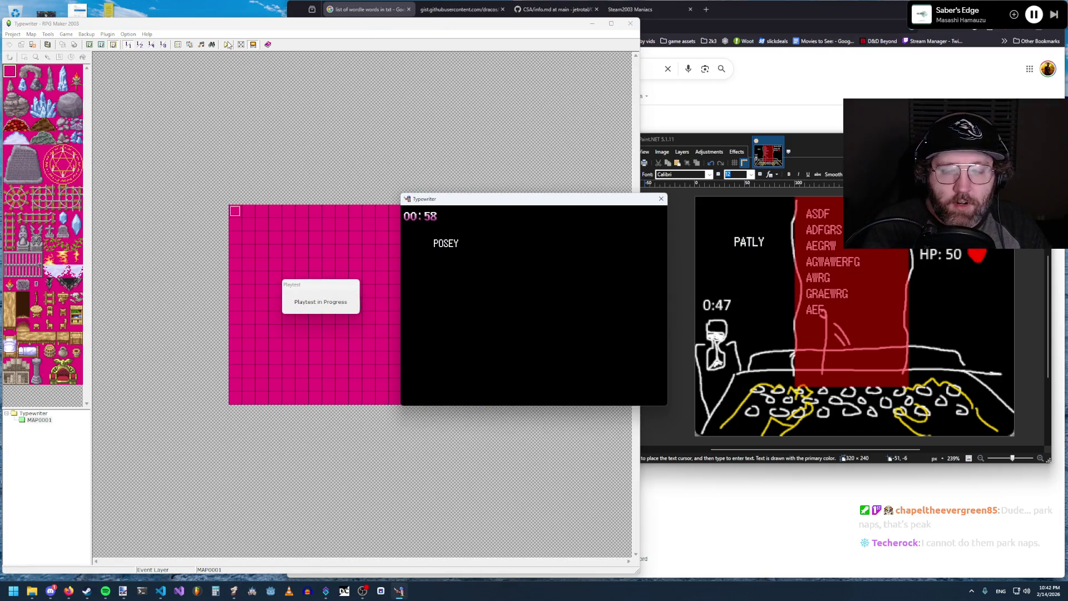
text(po)
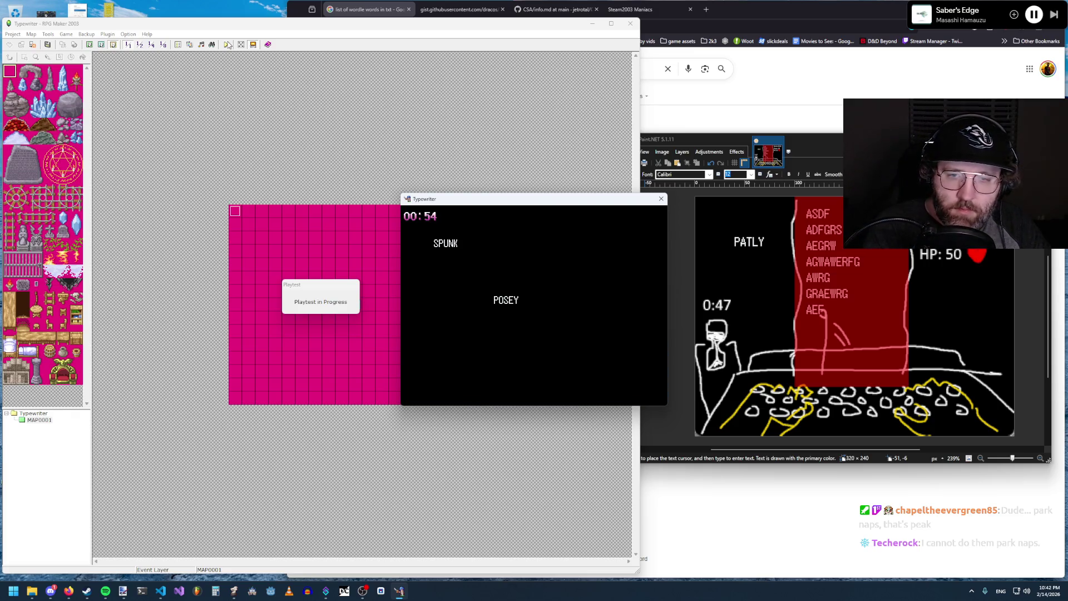
text(spunk)
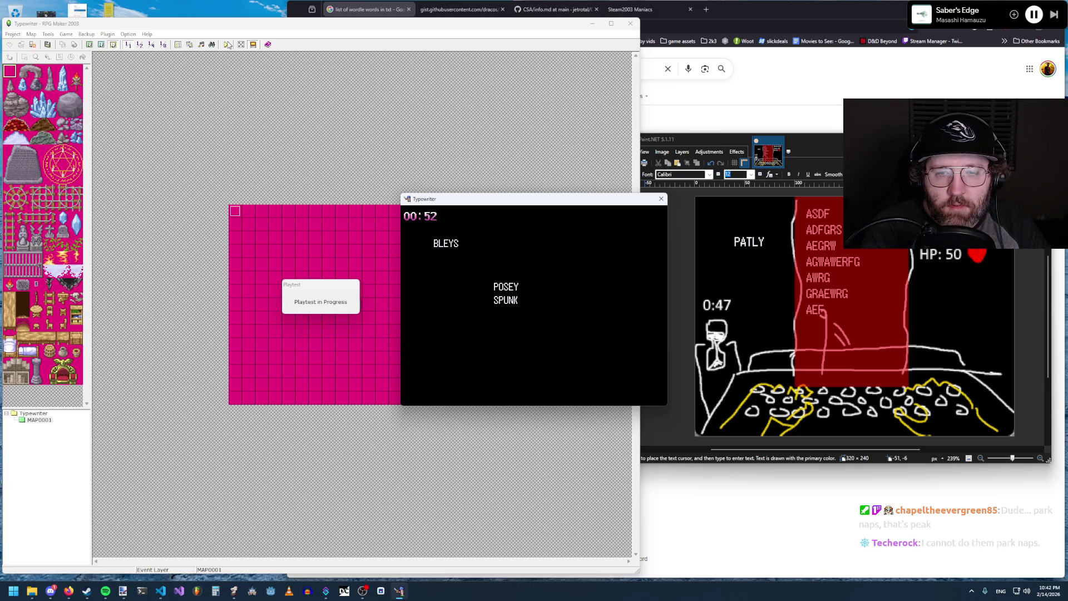
text(ys)
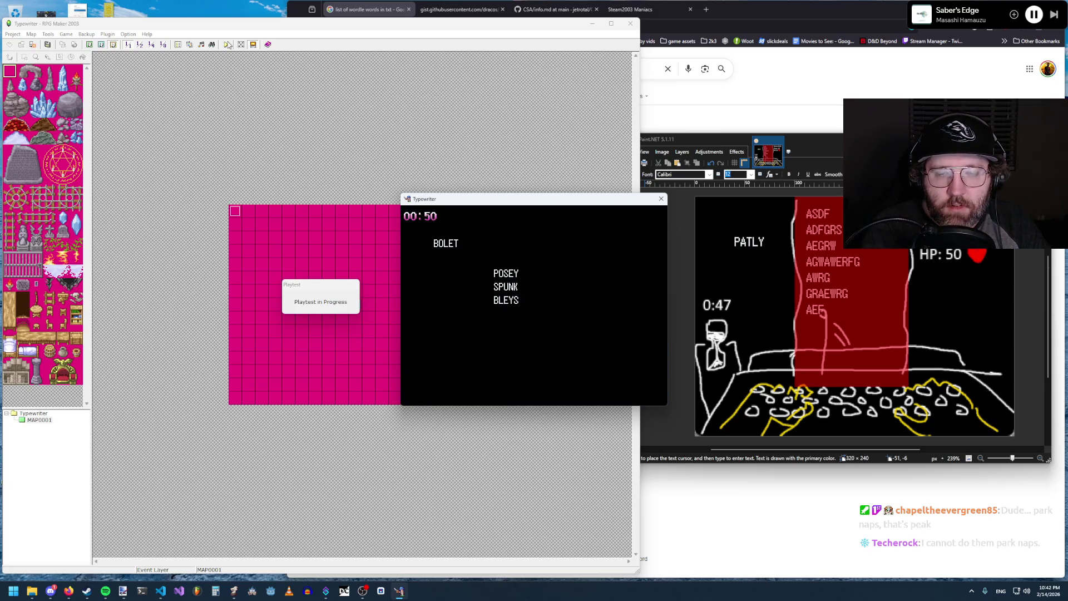
text(boelt)
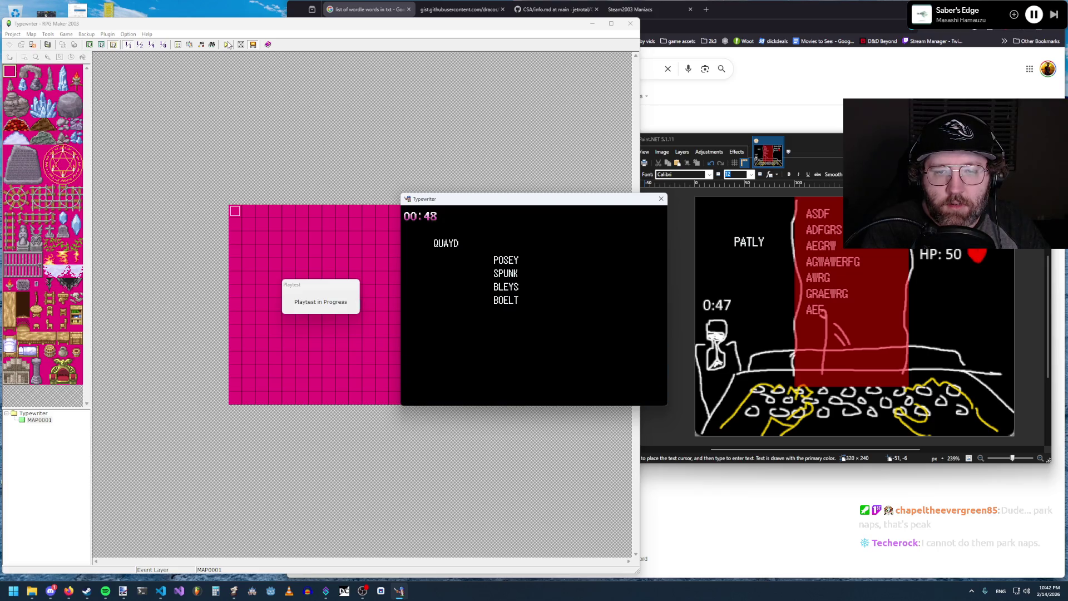
text(uayd)
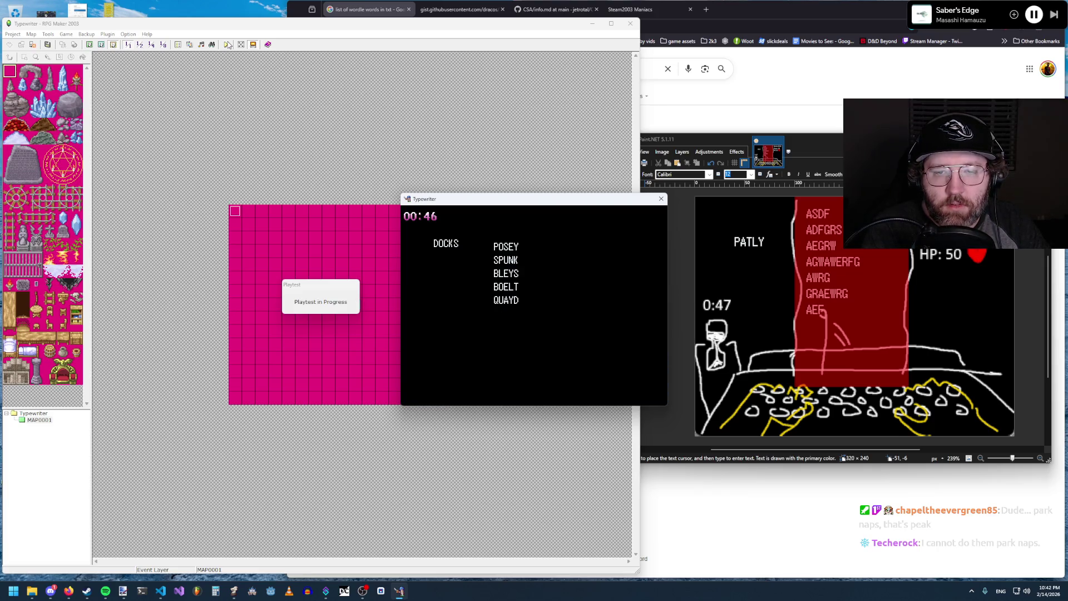
text(ocks)
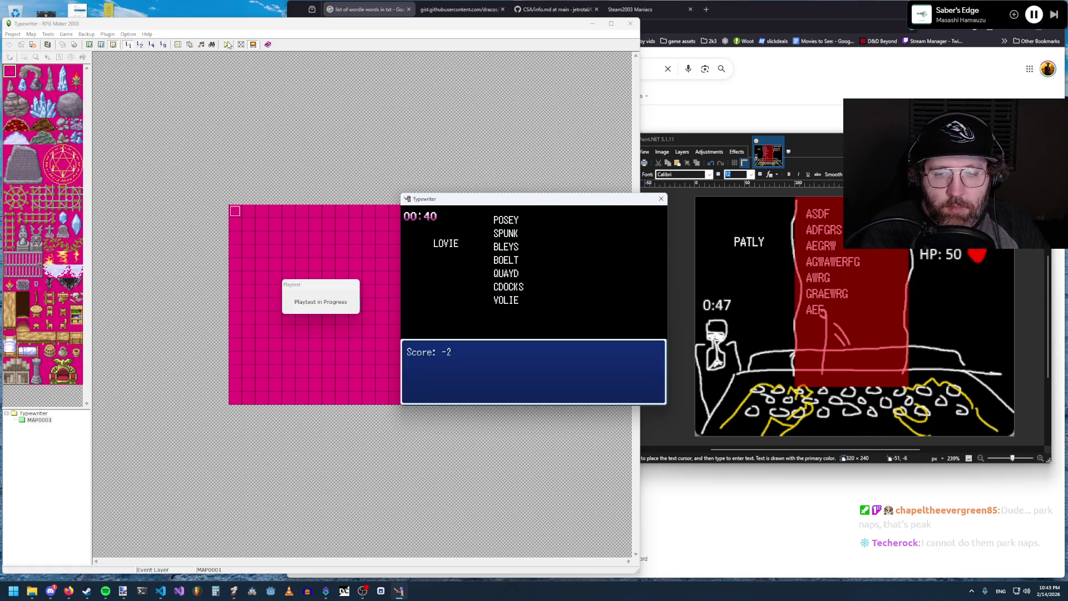
text(soldi)
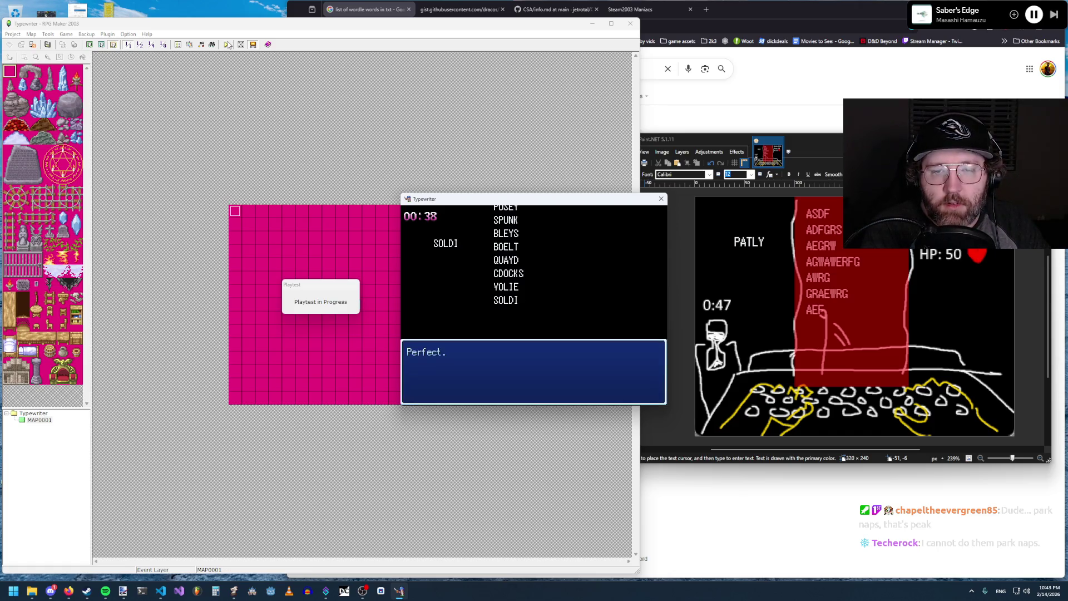
text(ltho)
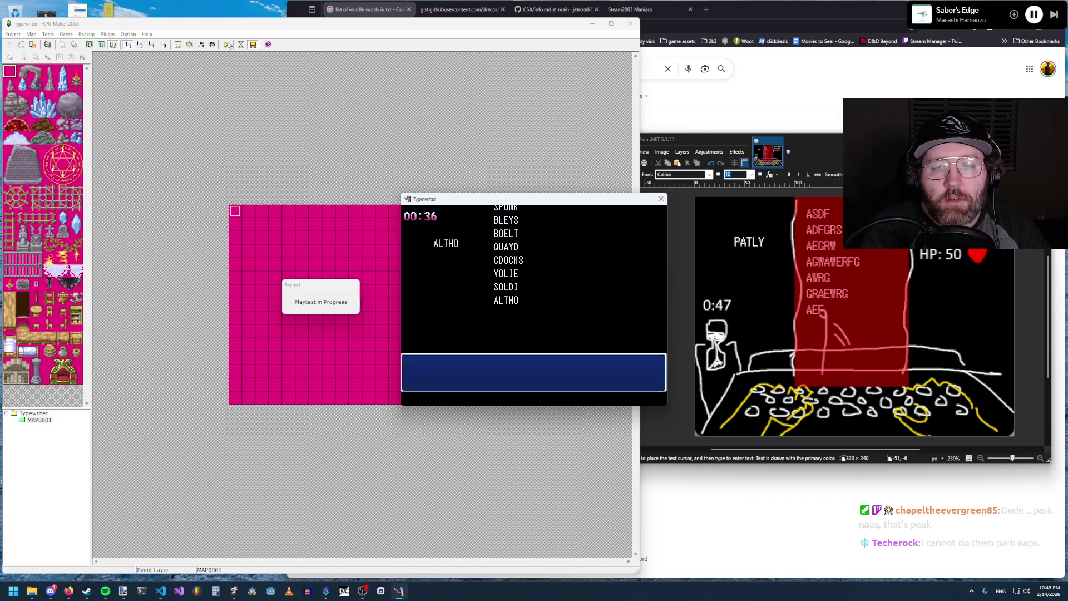
text(ier)
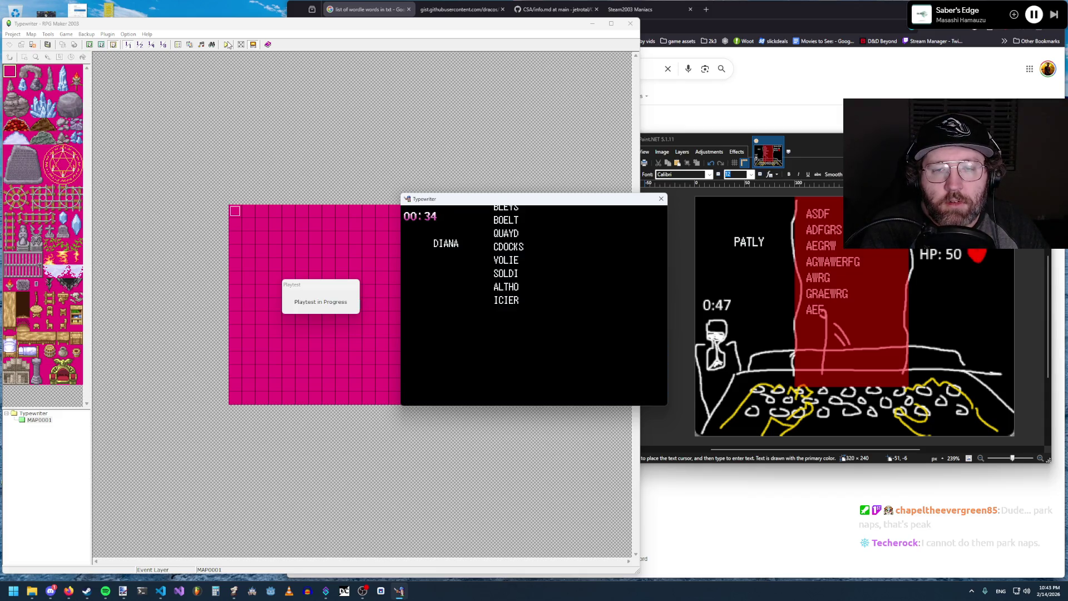
text(diana)
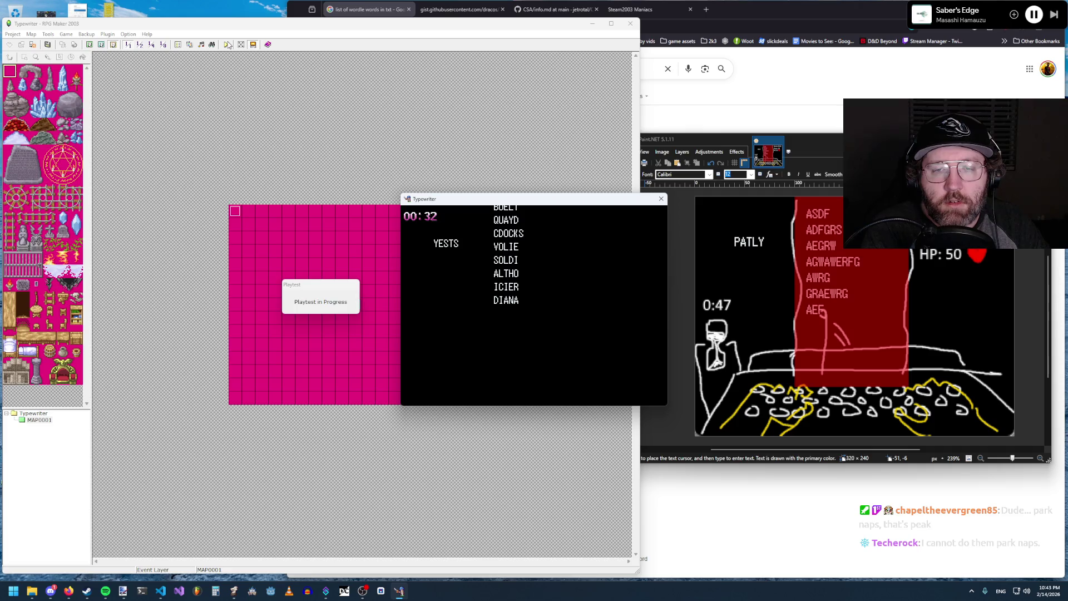
text(yests)
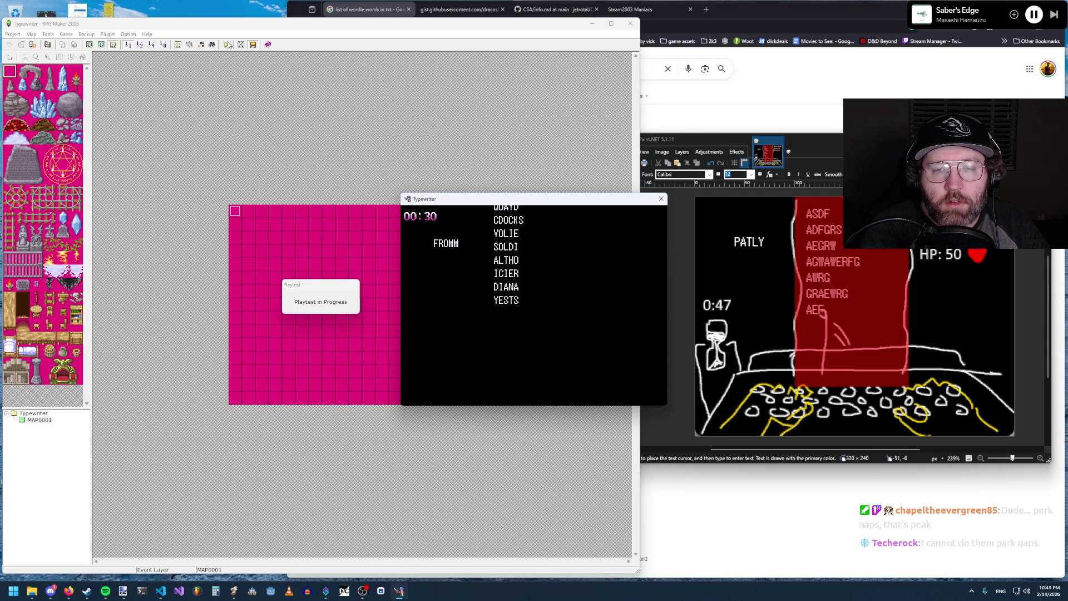
text(omm)
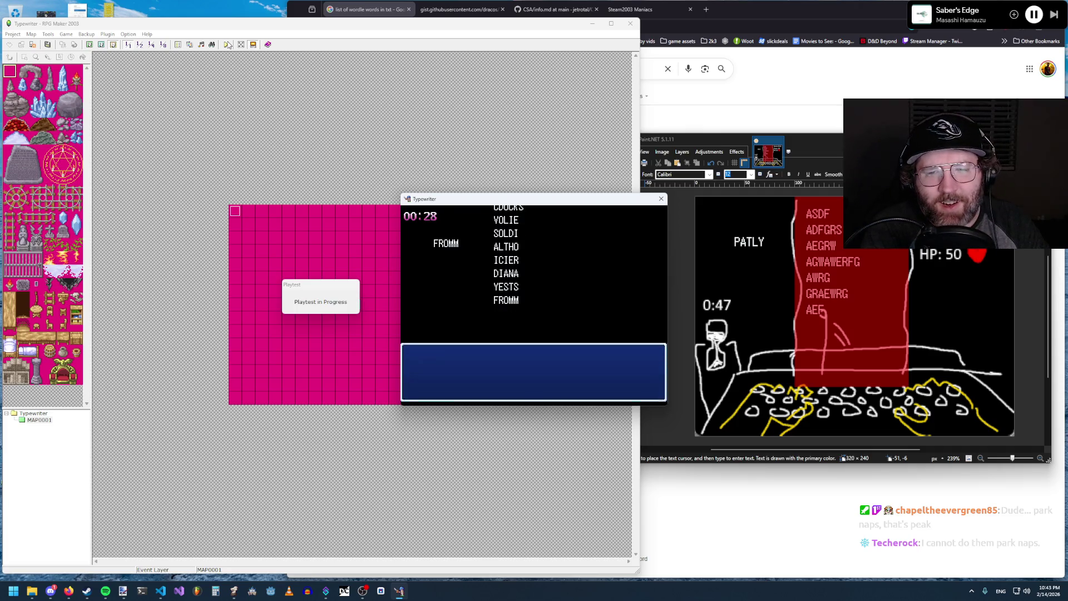
text(e)
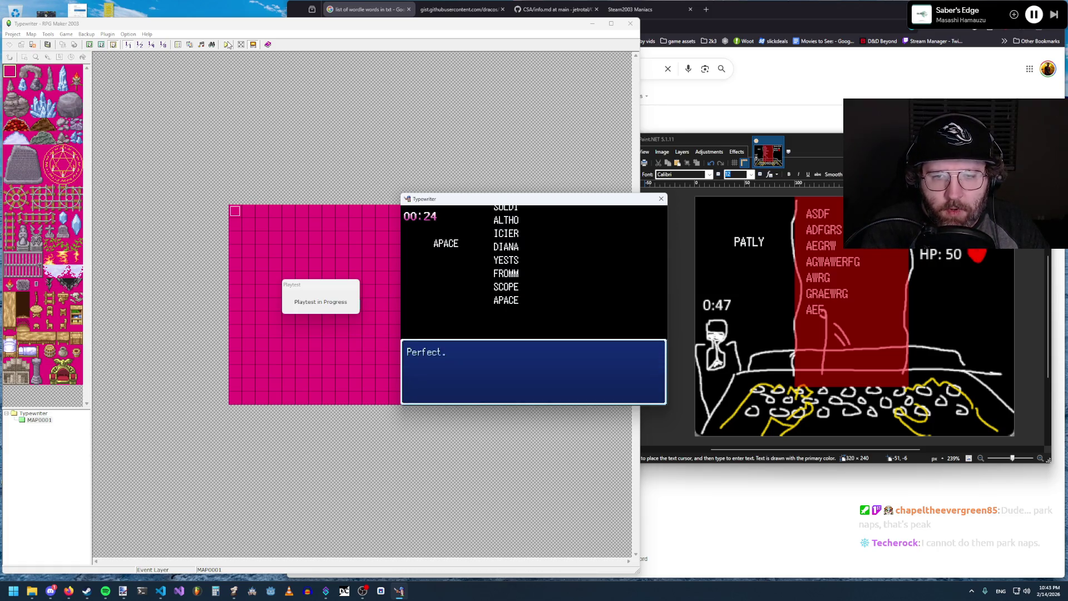
text(mecha)
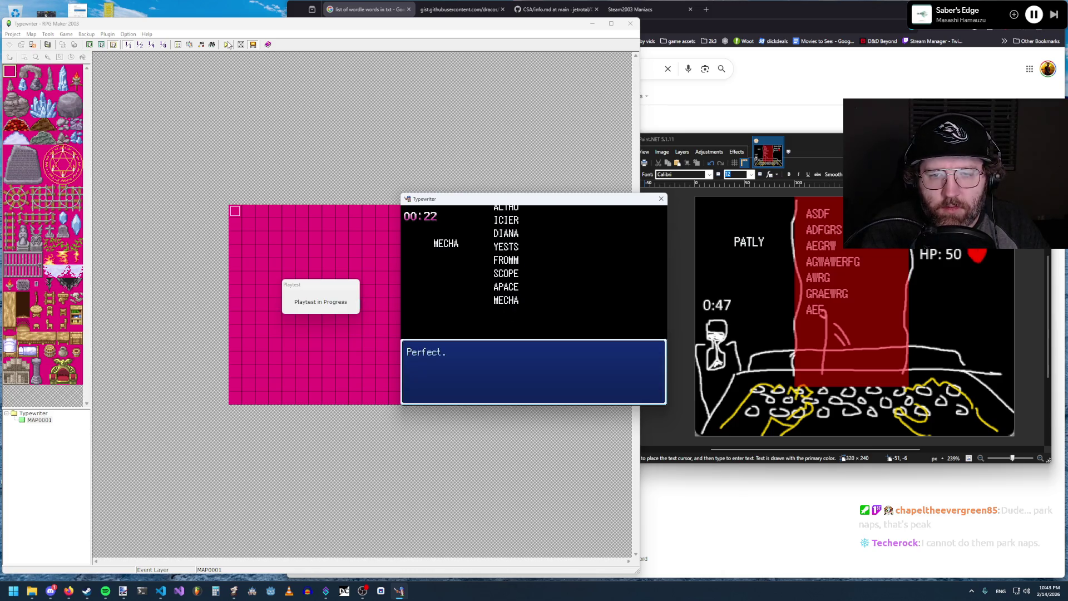
text(ehter)
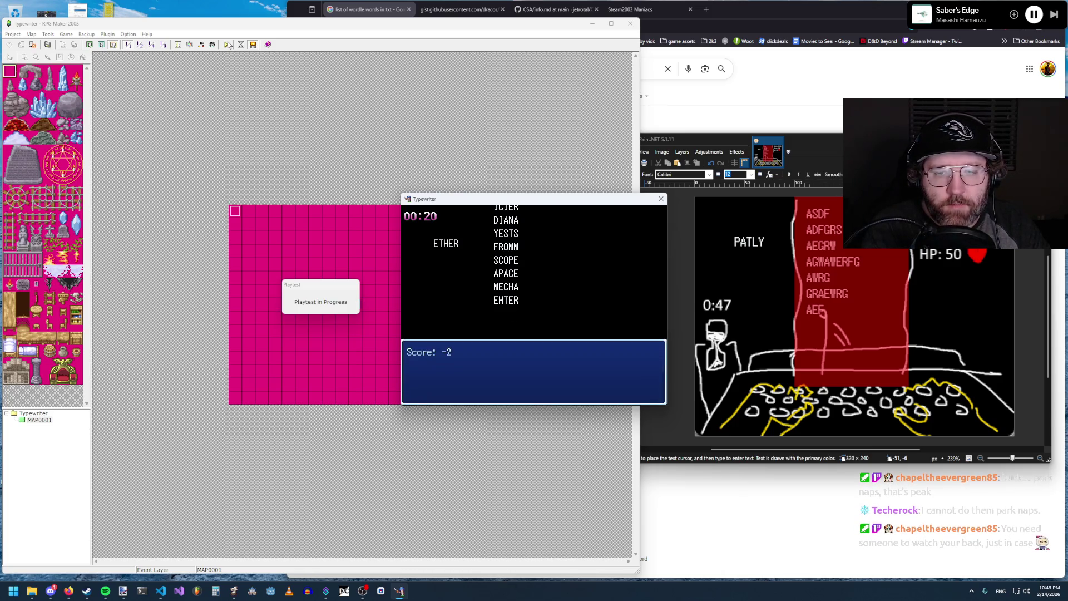
text(a)
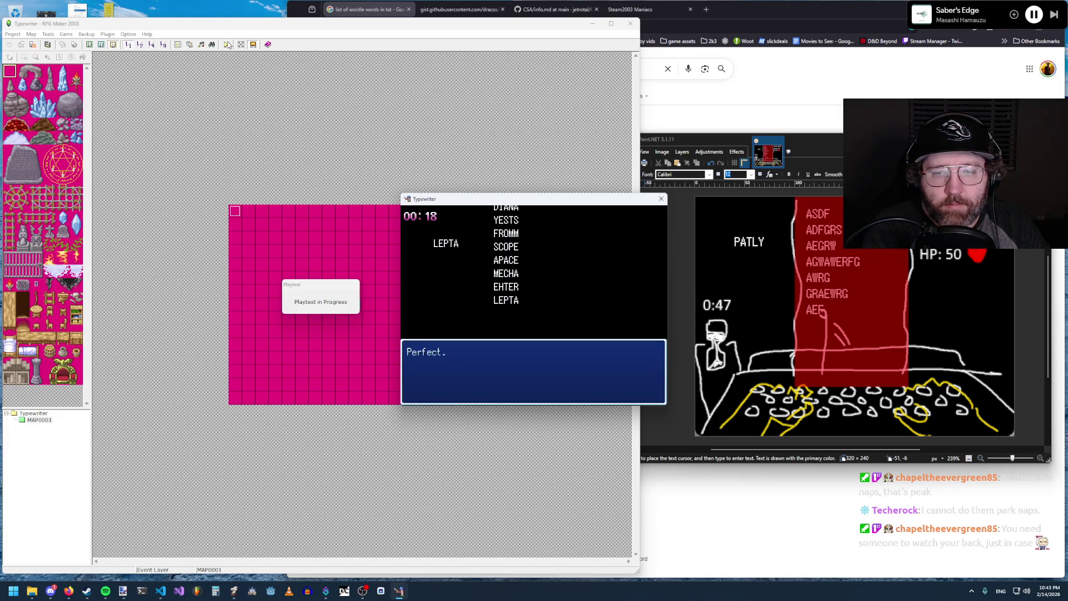
text(dobe)
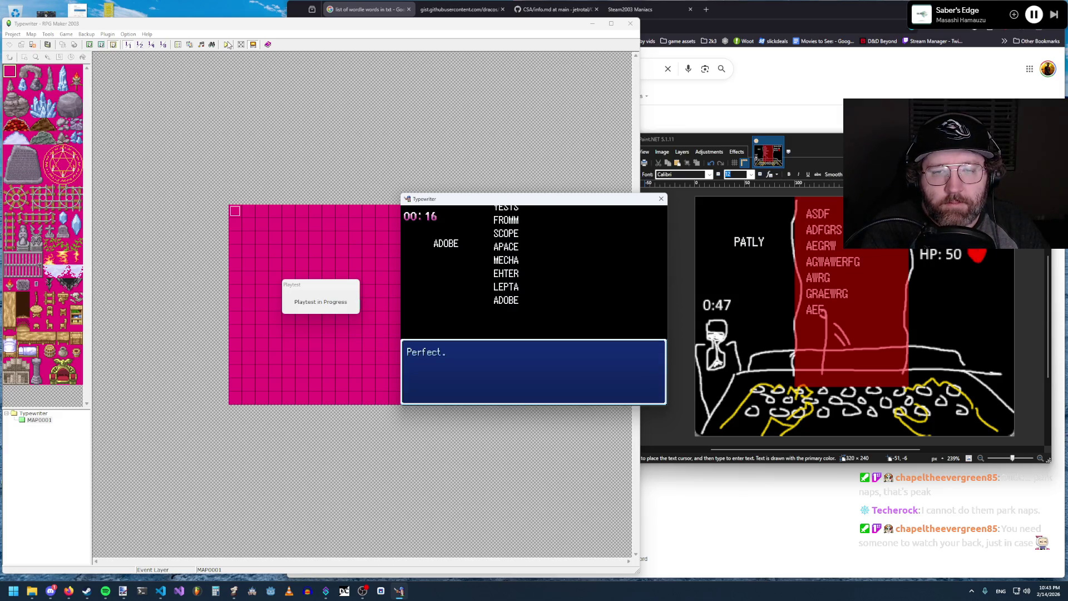
text(t)
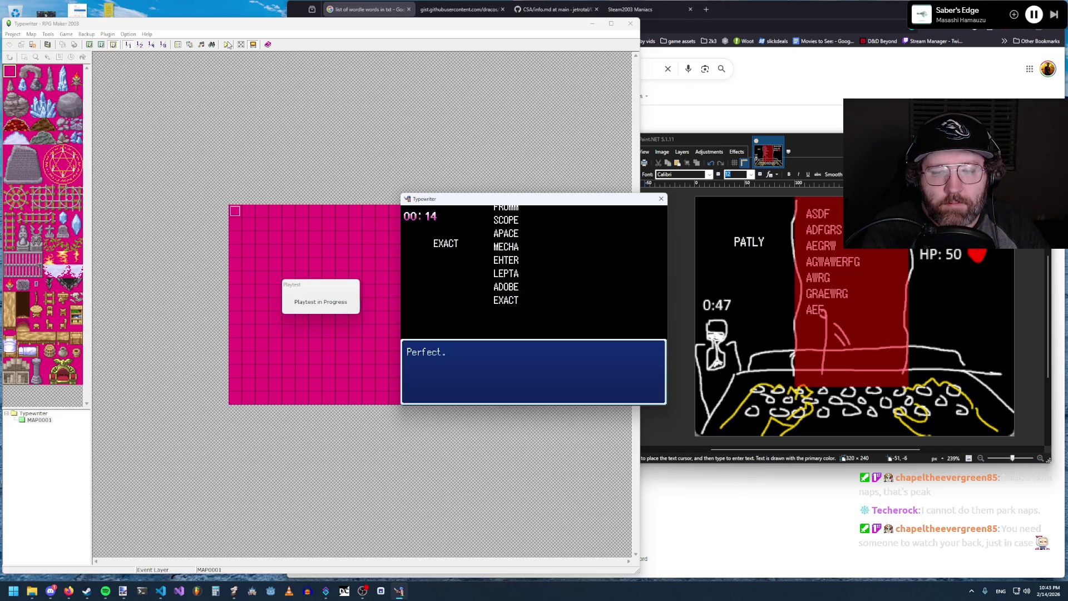
text(fuci)
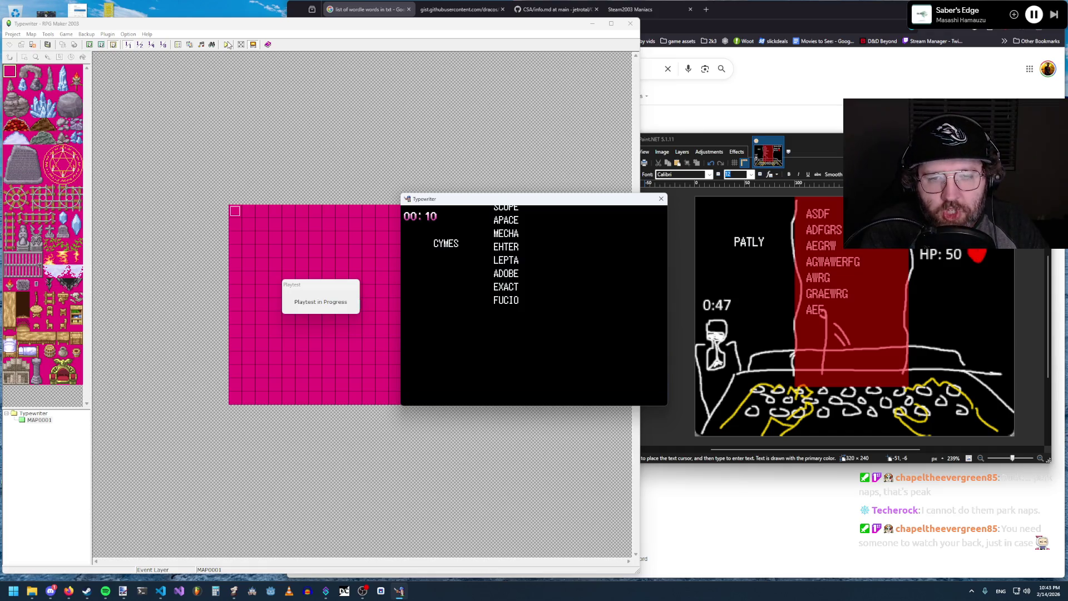
text(ymes)
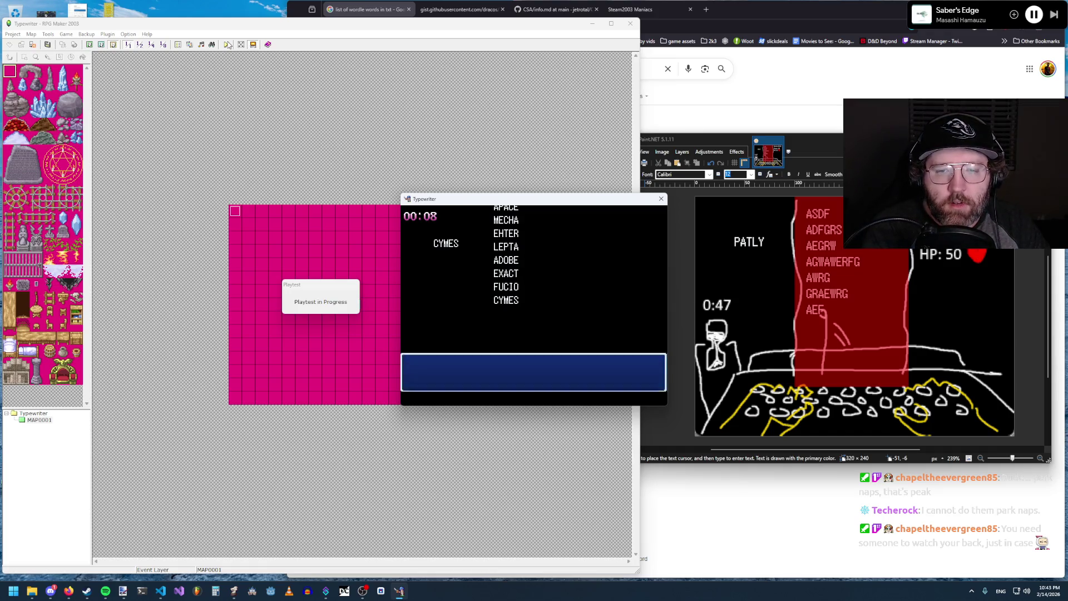
text(ys)
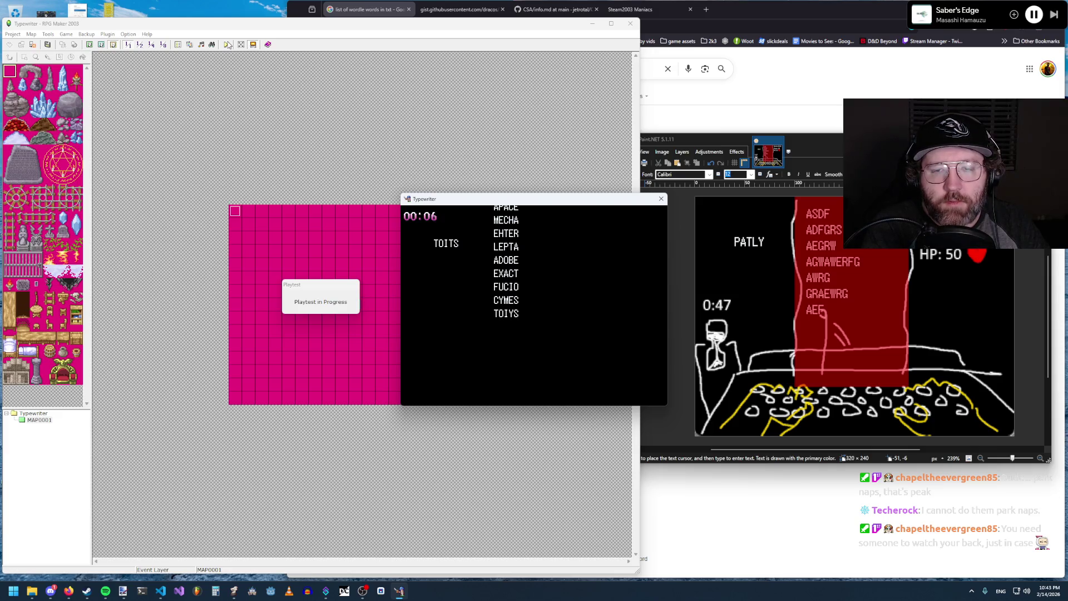
text(omer)
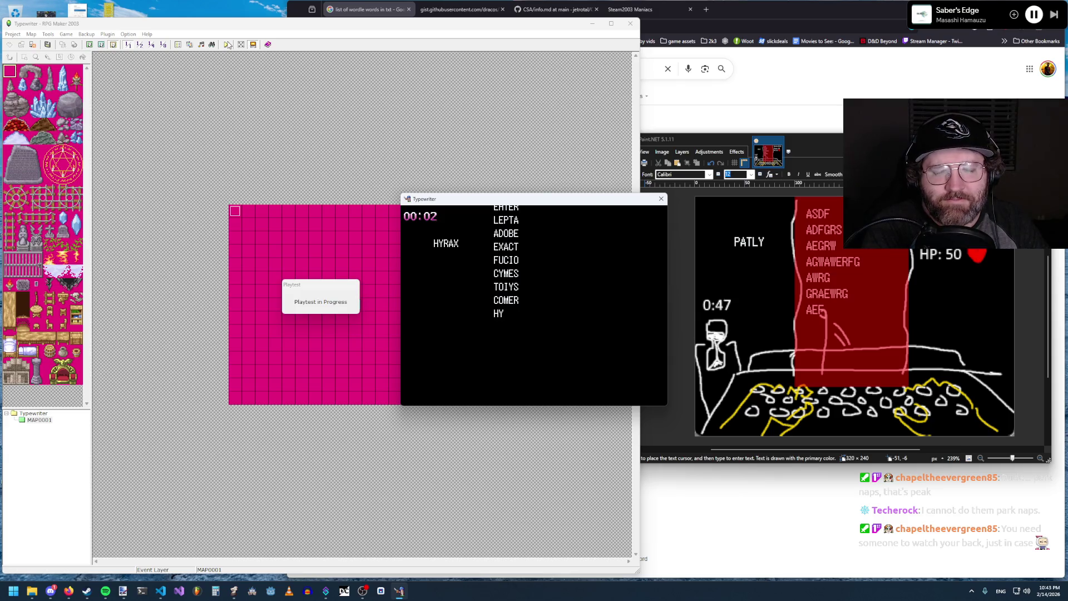
text(e)
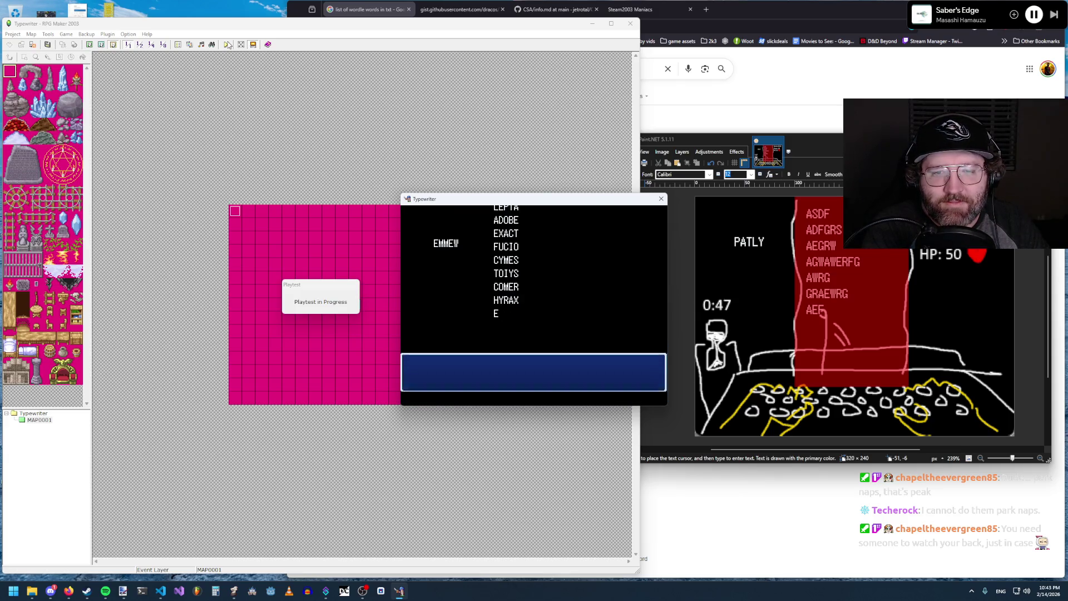
text(m)
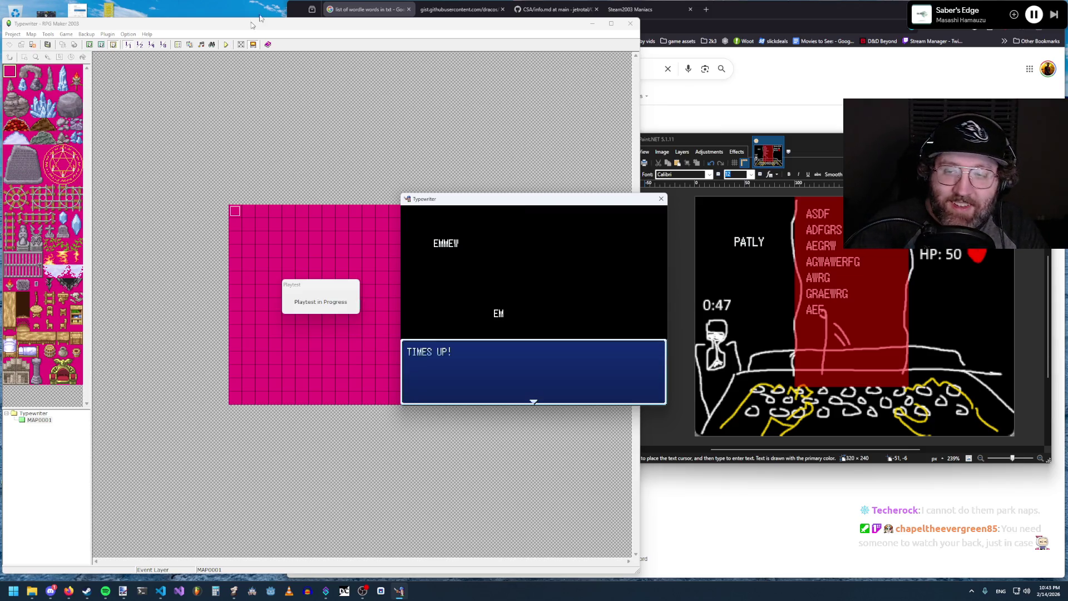
key(Return)
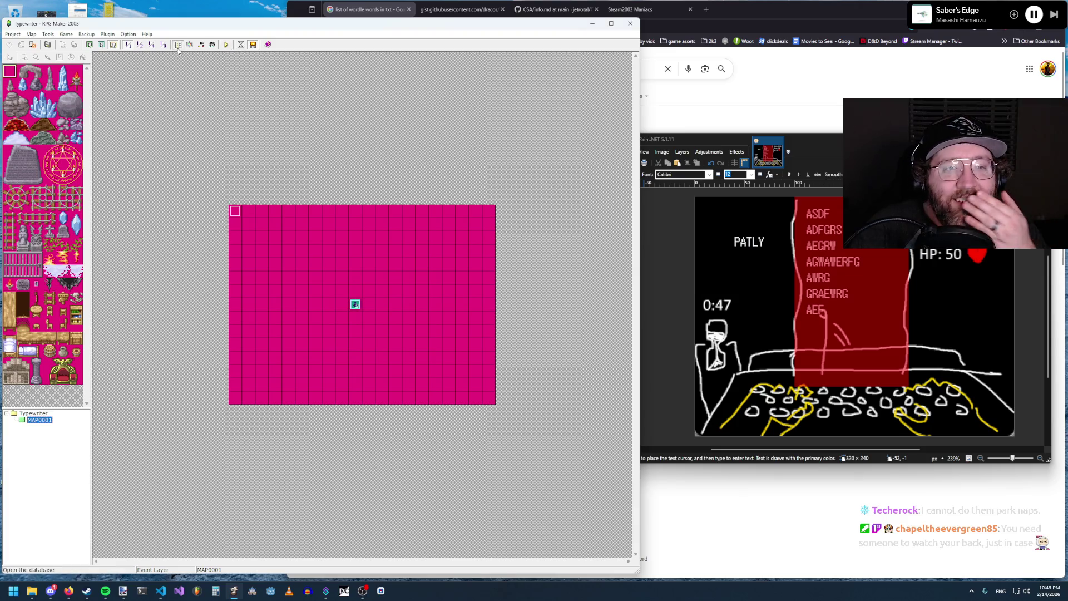
Insert a Label 2 command at the top of Typewriter Cntrl.
click(178, 47)
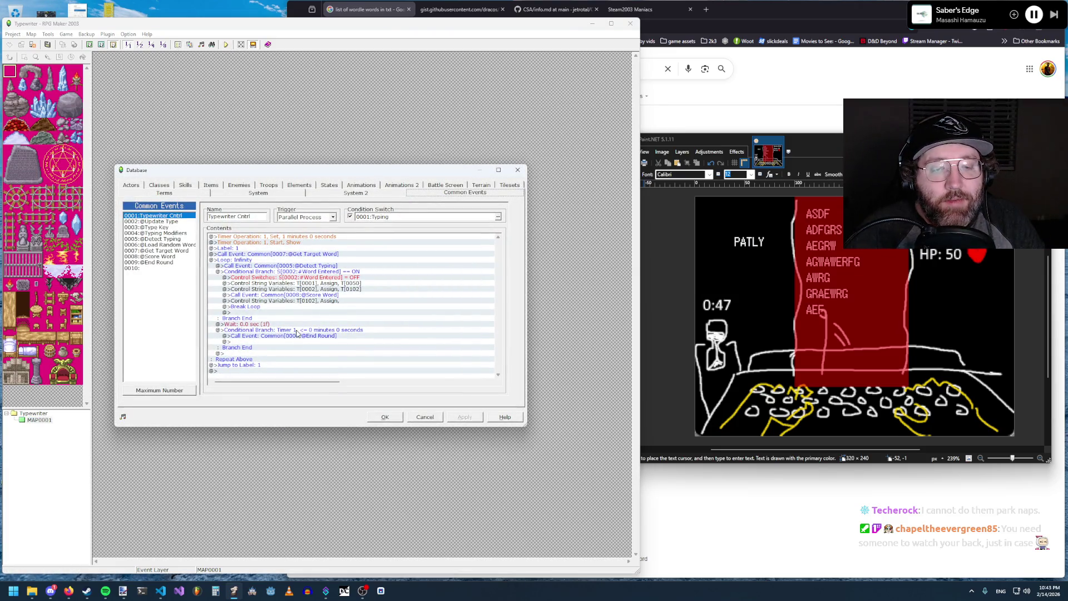
click(281, 242)
key(space)
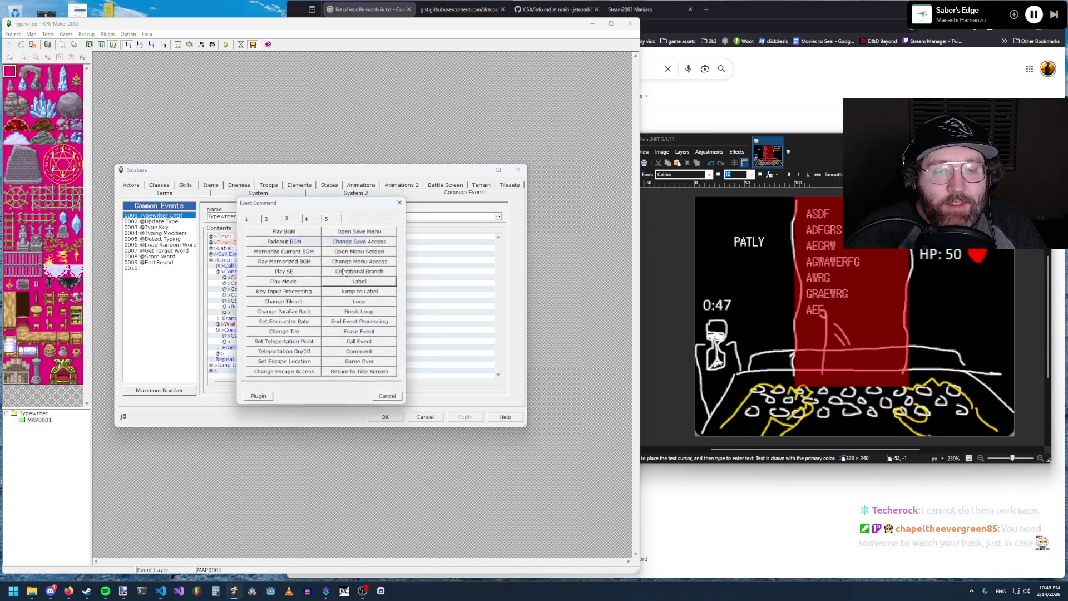
click(359, 280)
text(2)
click(303, 325)
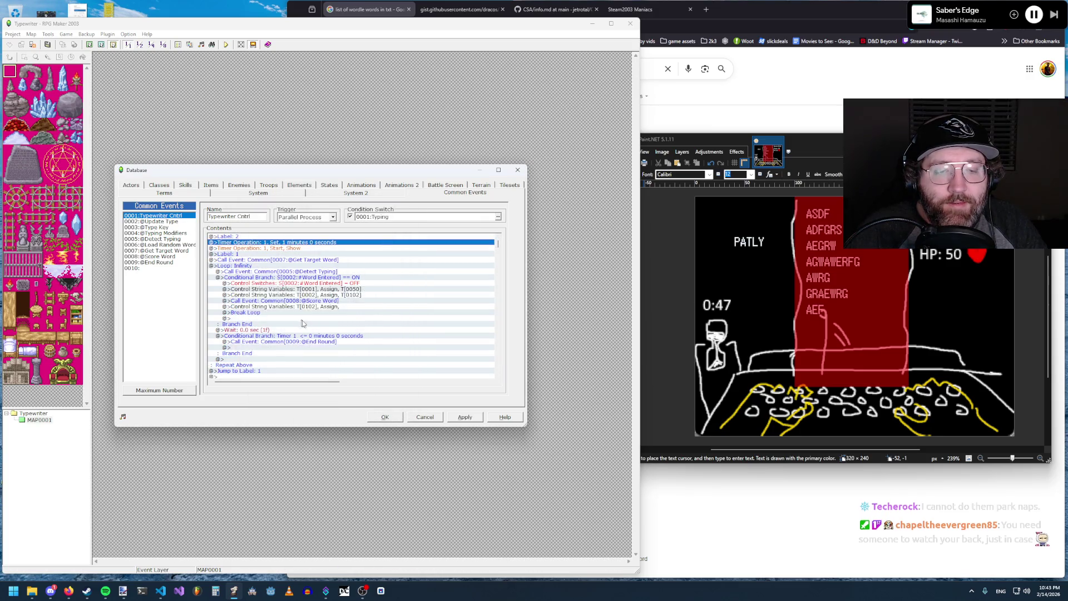
click(290, 337)
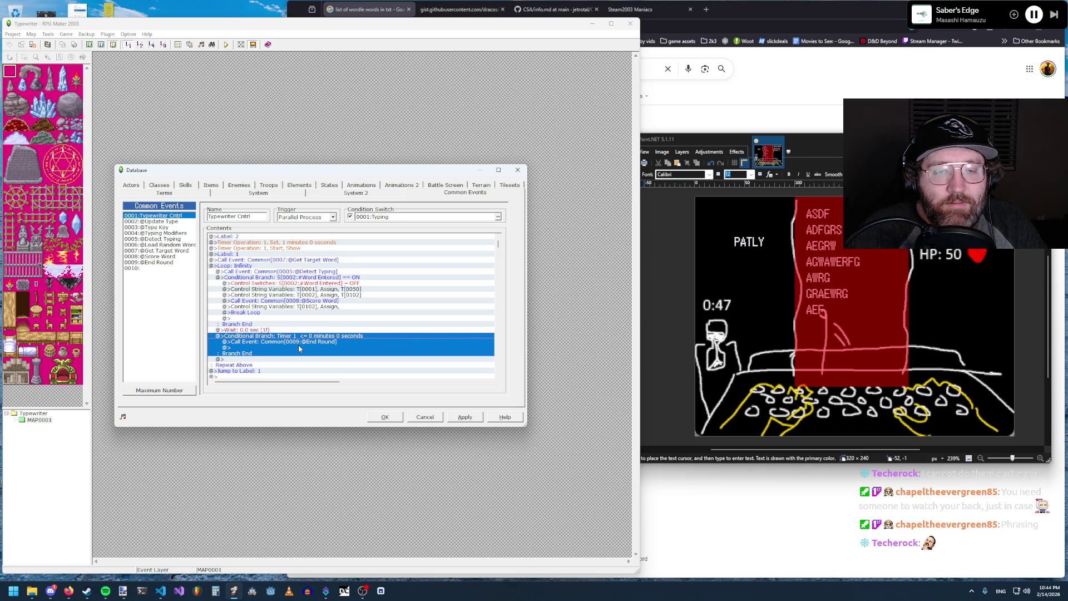
click(284, 312)
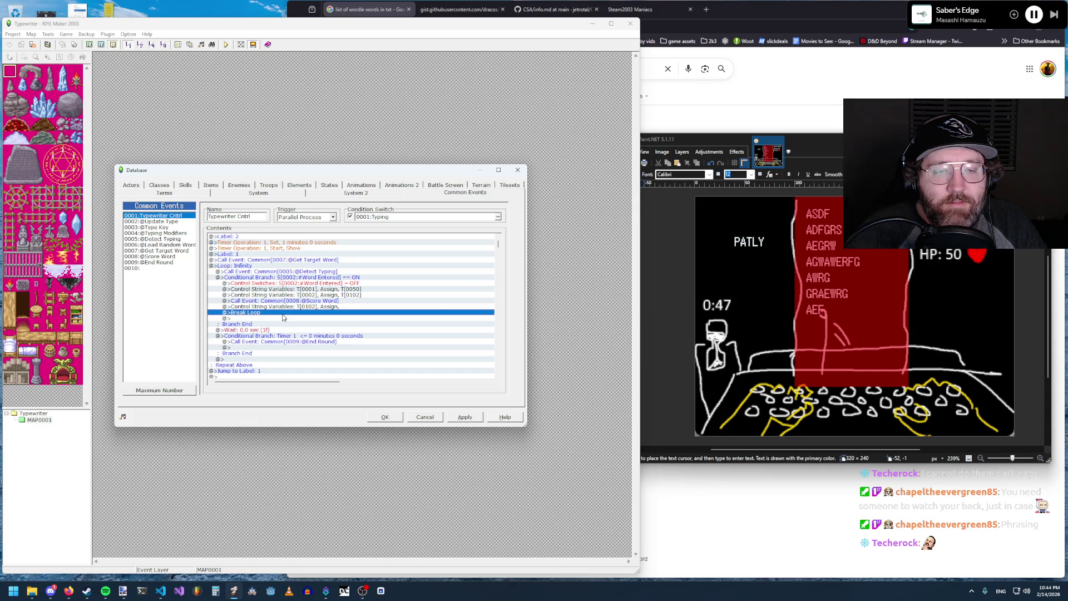
click(304, 347)
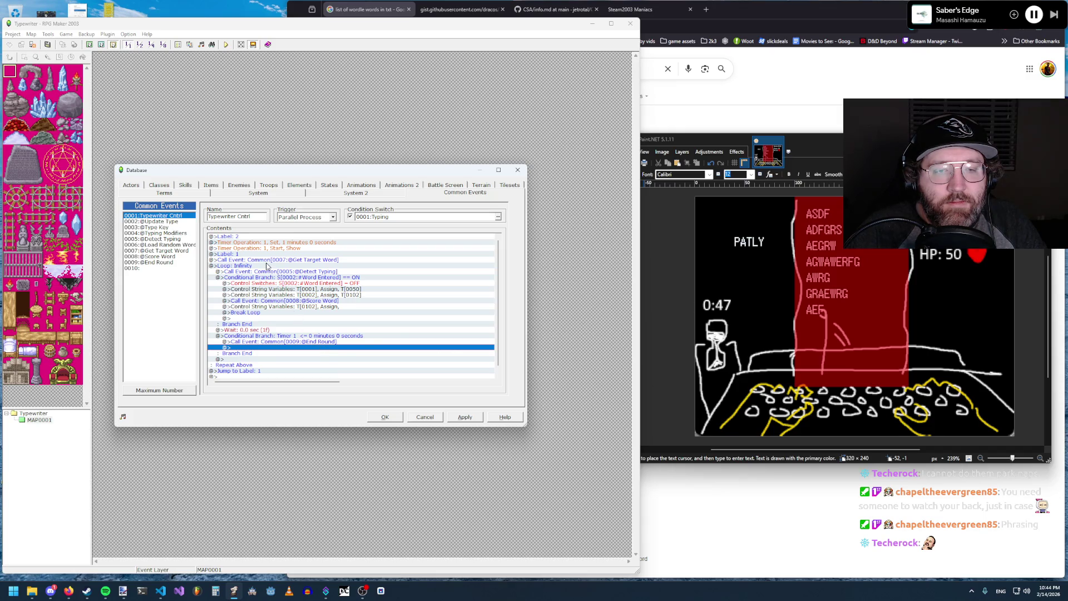
key(ctrl+v)
click(294, 349)
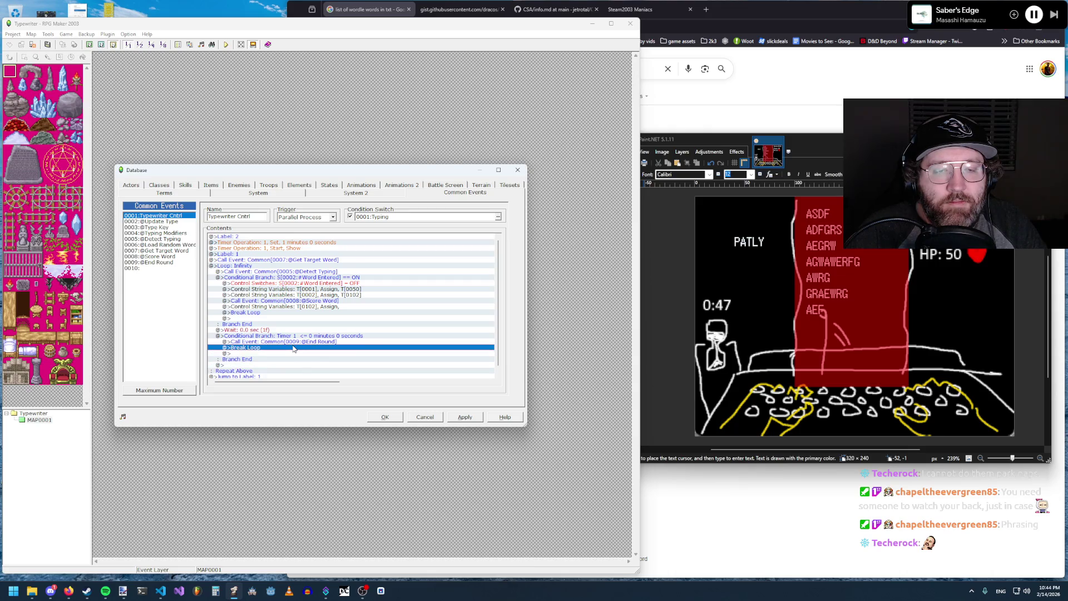
right_click(294, 346)
click(312, 352)
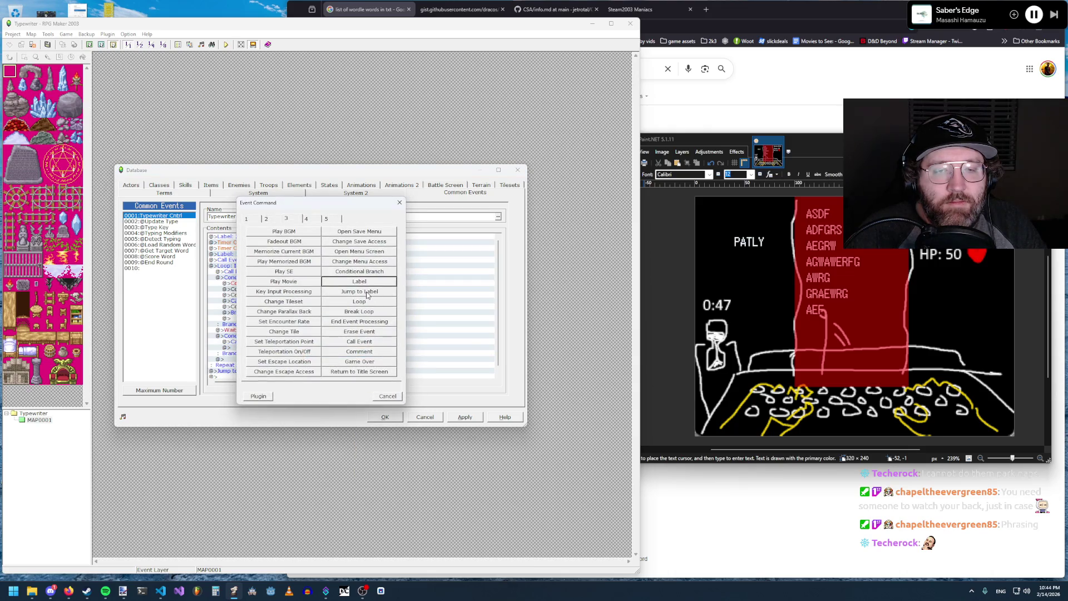
click(355, 302)
click(284, 315)
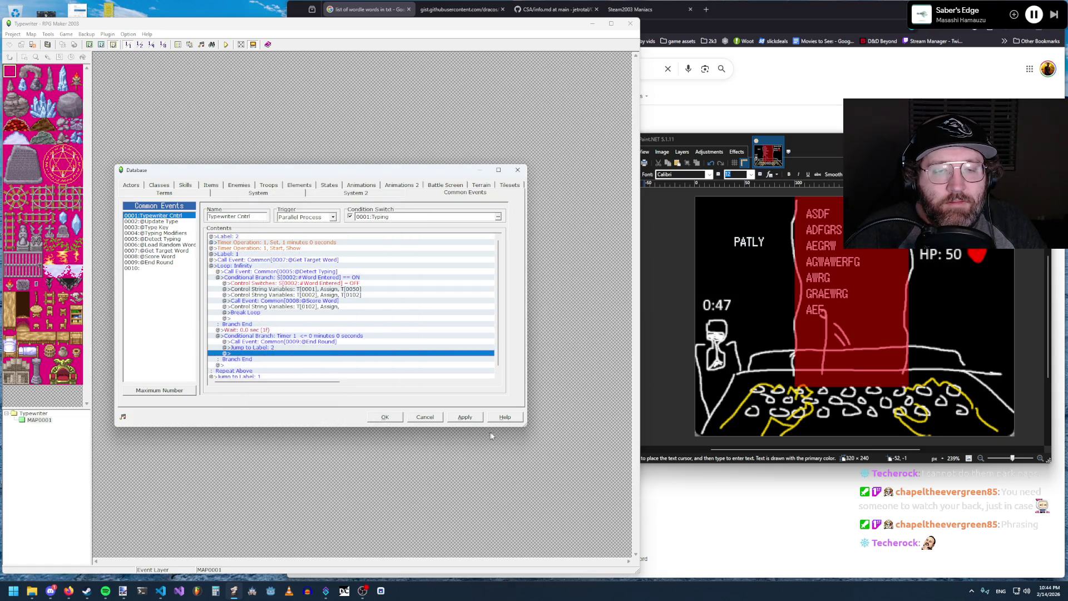
click(475, 421)
click(388, 421)
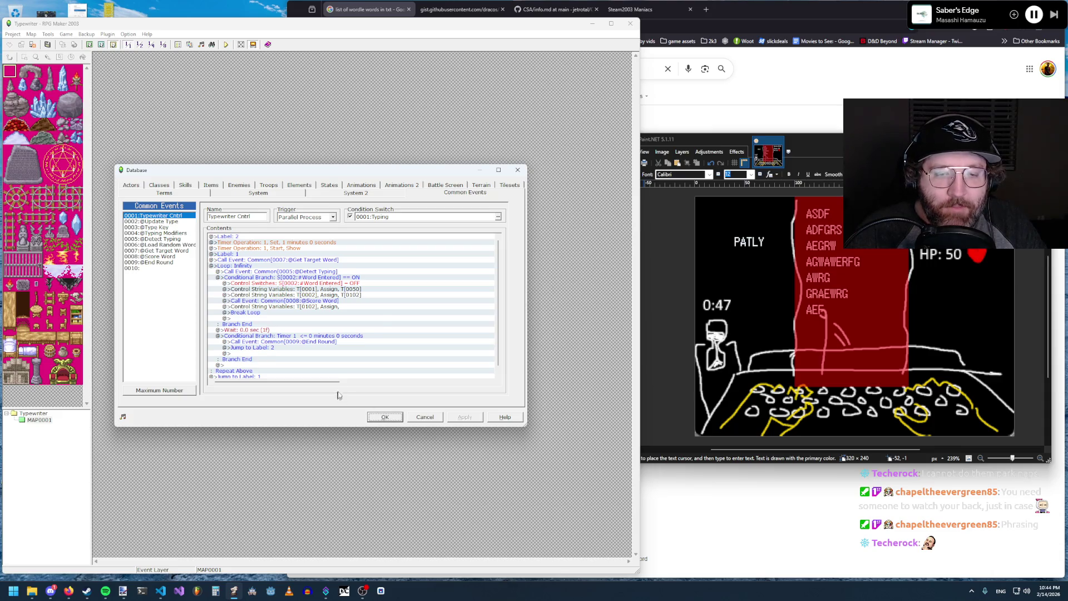
Enlarge the Database window to fit the whole event and inspect the Timer 1 branch lines.
scroll(502, 334, down, 1)
scroll(502, 332, up, 1)
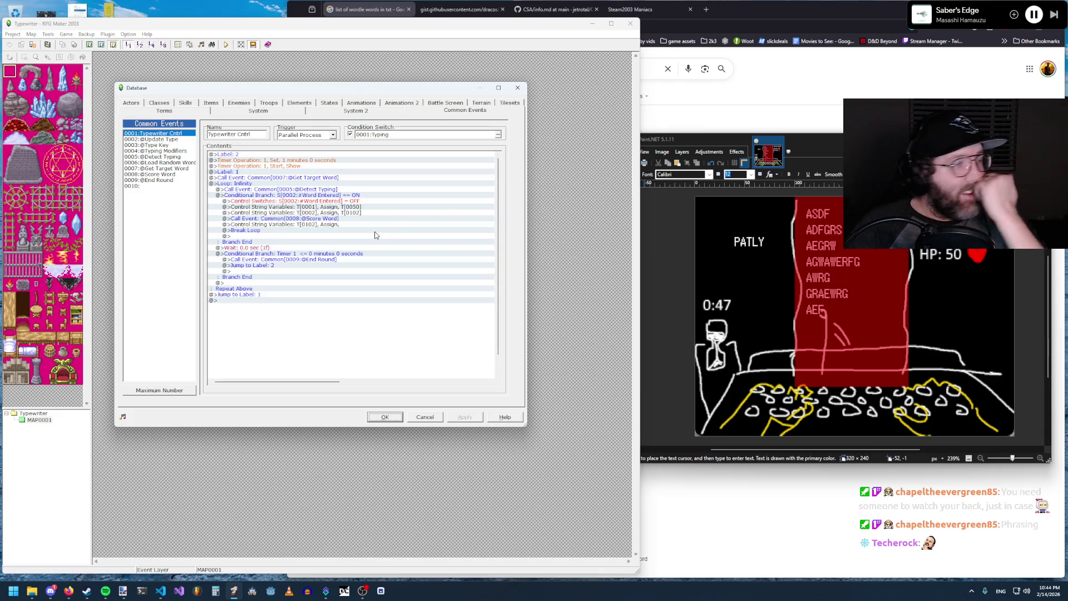
mouse_move(525, 429)
mouse_down()
mouse_move(526, 489)
mouse_move(526, 460)
mouse_up()
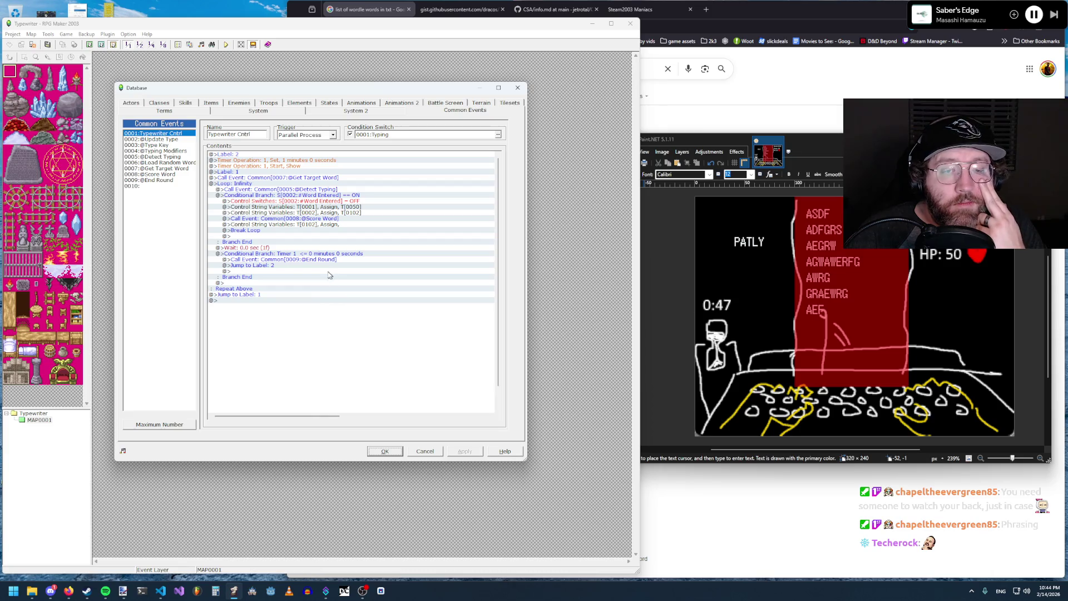
click(283, 271)
click(287, 265)
click(303, 253)
click(310, 266)
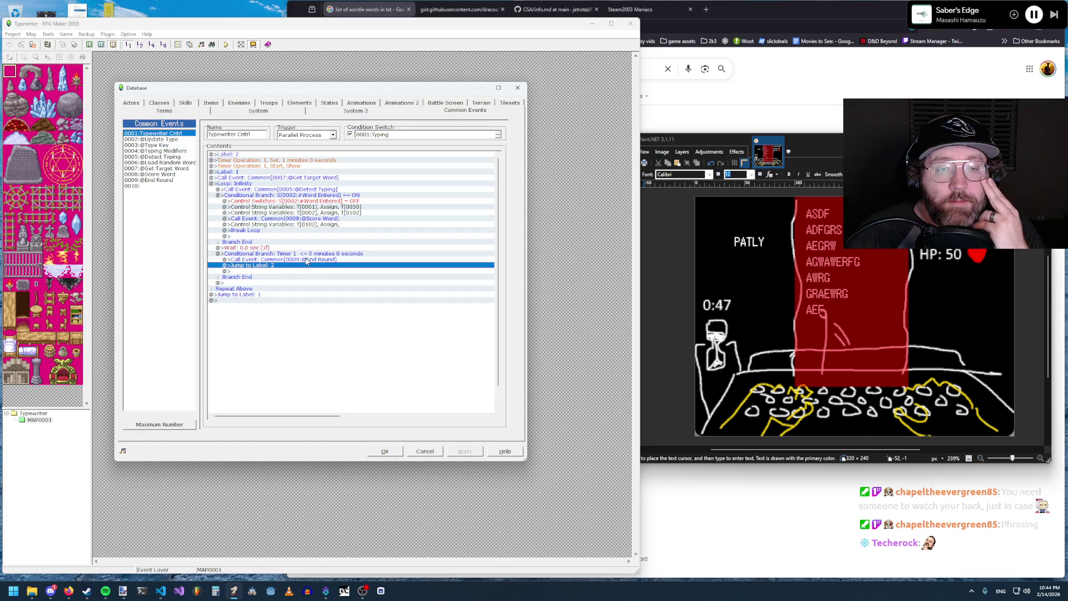
click(307, 259)
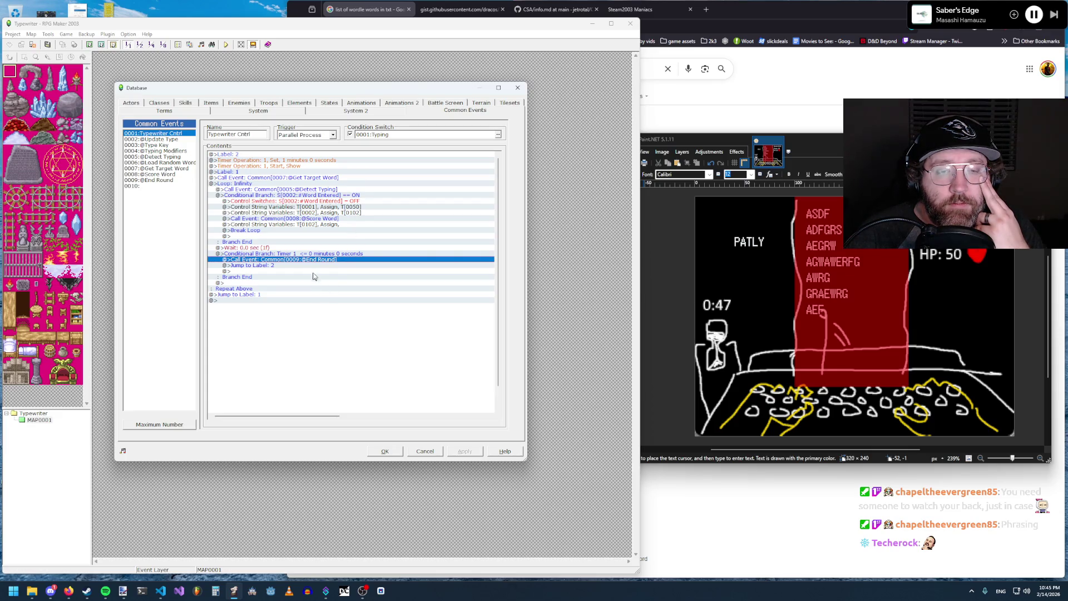
click(312, 255)
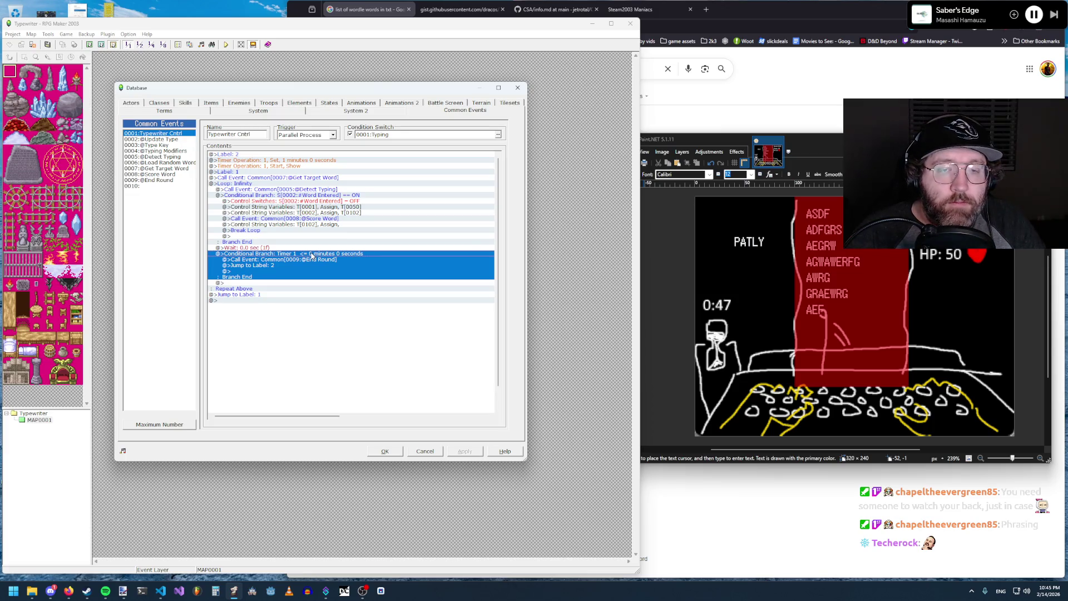
Paste the Timer 1 branch above Get Target Word, placing the End Round call before the timer resets.
click(320, 283)
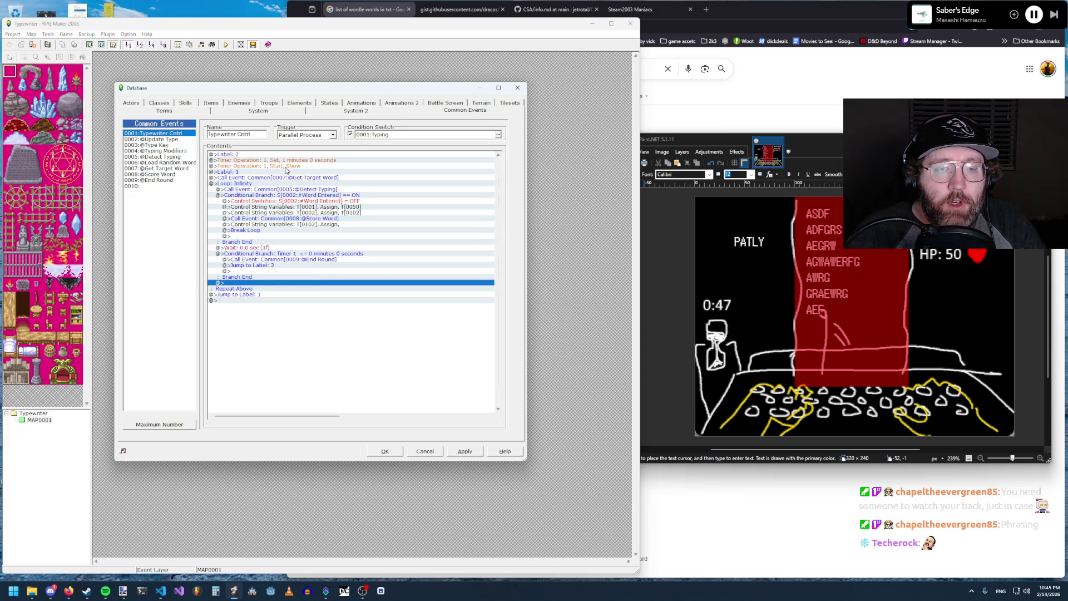
click(271, 178)
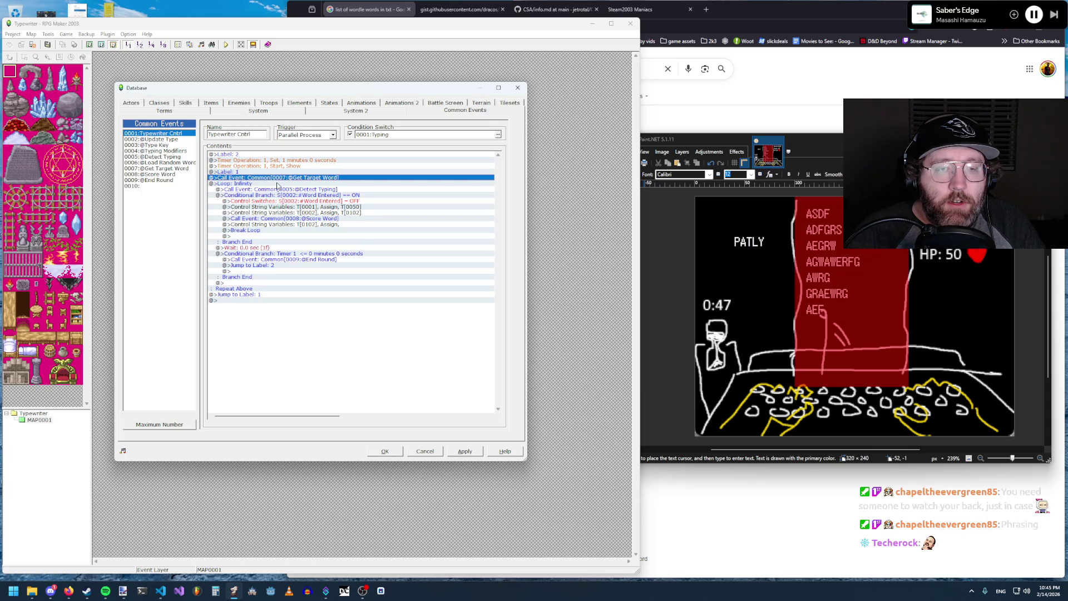
key(ctrl+v)
click(289, 161)
shift+click(290, 165)
key(Delete)
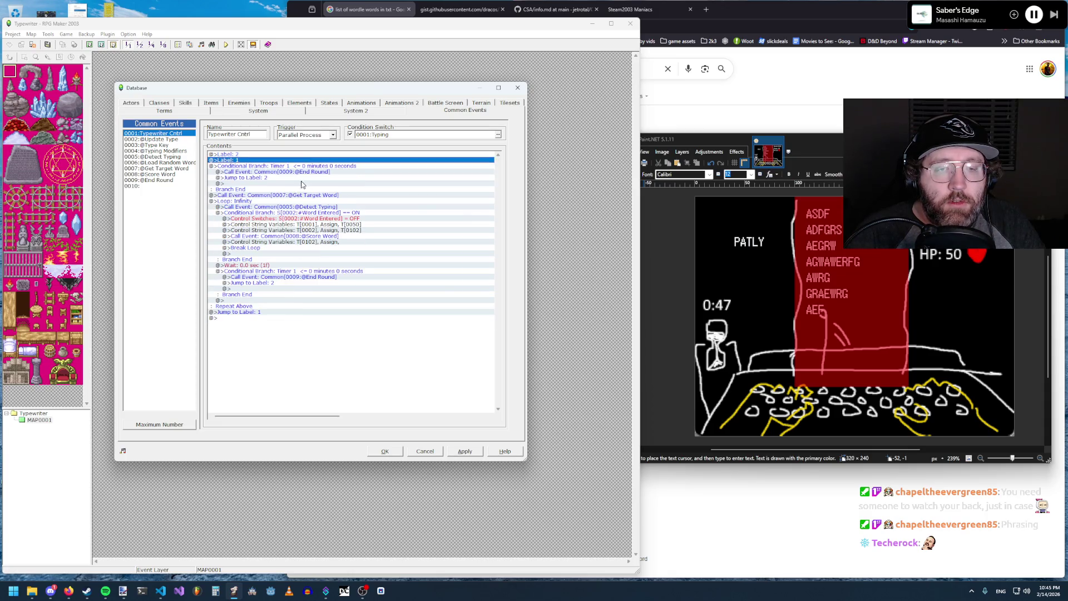
click(298, 172)
key(ctrl+z)
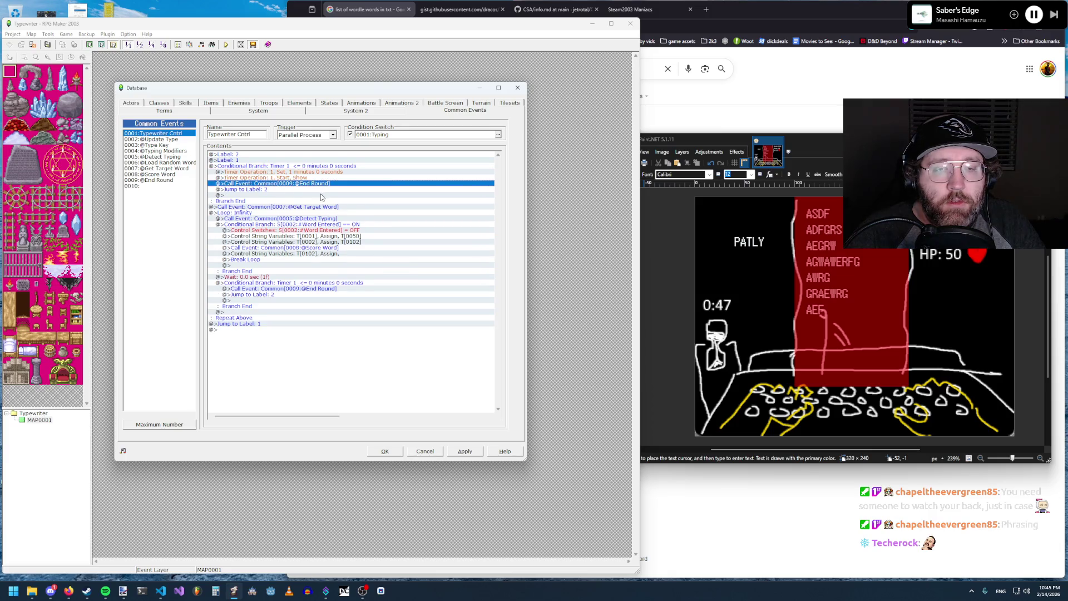
key(ctrl+x)
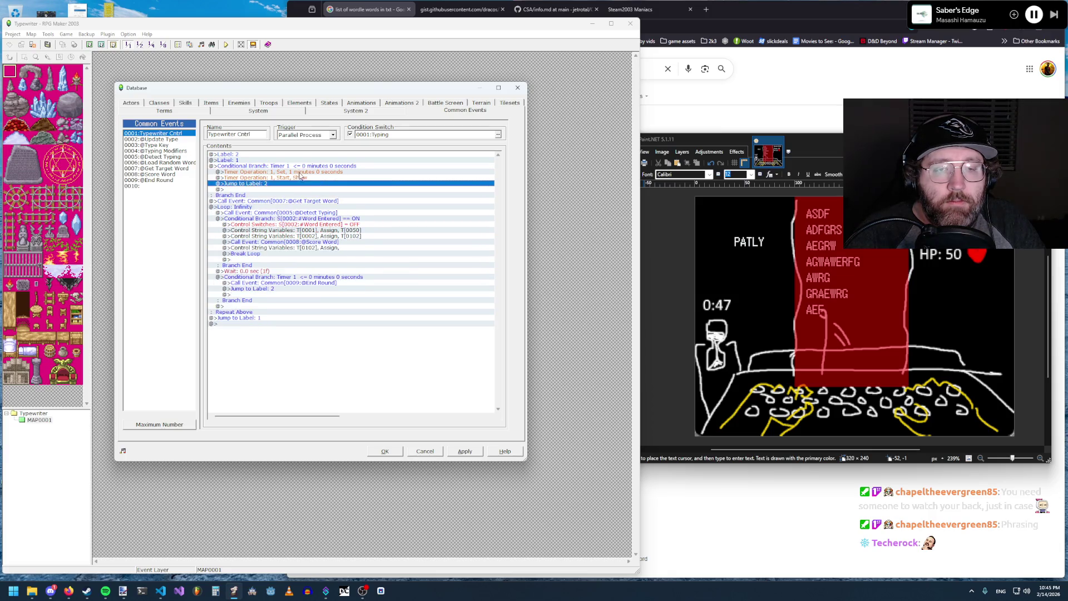
click(299, 171)
key(ctrl+v)
Remove the Jump to Label 2 and Label 2, use Break Loop in the loop's branch, and apply.
click(300, 189)
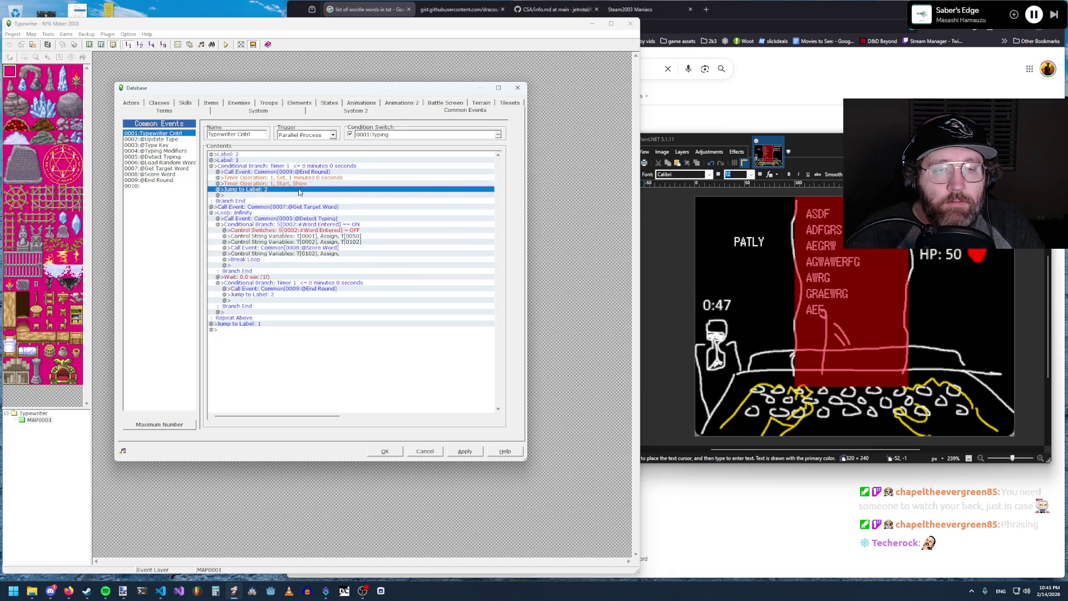
key(Delete)
click(253, 153)
key(Delete)
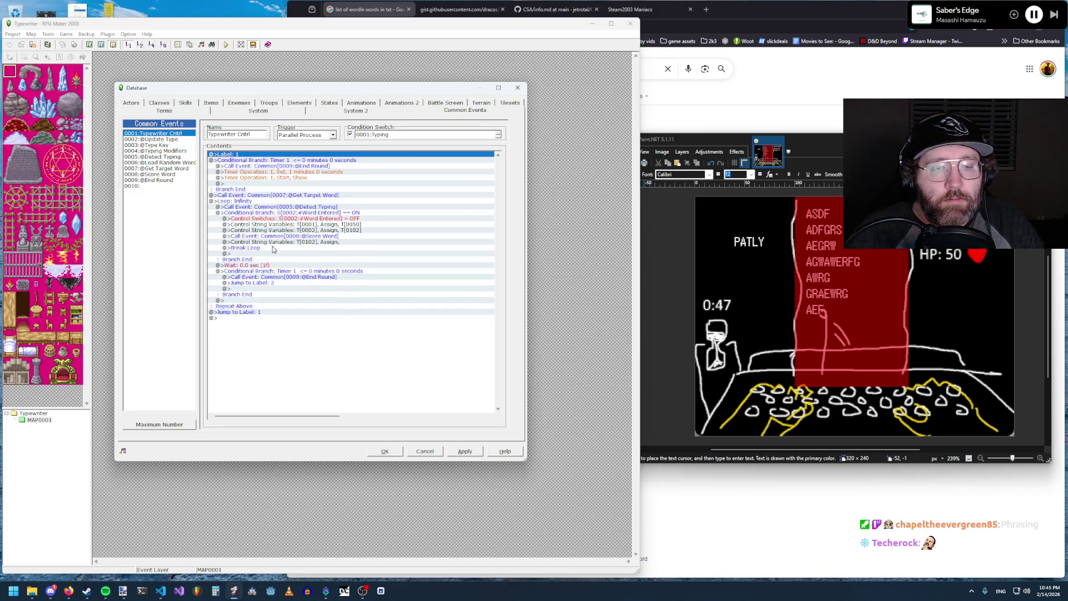
click(272, 247)
click(299, 276)
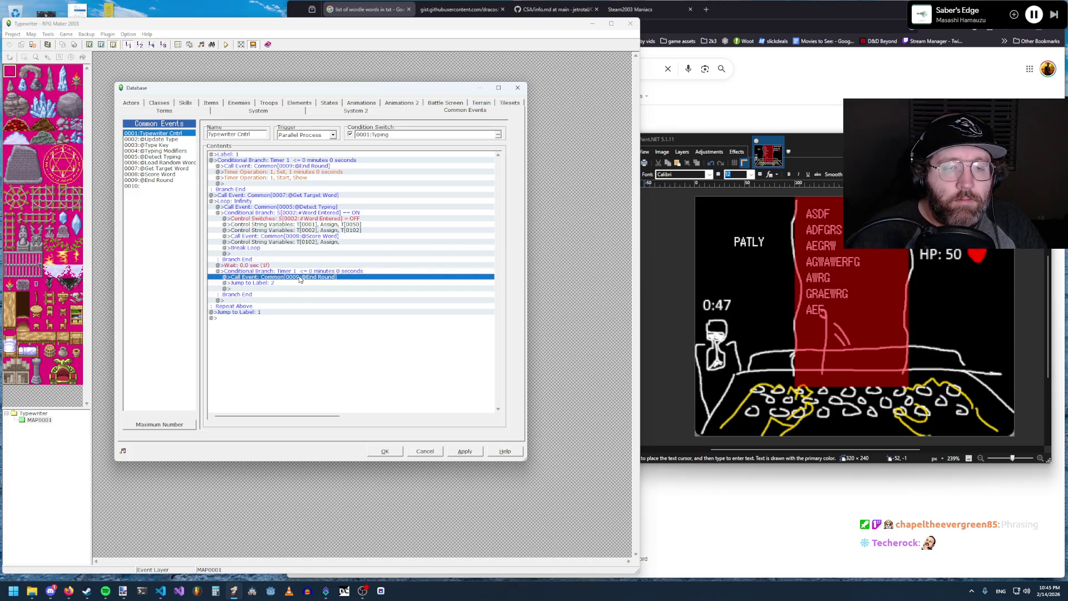
key(Delete)
key(Delete)
key(ctrl+v)
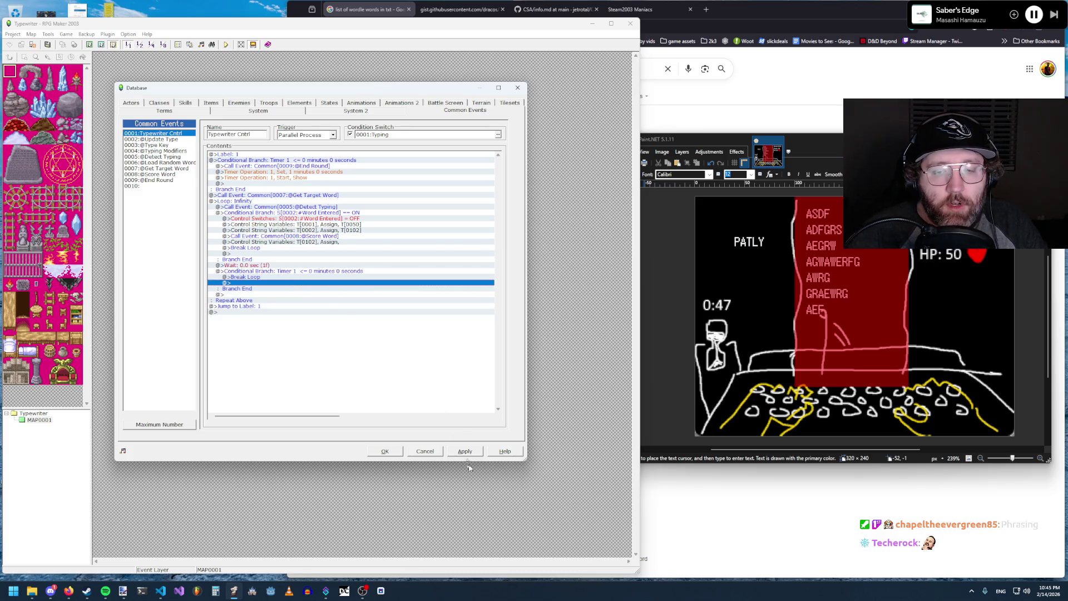
click(466, 452)
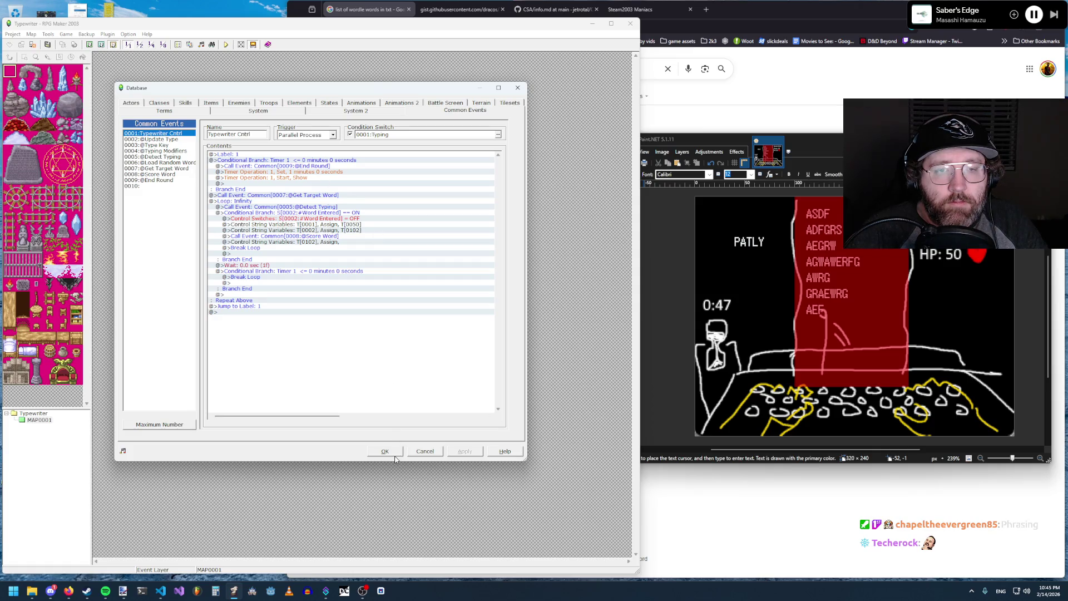
Move the two timer setup lines to the start of the event and apply the changes.
click(309, 167)
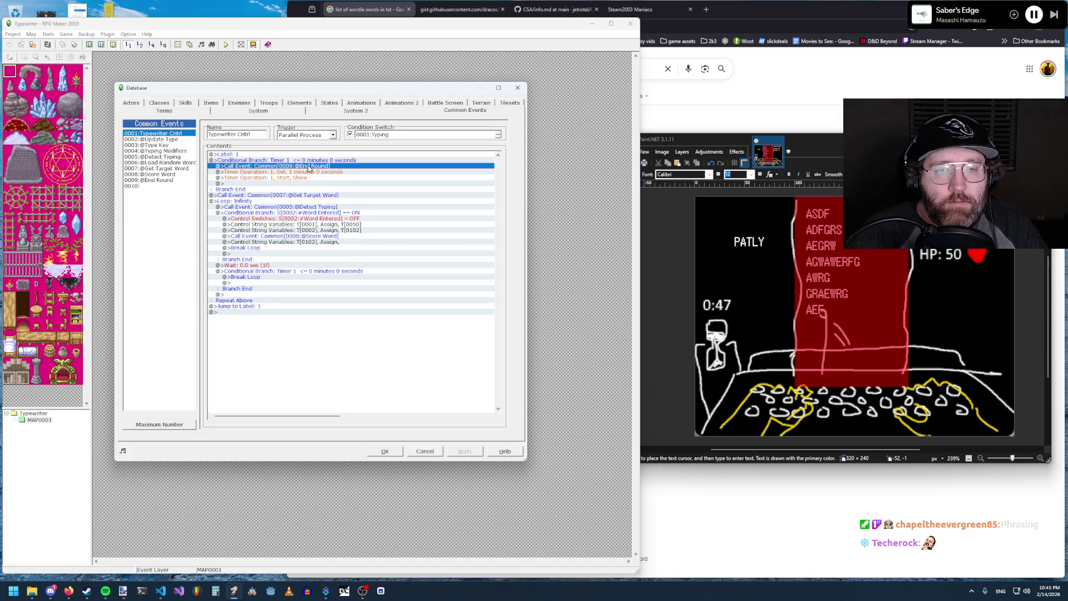
click(311, 172)
shift+click(312, 178)
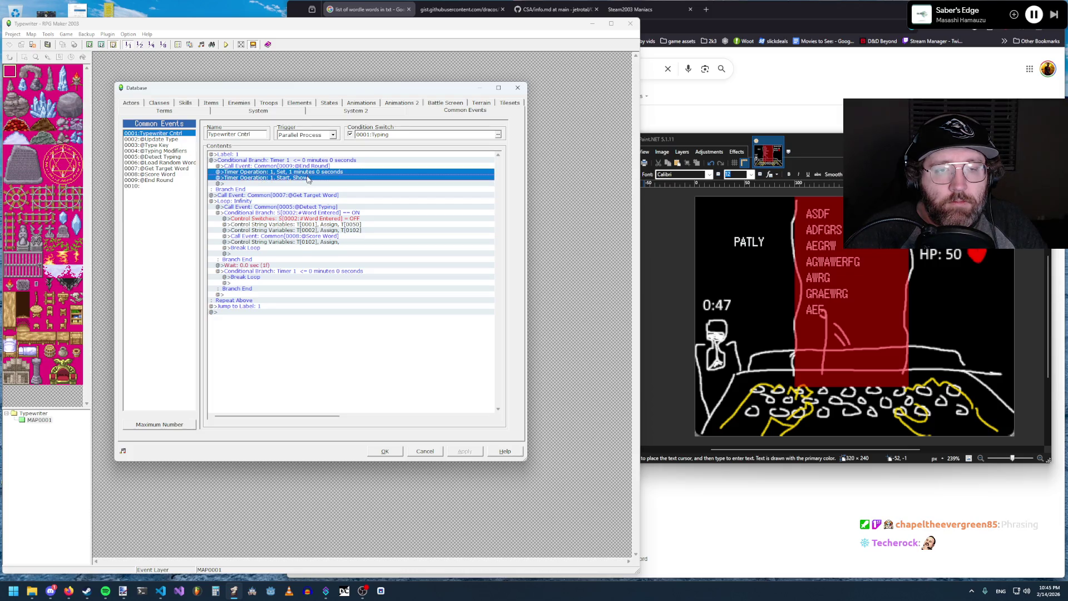
key(Delete)
key(ctrl+v)
click(266, 154)
key(ctrl+v)
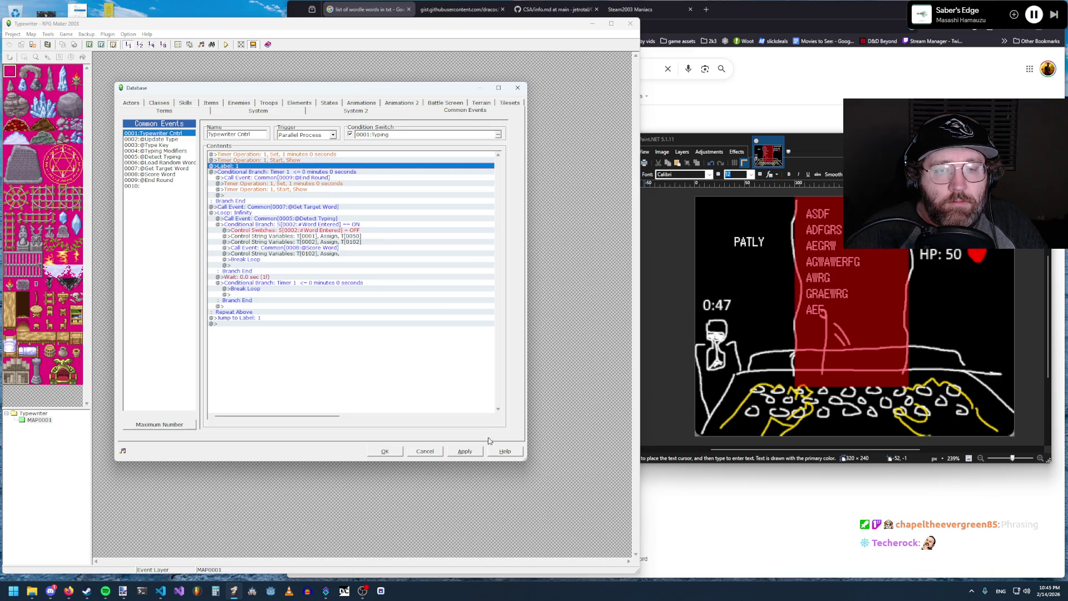
click(467, 451)
key(alt+Tab)
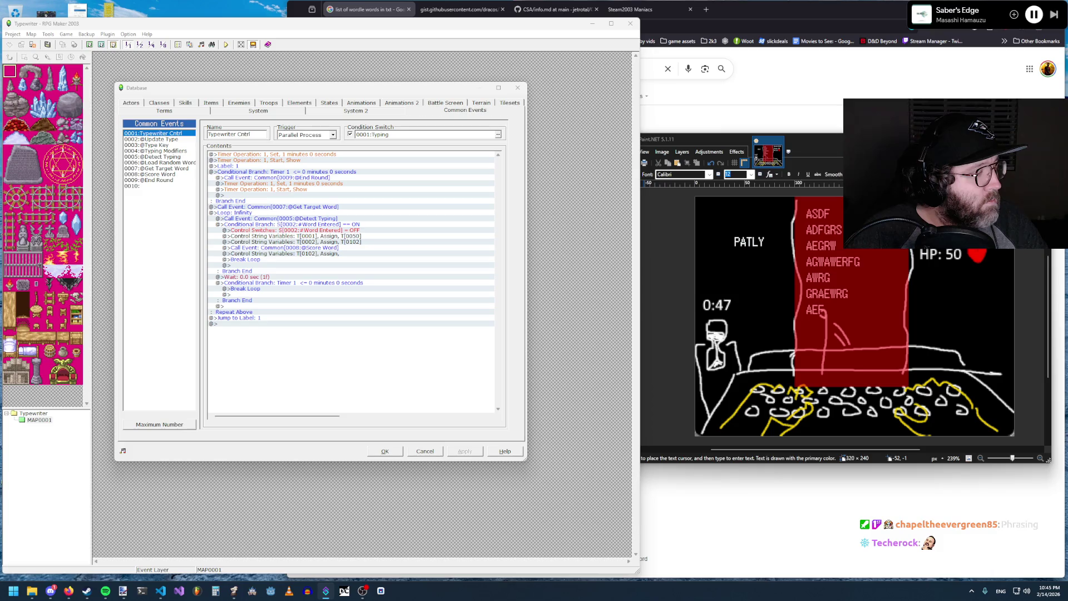
key(alt+Tab)
key(alt+Tab)
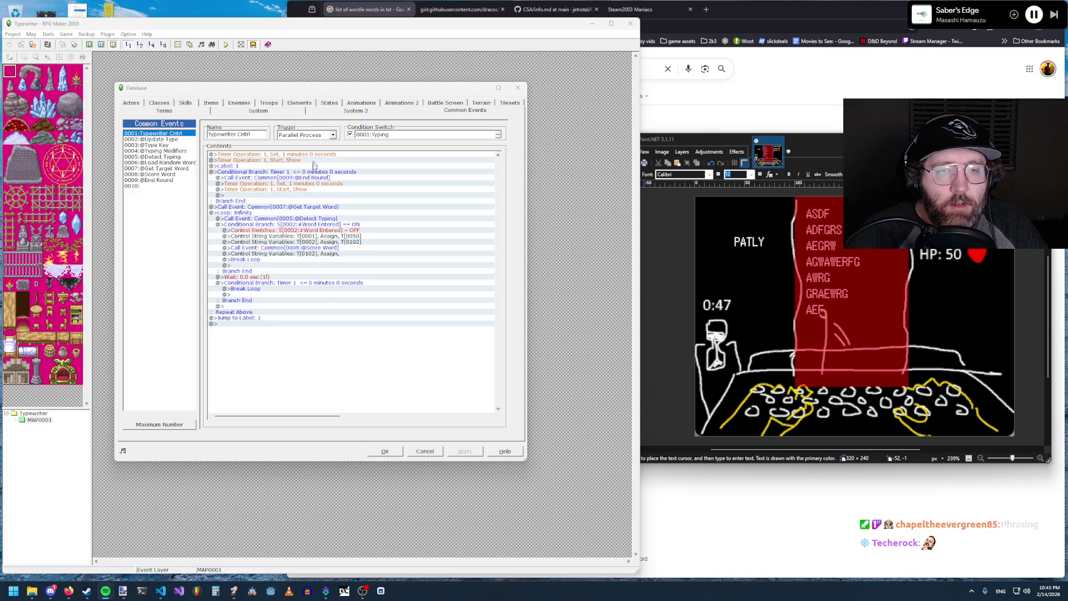
Save the Database, playtest and clear the word YEUKY, then quit and reopen the Database.
click(384, 450)
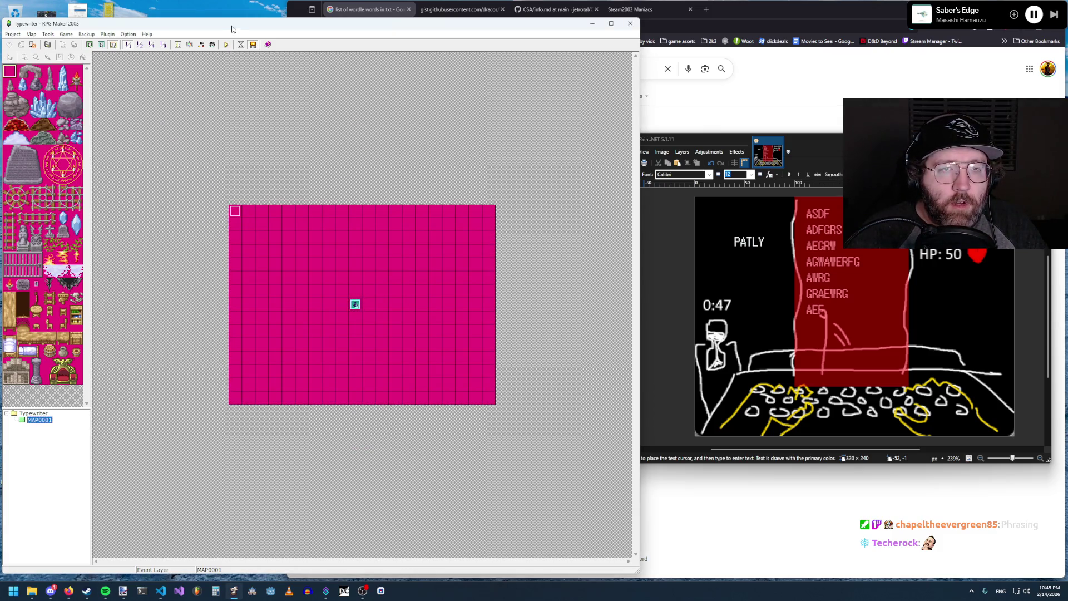
click(226, 44)
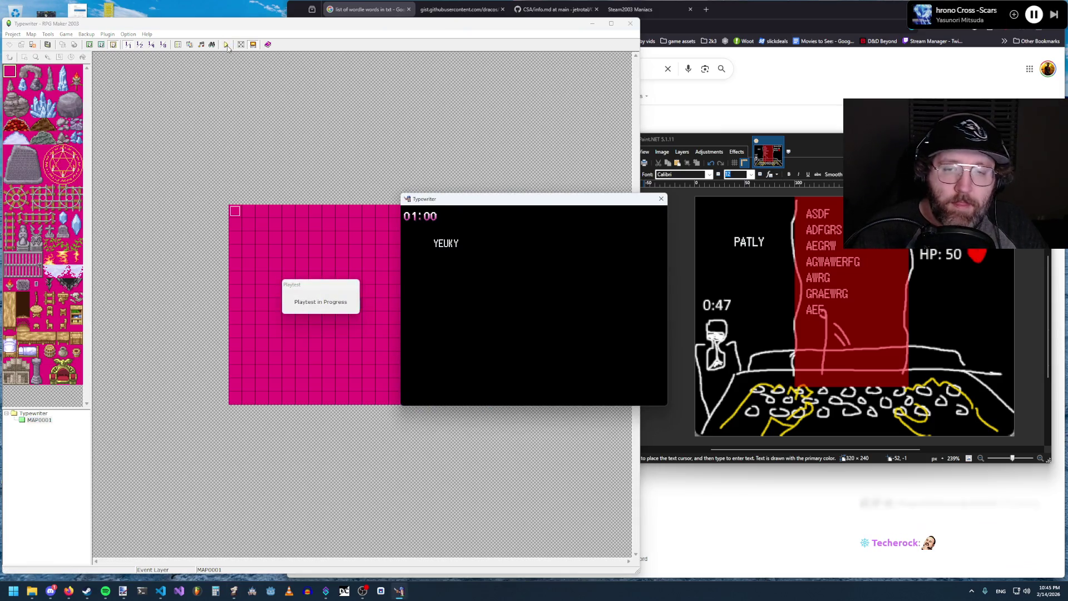
text(yeu)
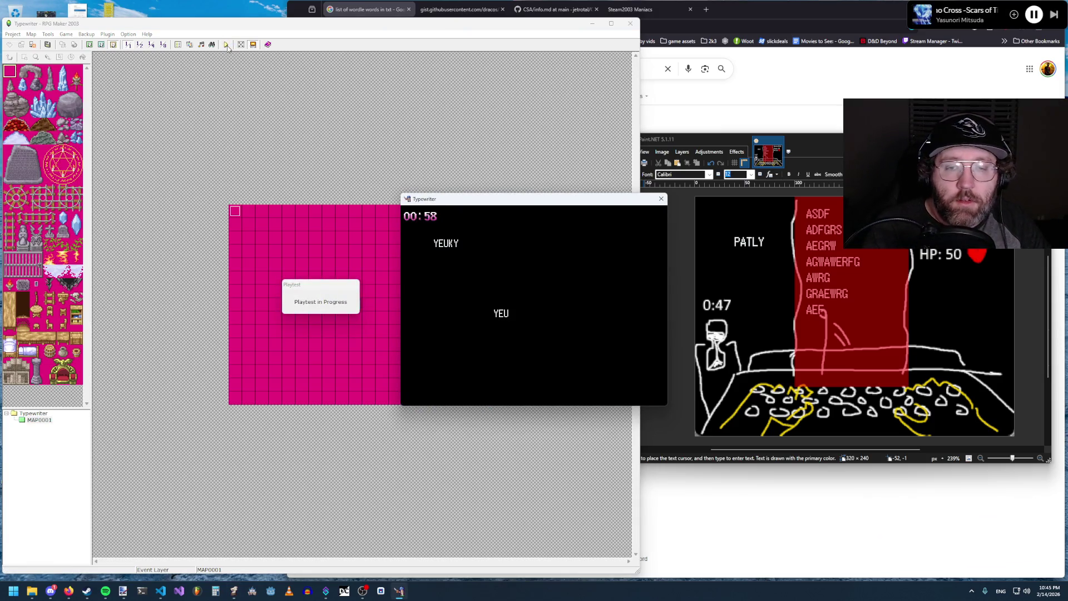
text(ky)
key(Return)
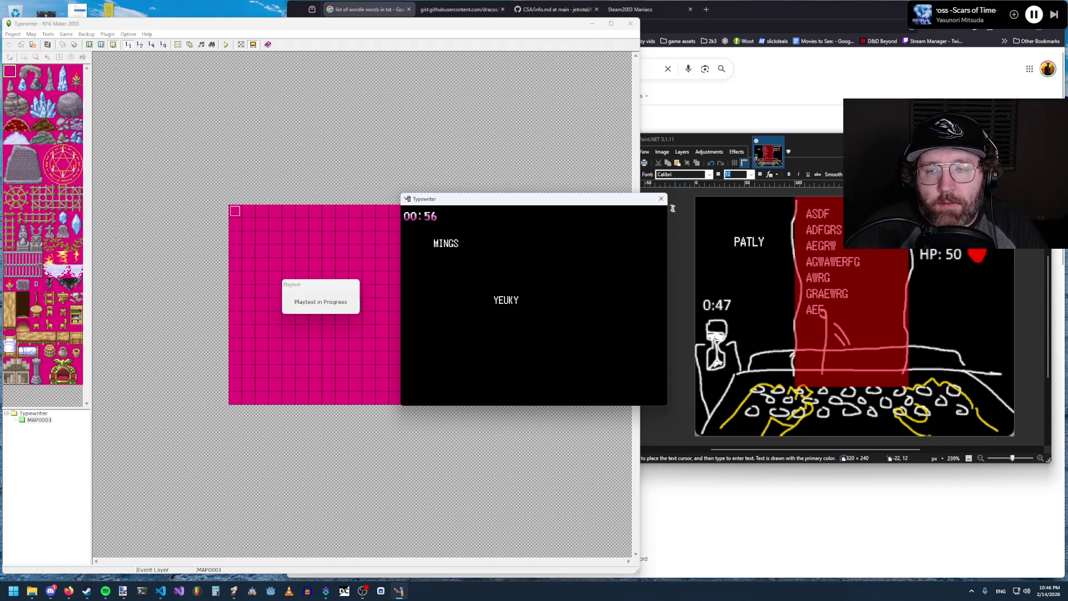
click(660, 199)
key(F8)
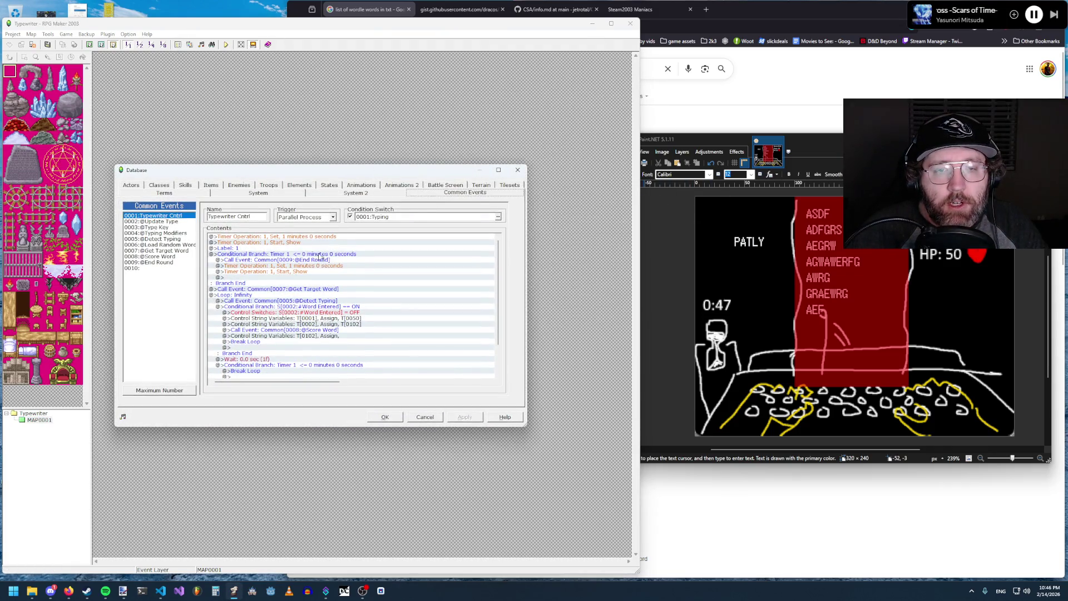
Change Typewriter Cntrl's first Timer Operation to set Timer 1 to 0 minutes 5 seconds.
double_click(307, 238)
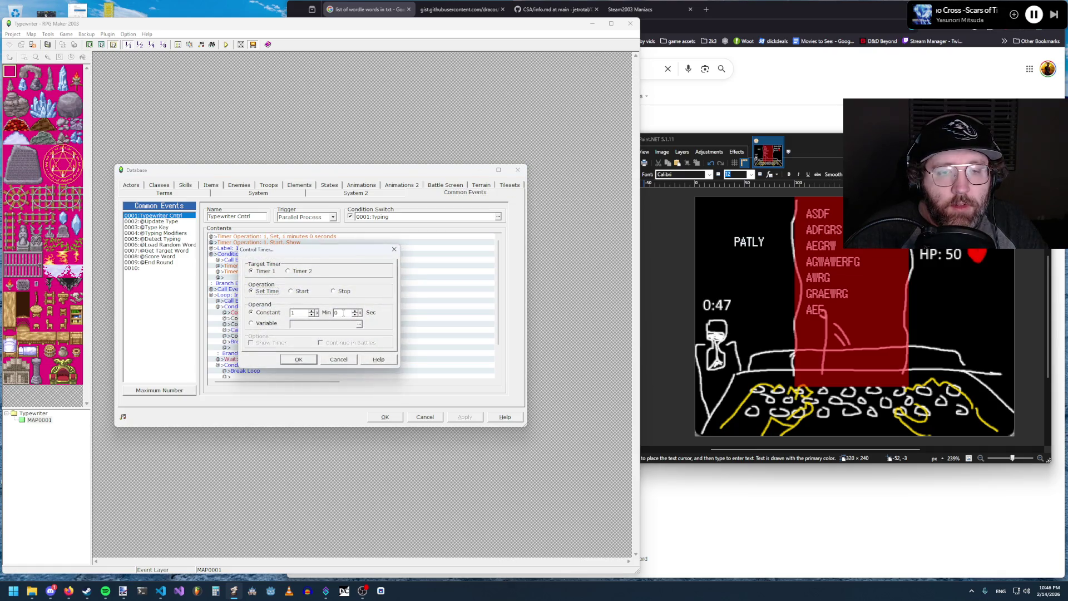
key(Tab)
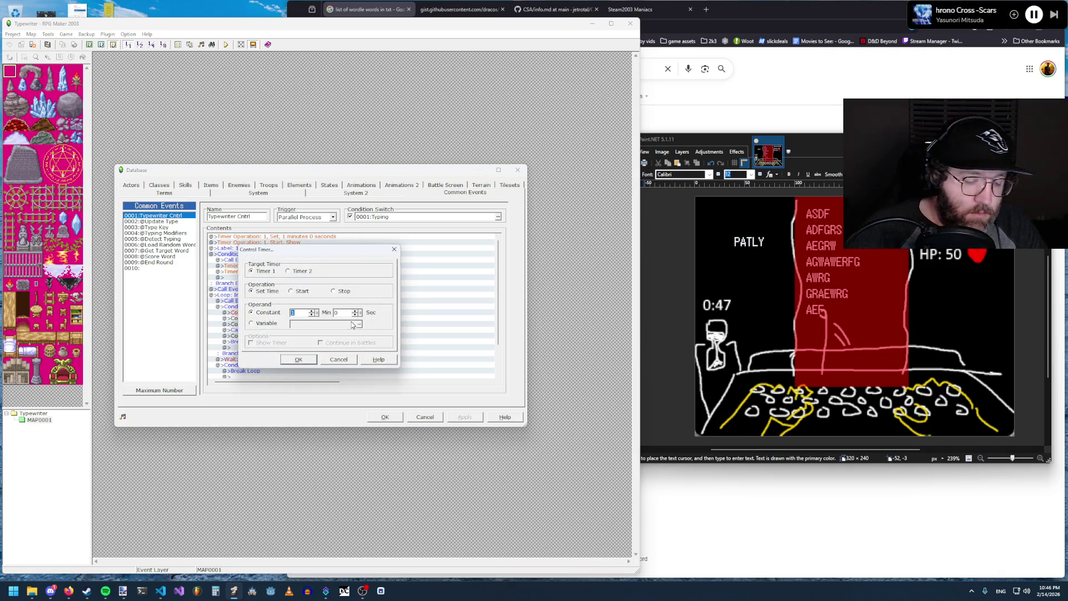
text(0)
key(Tab)
text(5)
click(299, 360)
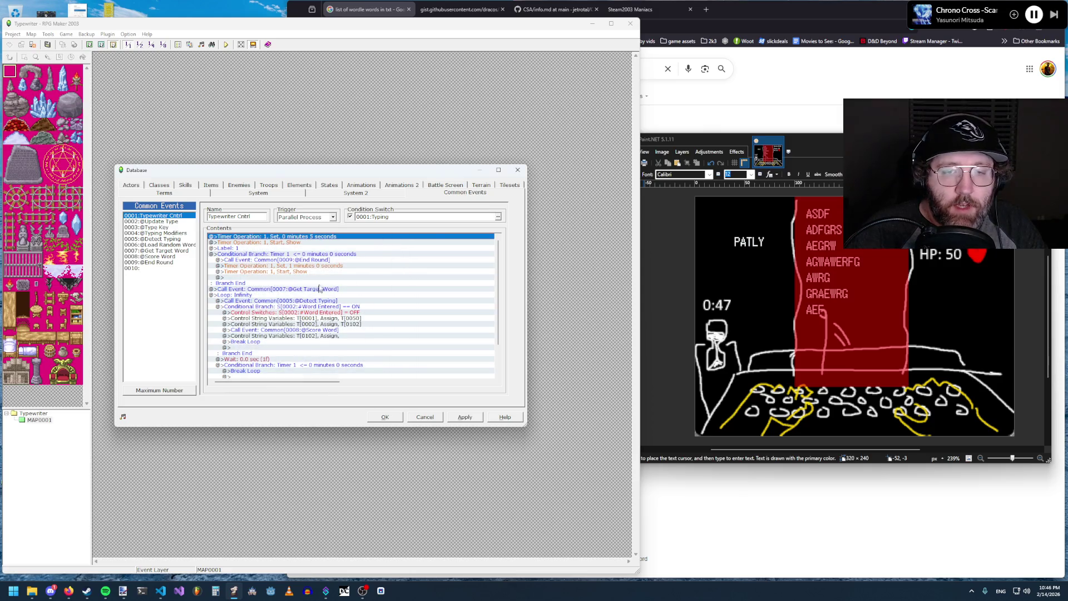
click(323, 266)
click(324, 237)
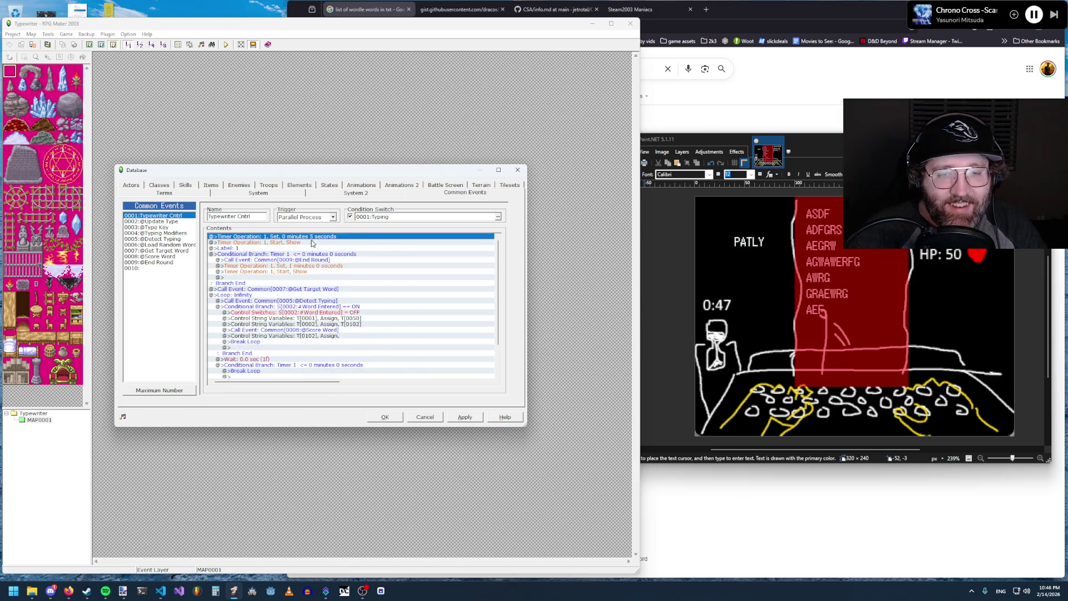
Playtest until the 5-second timer runs out, restart the round, then quit and reopen the Database.
click(384, 416)
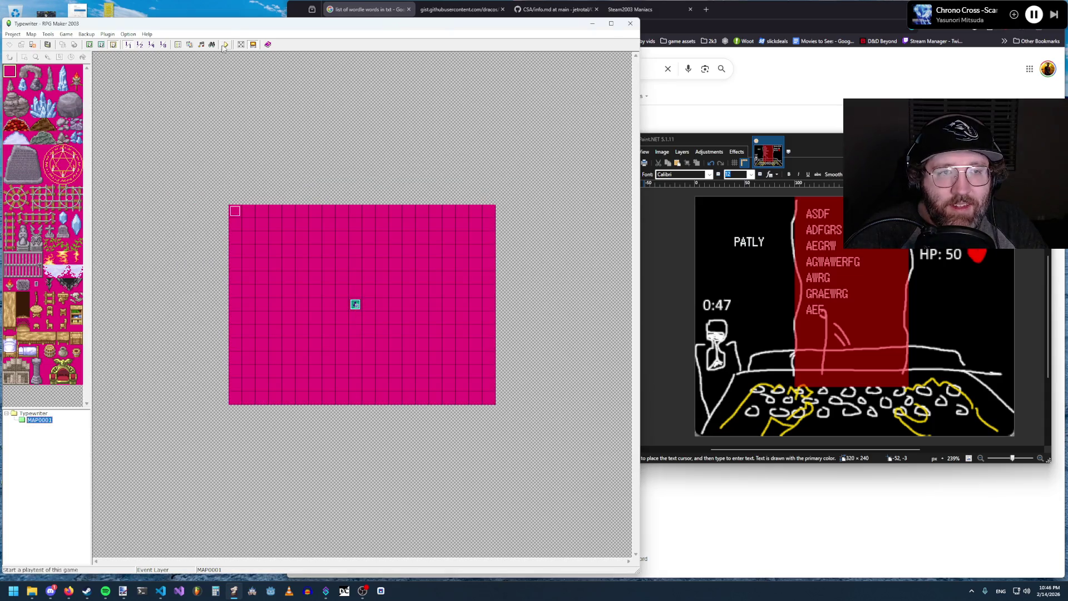
click(228, 45)
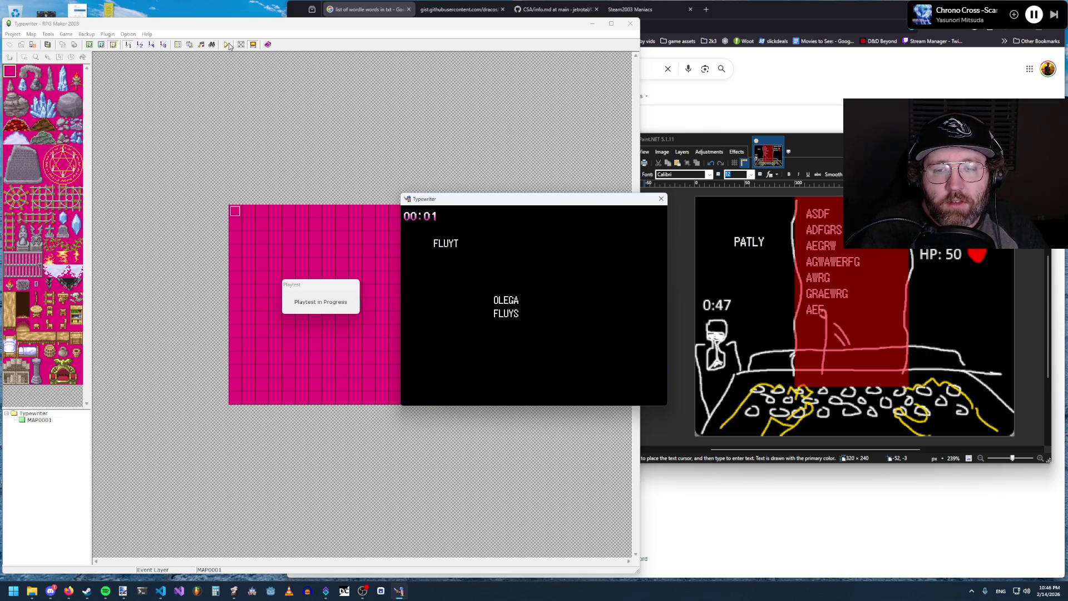
key(Return)
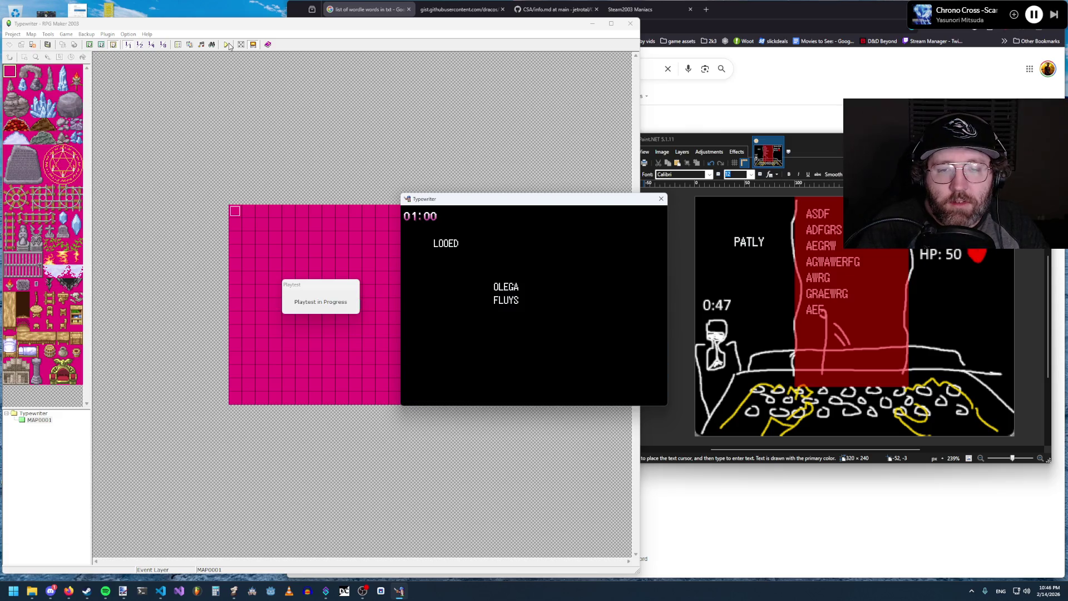
text(l)
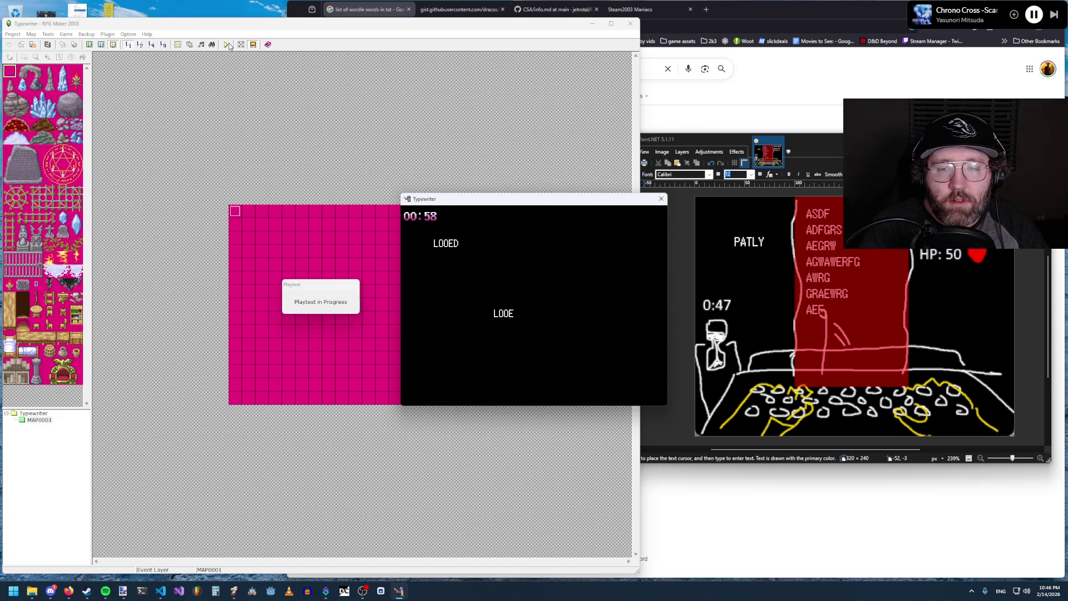
text(d)
key(alt+F4)
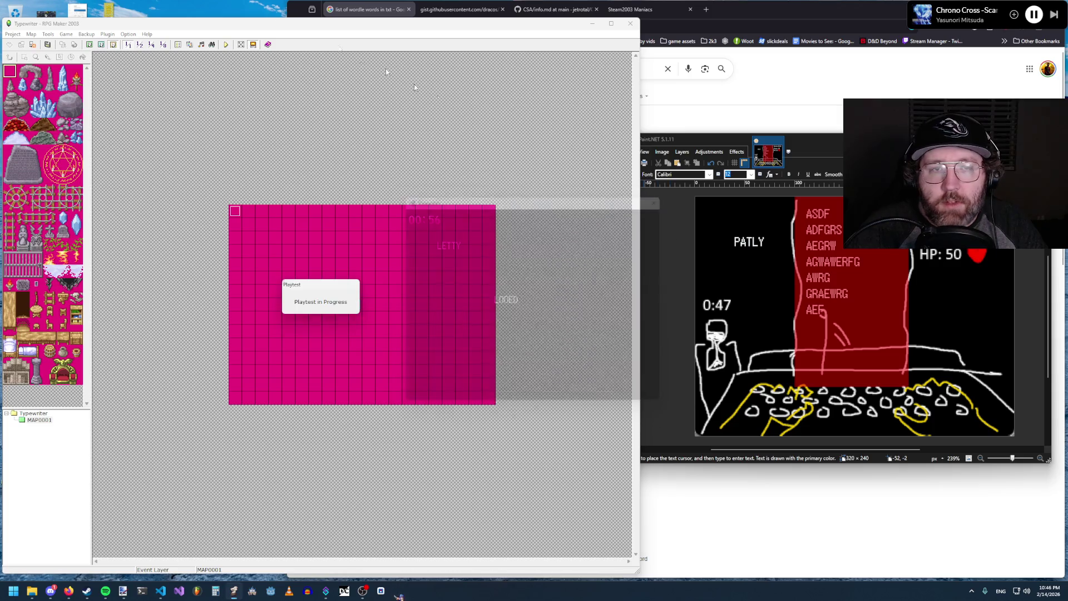
key(F8)
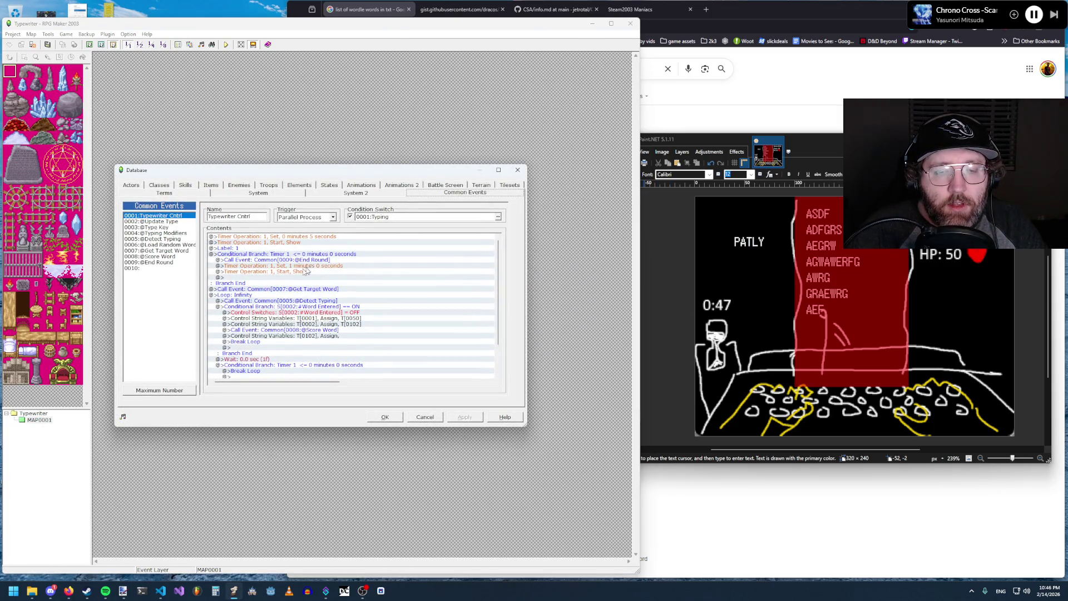
click(162, 261)
click(167, 222)
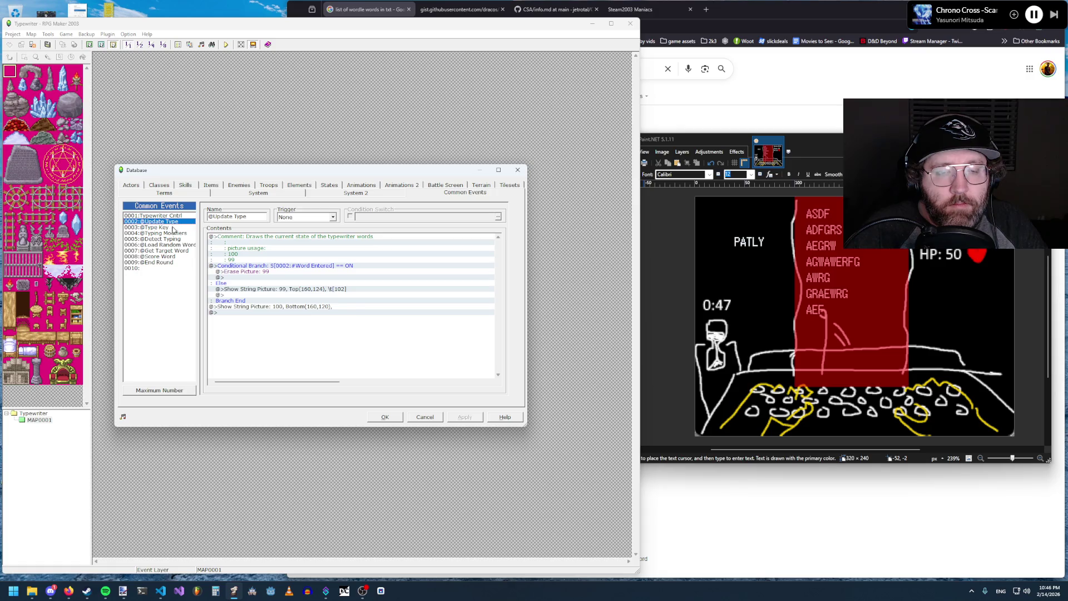
click(162, 262)
right_click(276, 262)
click(289, 267)
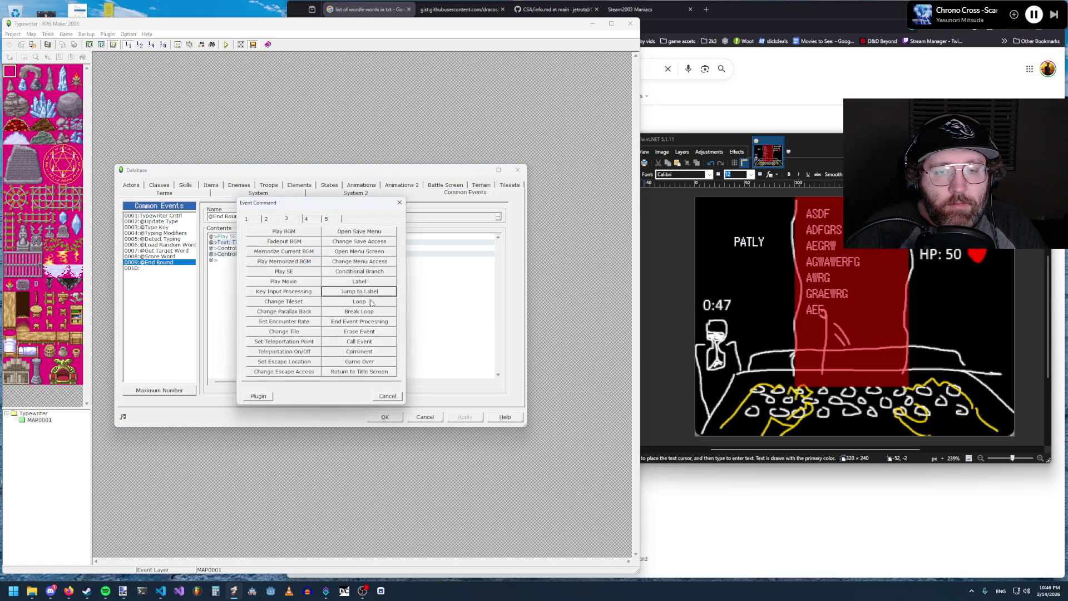
click(361, 341)
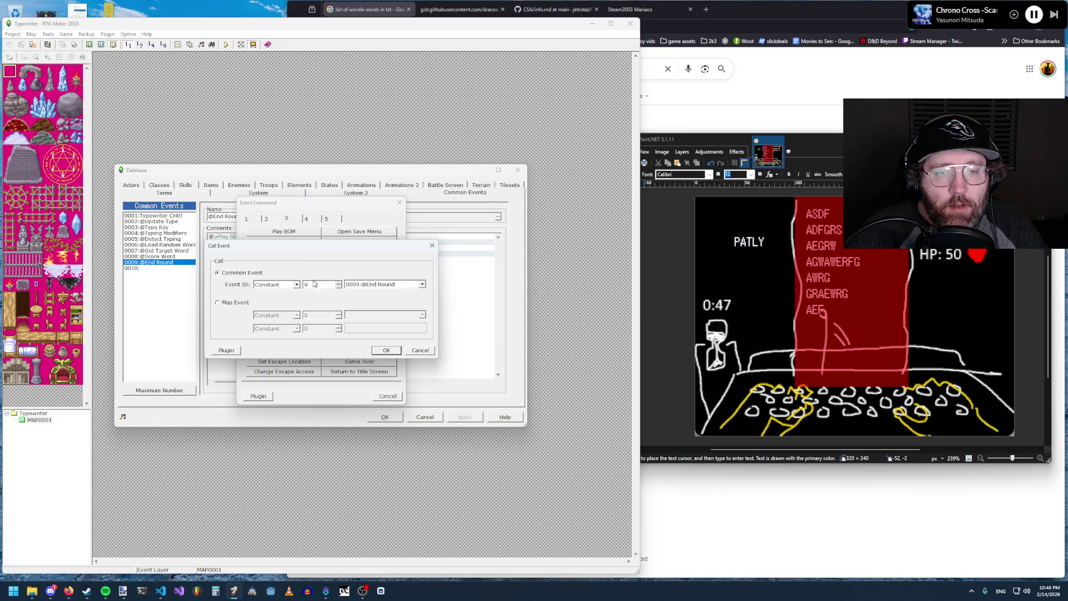
click(423, 284)
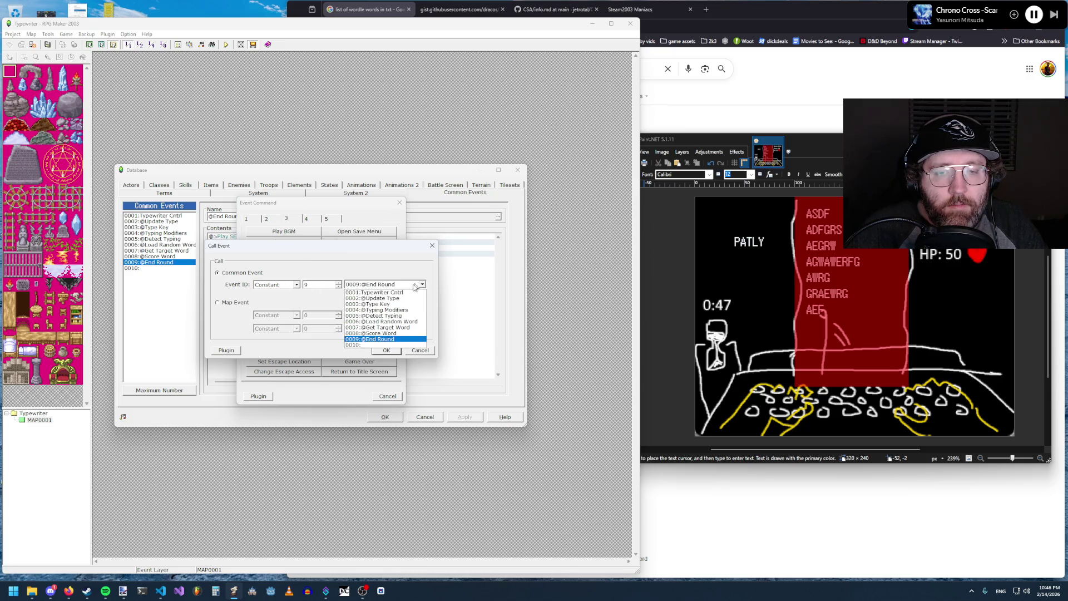
click(384, 297)
click(386, 350)
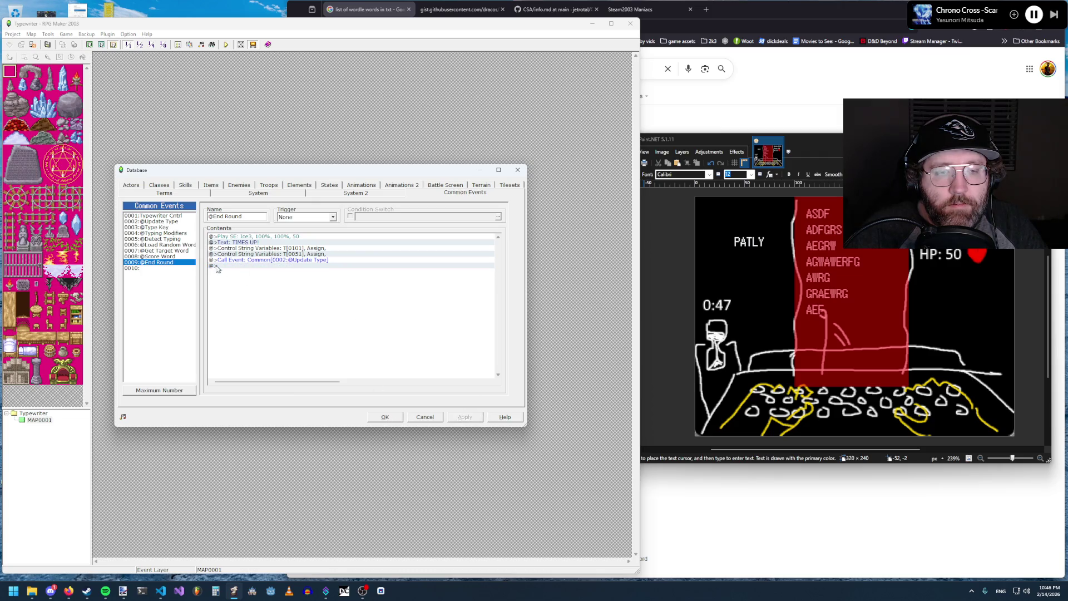
click(171, 216)
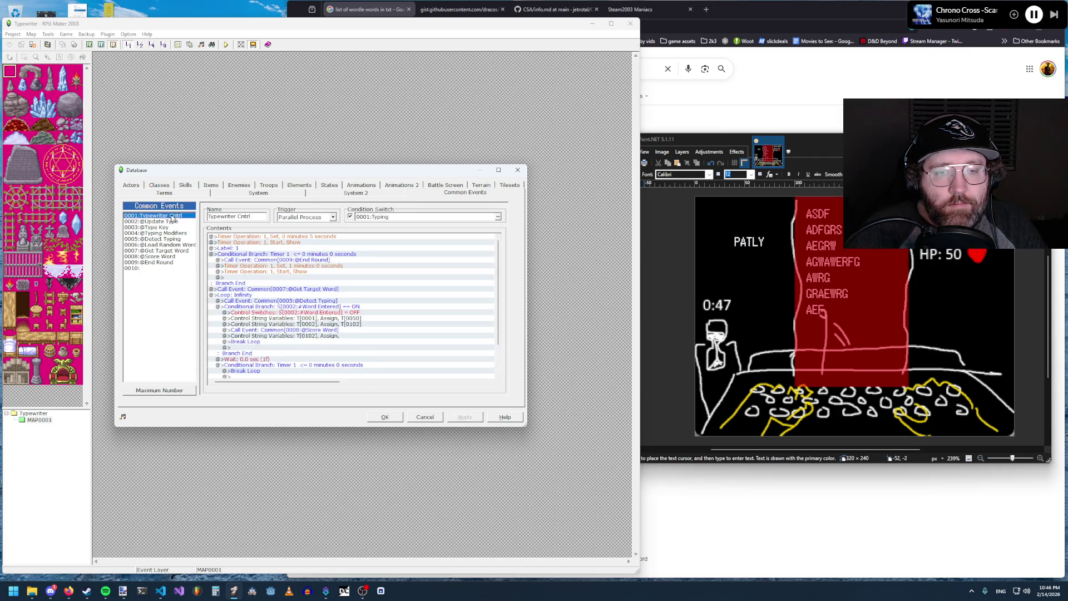
click(163, 262)
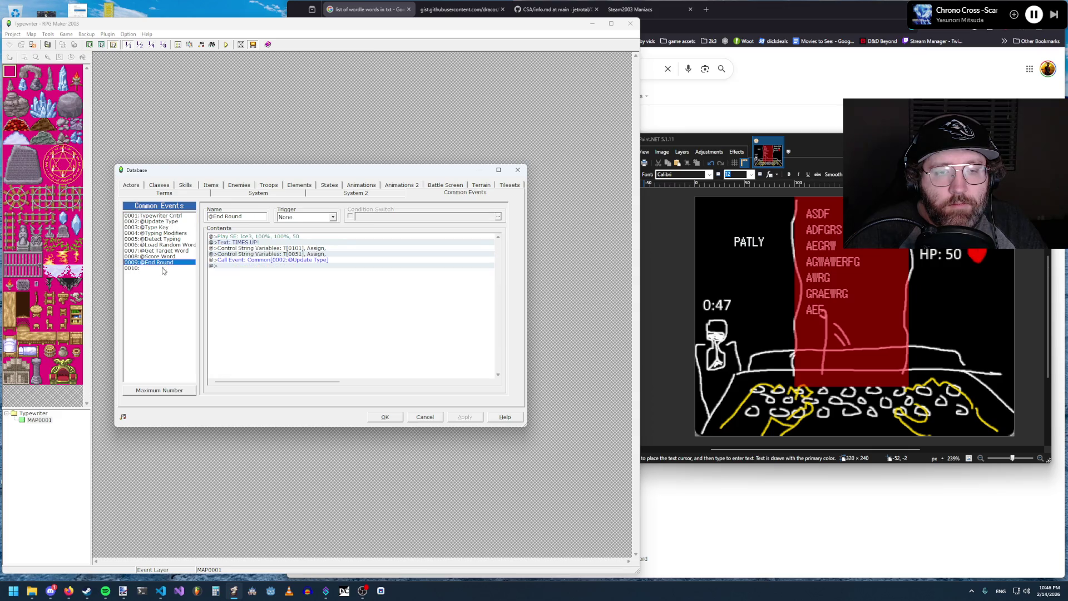
click(279, 276)
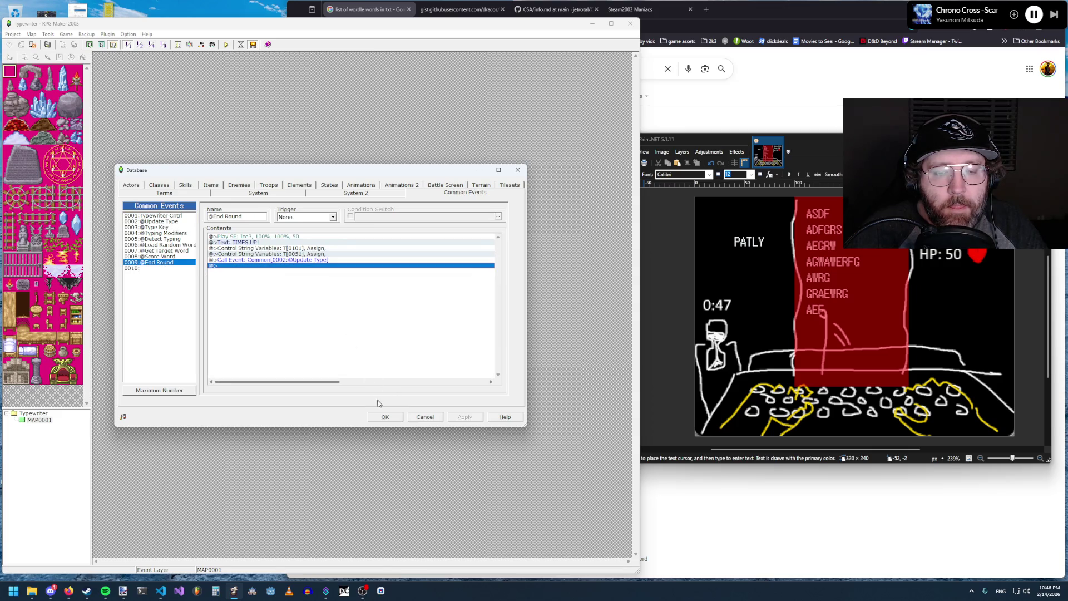
right_click(279, 278)
click(255, 270)
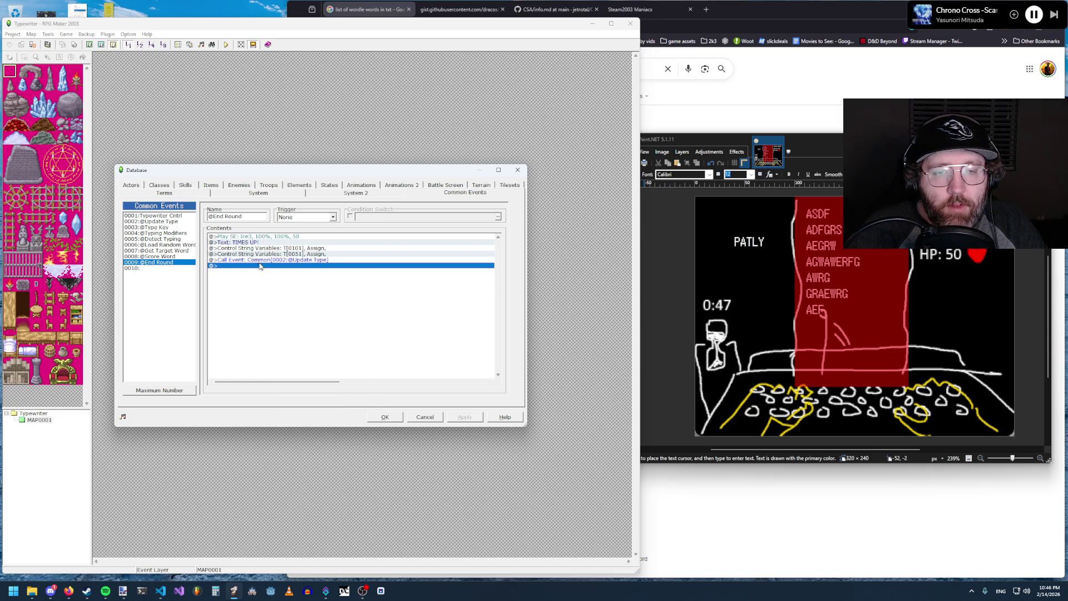
right_click(276, 250)
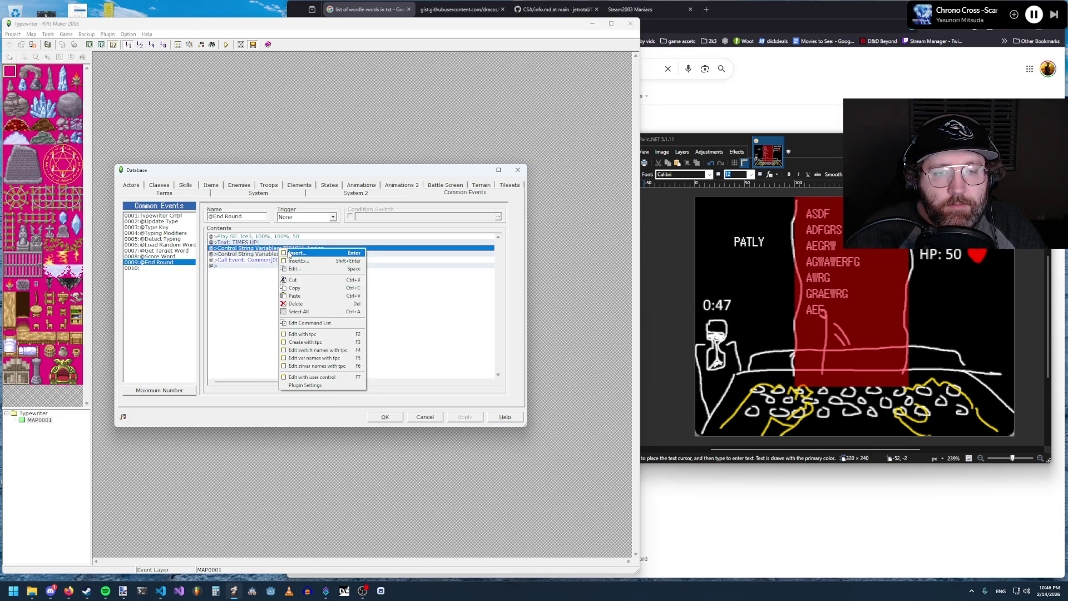
click(300, 253)
mouse_move(348, 203)
mouse_down()
mouse_move(522, 205)
mouse_move(493, 205)
mouse_up()
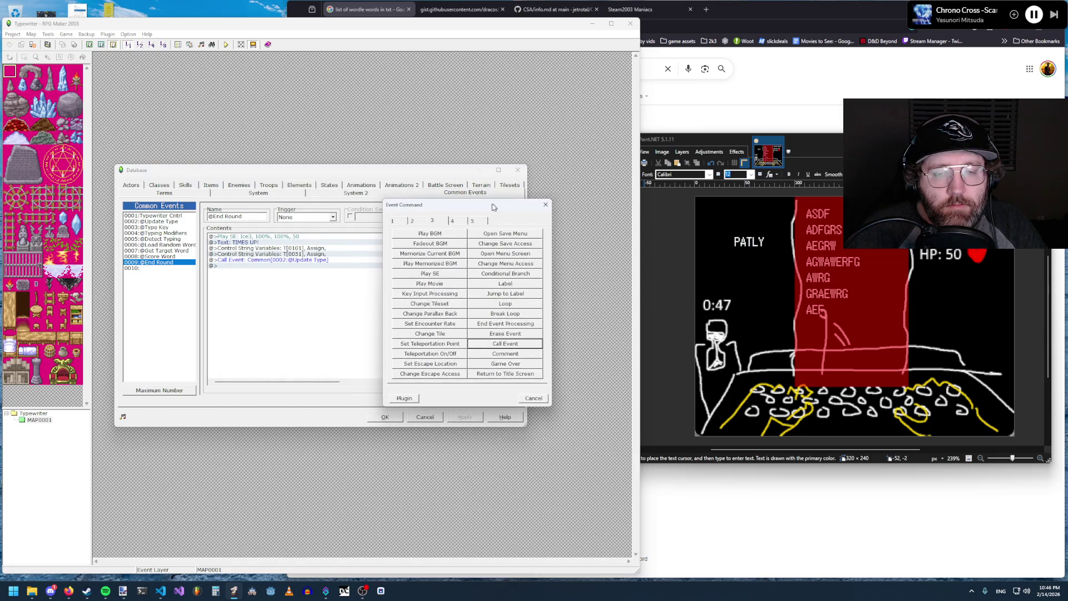
click(545, 205)
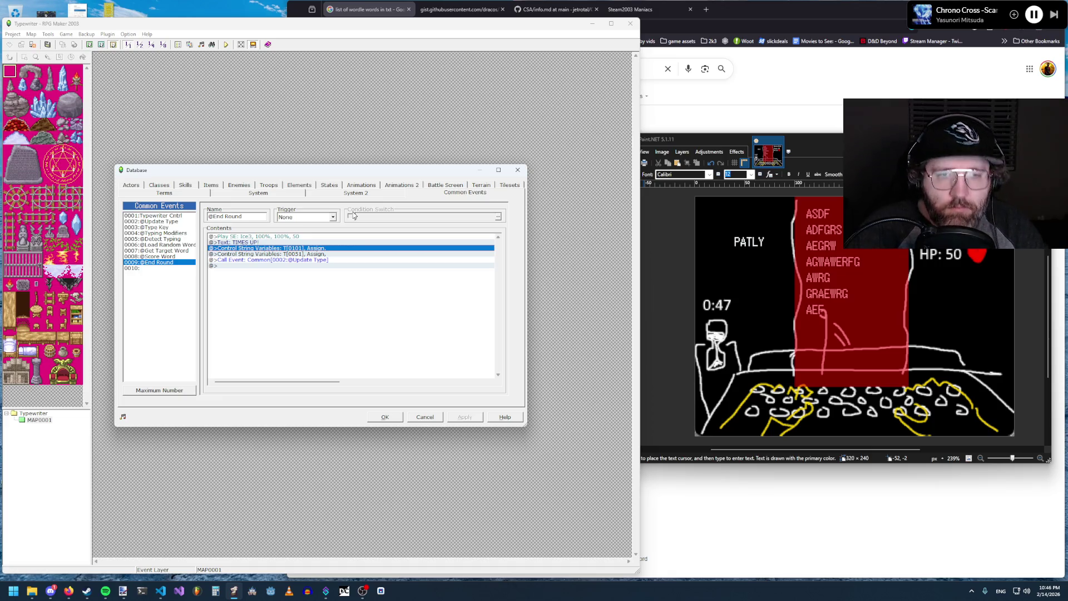
right_click(310, 251)
click(325, 254)
click(378, 300)
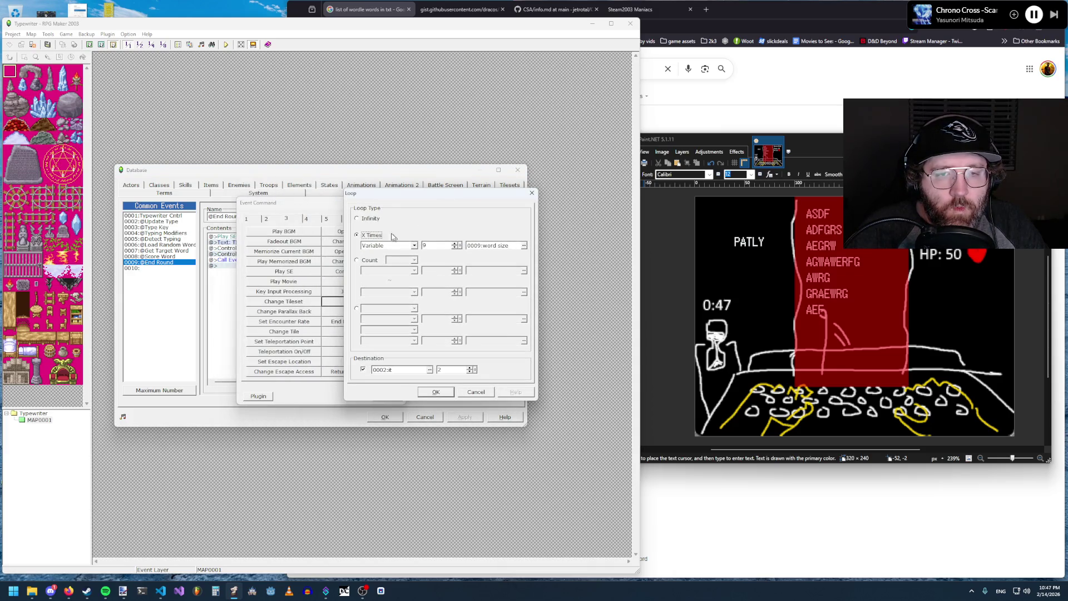
click(436, 392)
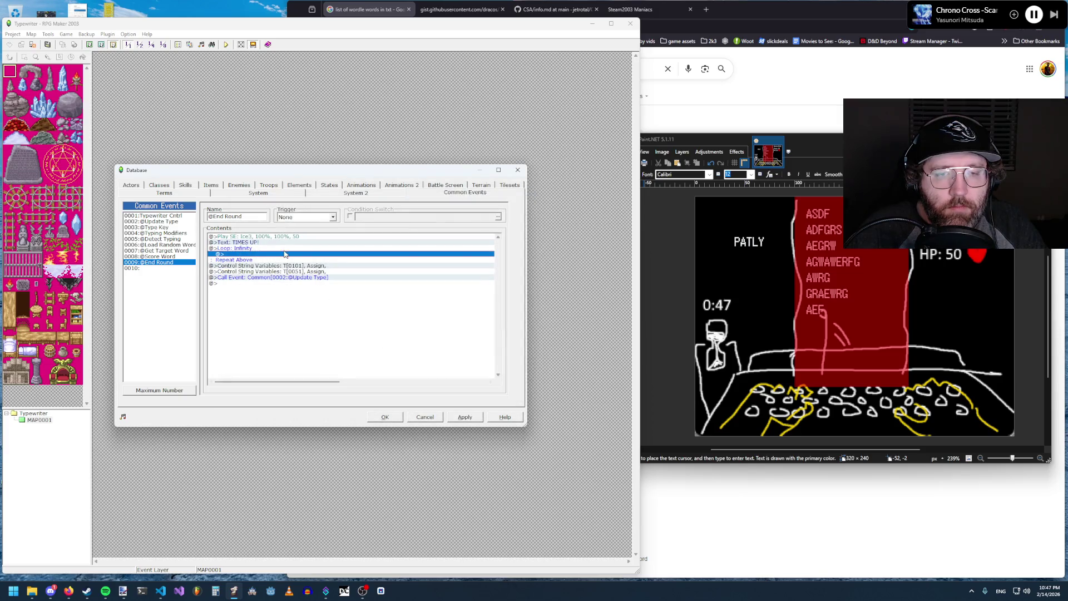
Write a TPC script inside the loop adding a conditional Break Loop when T[0101] is empty.
double_click(266, 256)
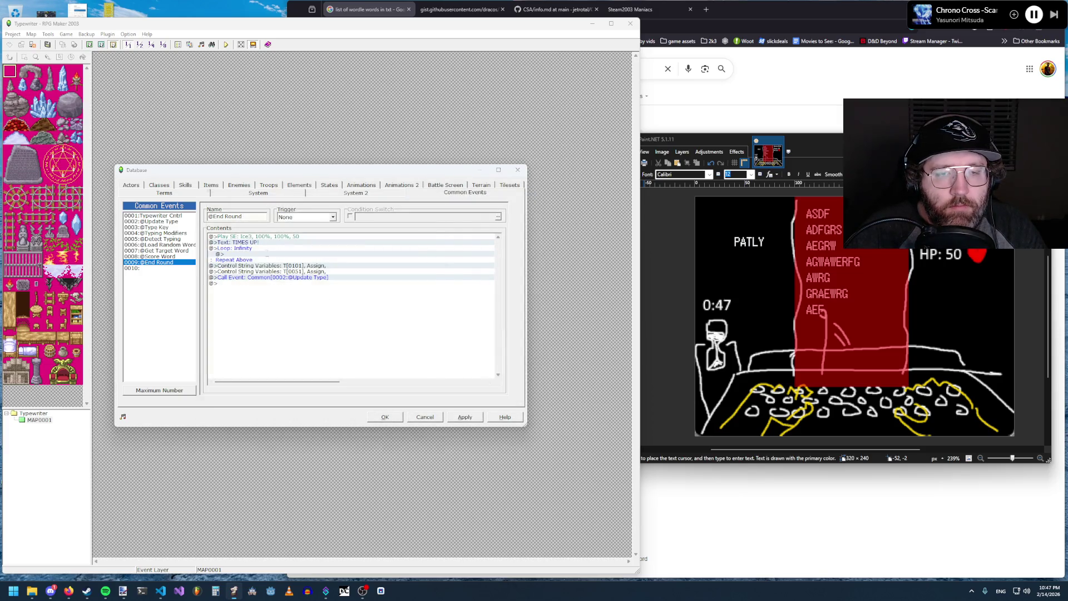
drag(319, 168, 603, 168)
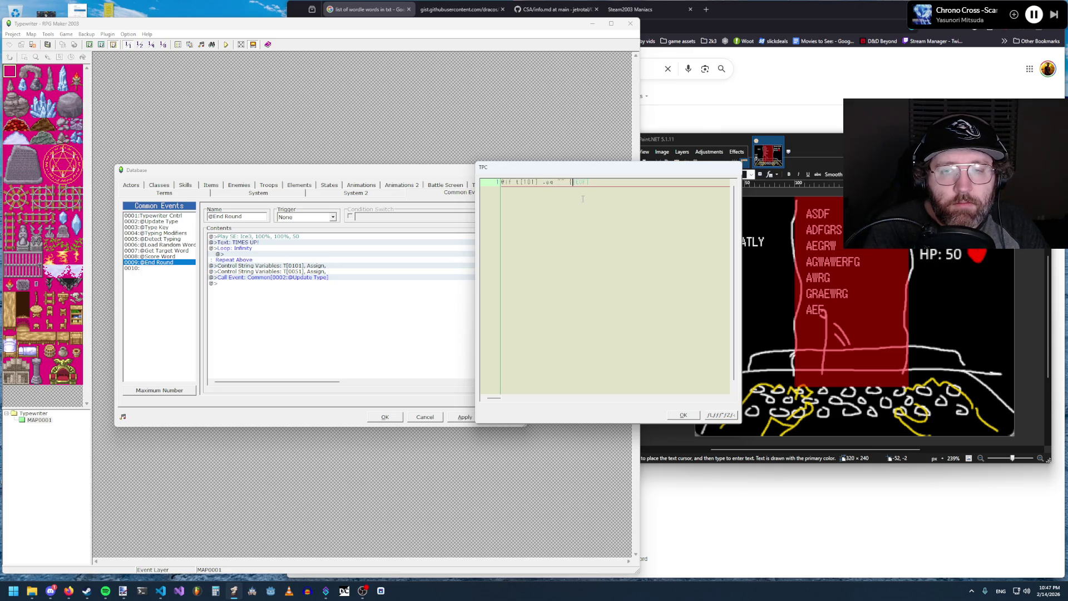
key(Return)
key(Return)
text(})
key(Up)
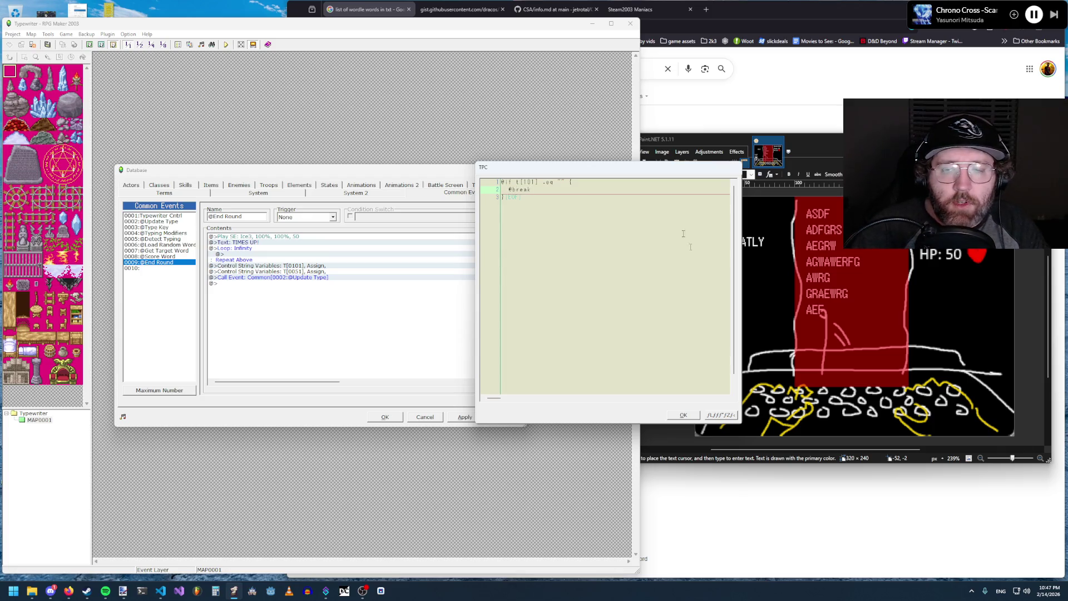
click(683, 415)
click(289, 255)
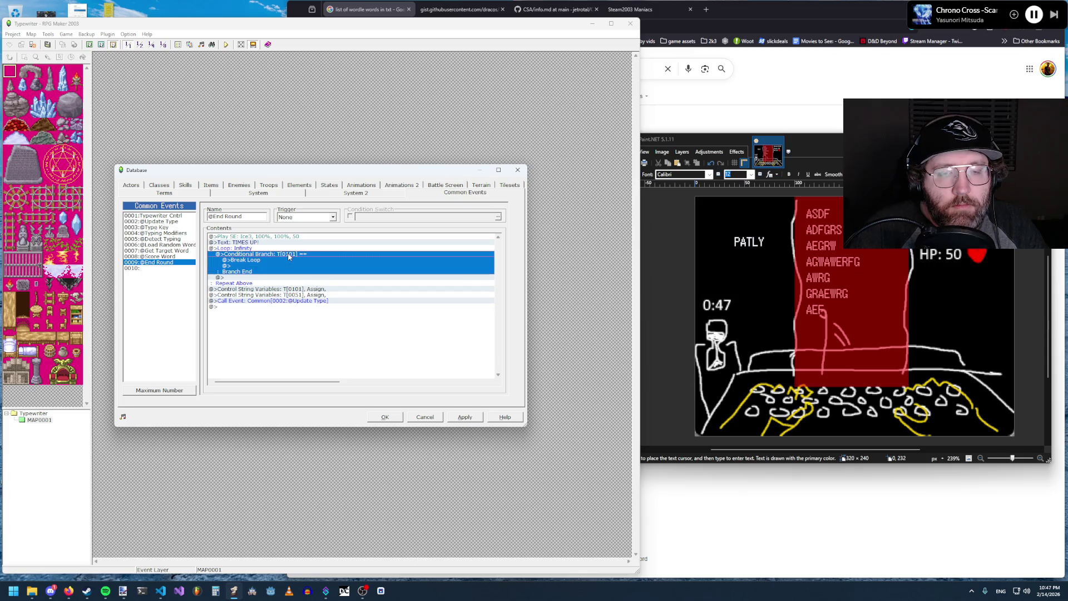
click(284, 278)
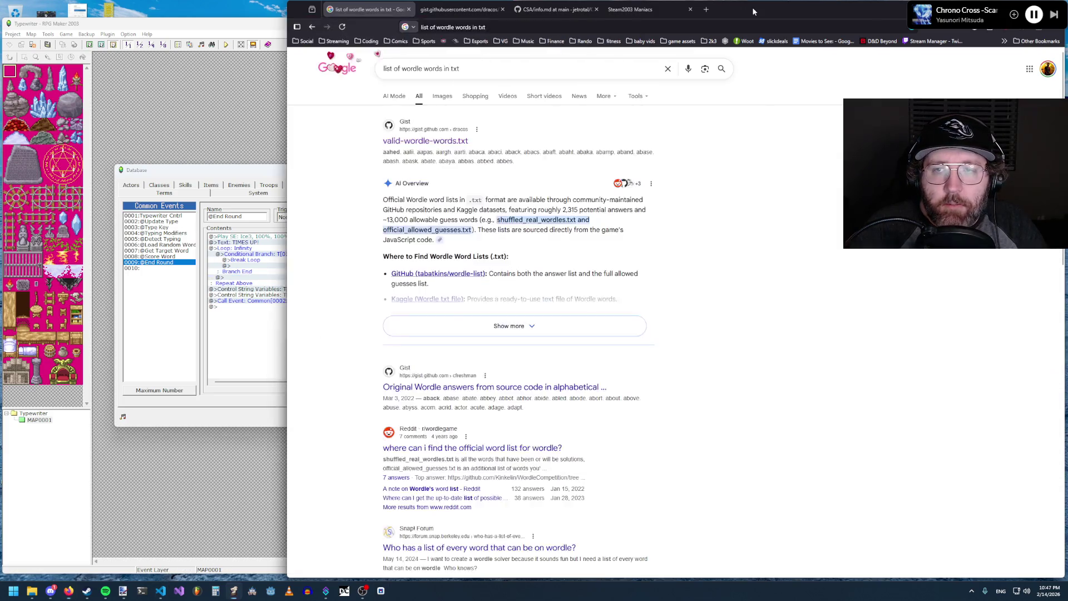
click(727, 9)
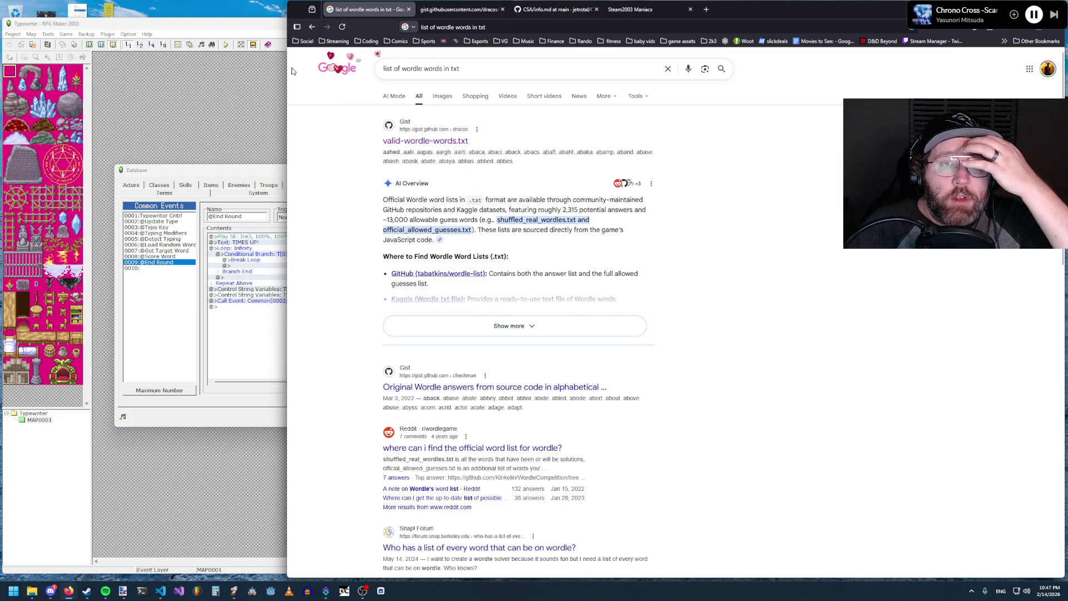
mouse_move(286, 68)
mouse_down()
mouse_move(624, 68)
mouse_move(594, 68)
mouse_up()
click(831, 9)
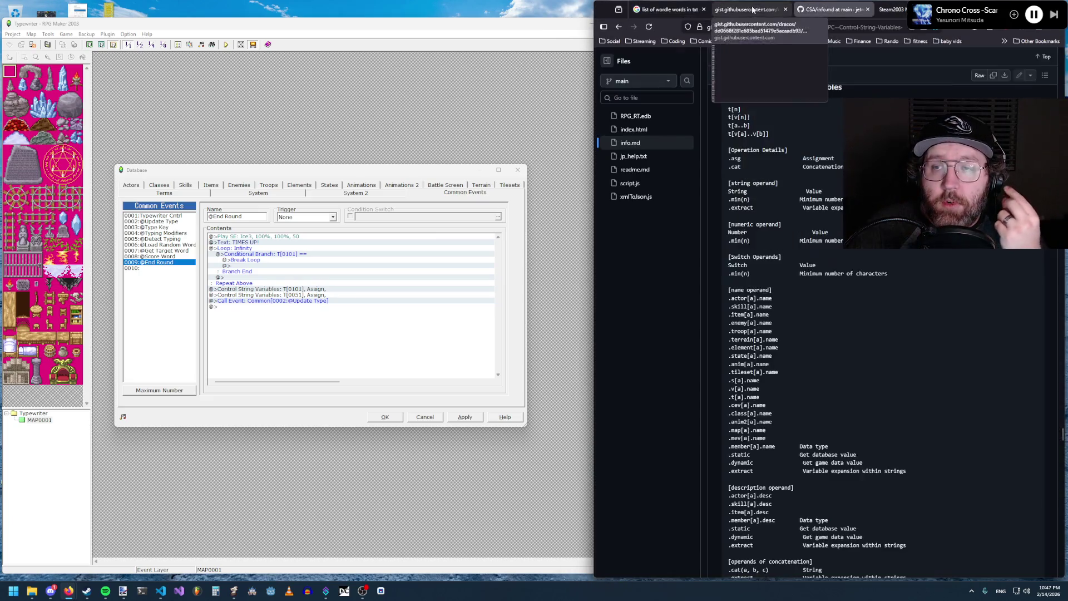
click(748, 9)
click(840, 9)
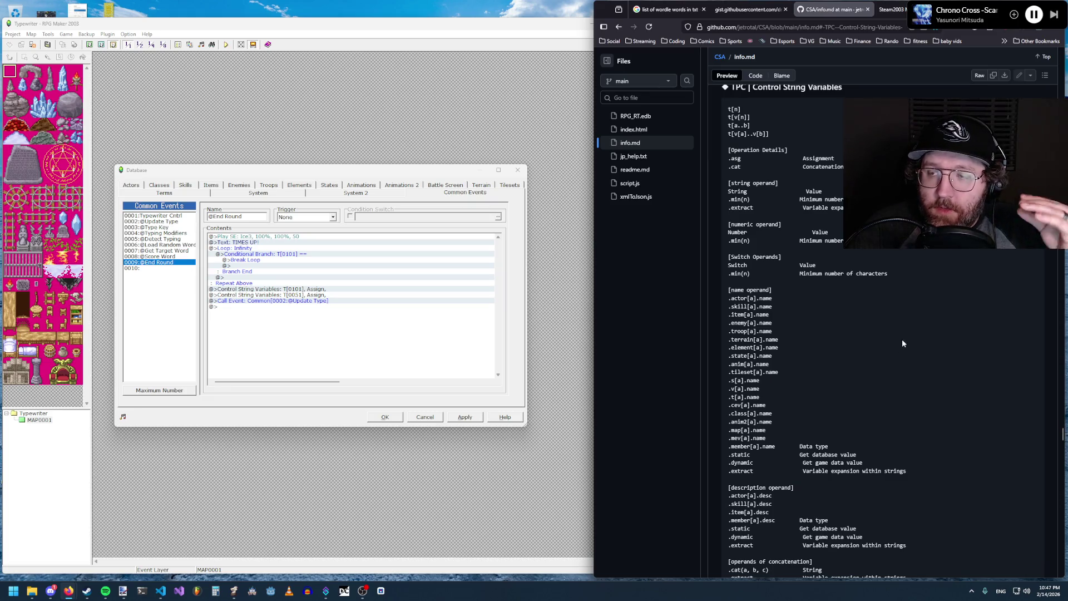
scroll(902, 338, down, 4)
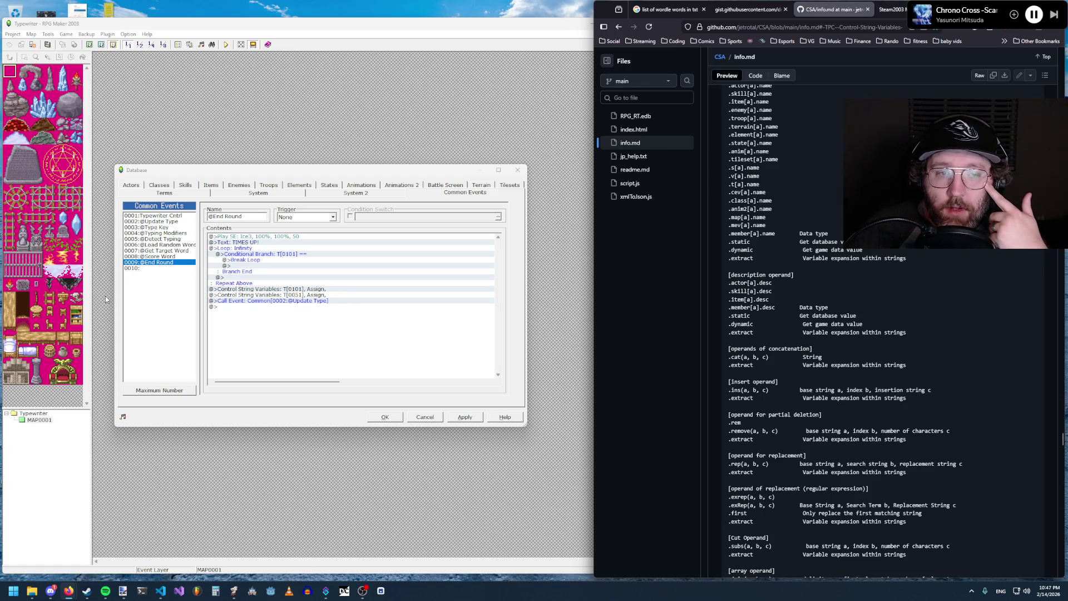
click(159, 256)
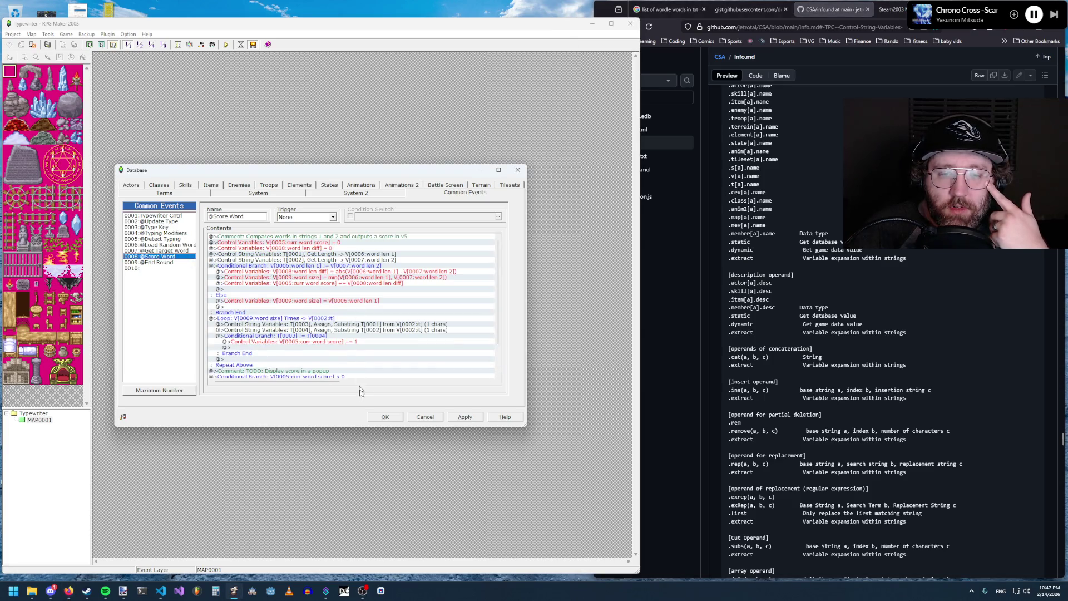
click(334, 348)
scroll(334, 350, down, 3)
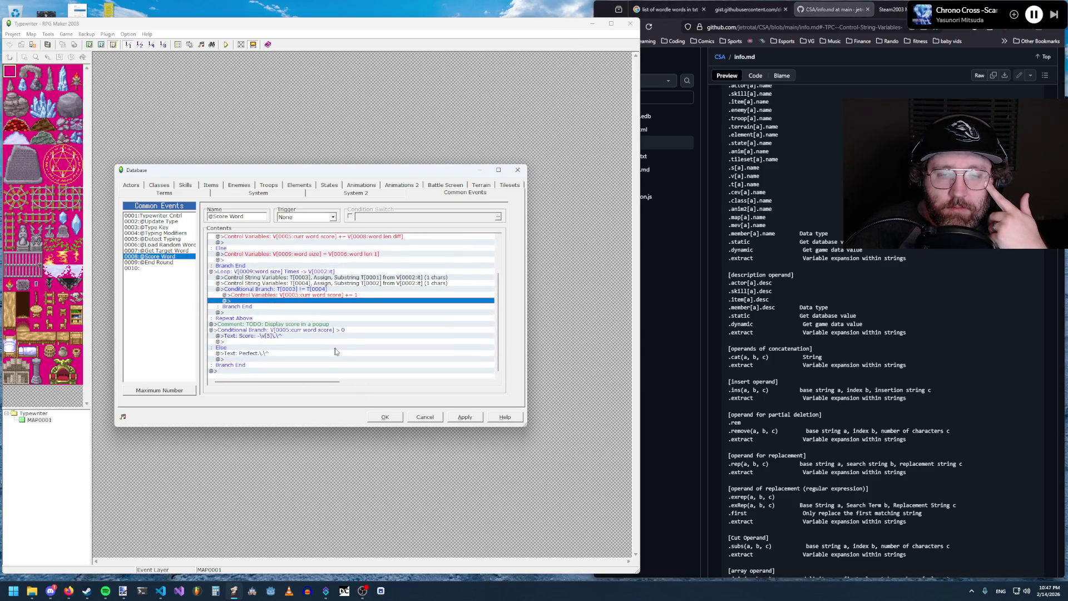
scroll(345, 355, up, 3)
scroll(345, 355, down, 3)
scroll(340, 373, up, 3)
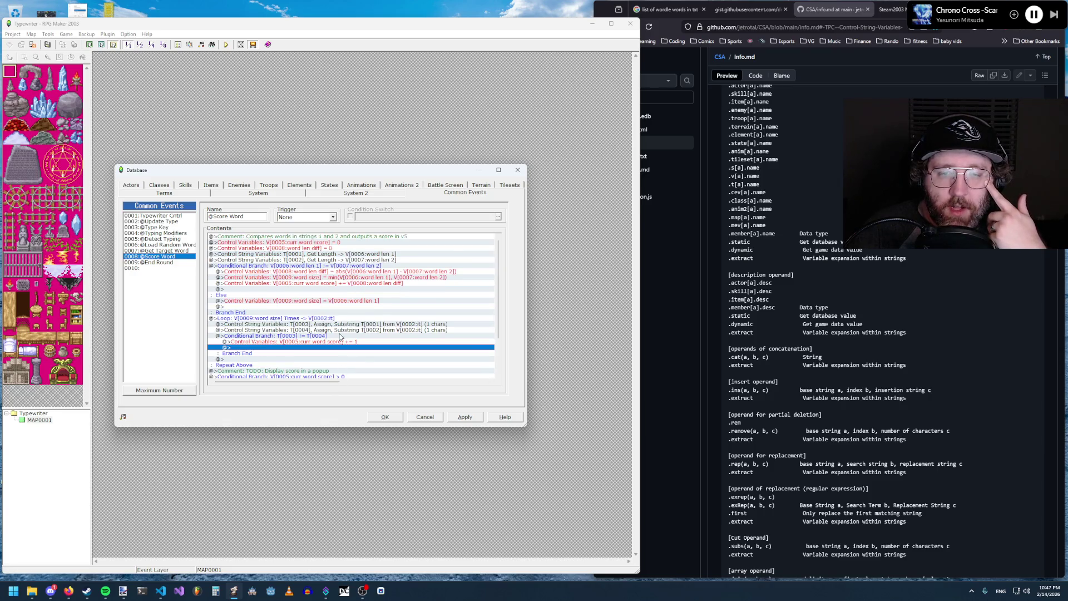
scroll(340, 373, down, 3)
scroll(340, 372, up, 3)
scroll(323, 279, down, 3)
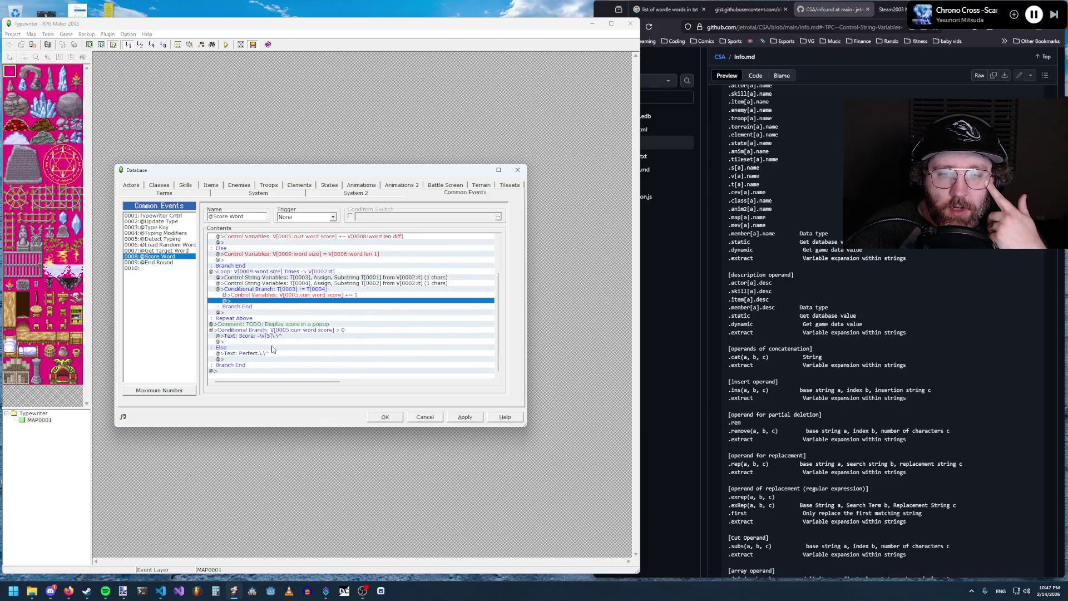
Edit the TODO comment to read 'Display score in a popup??' and apply the change.
click(310, 325)
click(298, 329)
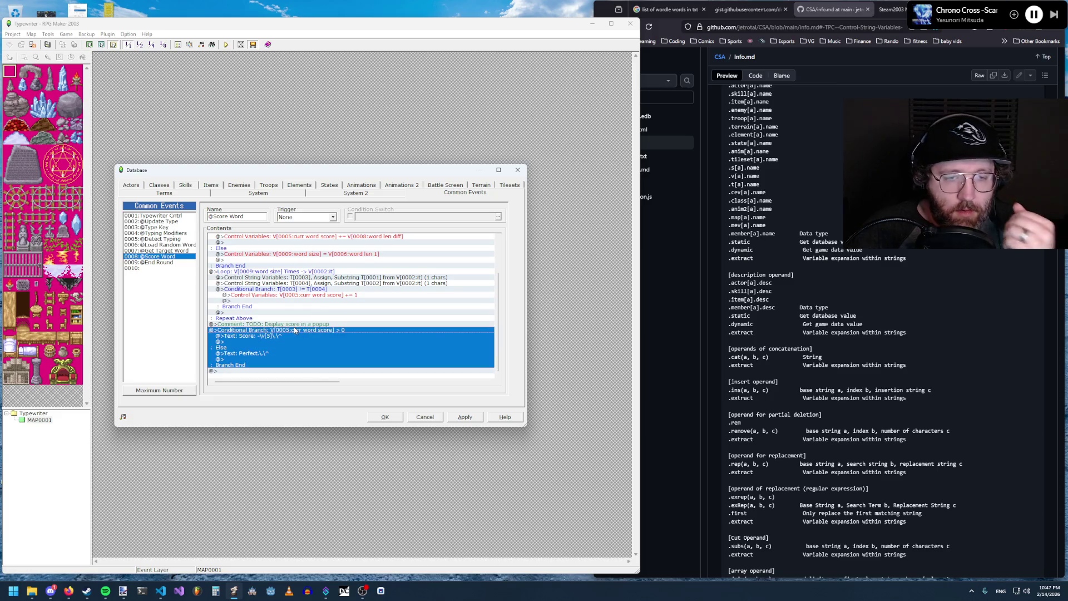
click(304, 326)
double_click(305, 325)
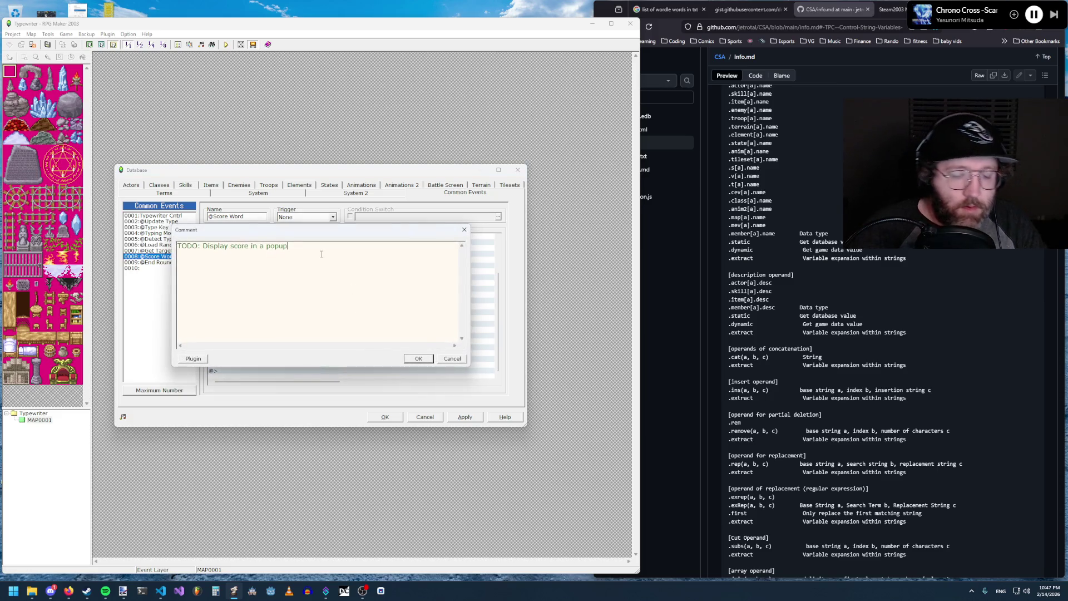
click(418, 359)
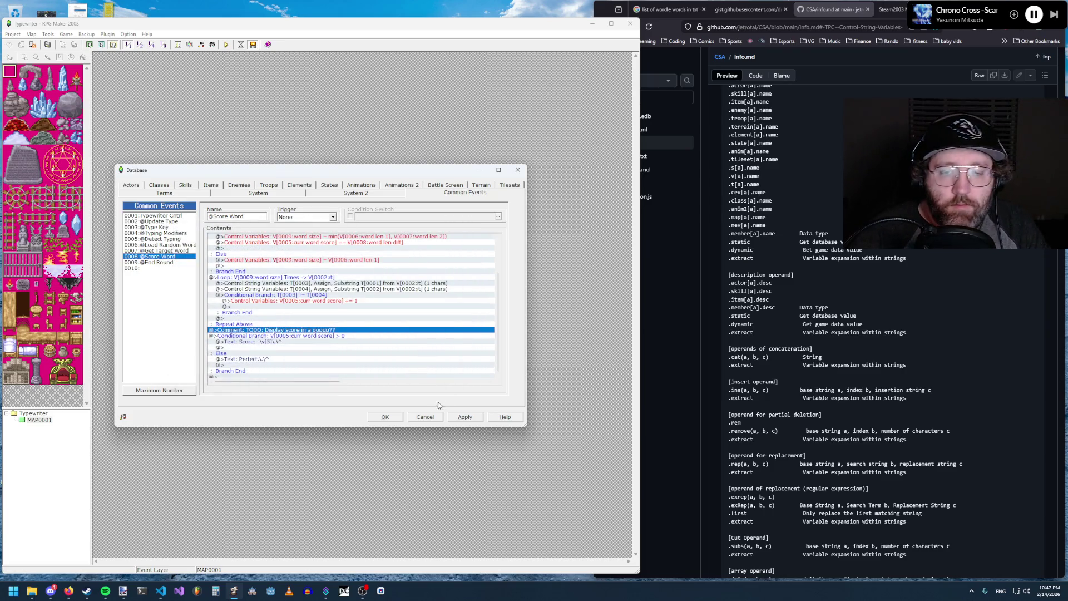
click(464, 417)
click(177, 262)
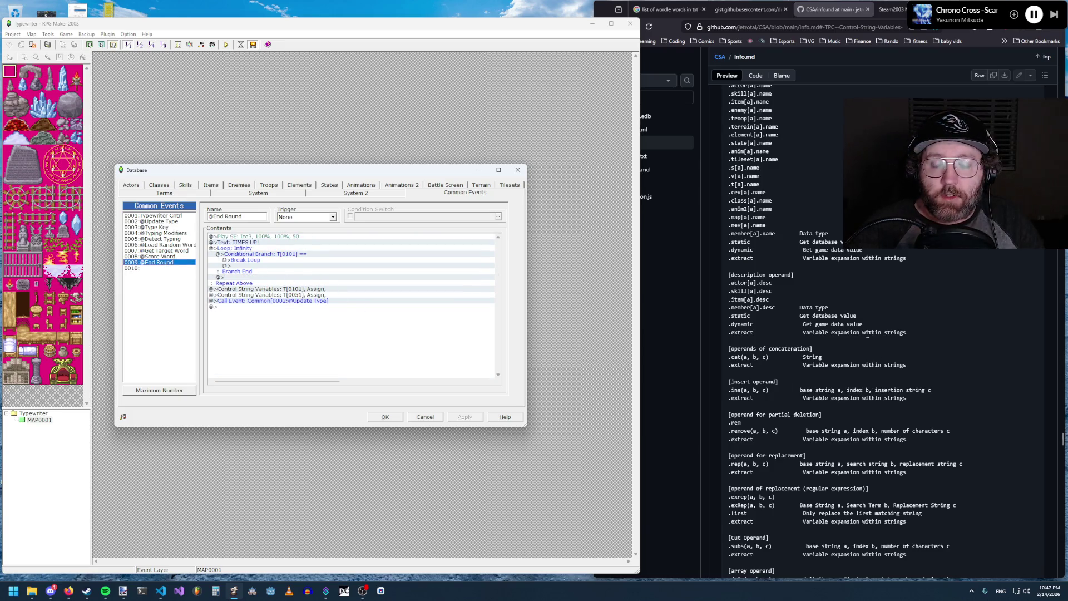
click(177, 257)
click(177, 262)
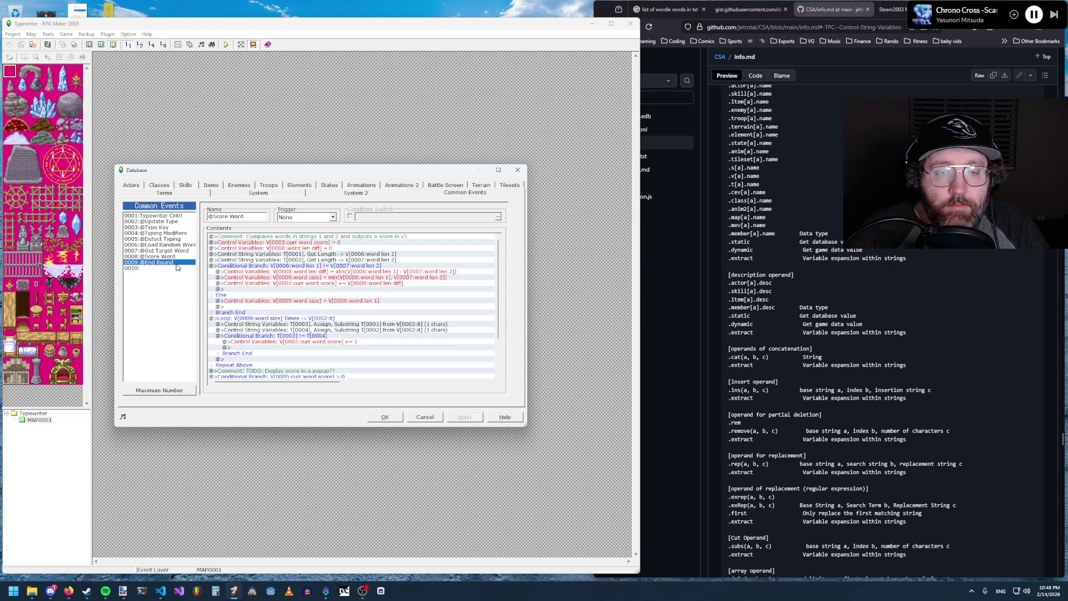
click(283, 288)
click(860, 362)
scroll(860, 361, down, 5)
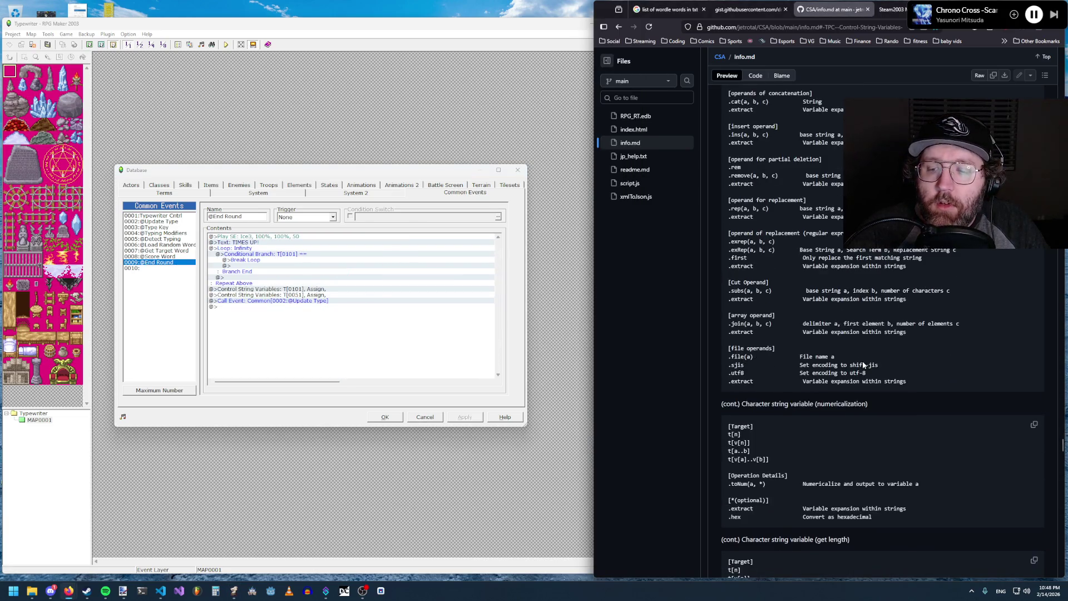
scroll(844, 342, up, 2)
scroll(844, 342, down, 8)
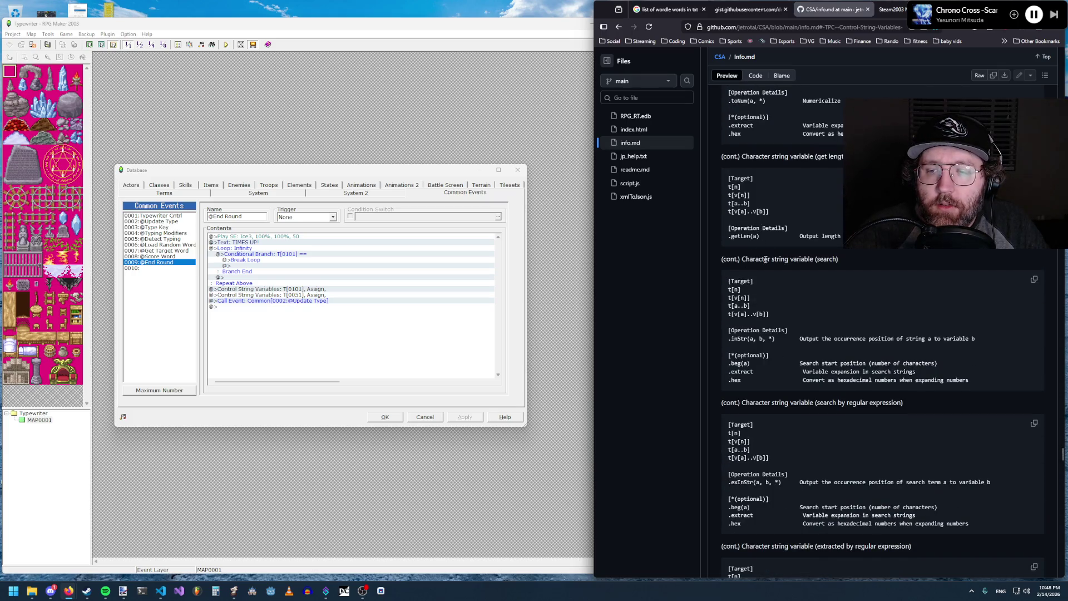
scroll(765, 259, down, 6)
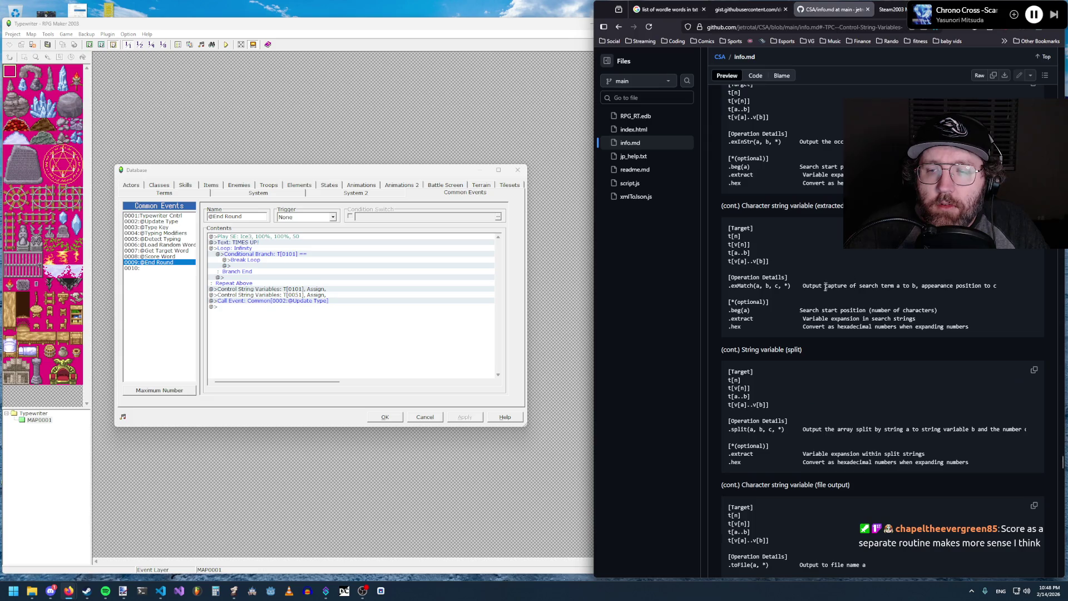
scroll(825, 287, down, 2)
scroll(806, 315, down, 3)
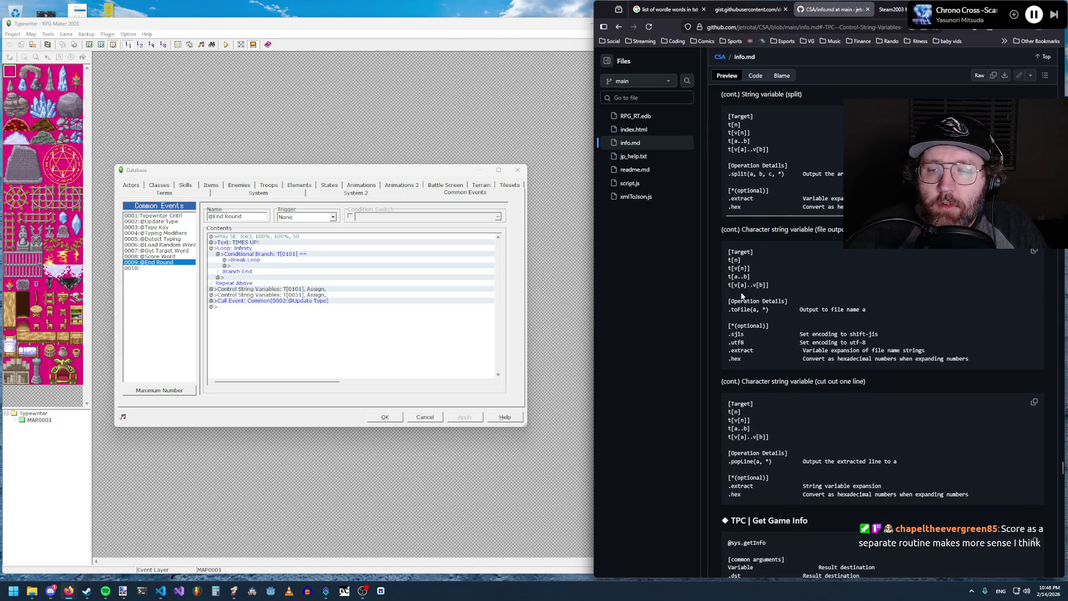
scroll(796, 271, down, 2)
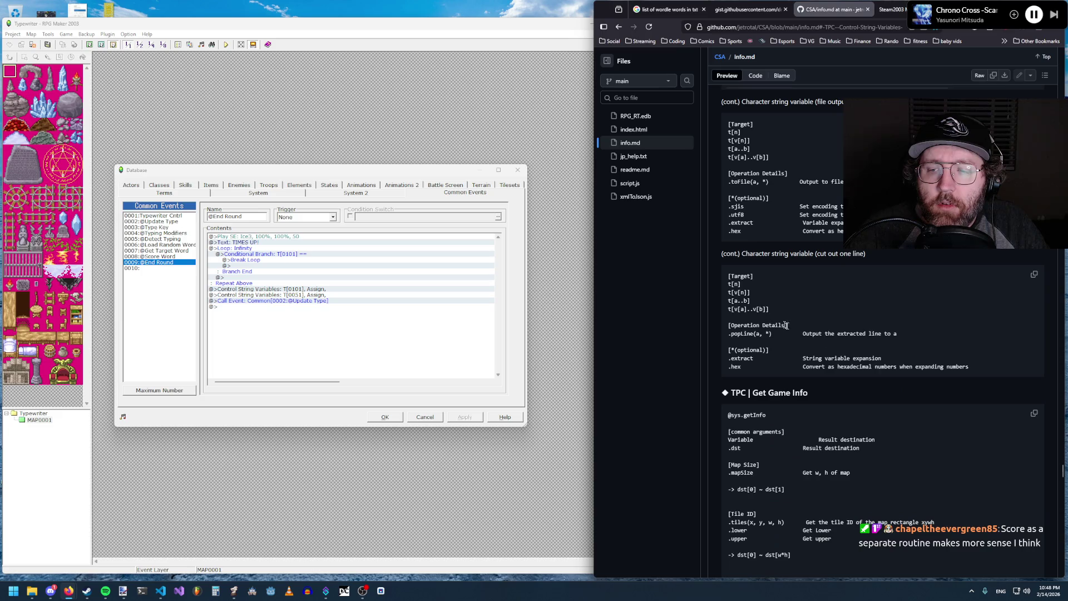
scroll(835, 337, down, 2)
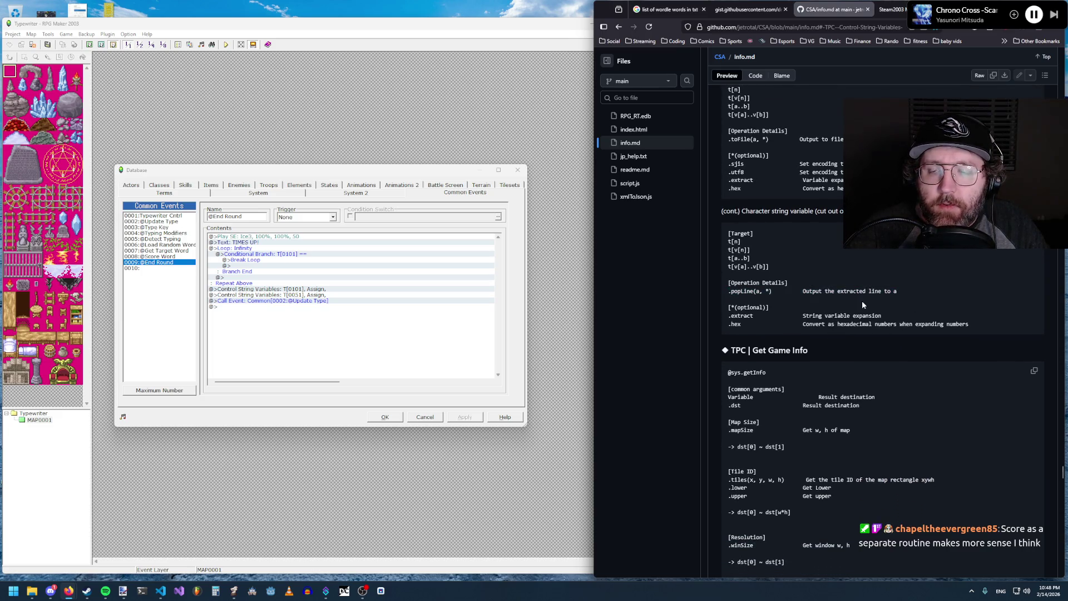
click(259, 309)
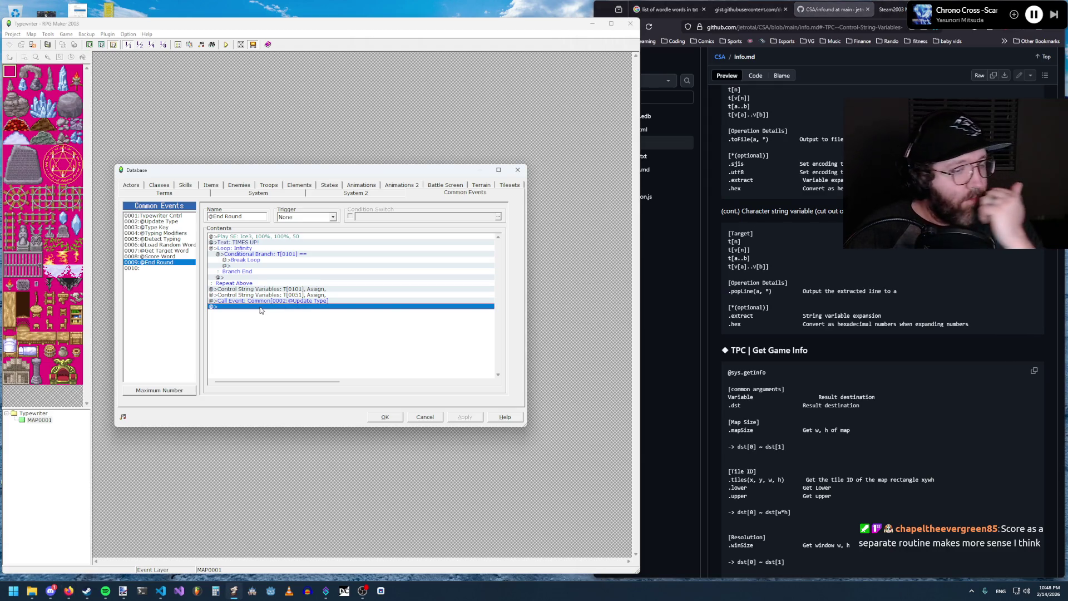
Add a TPC script in the End Round loop popping T[0101] into T[0003] and T[0051] into T[0002].
click(288, 289)
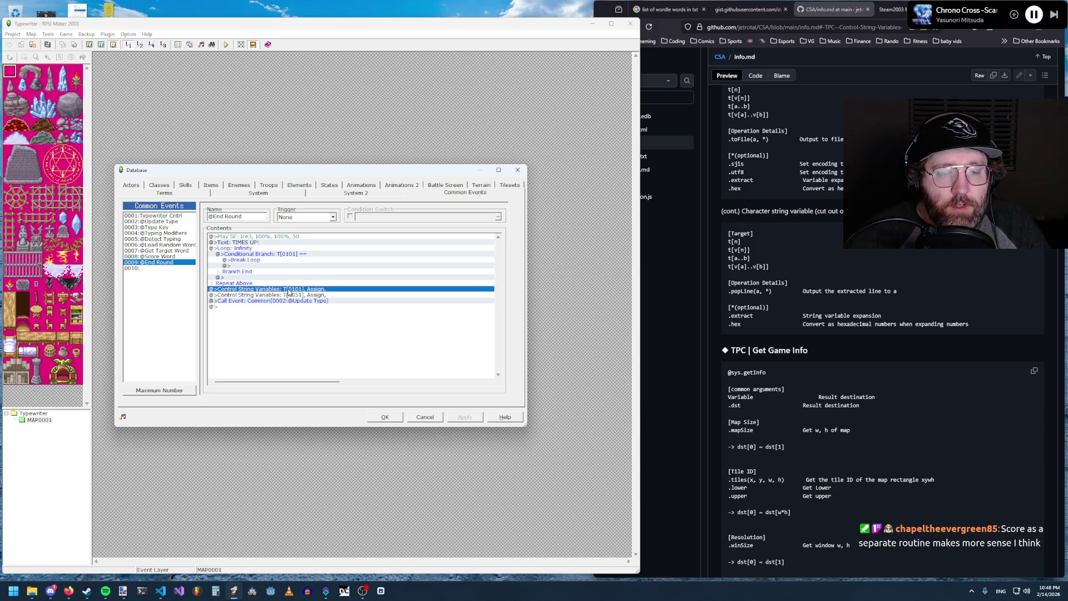
click(281, 265)
click(282, 277)
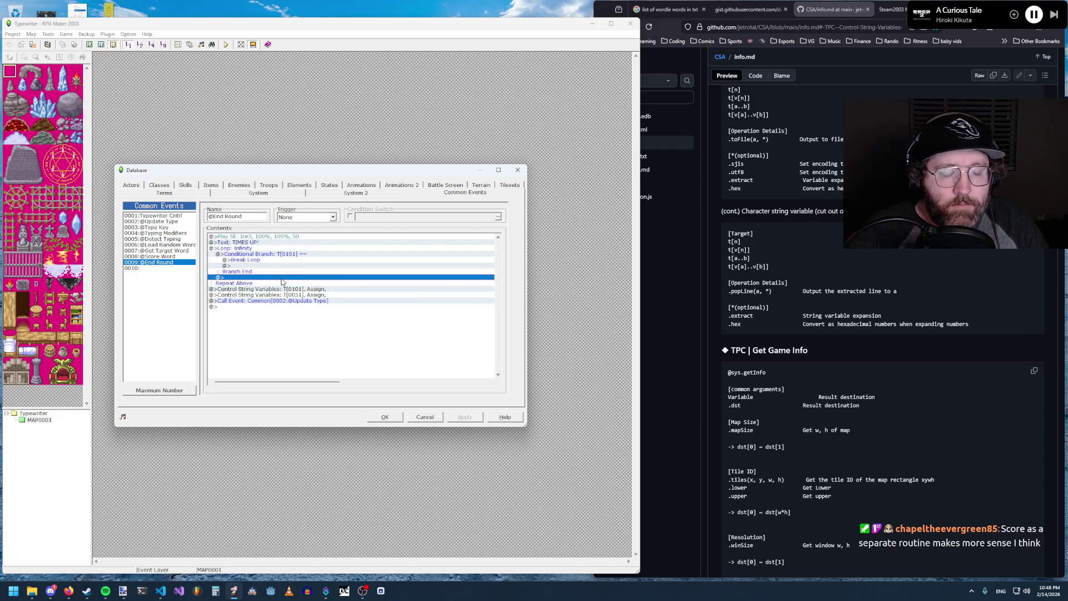
double_click(281, 279)
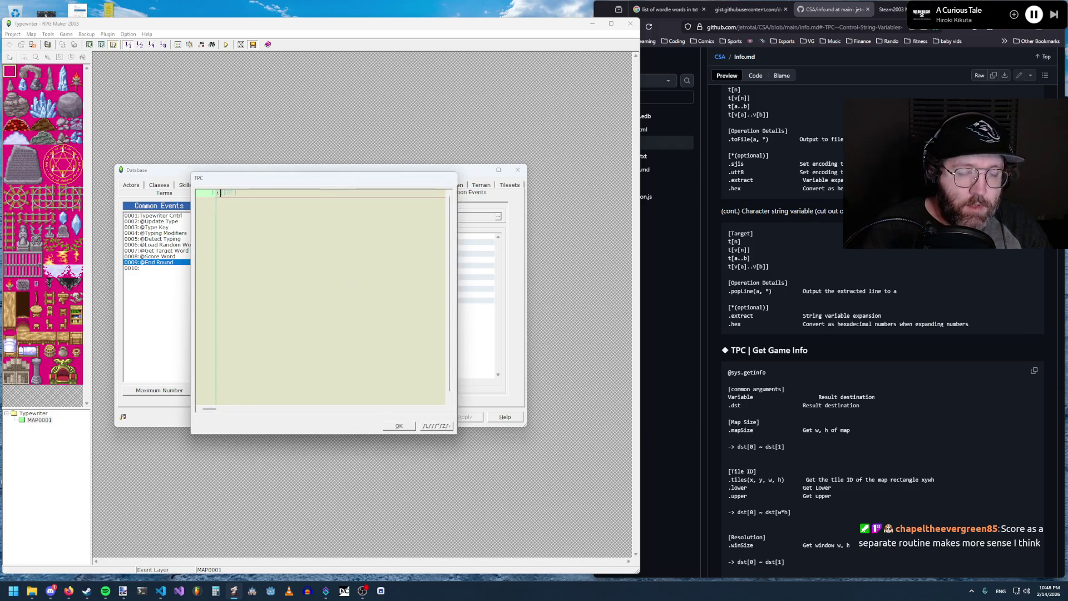
text(@t[101] .popLine t[1)
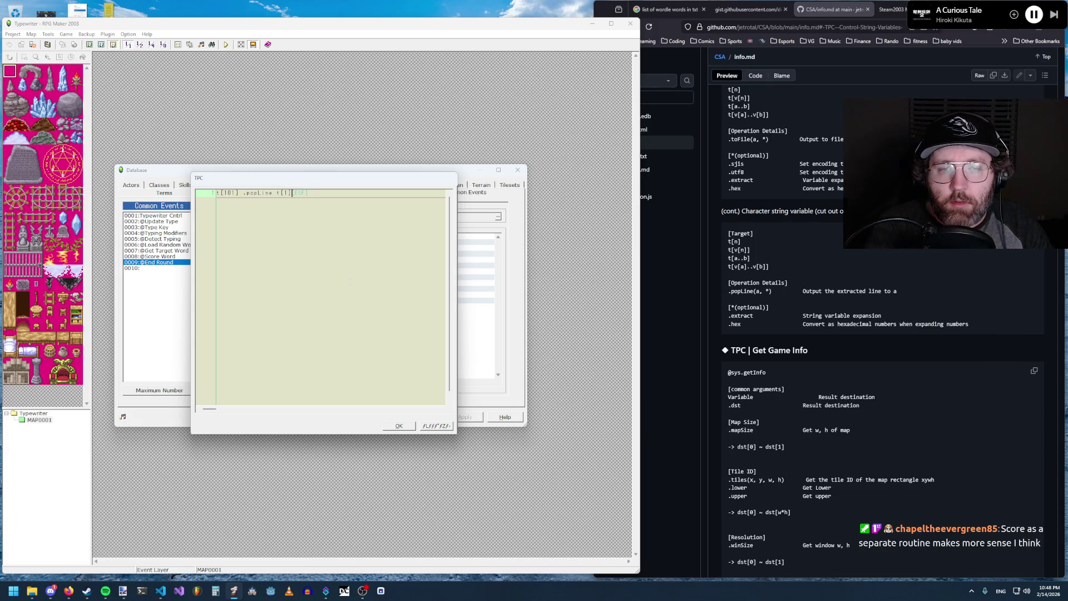
key(Return)
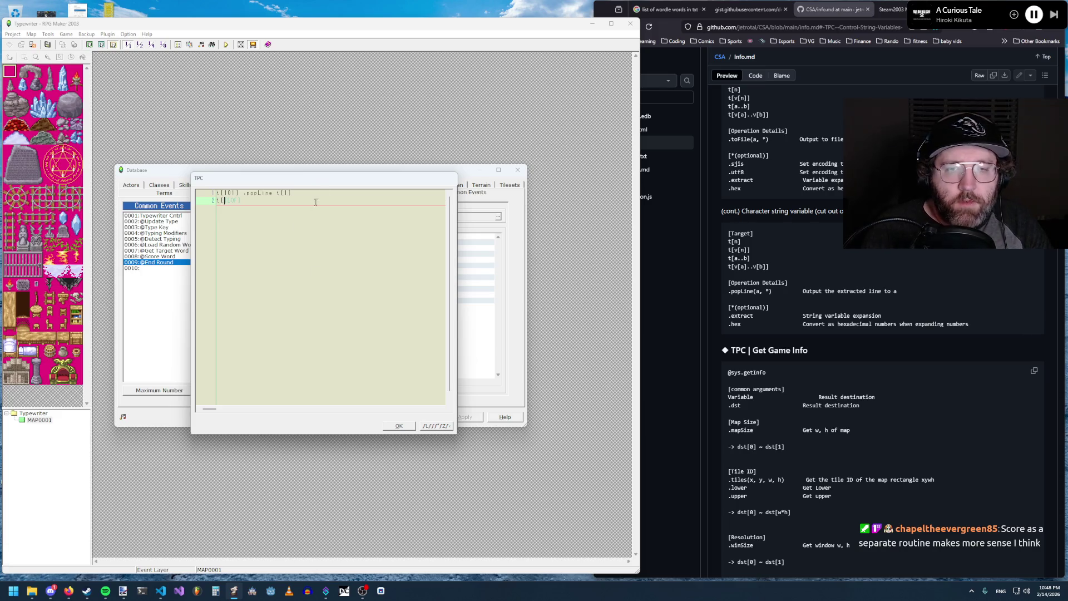
mouse_move(333, 184)
mouse_down()
mouse_move(619, 219)
mouse_move(493, 160)
mouse_move(366, 139)
mouse_up()
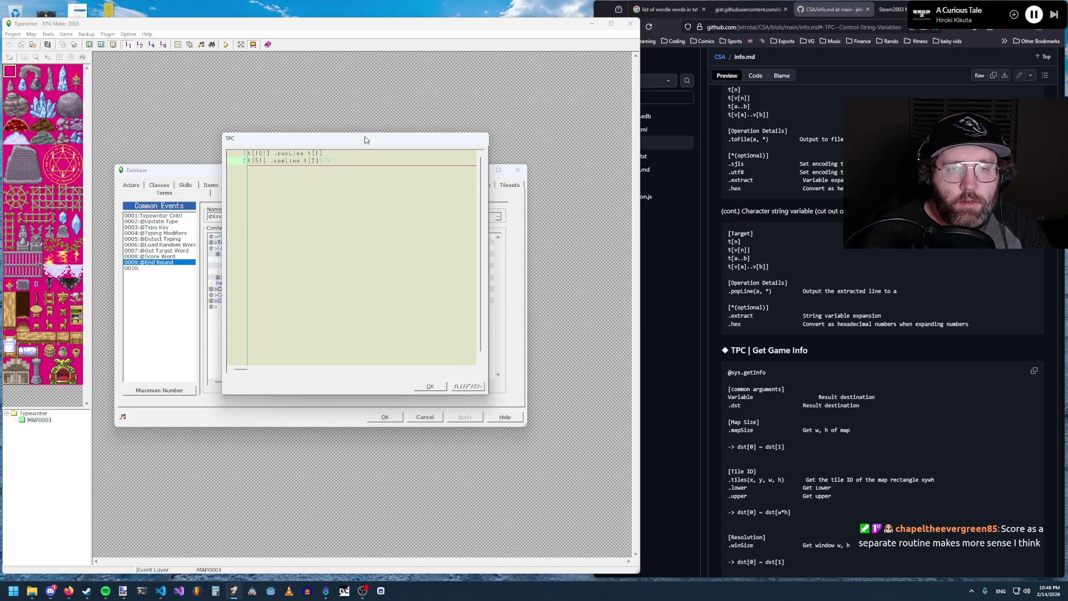
click(439, 387)
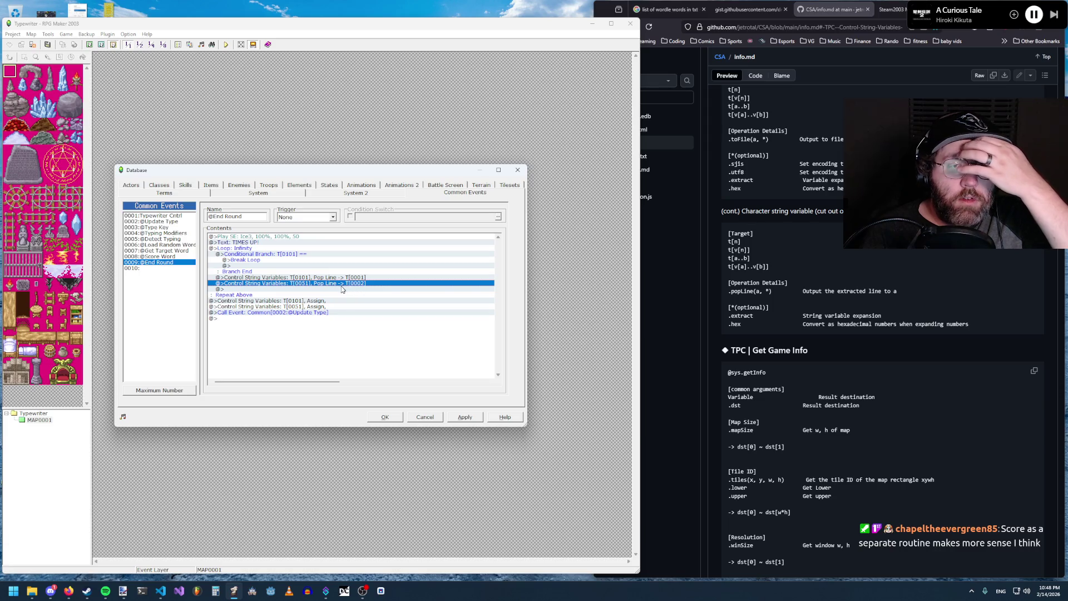
click(174, 256)
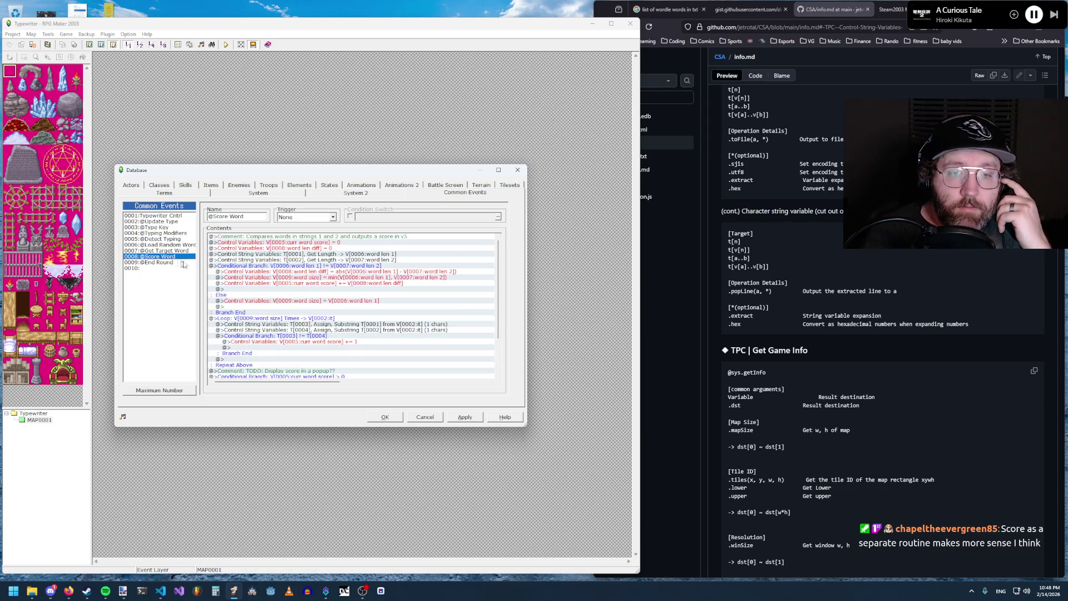
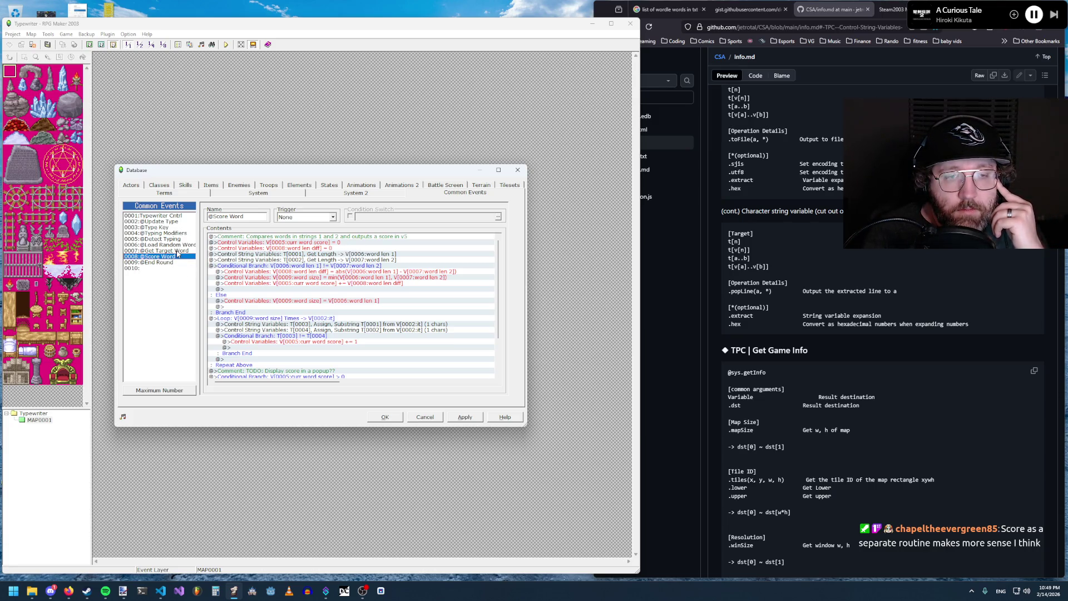
Look through the common events and preview Score Word's two string length commands as script text.
click(177, 226)
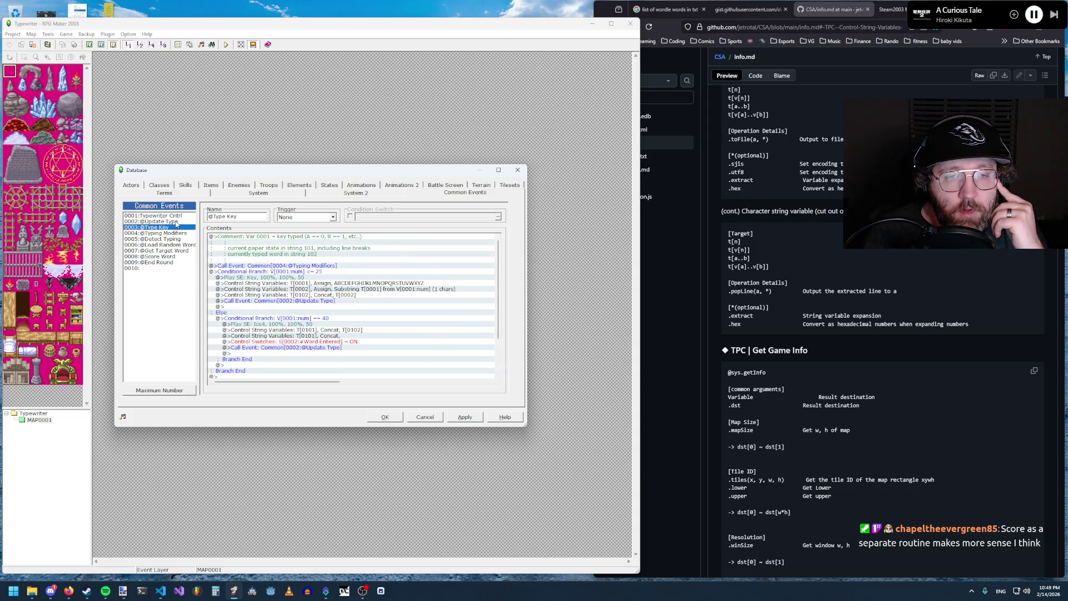
click(175, 233)
click(177, 215)
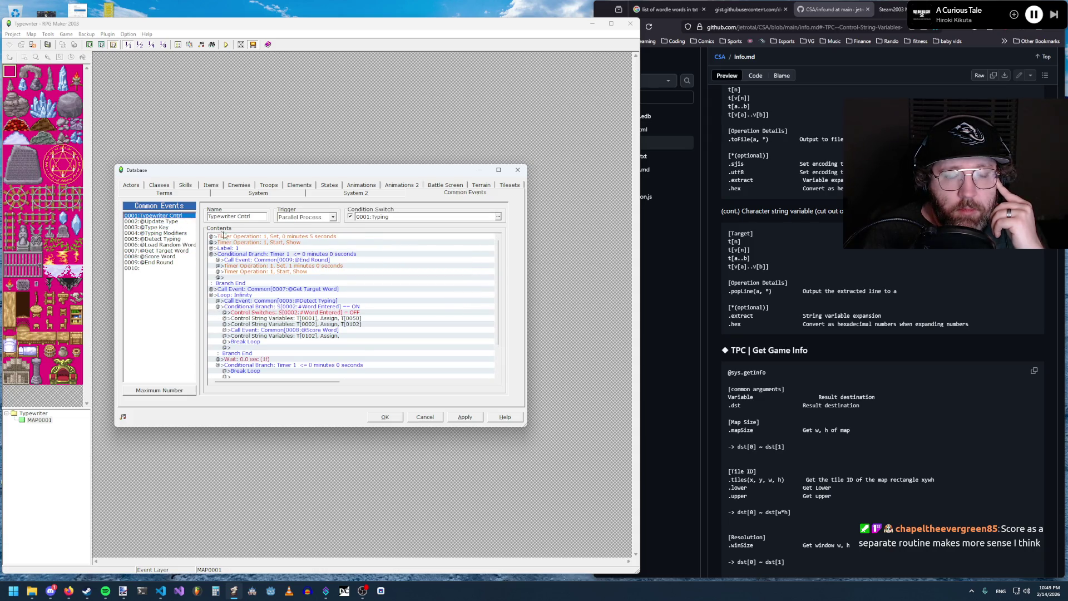
click(345, 318)
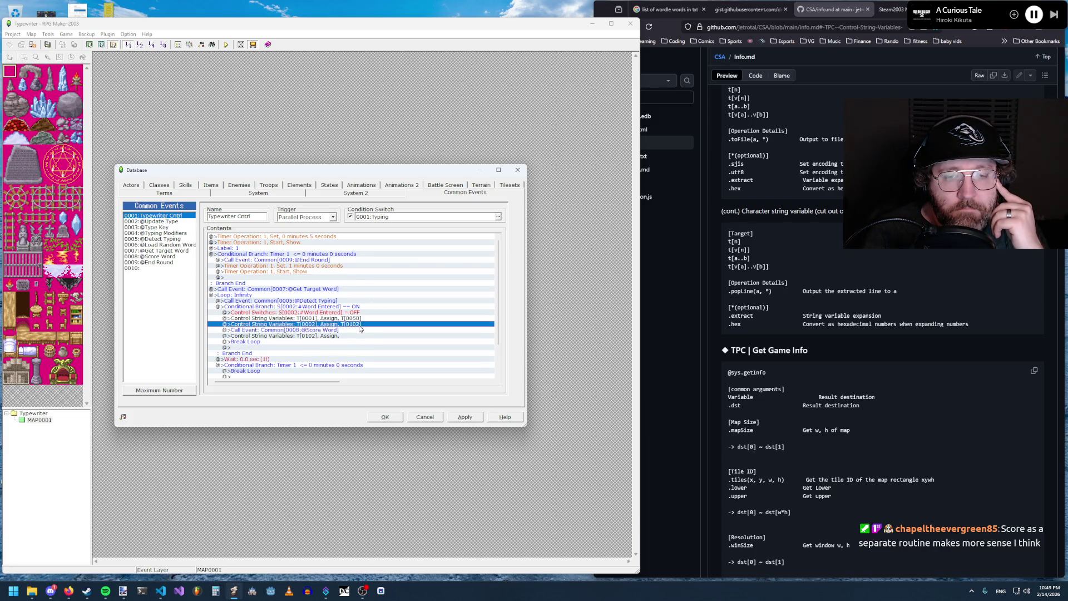
click(169, 261)
click(169, 256)
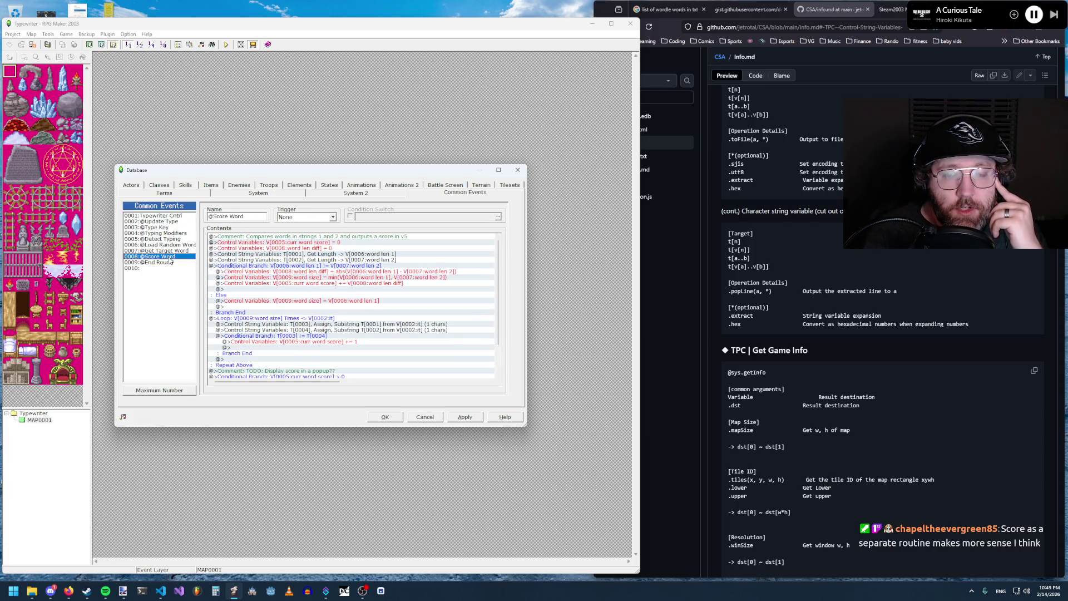
click(378, 255)
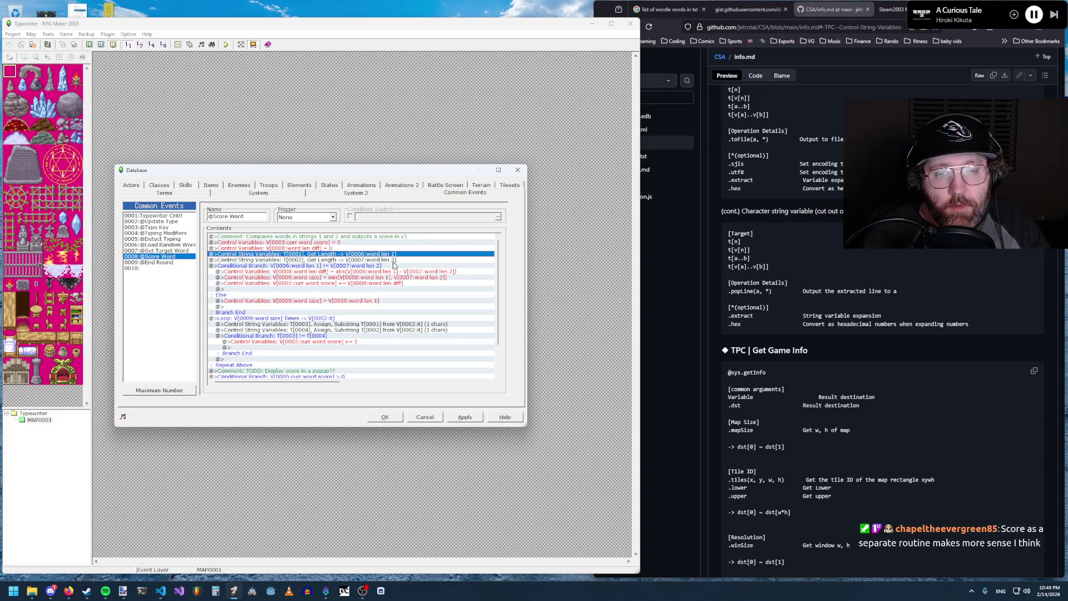
shift+click(394, 260)
key(ctrl+t)
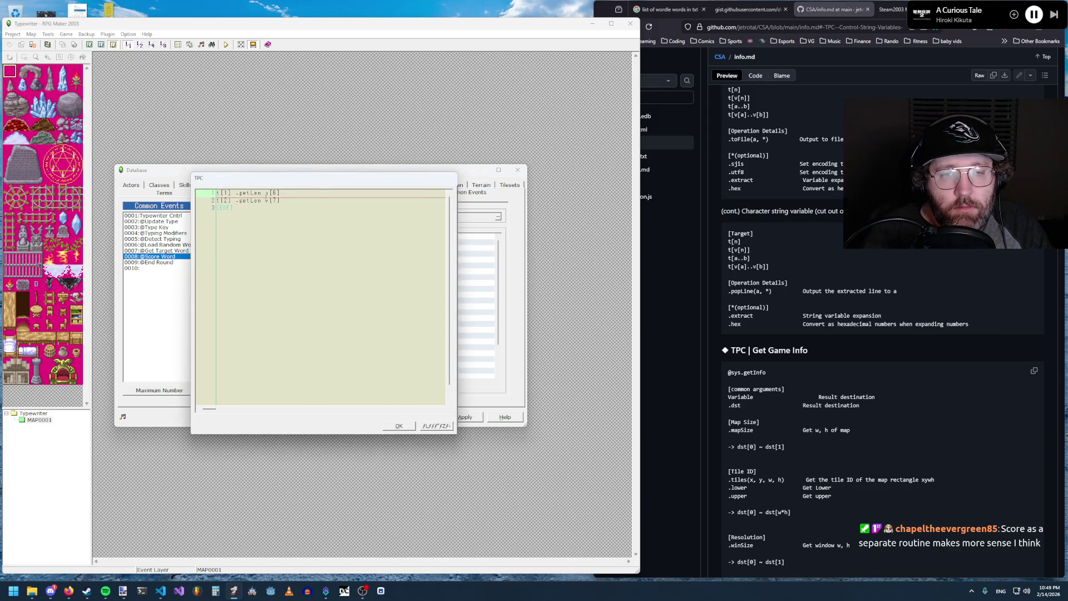
click(437, 426)
Open End Round's two Pop Line commands as TPC script and change their target indices to 2 and 1.
click(167, 262)
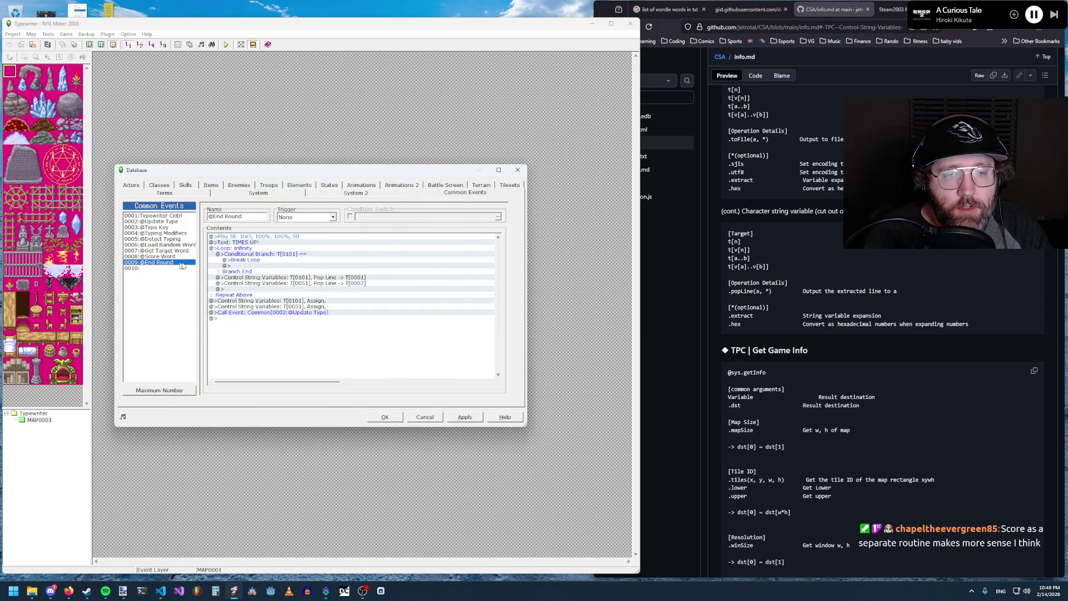
click(357, 277)
shift+click(358, 283)
key(ctrl+t)
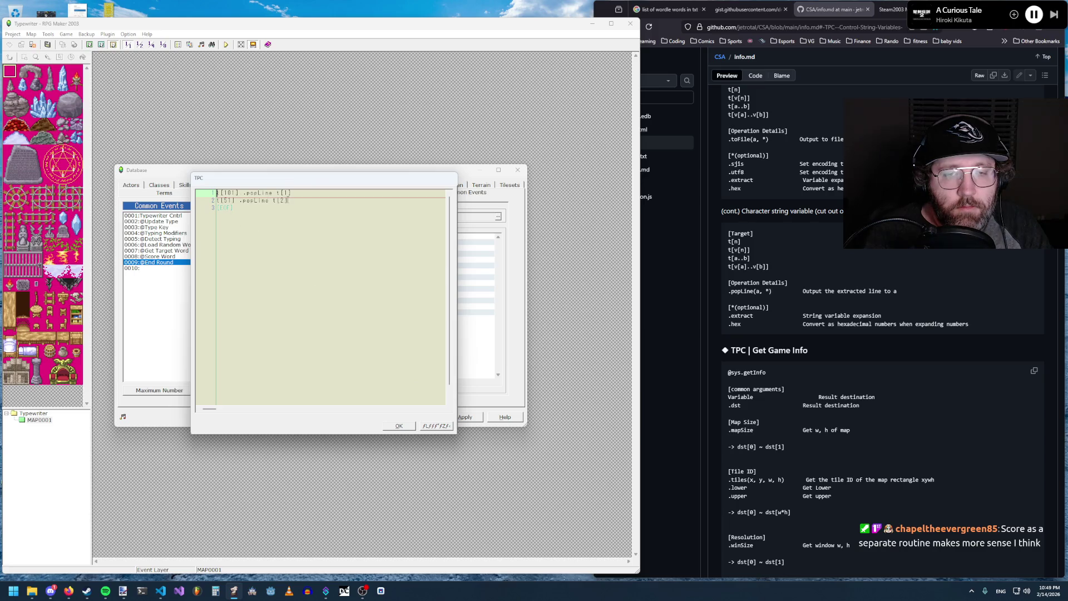
key(BackSpace)
text(2)
click(287, 200)
key(BackSpace)
text(1)
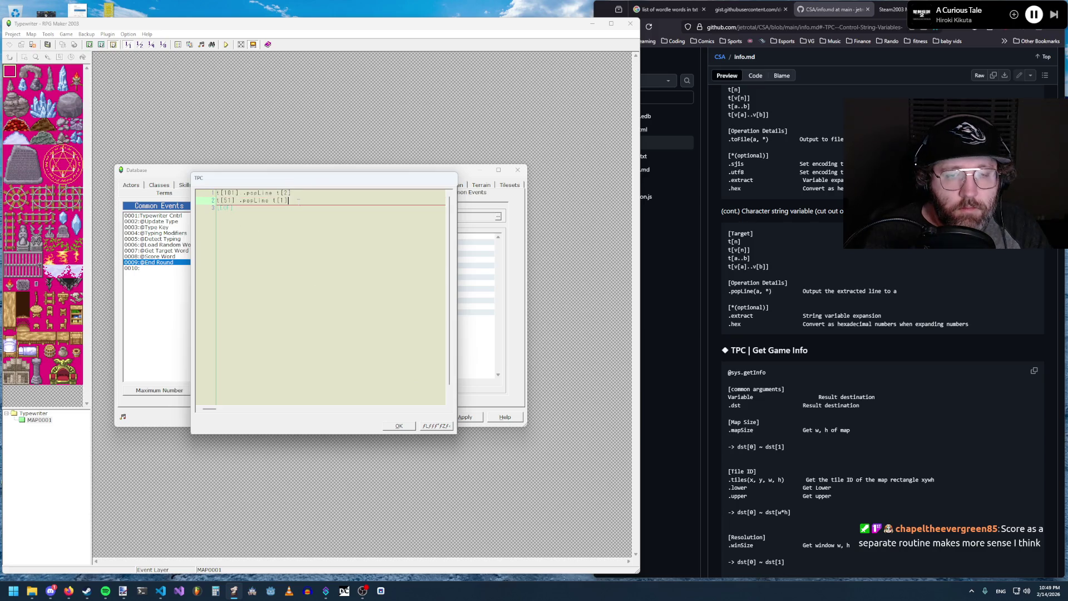
Swap the order of the two Pop Line script lines, remove the blank line, and apply.
key(shift+Home)
key(ctrl+x)
key(Up)
key(Home)
key(Return)
key(Up)
key(ctrl+v)
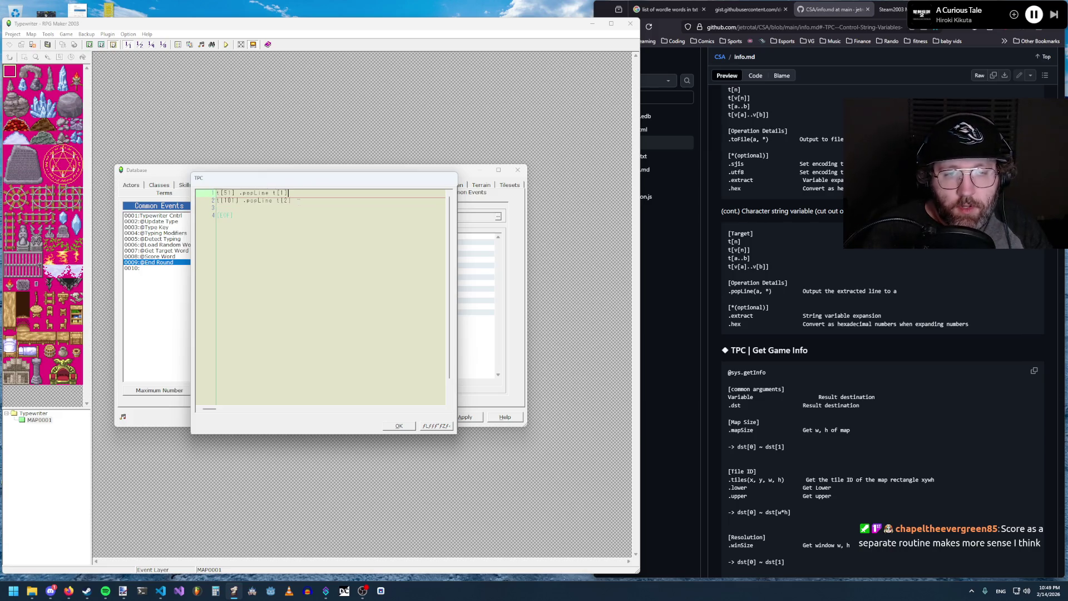
key(Down)
key(End)
key(Delete)
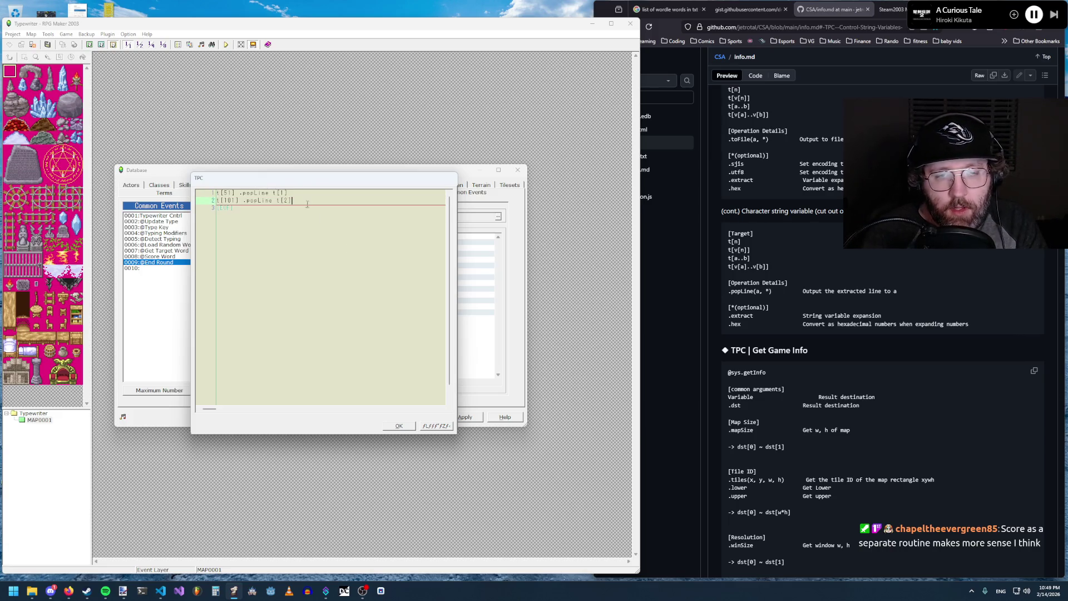
click(399, 431)
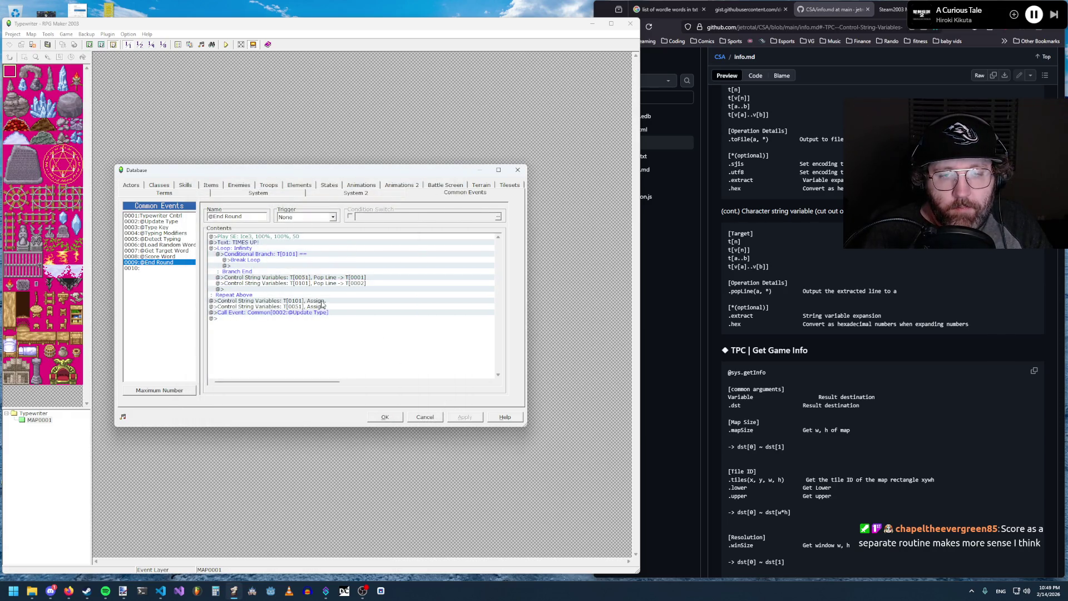
Insert Call Event: Common 0008 Score Word inside End Round's loop.
right_click(307, 290)
click(328, 295)
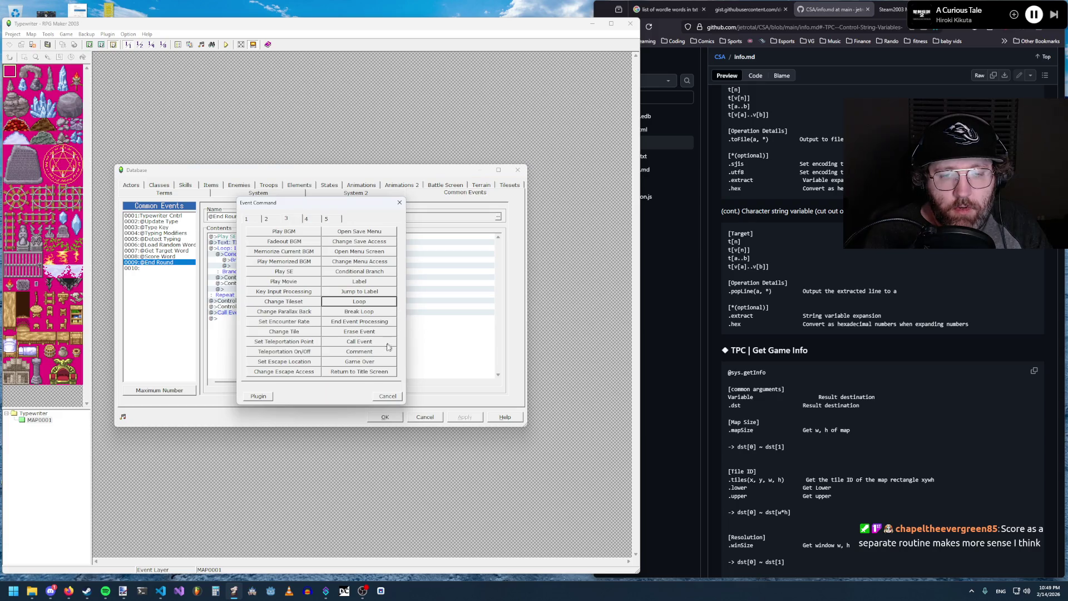
click(367, 342)
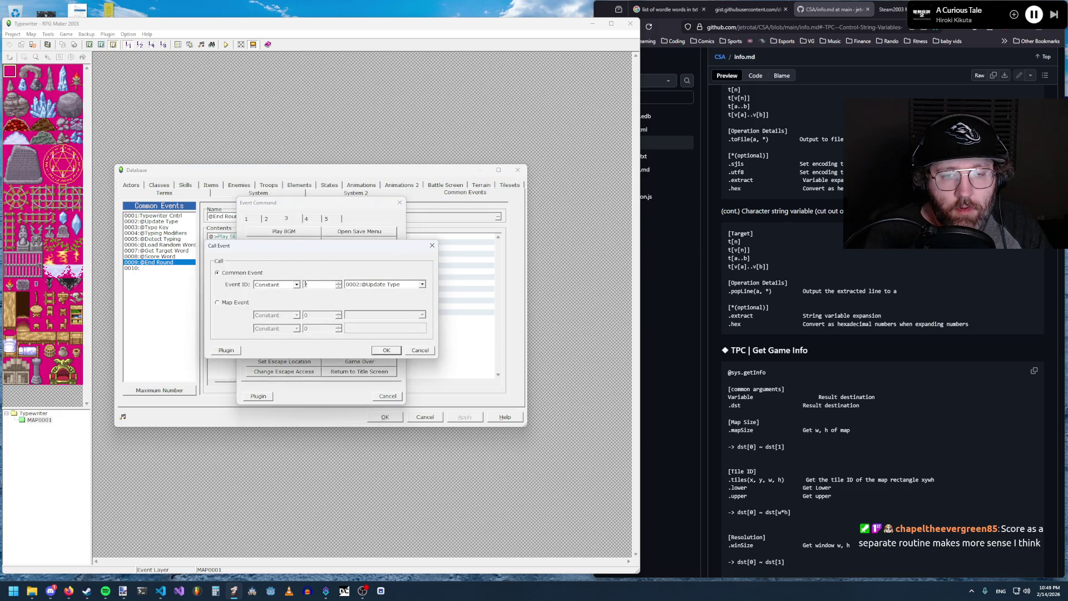
click(422, 284)
click(392, 344)
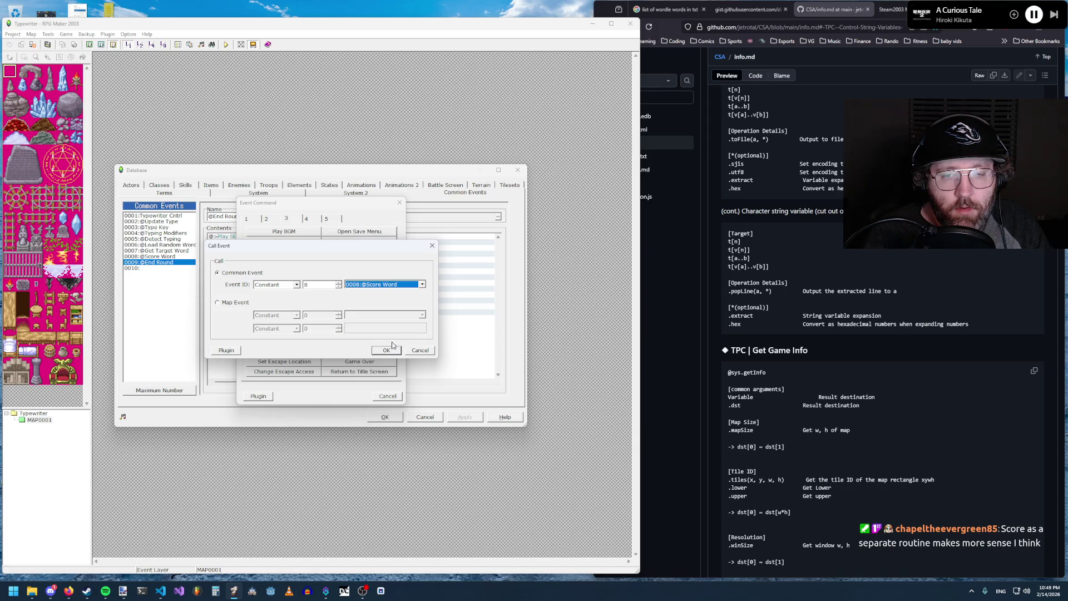
click(388, 349)
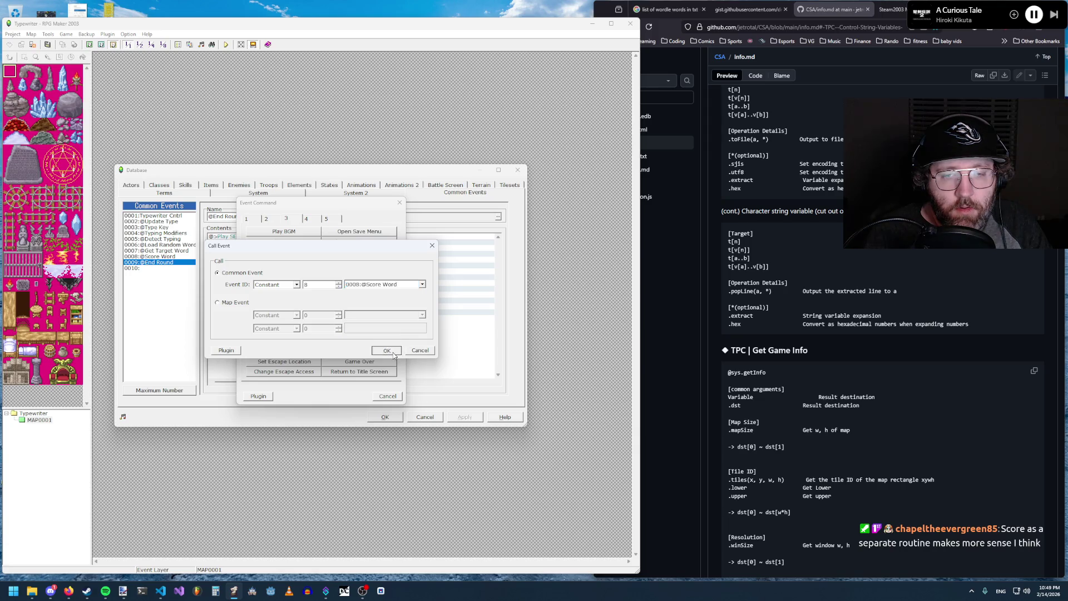
Delete the conditional branch that displayed the score text from Score Word.
click(162, 257)
click(339, 347)
scroll(345, 348, down, 3)
click(320, 325)
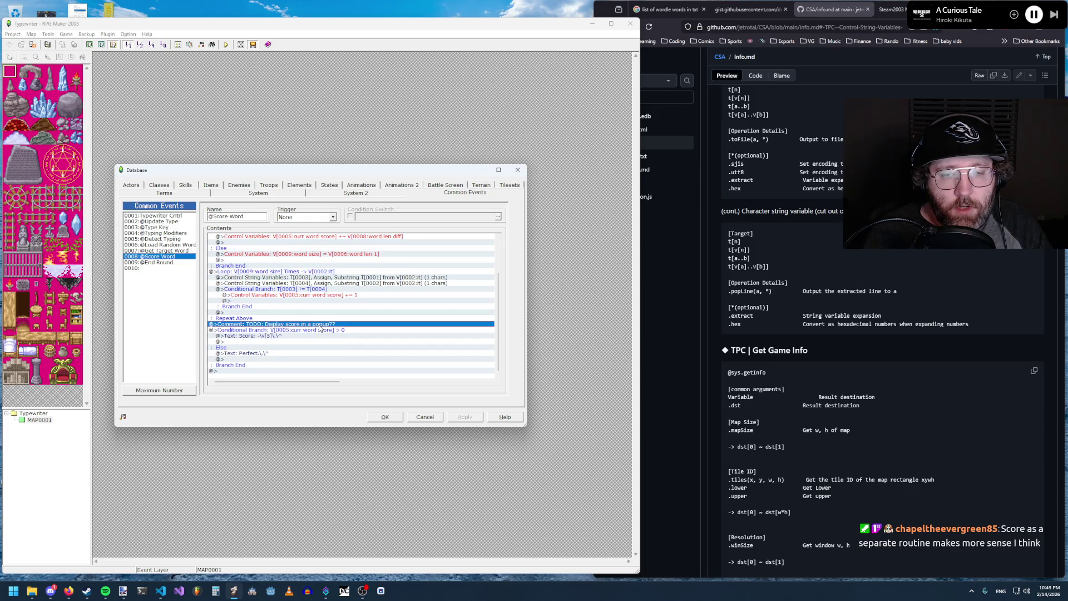
drag(320, 327, 319, 333)
click(330, 330)
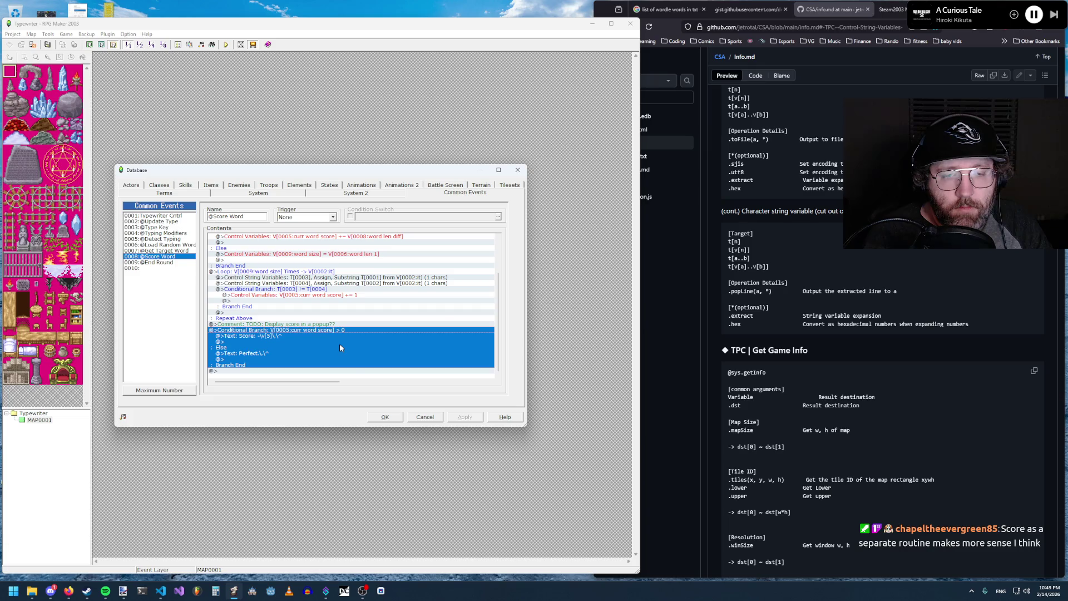
key(Delete)
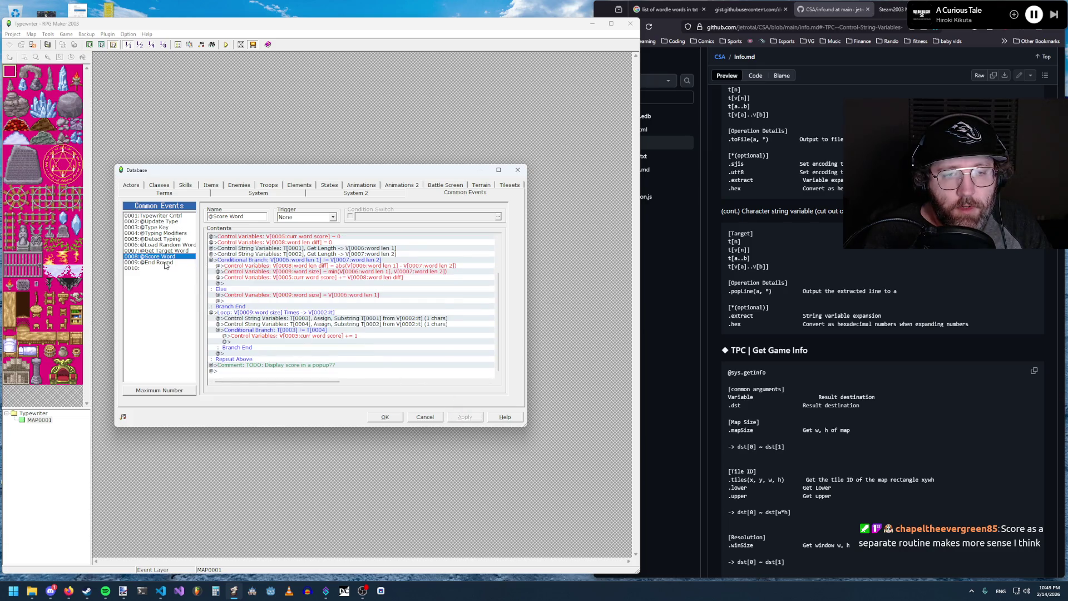
Check Score Word's curr word score reset, then pick End Round's loop line as the insertion point.
click(165, 263)
click(336, 289)
click(328, 295)
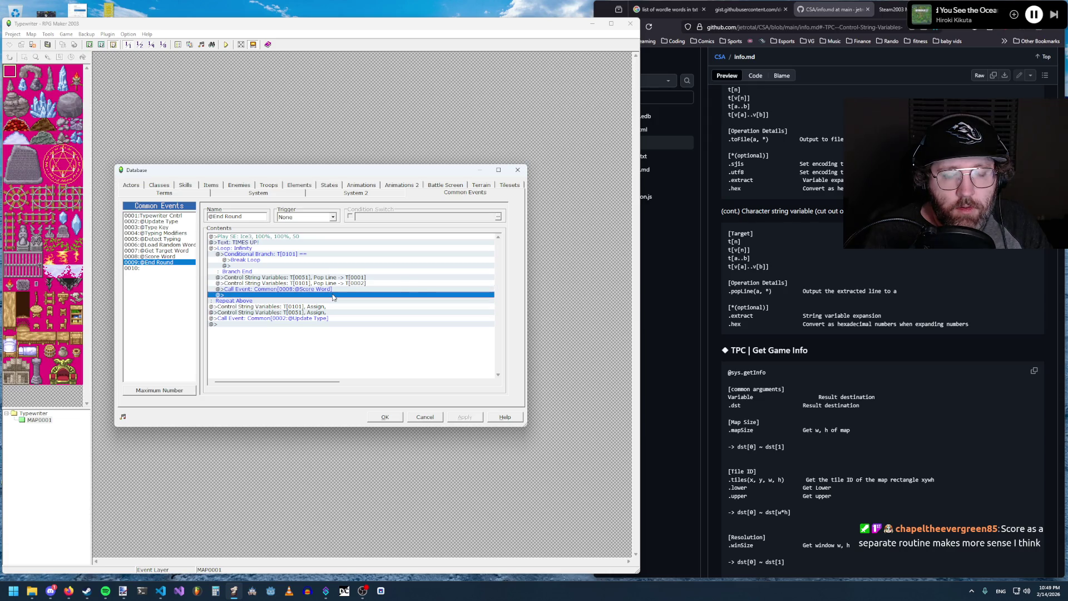
ctrl+click(278, 288)
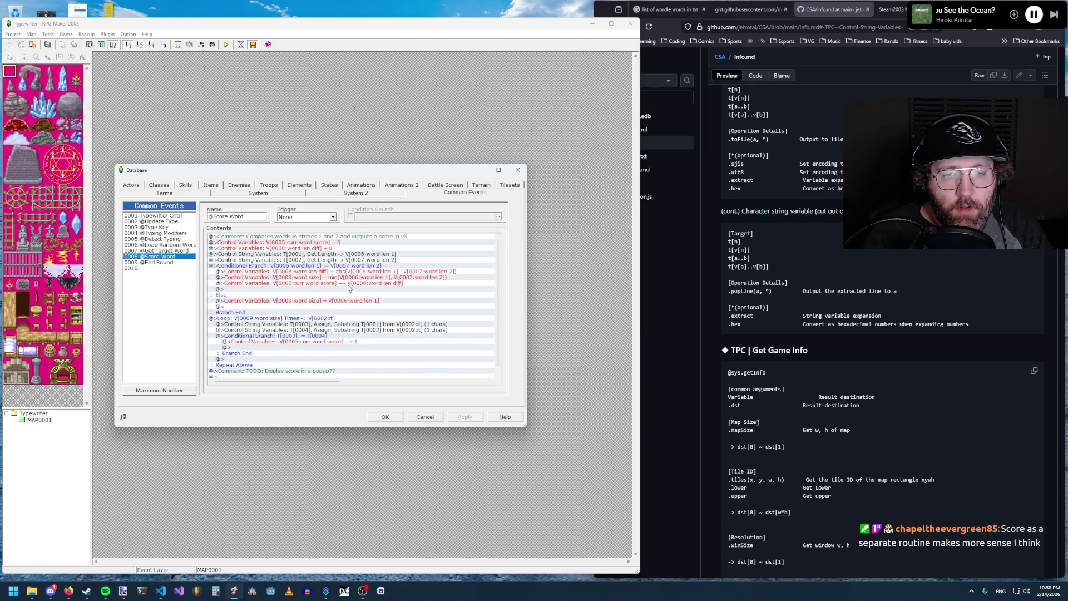
click(360, 243)
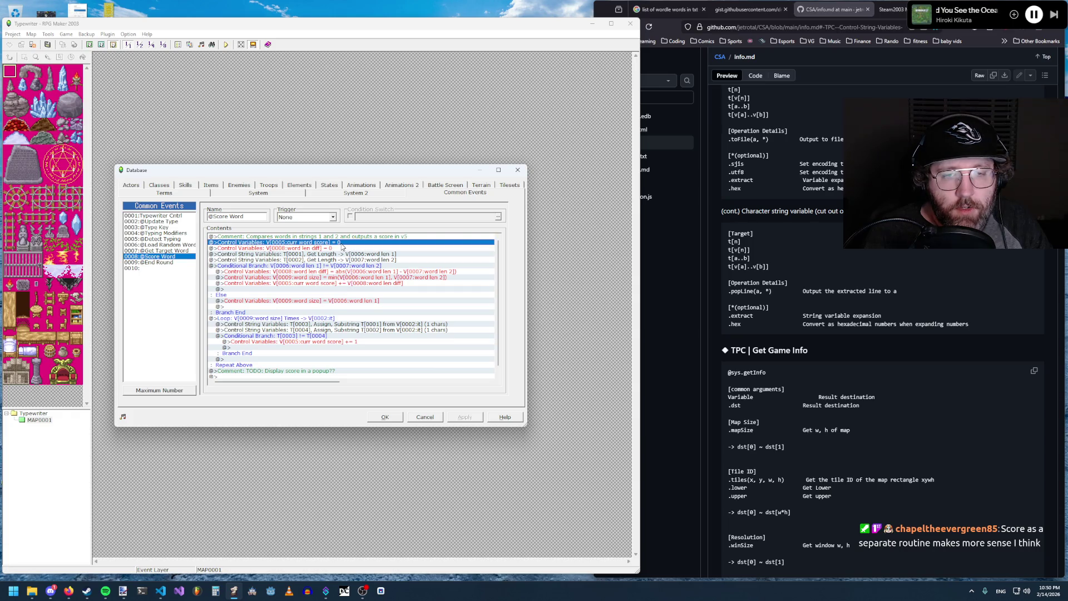
click(164, 262)
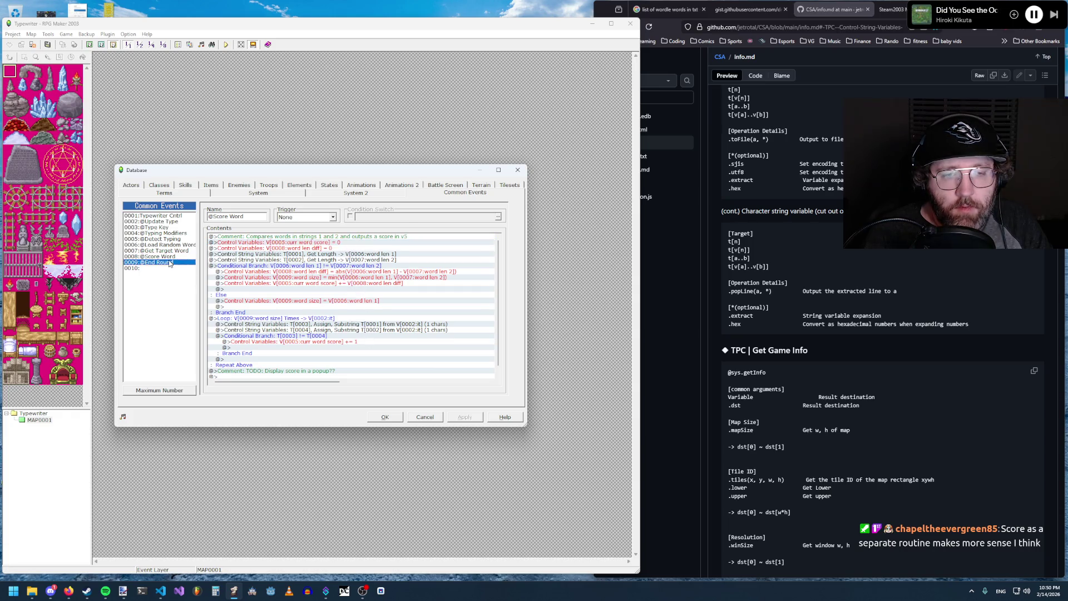
click(340, 296)
right_click(319, 295)
key(Escape)
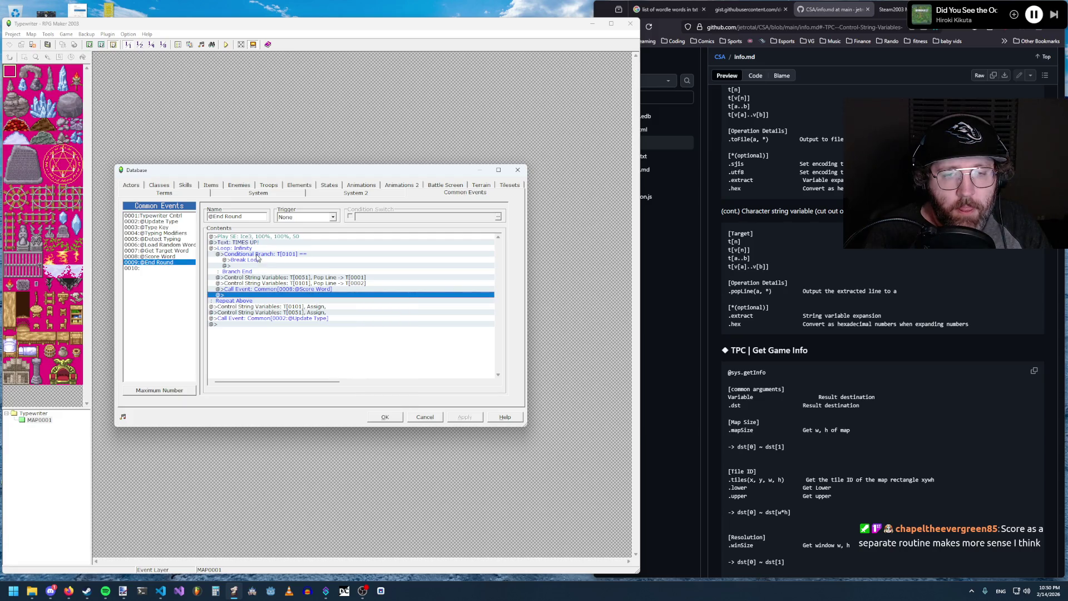
click(261, 250)
Rename variable 0010 to 'round score' and insert a Control Variables command setting it to 0.
right_click(261, 250)
click(281, 254)
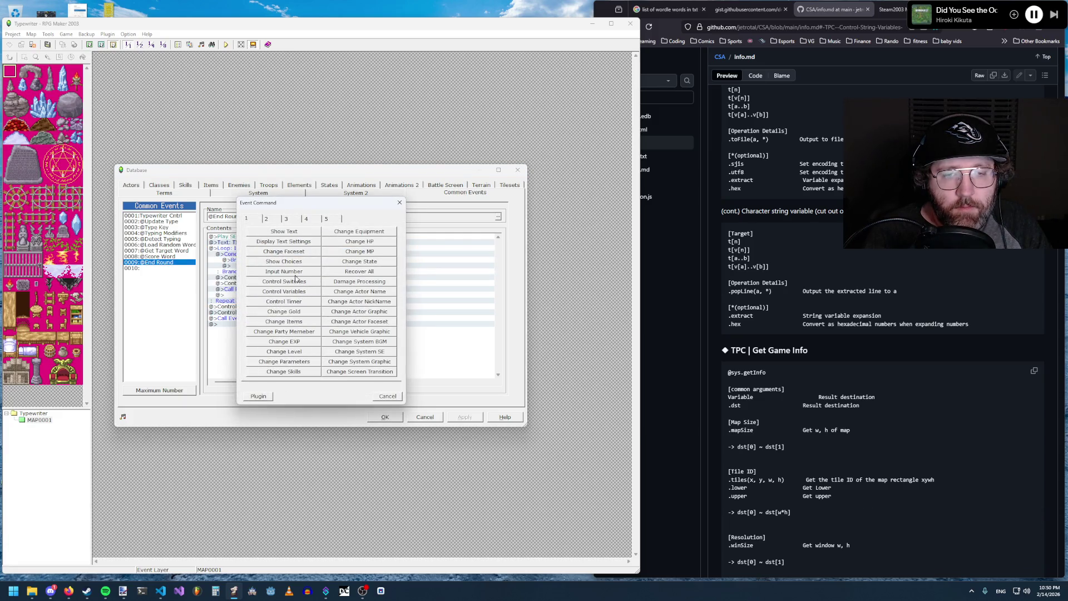
click(284, 291)
double_click(350, 213)
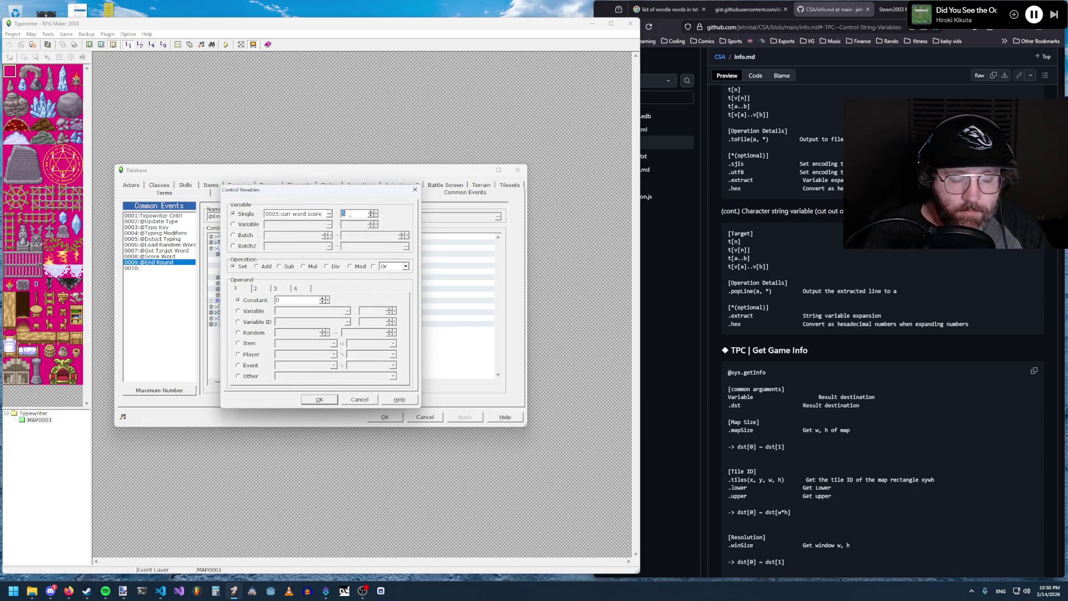
text(0)
click(328, 215)
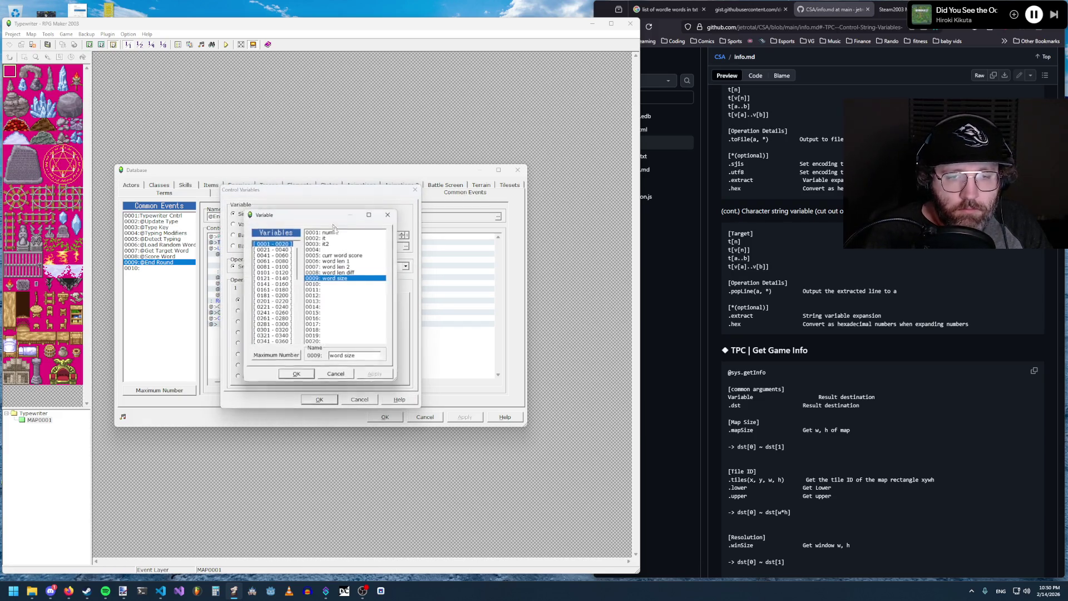
click(353, 357)
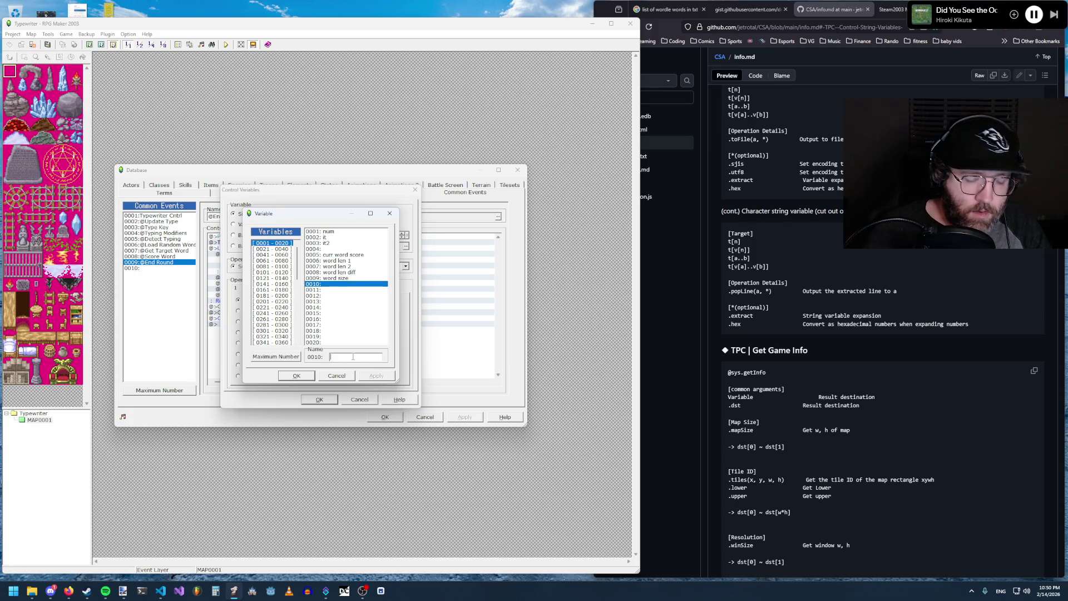
text(total score)
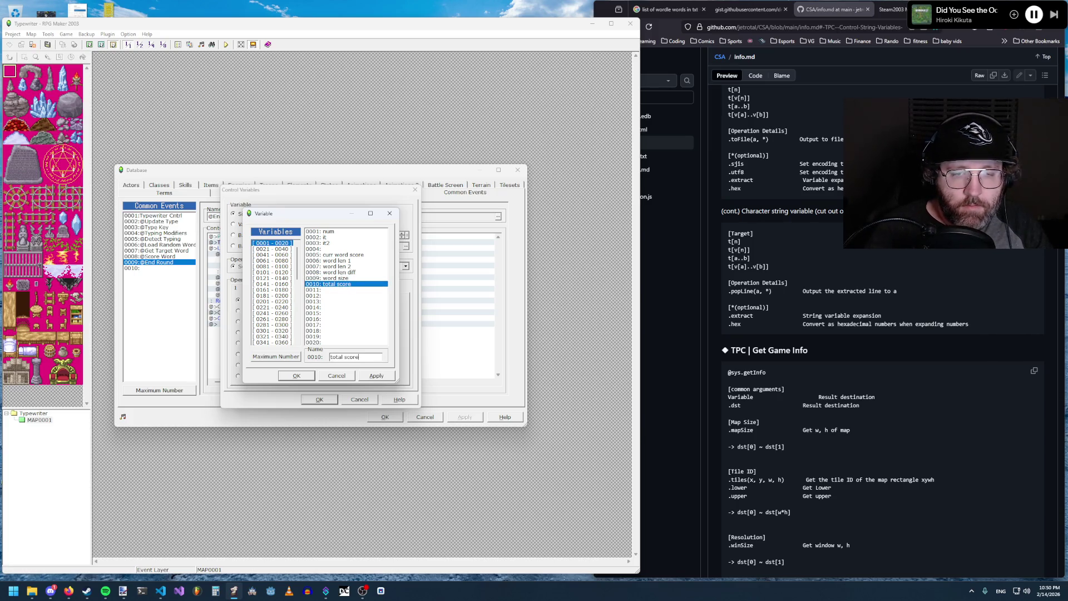
key(BackSpace)
key(BackSpace)
key(BackSpace)
text(ro)
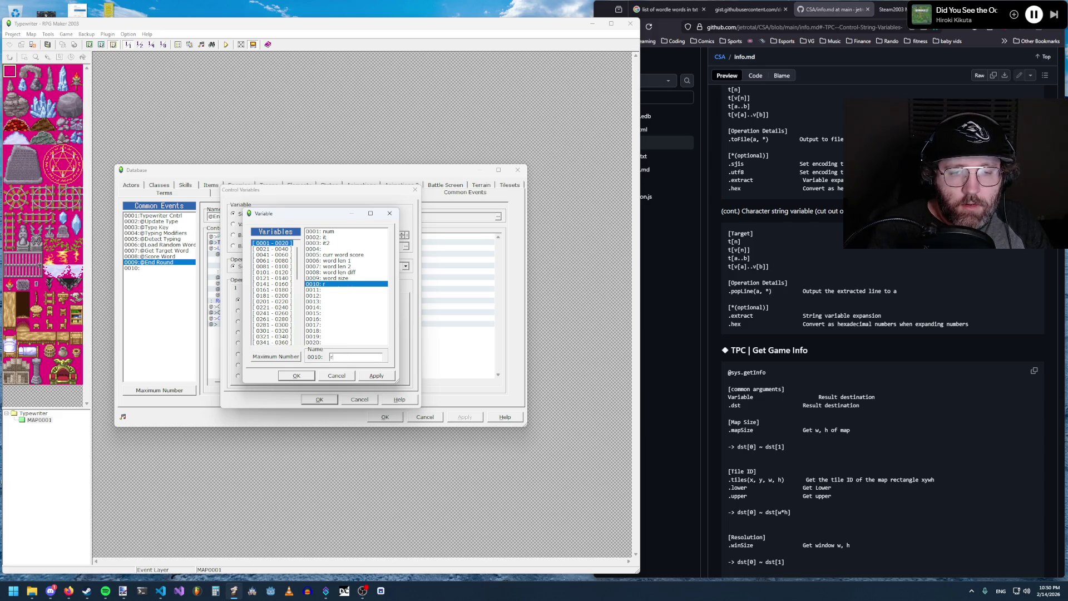
text(und score)
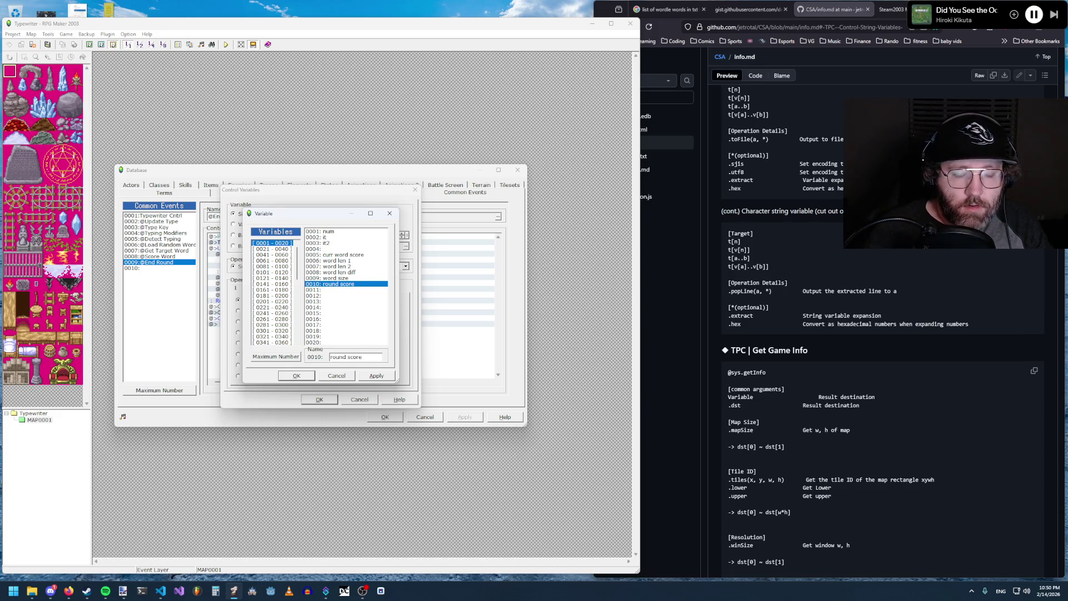
click(295, 376)
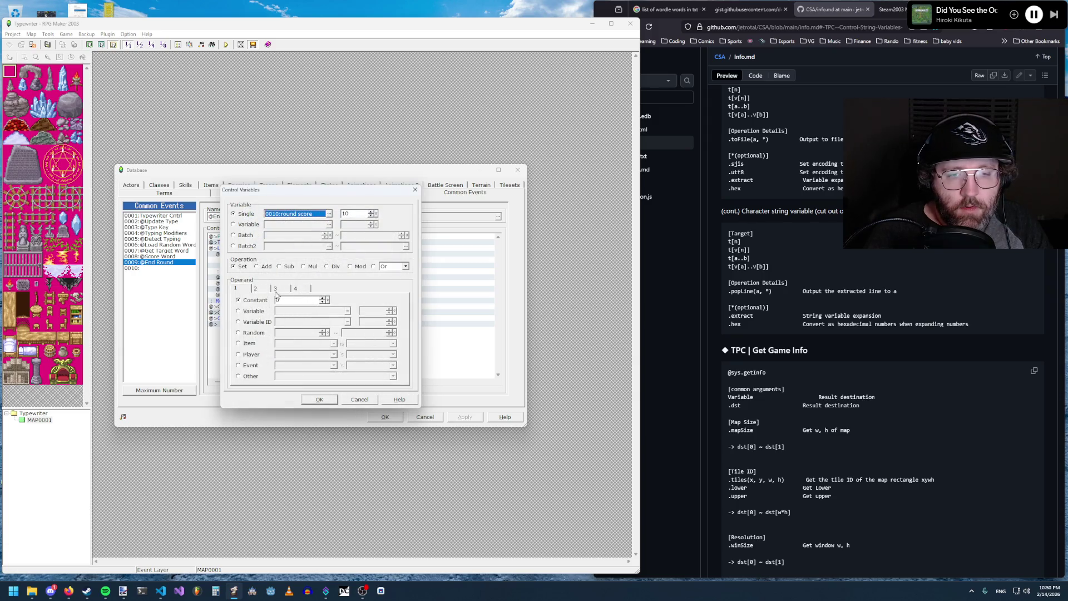
click(336, 401)
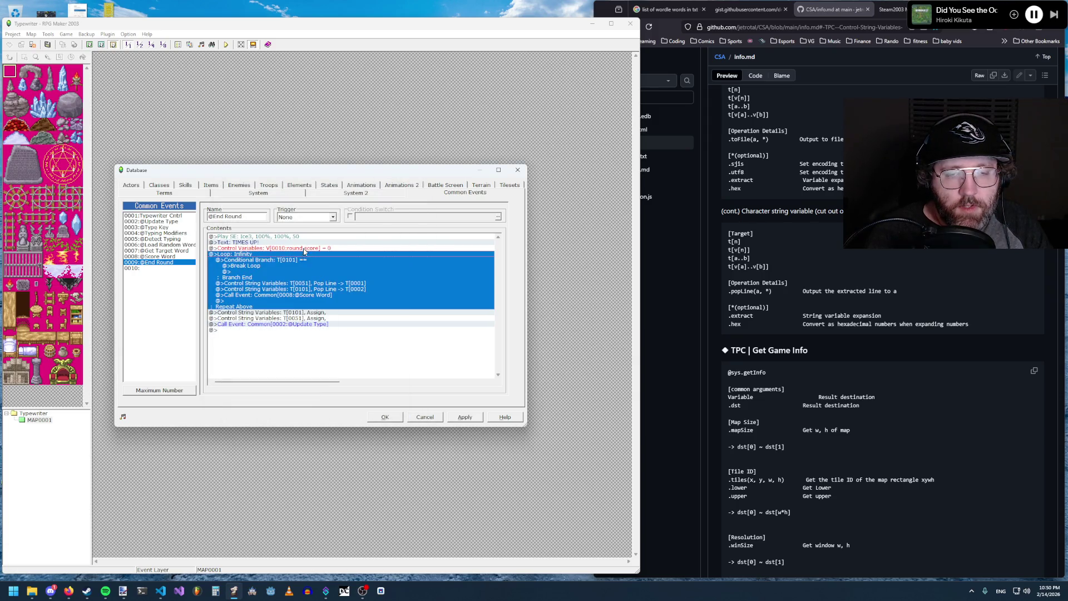
Copy the reset into the loop after the Score Word call, changing it to round score += V[0005].
click(303, 248)
key(ctrl+c)
click(310, 301)
key(ctrl+v)
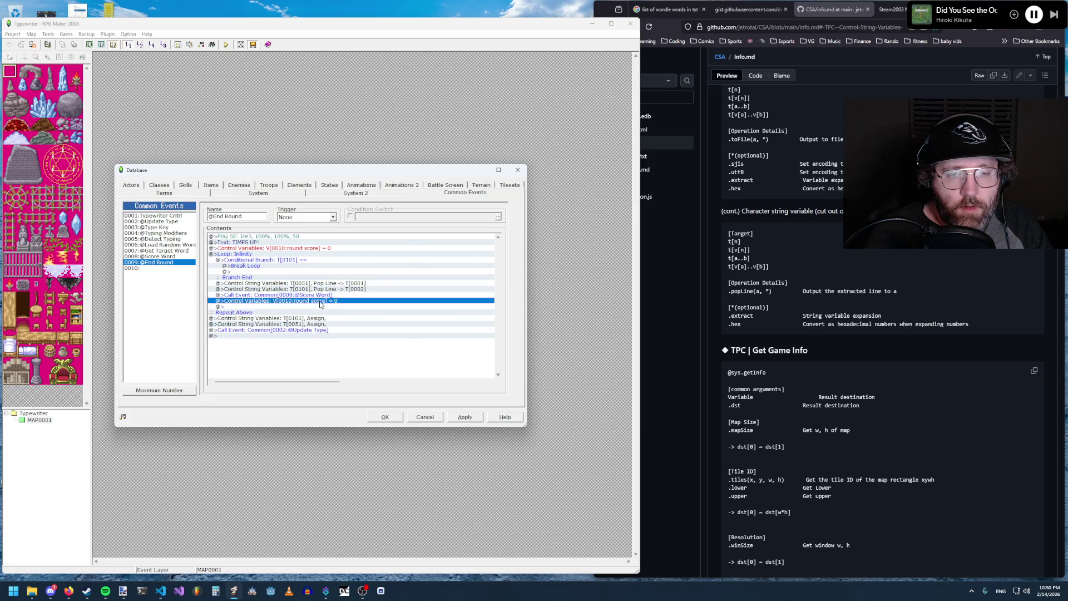
double_click(320, 301)
click(254, 276)
click(236, 320)
double_click(364, 321)
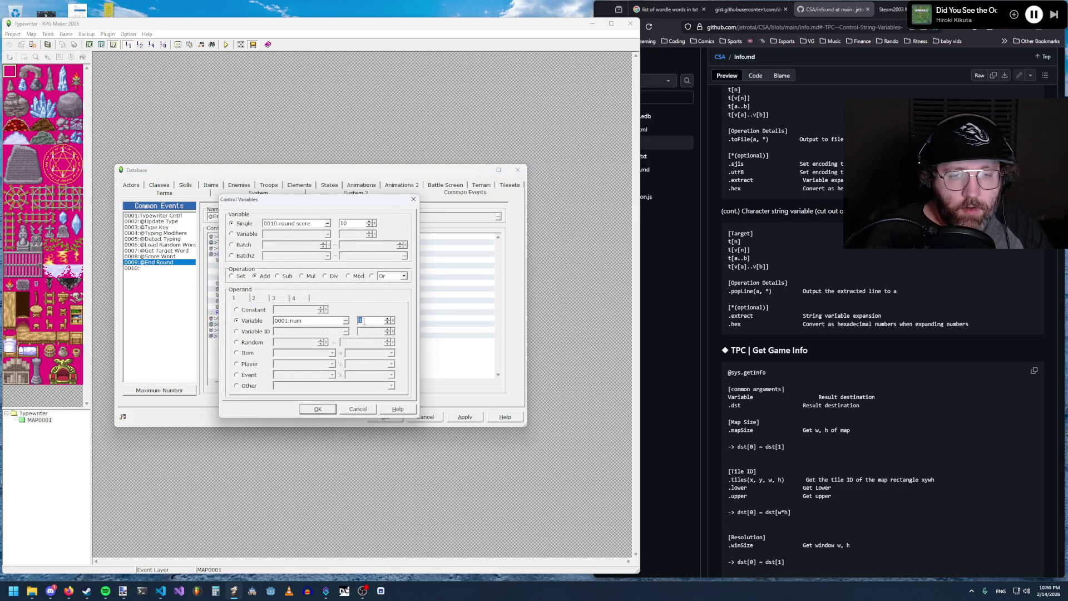
text(5)
key(Return)
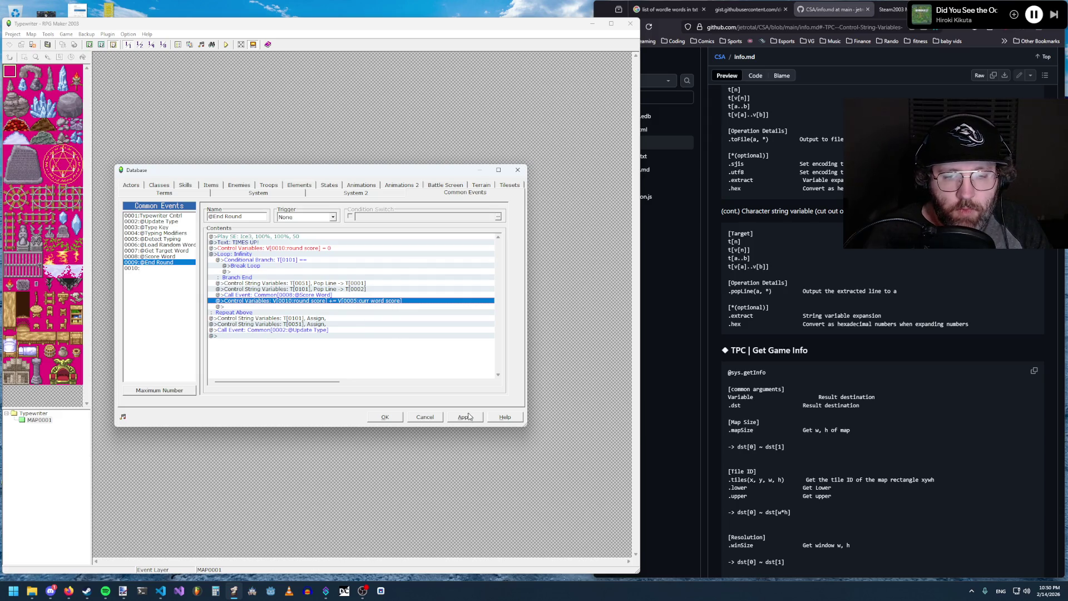
click(469, 417)
click(273, 319)
right_click(289, 321)
Add a Show Text message displaying the total score.
click(290, 322)
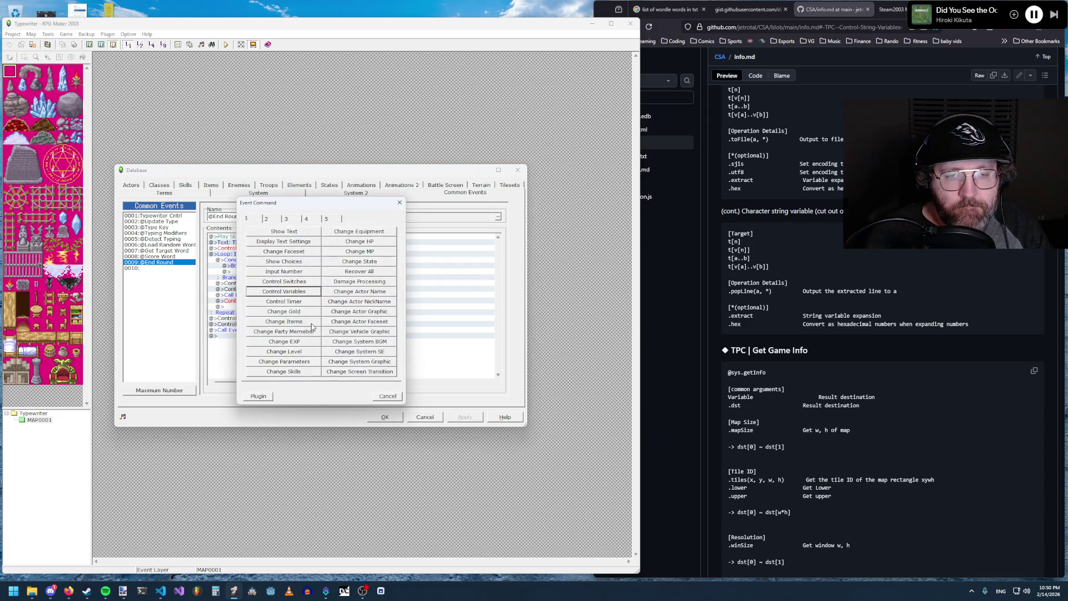
click(276, 231)
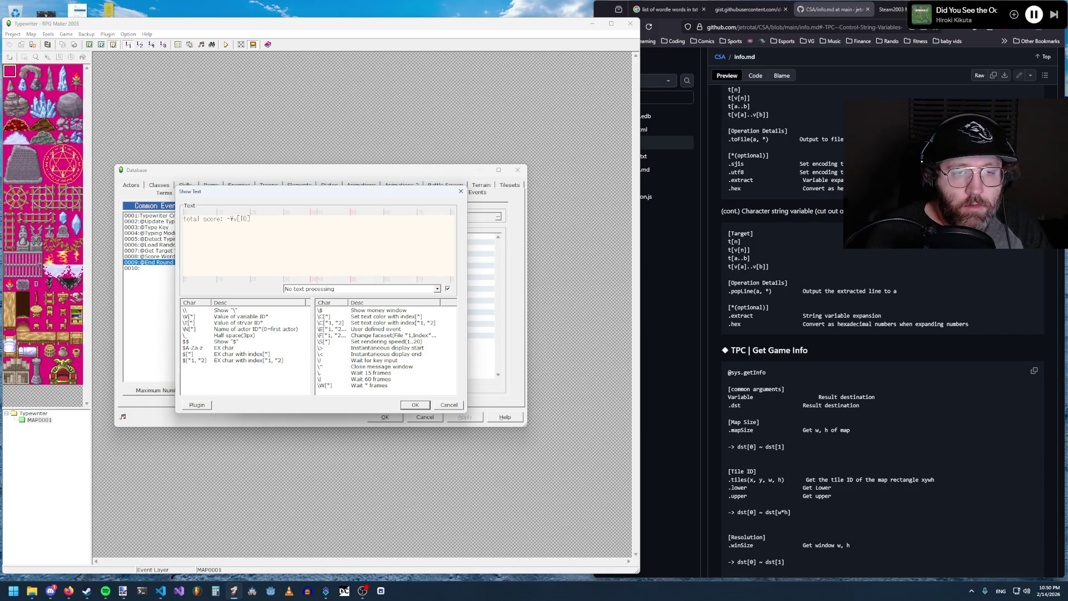
click(420, 406)
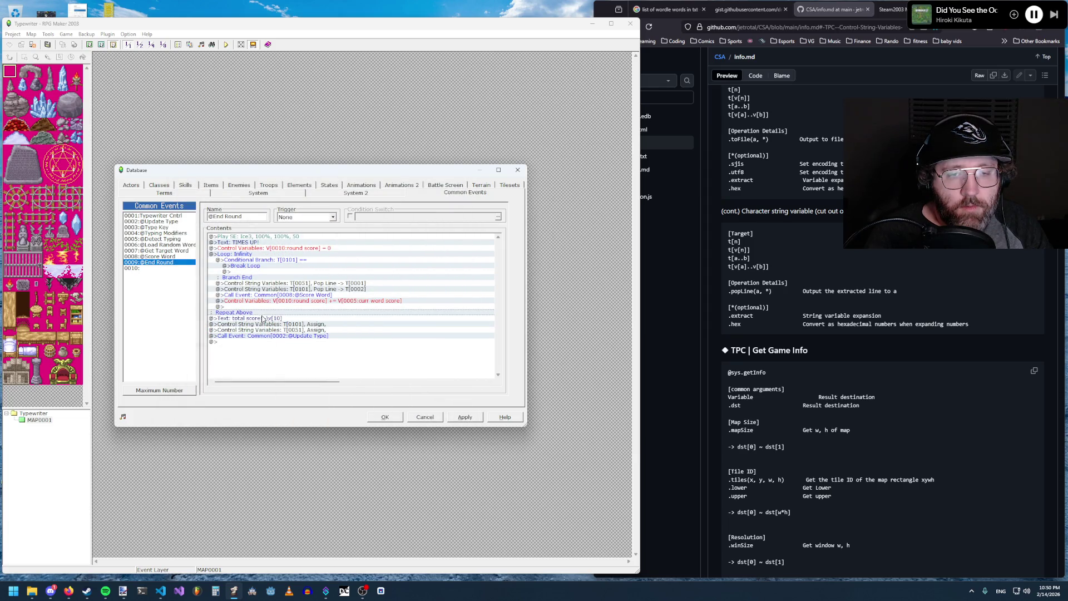
Add a Conditional Branch on round score above 0 with an Else case.
right_click(263, 318)
click(278, 321)
click(288, 221)
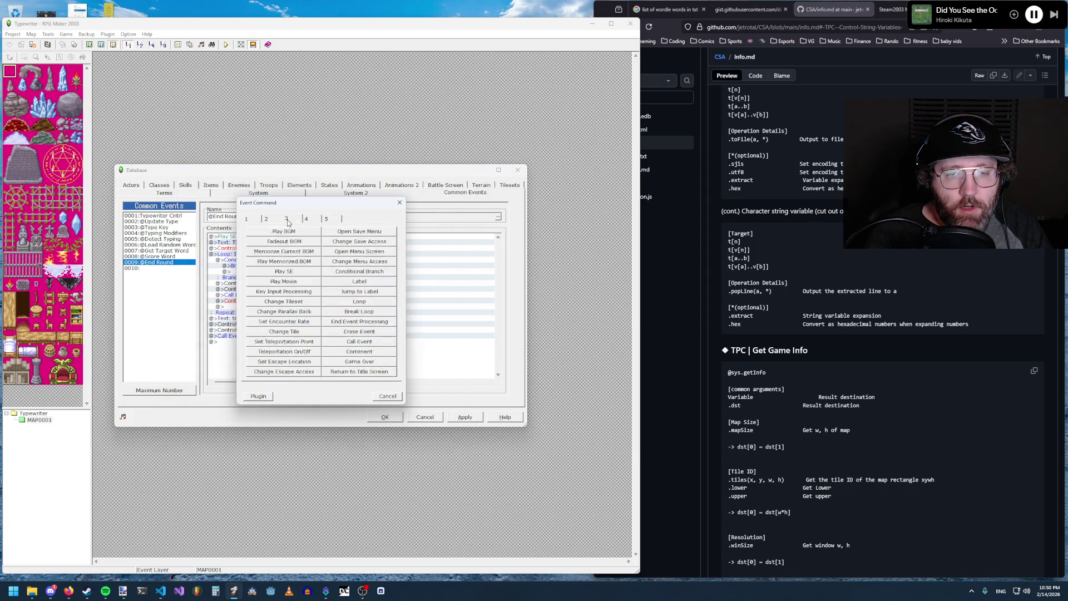
click(347, 270)
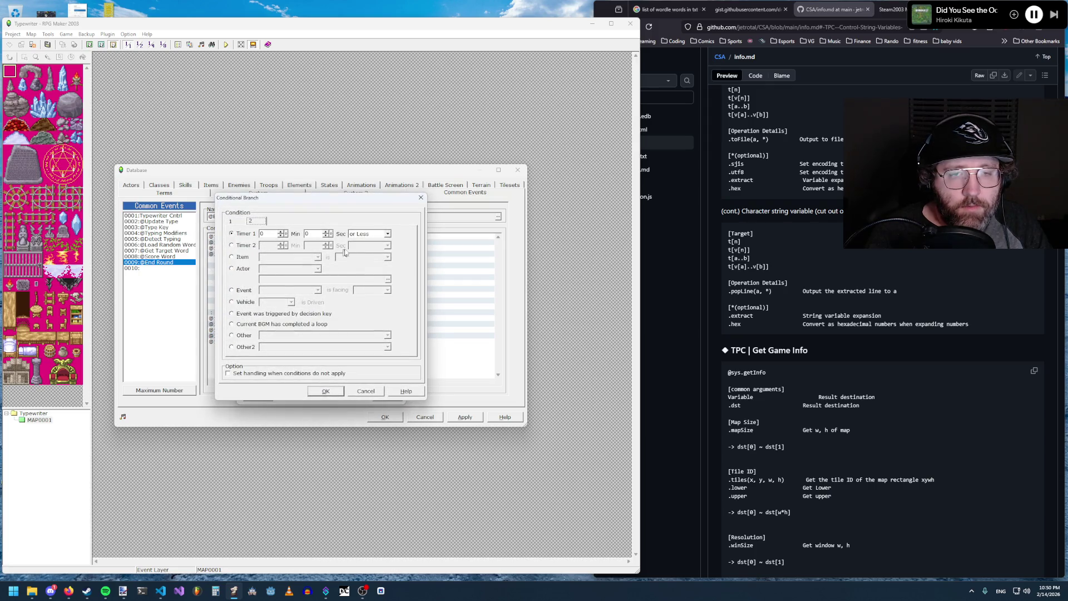
click(238, 222)
click(248, 267)
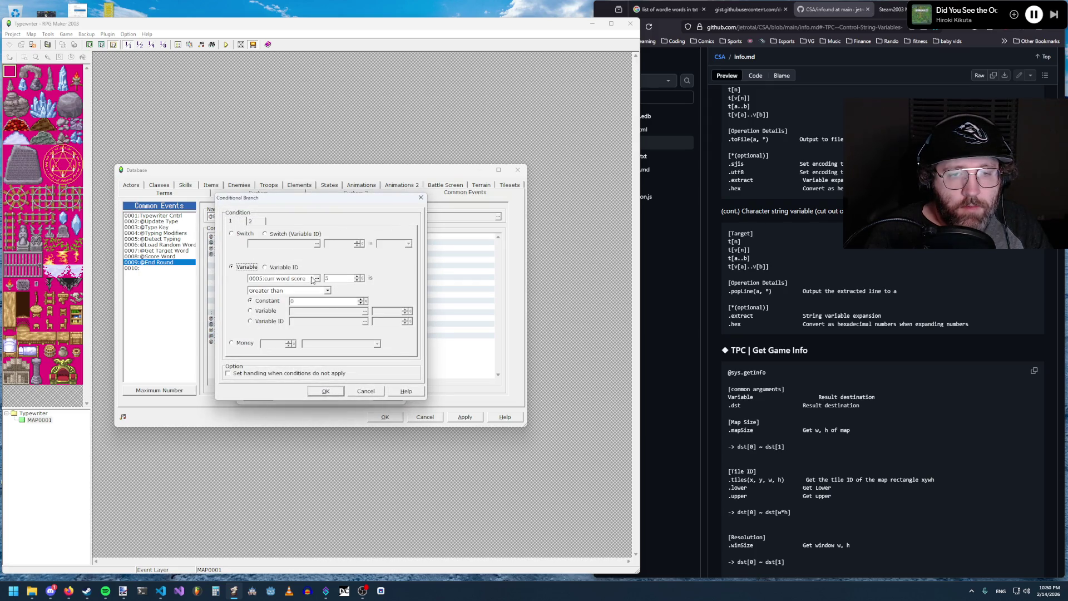
click(313, 278)
double_click(336, 282)
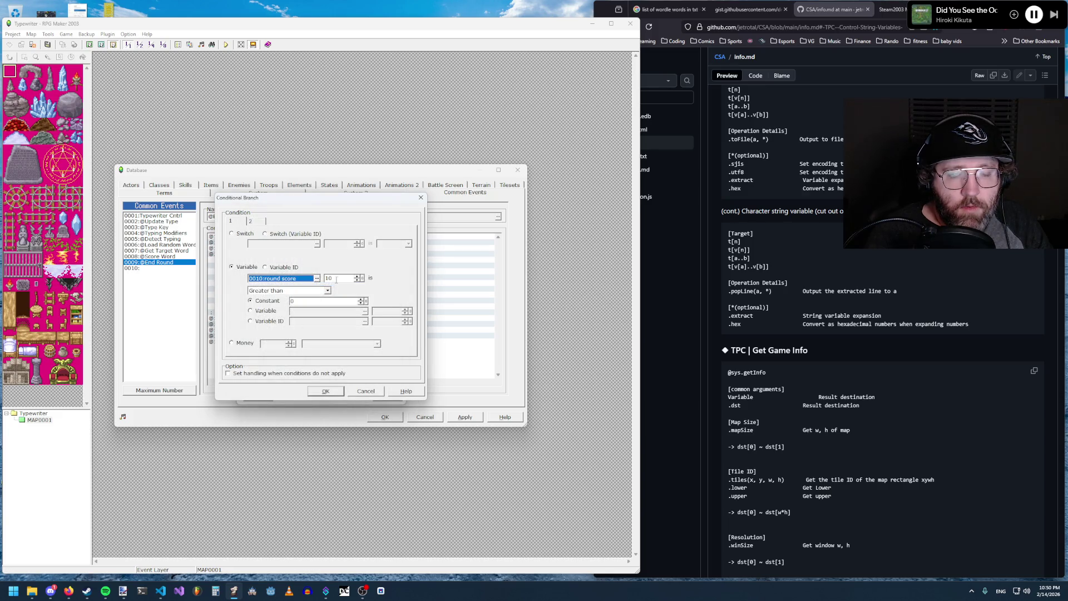
click(325, 391)
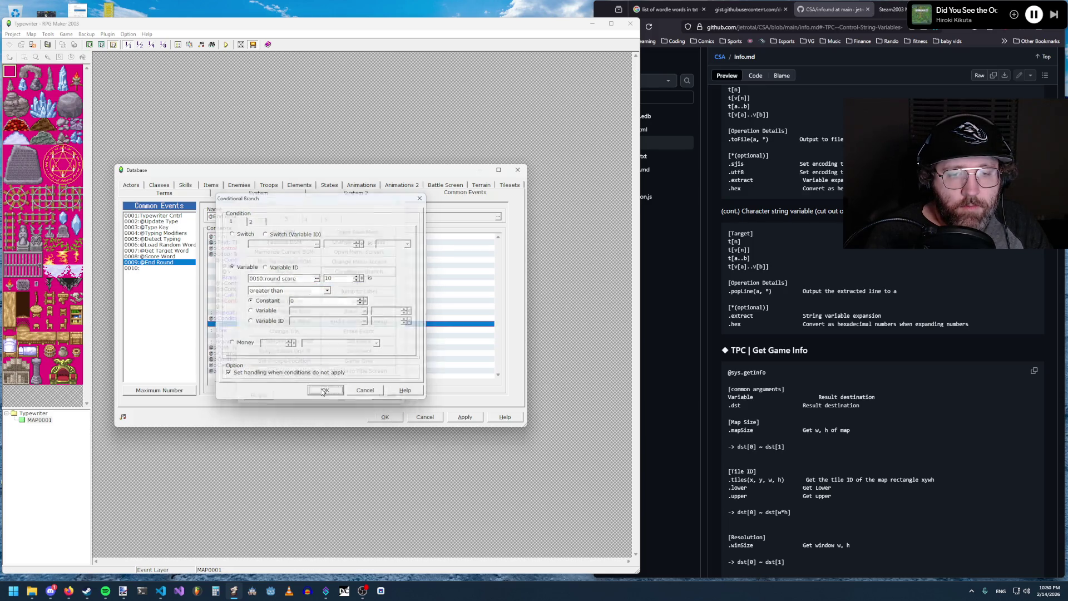
click(285, 347)
Place a copy of the message in the Else case and change it to 'Perfect round.'.
click(282, 334)
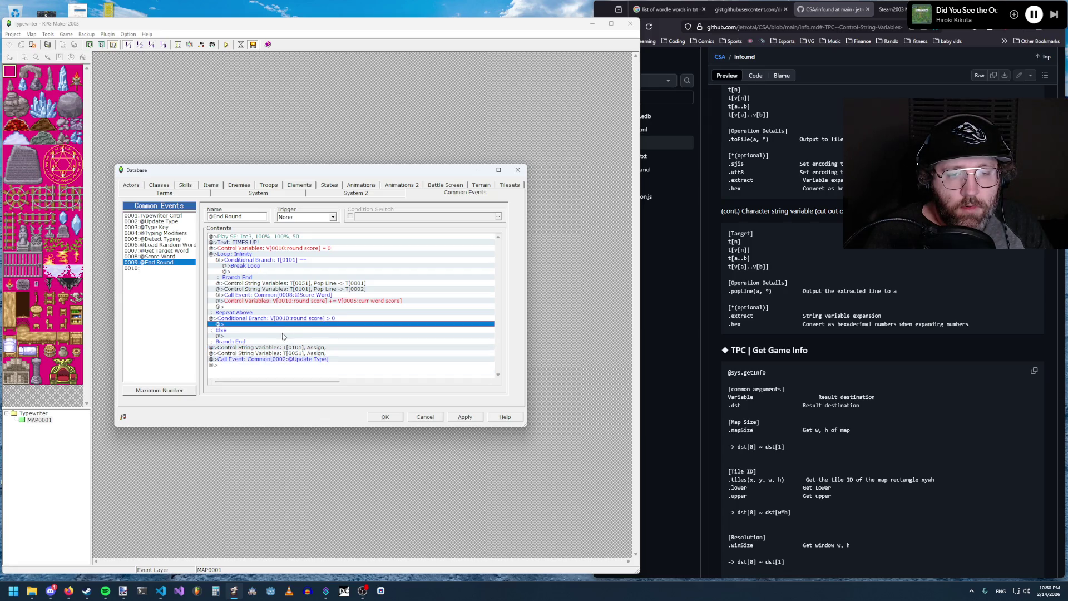
key(ctrl+v)
double_click(298, 344)
key(ctrl+a)
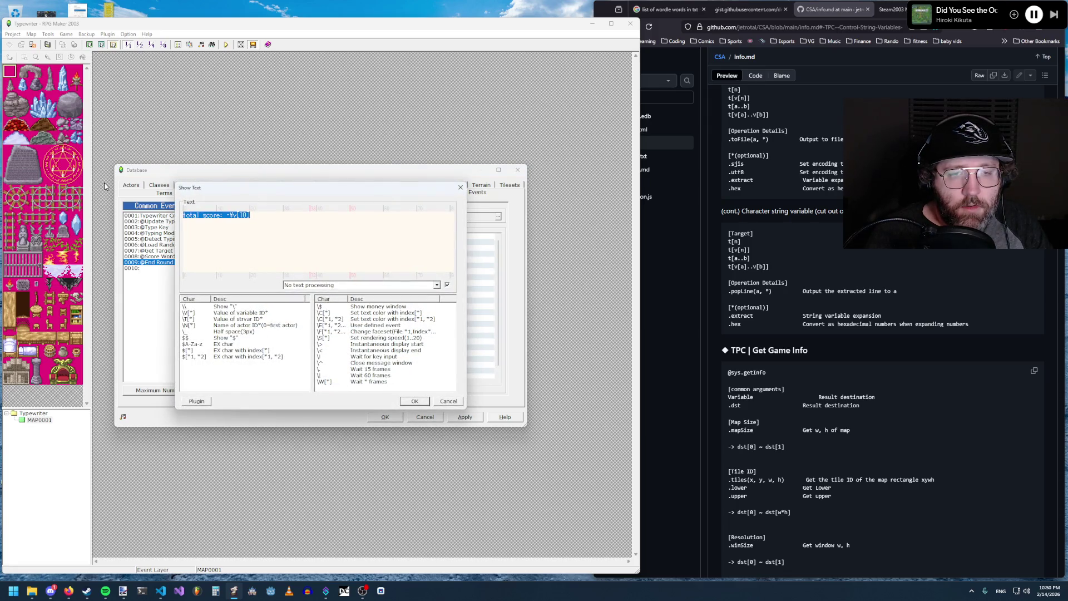
text(Perfect round.)
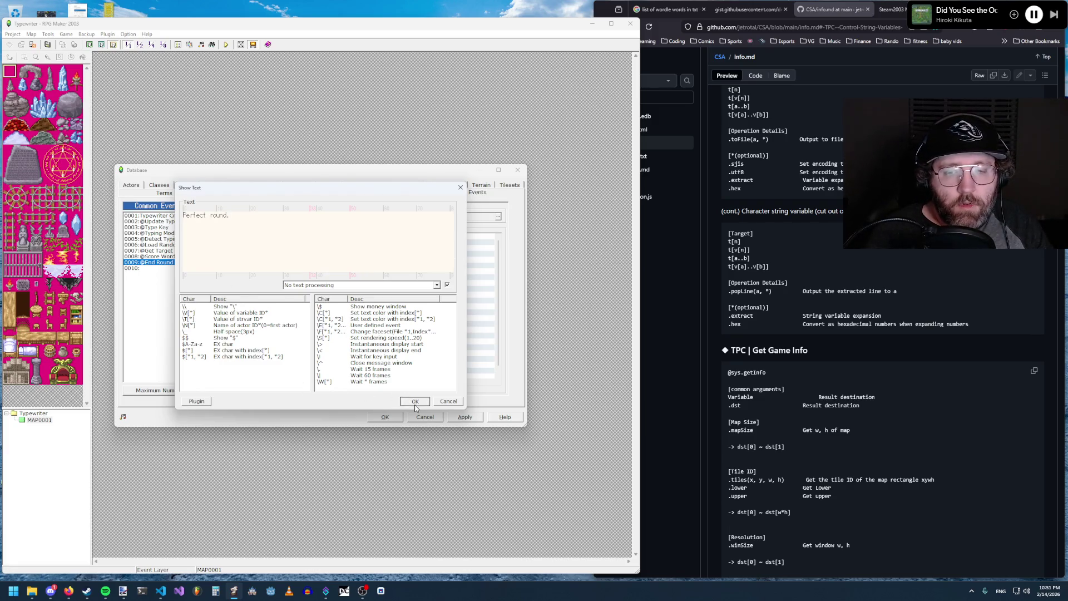
click(414, 401)
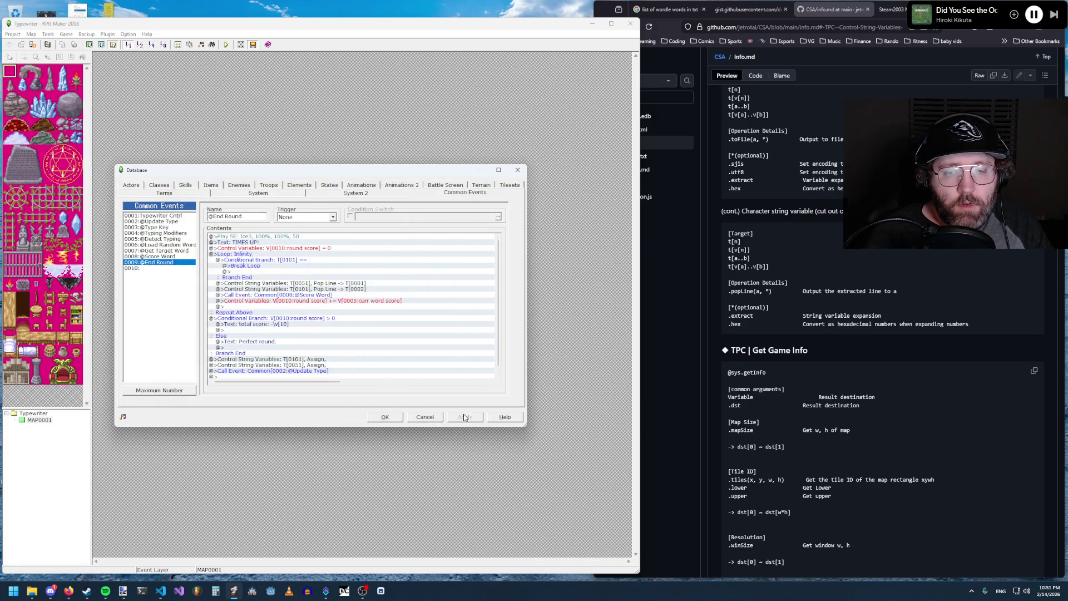
Append the \.\.\^ pause codes to the total score message and apply the message changes.
double_click(281, 324)
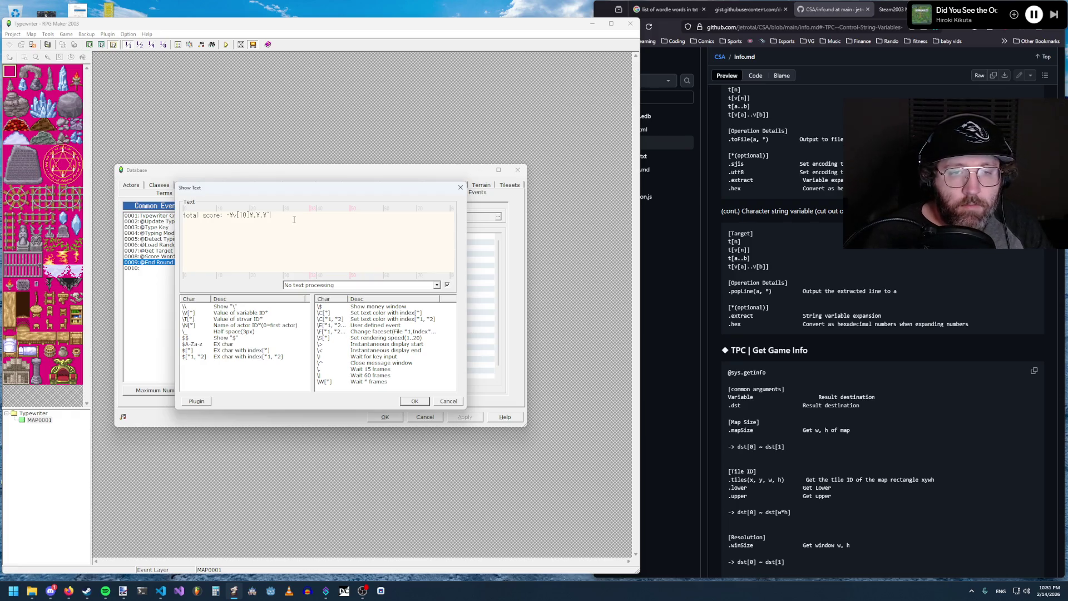
key(shift+Left)
key(shift+Left)
key(shift+Left)
click(270, 226)
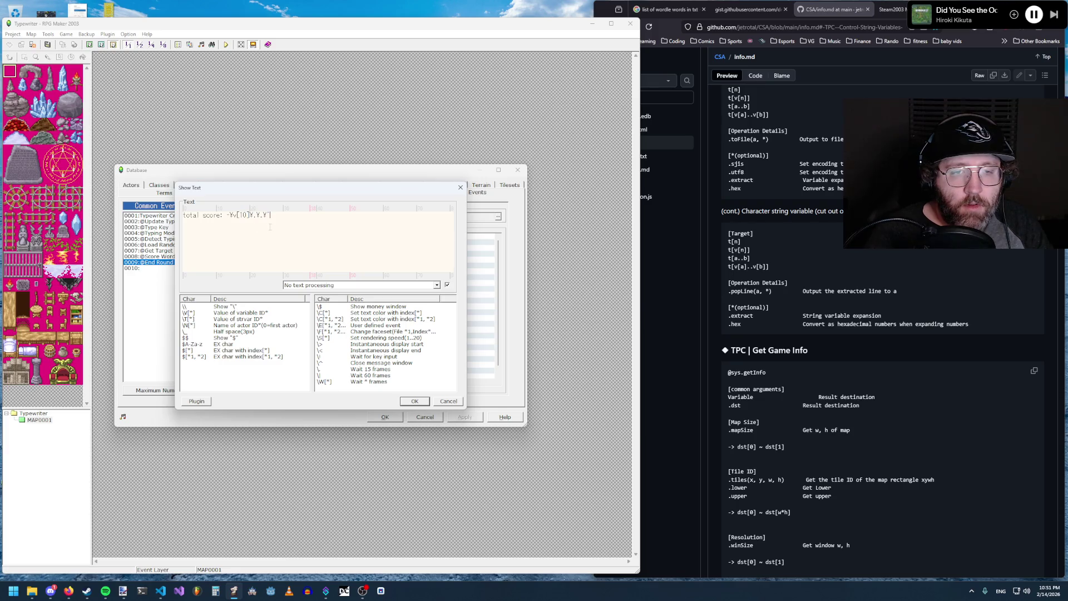
key(shift+Left)
key(shift+Left)
key(shift+Left)
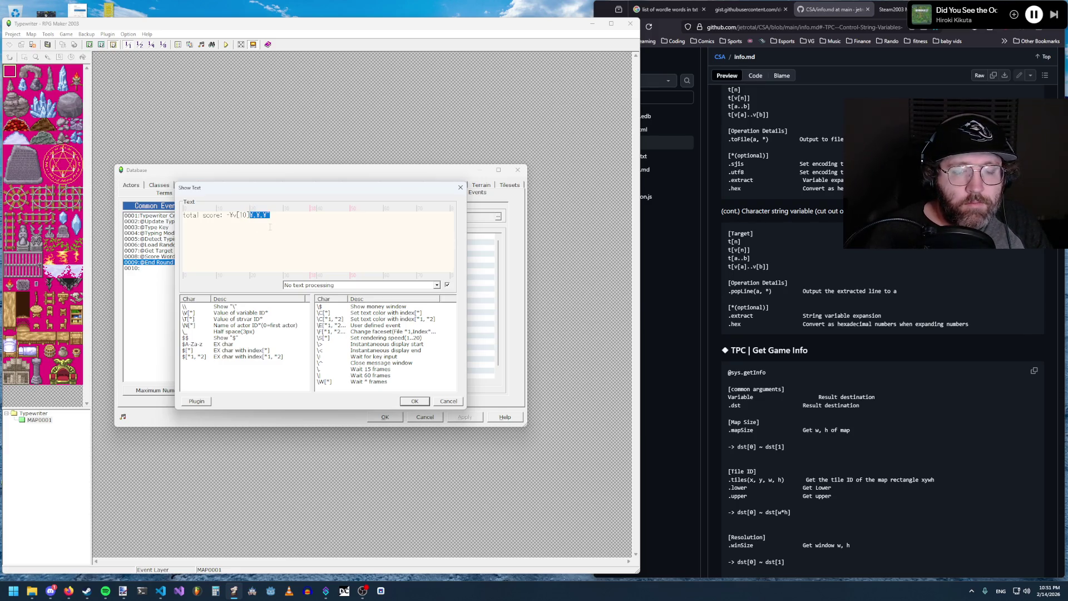
text(\.\.\^)
click(422, 403)
click(258, 342)
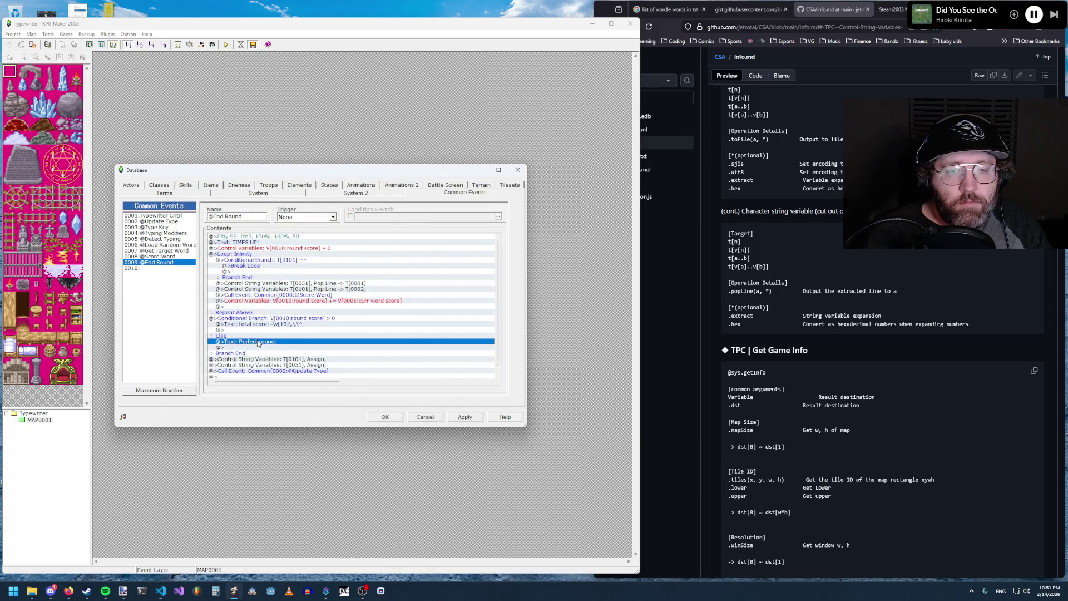
double_click(257, 342)
click(414, 401)
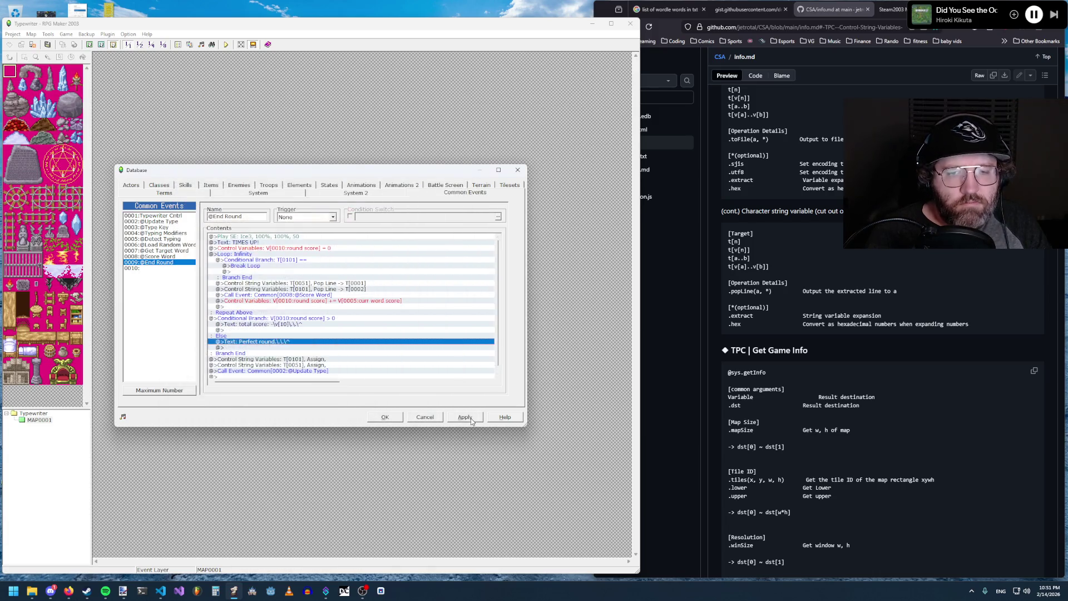
click(313, 343)
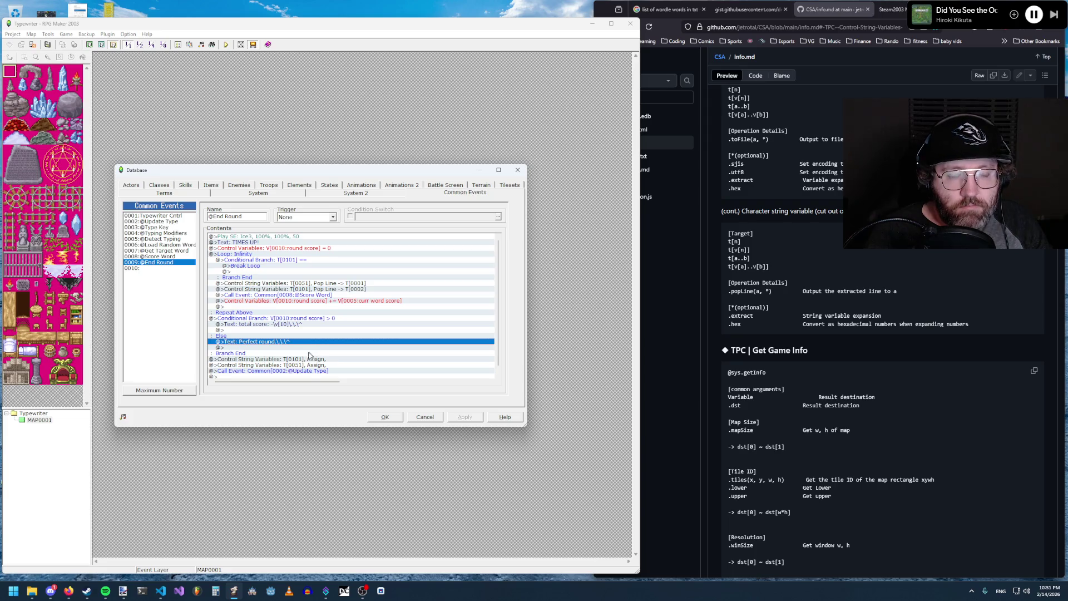
Move the conditional branch below the Update Type call and apply.
click(313, 371)
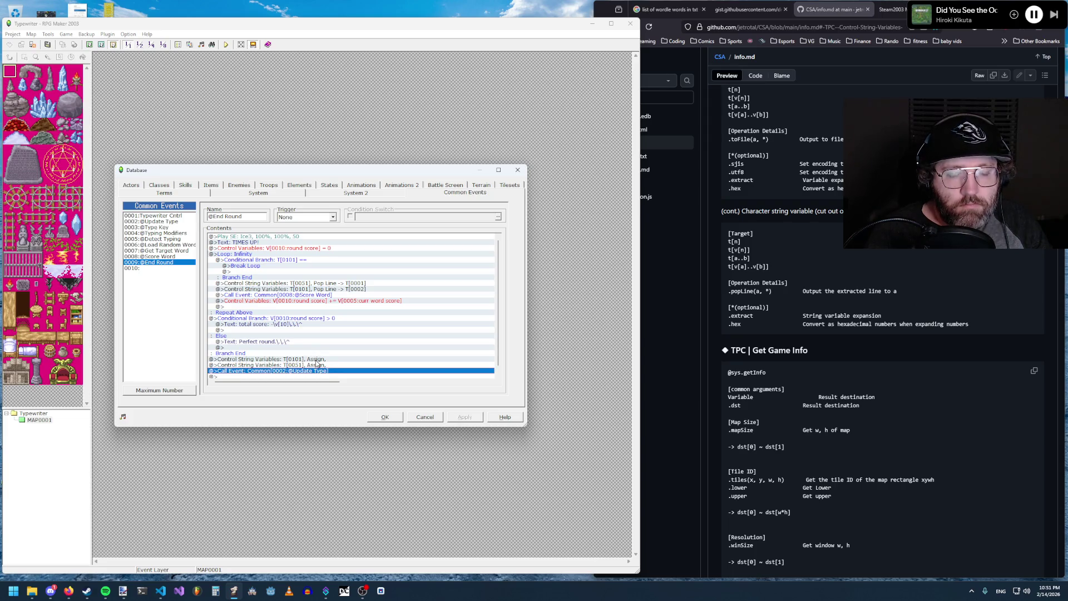
shift+click(315, 360)
key(ctrl+x)
click(303, 322)
key(ctrl+v)
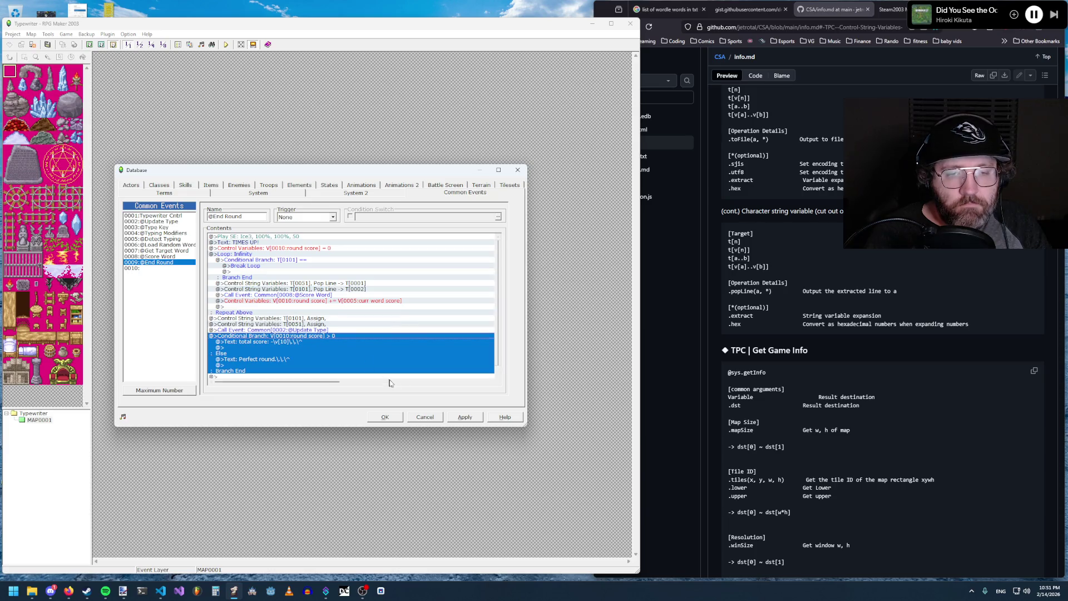
click(474, 416)
Save the database and close it.
click(298, 334)
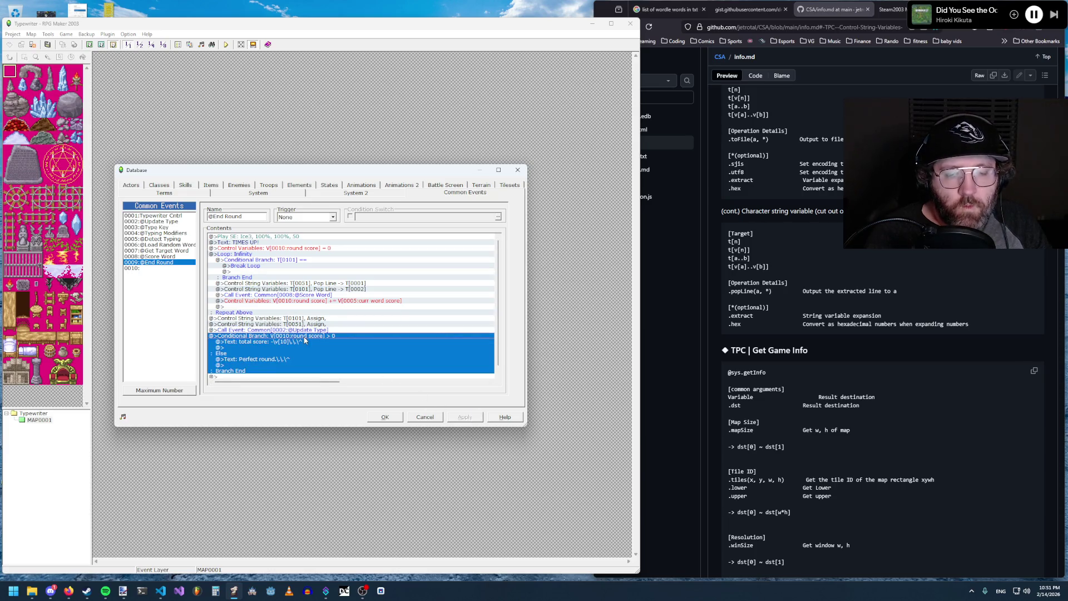
click(282, 378)
scroll(335, 352, down, 1)
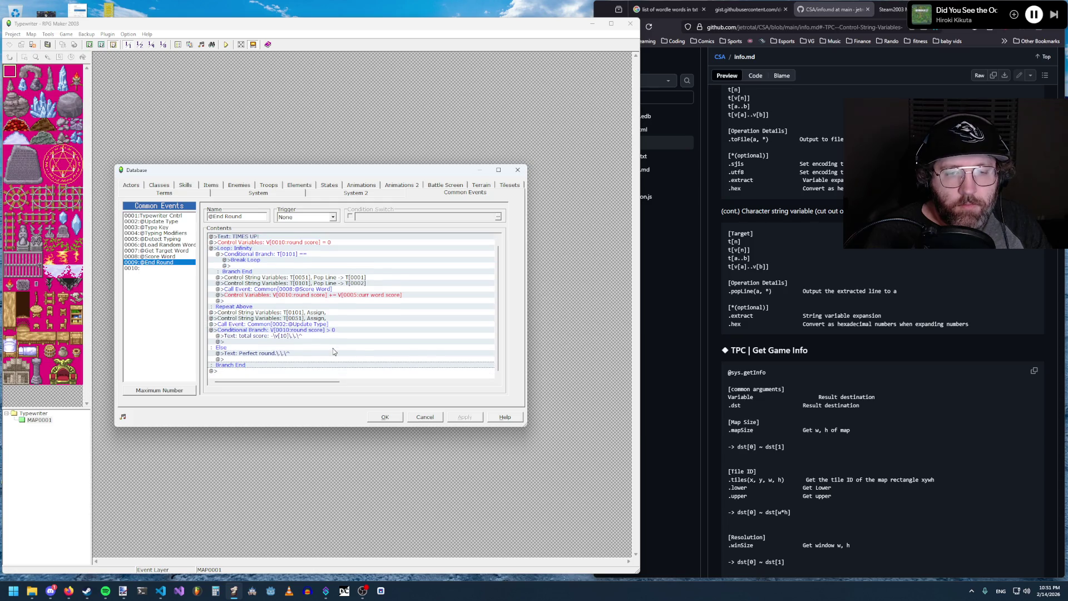
click(385, 416)
Run a playtest, then close the game window to return to MAP0001's map editor.
click(225, 45)
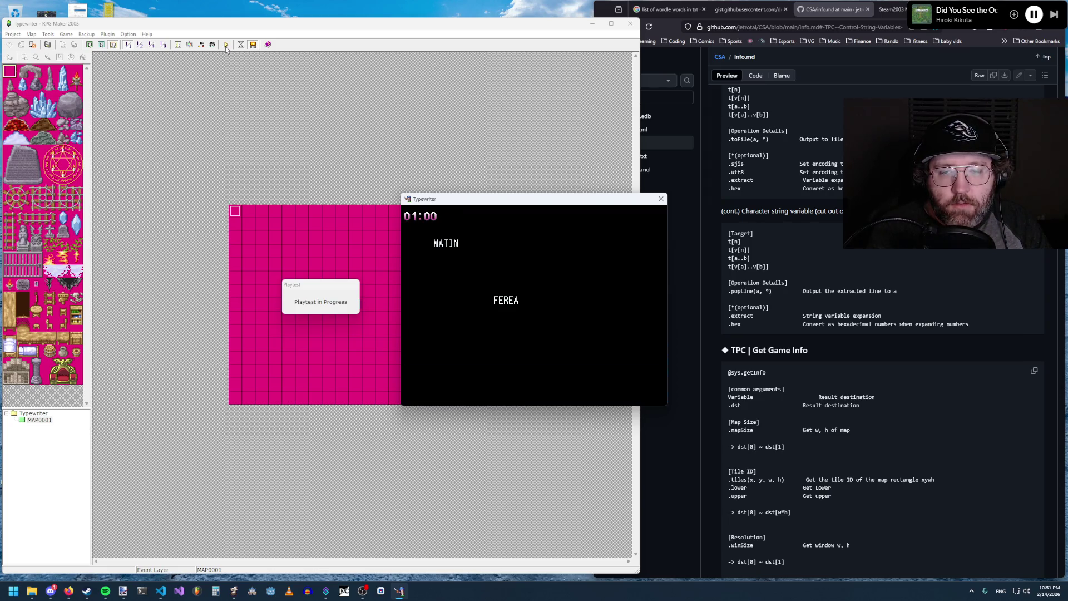
click(661, 199)
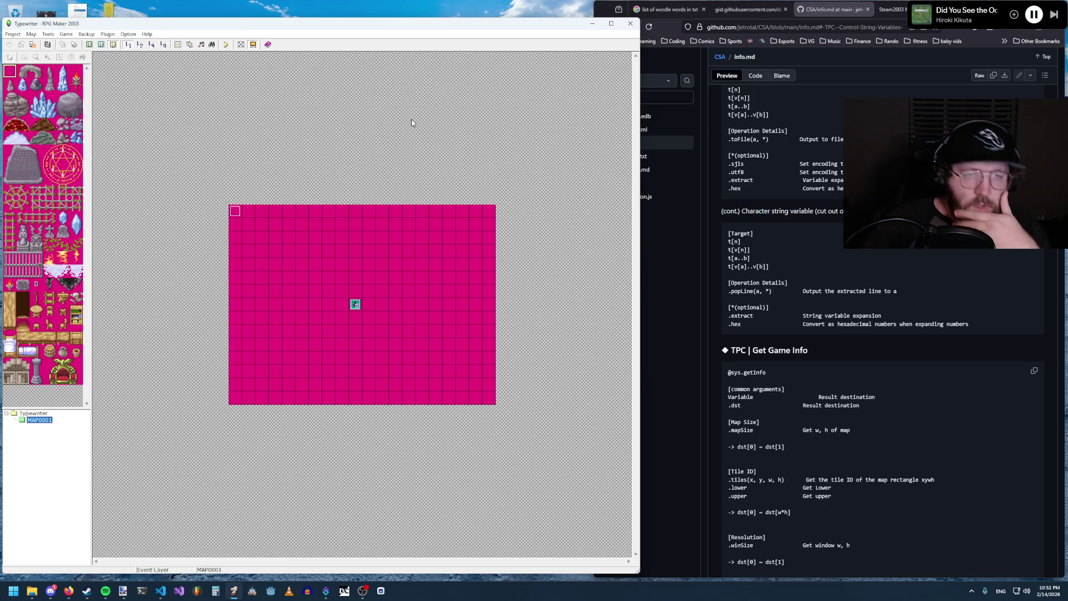
Insert an infinite Loop inside End Round's condition branch.
click(178, 45)
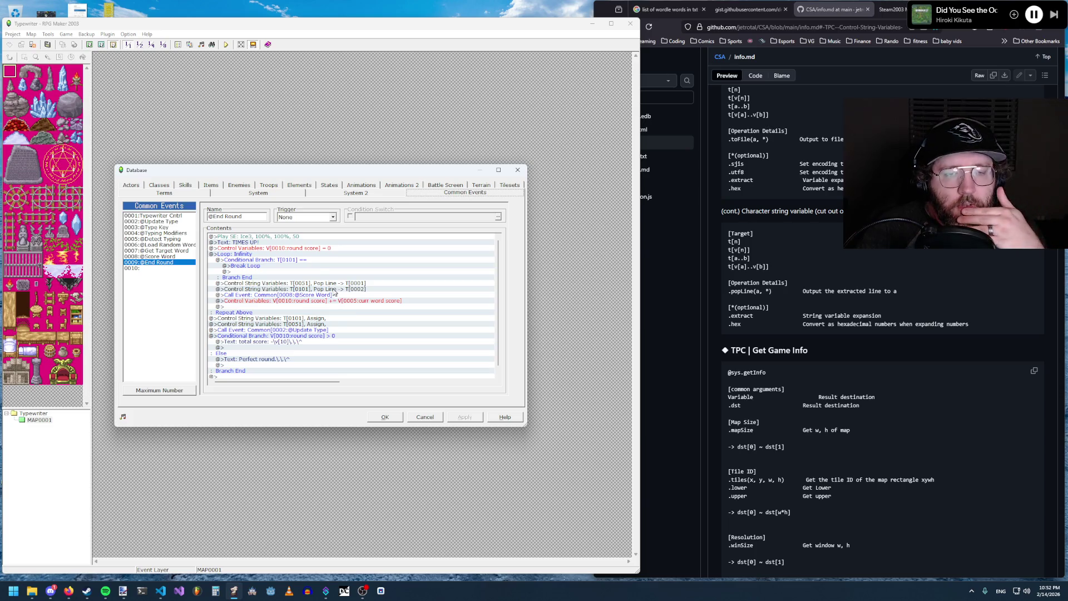
click(309, 261)
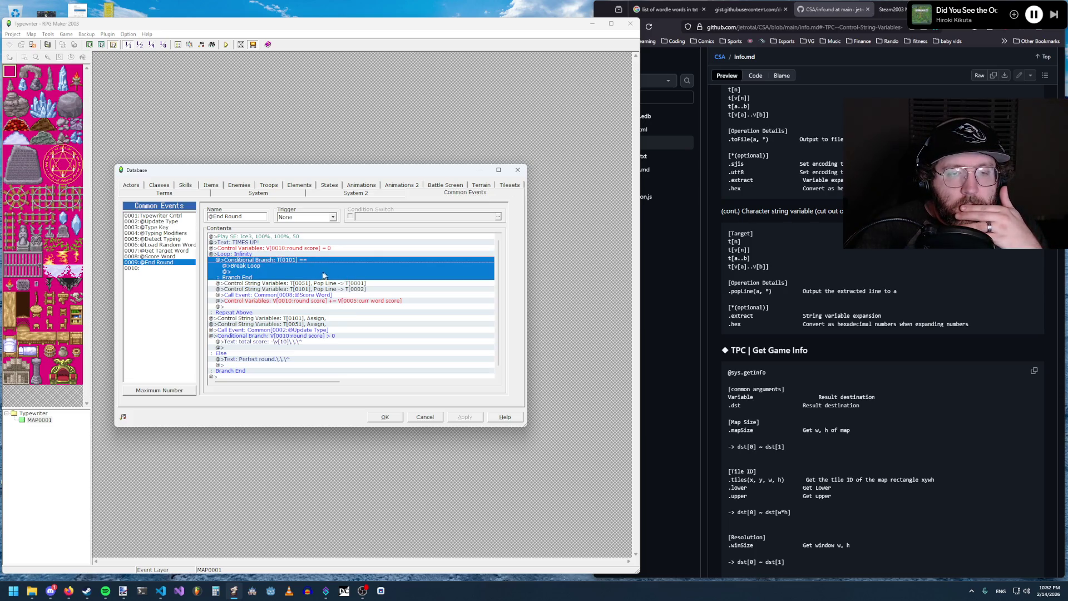
click(275, 267)
right_click(274, 268)
click(286, 272)
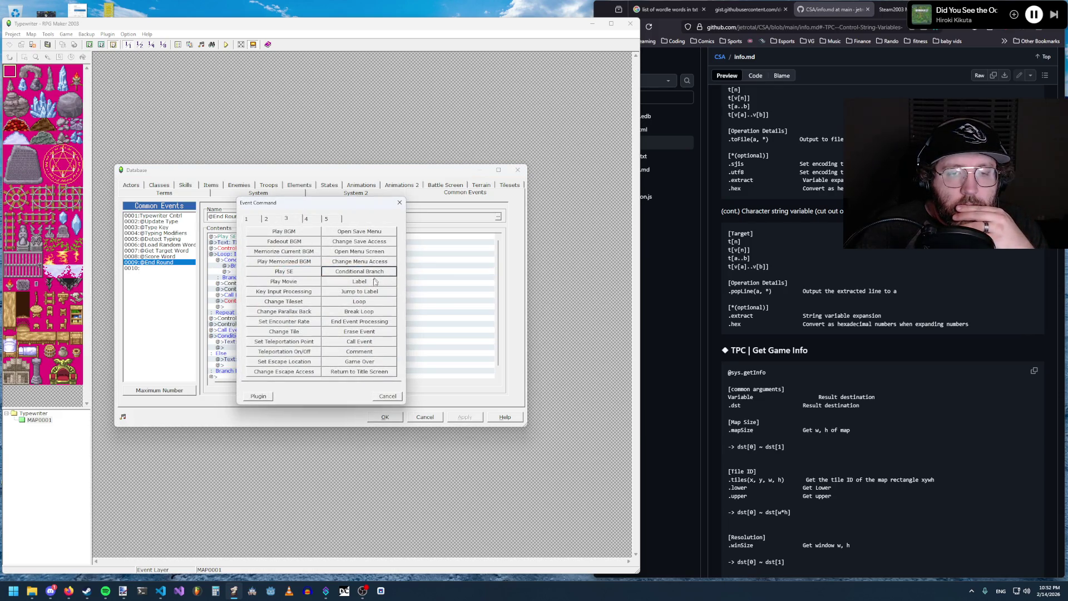
click(367, 303)
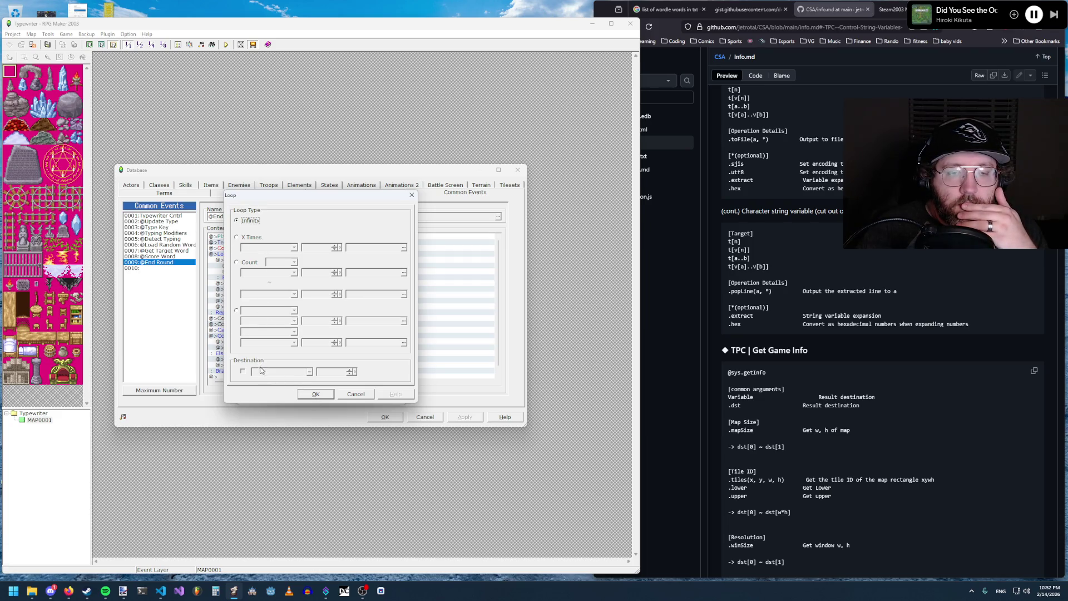
click(303, 393)
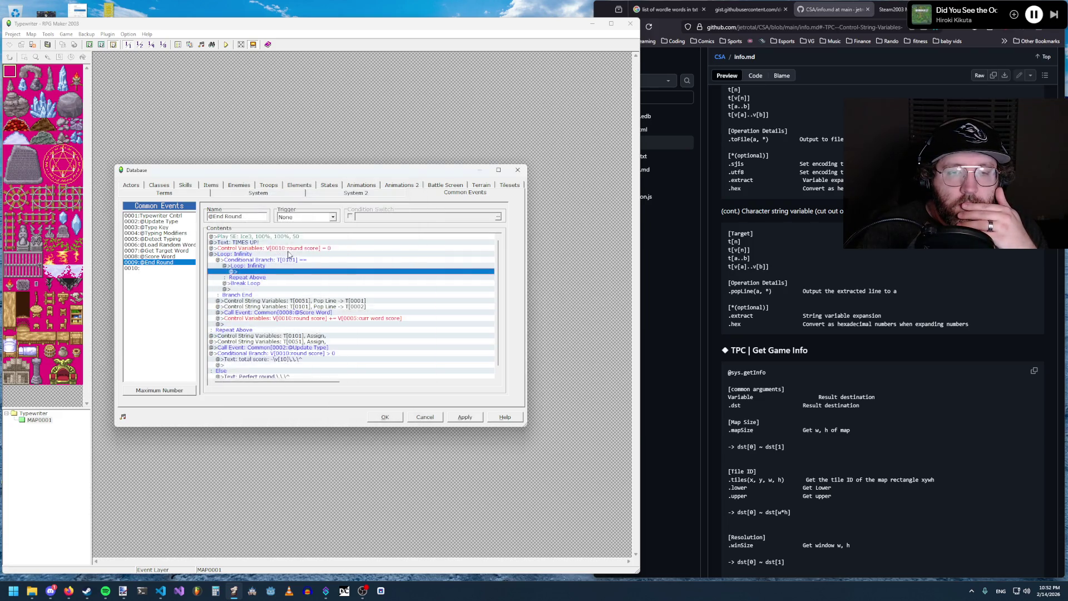
click(259, 285)
double_click(258, 284)
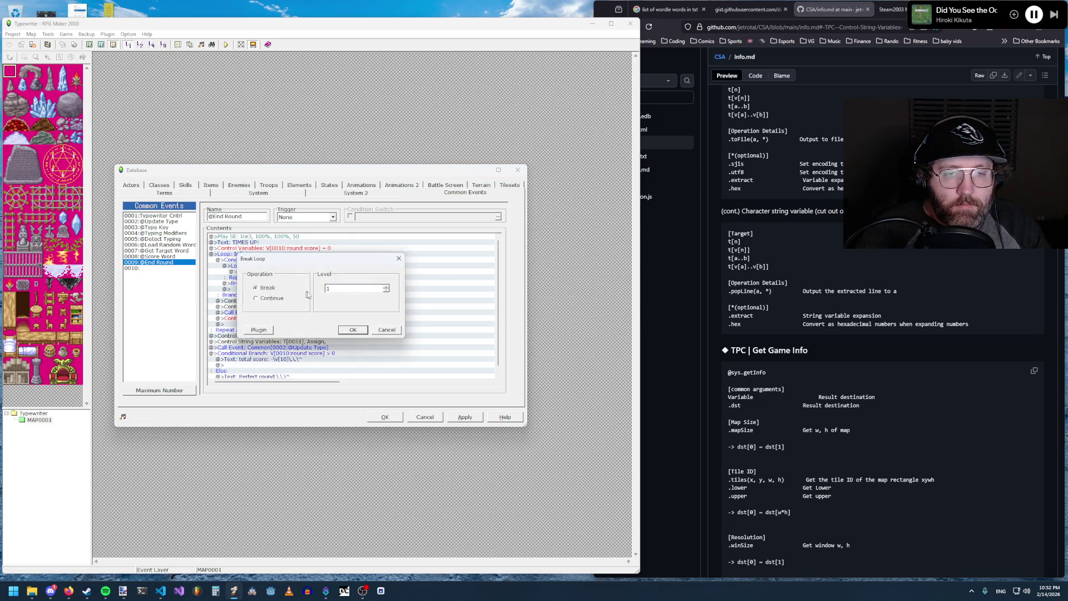
click(359, 329)
Copy the Break Loop and T[0051] Pop Line commands into the new inner loop.
click(269, 272)
key(ctrl+v)
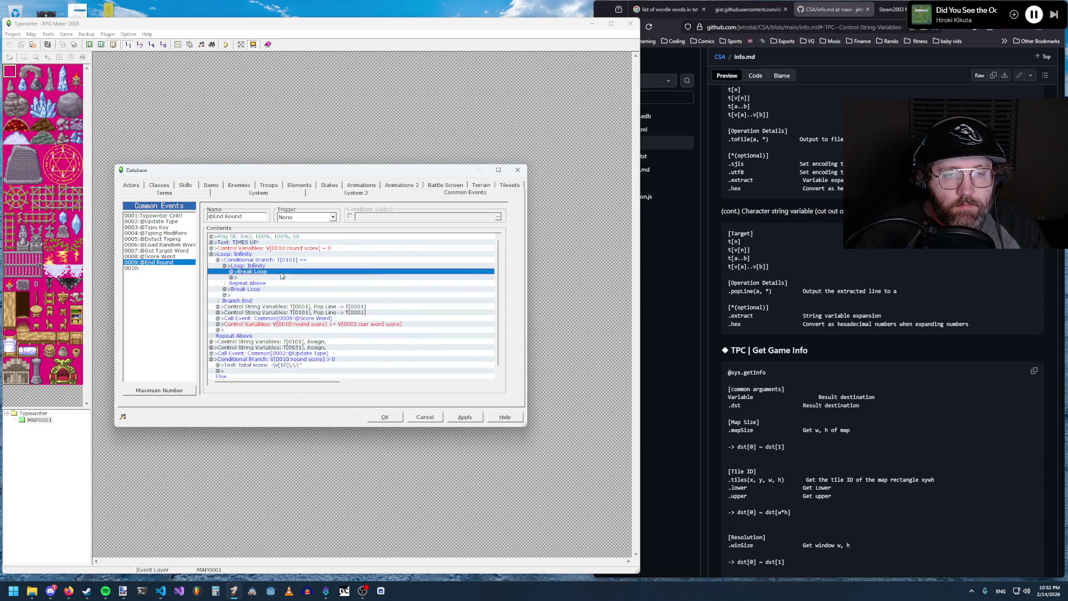
right_click(282, 273)
key(Escape)
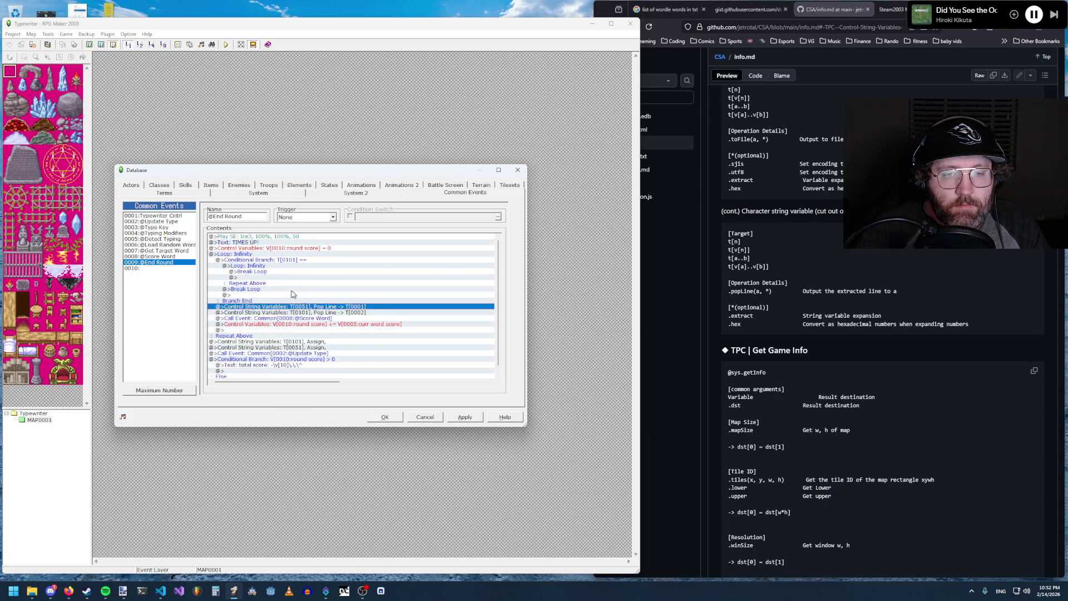
click(271, 272)
key(ctrl+v)
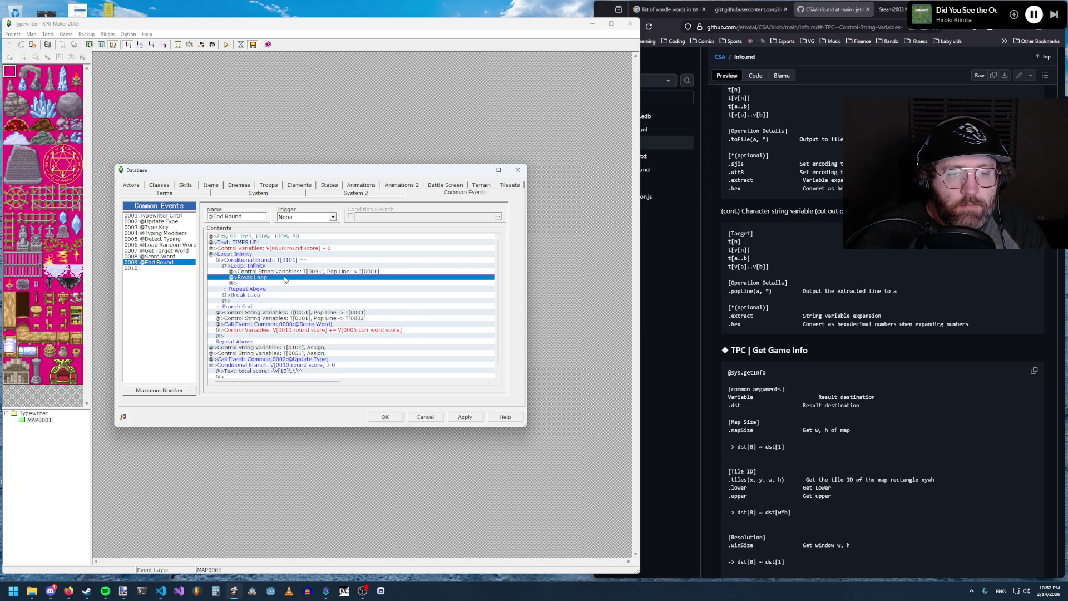
Paste the round score line into the inner loop and make it add constant 5.
click(303, 331)
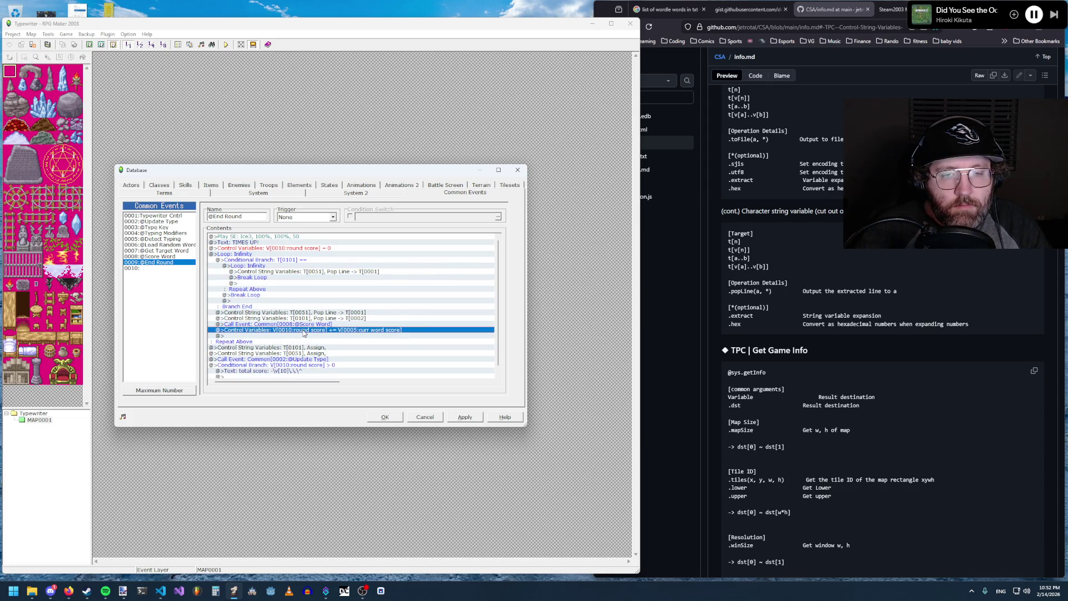
key(ctrl+c)
click(278, 278)
key(ctrl+v)
double_click(313, 277)
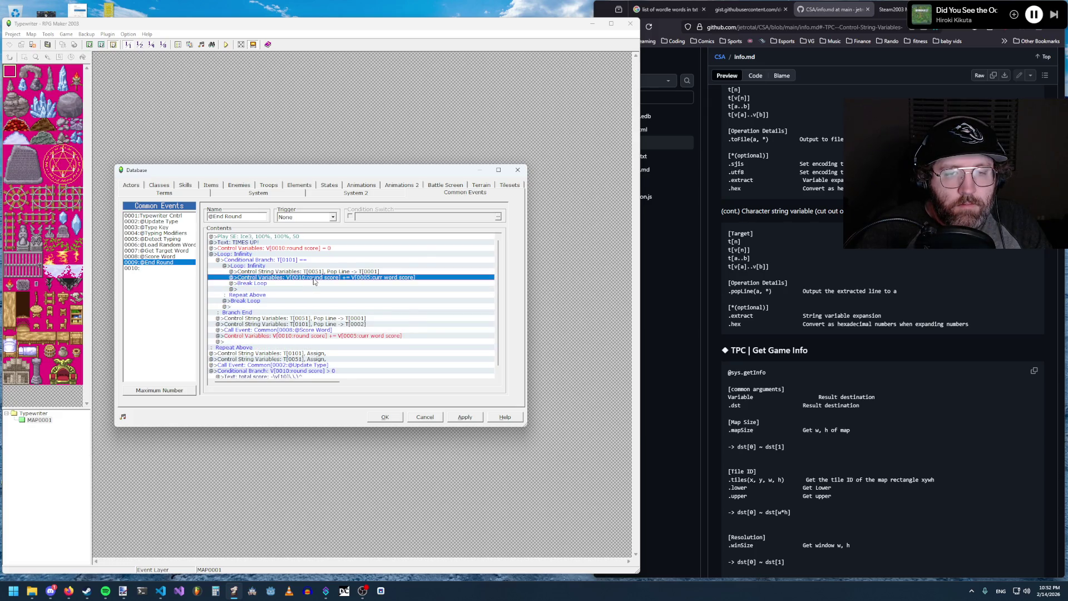
click(252, 310)
click(300, 309)
text(5)
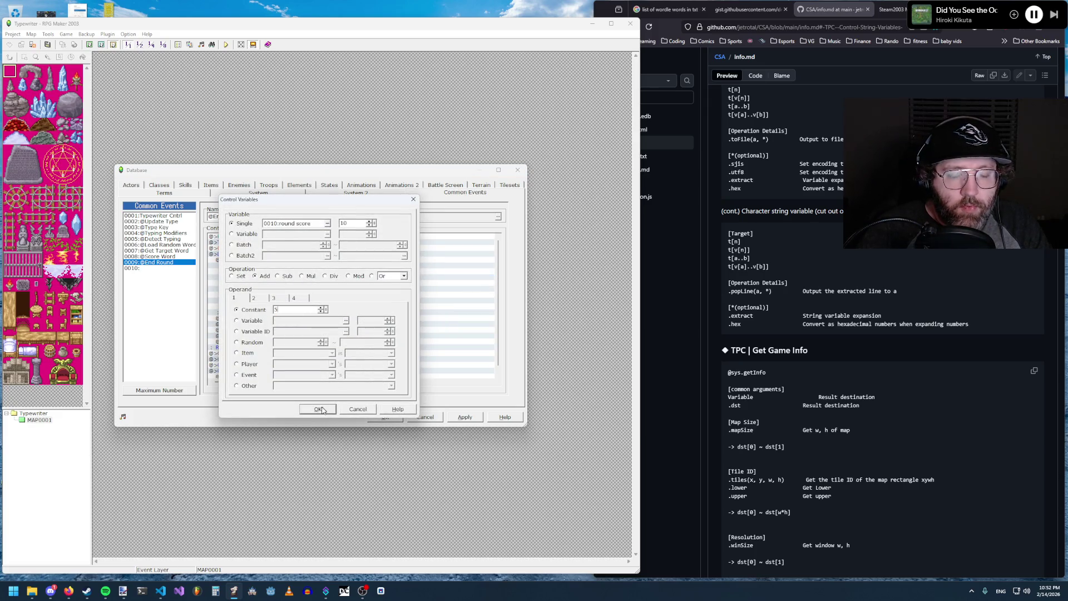
click(317, 408)
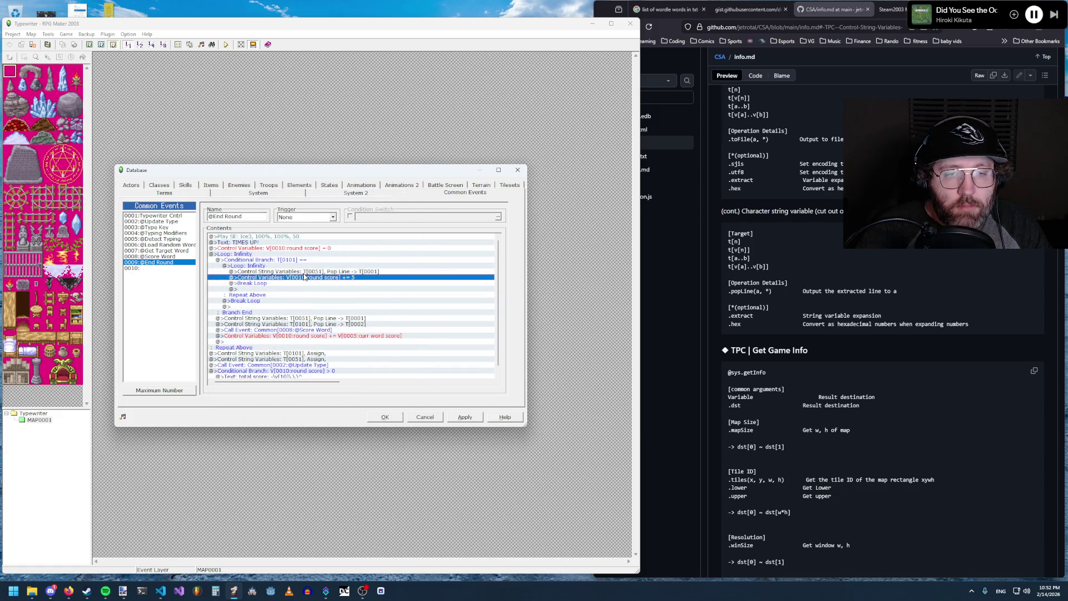
click(292, 284)
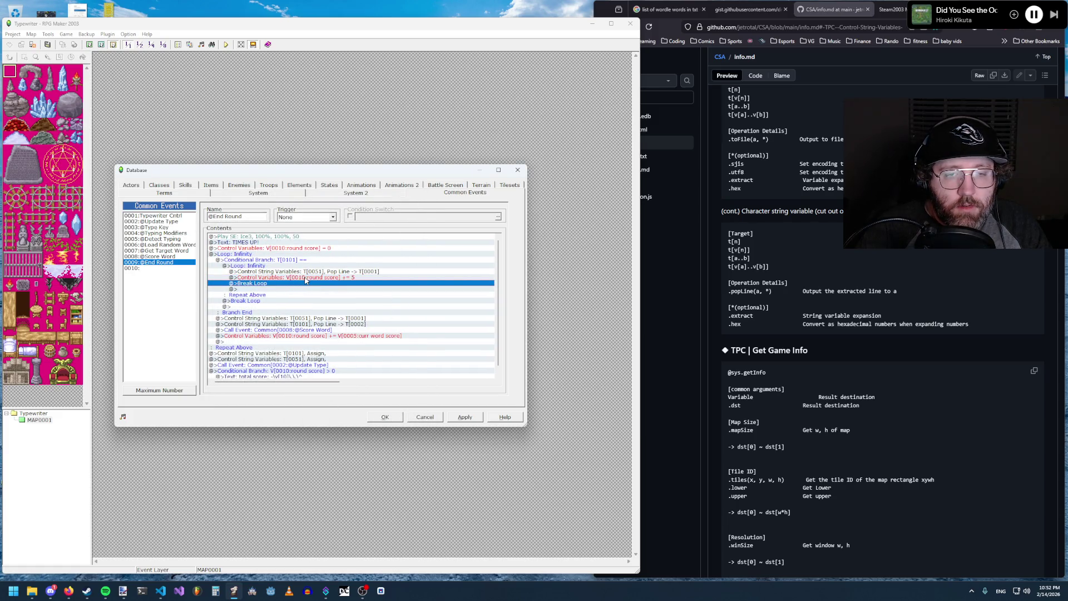
mouse_move(305, 281)
mouse_down()
mouse_move(305, 271)
mouse_move(307, 287)
mouse_up()
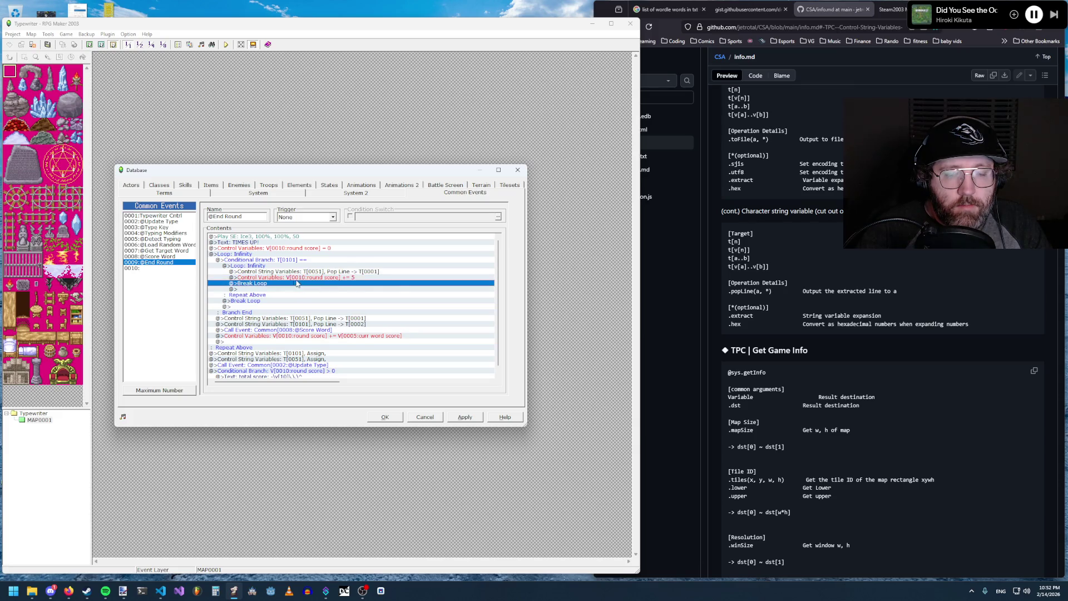
double_click(291, 289)
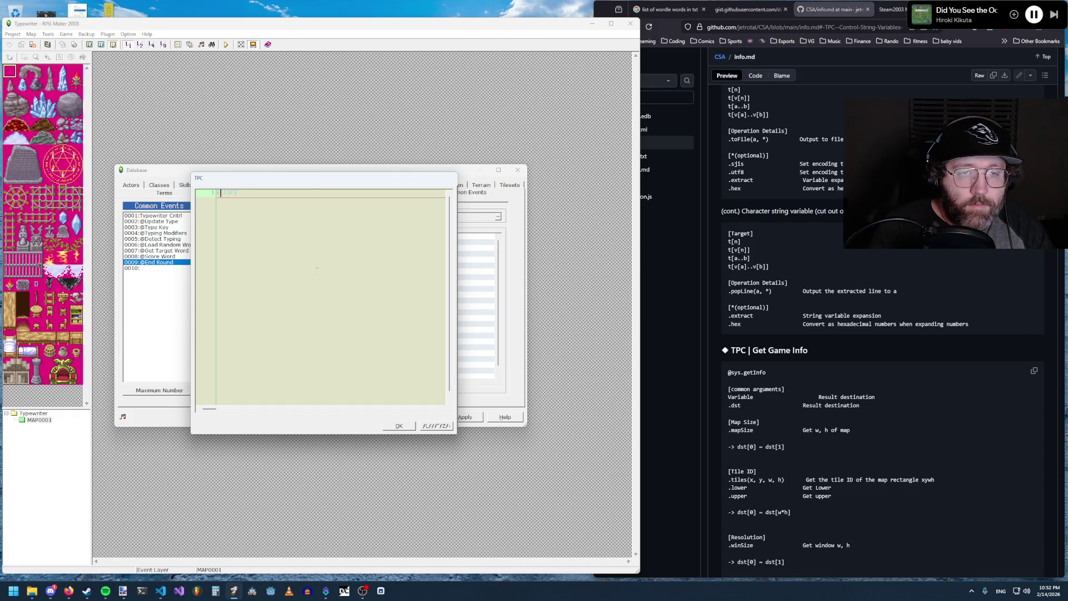
key(BackSpace)
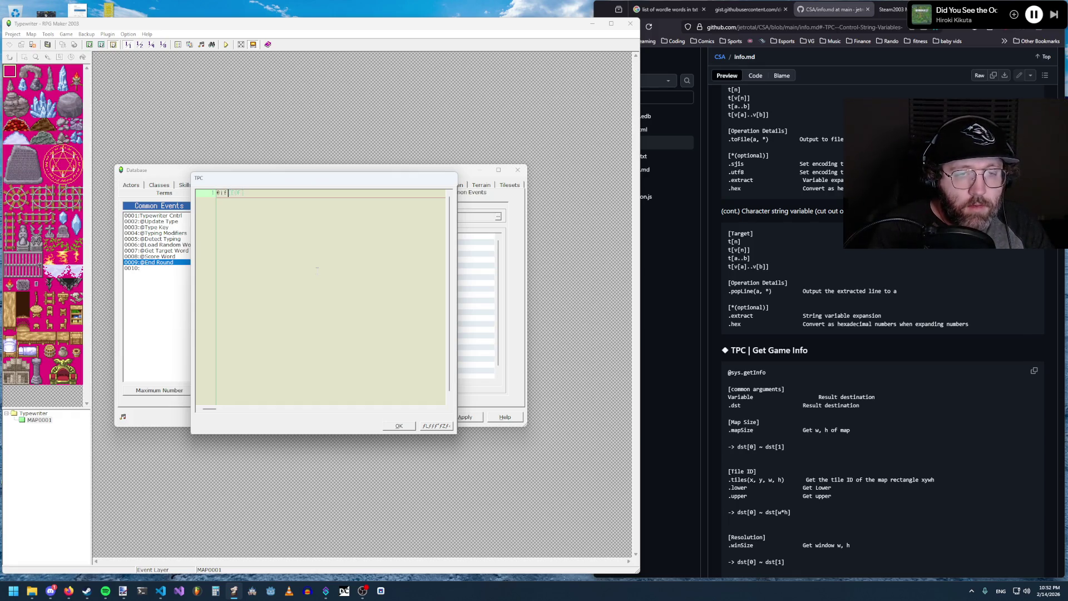
text(52])
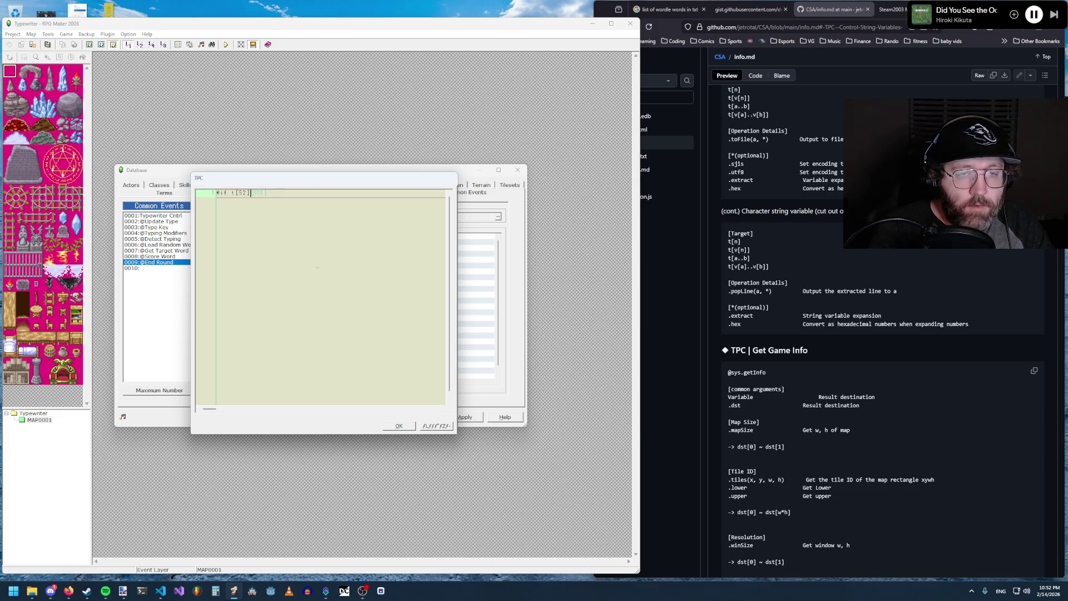
text(.eq )
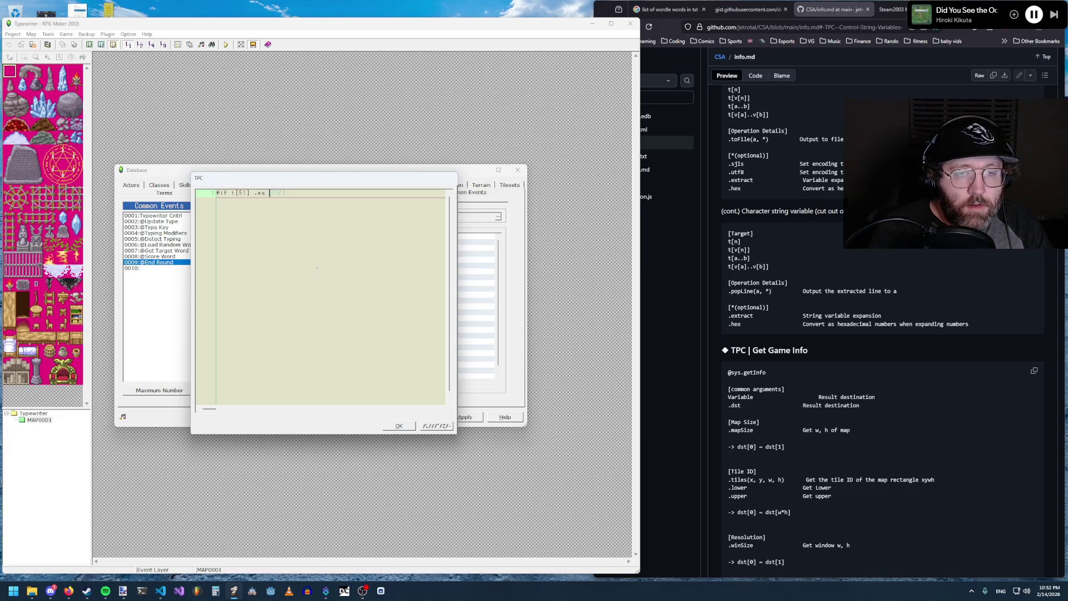
text("" {)
key(Return)
key(Return)
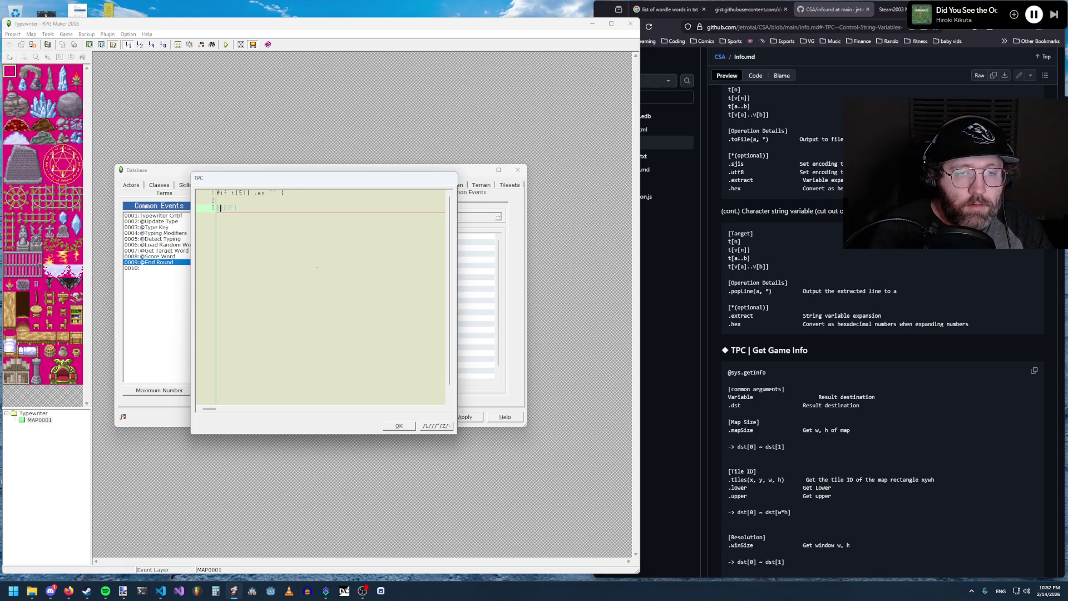
click(394, 427)
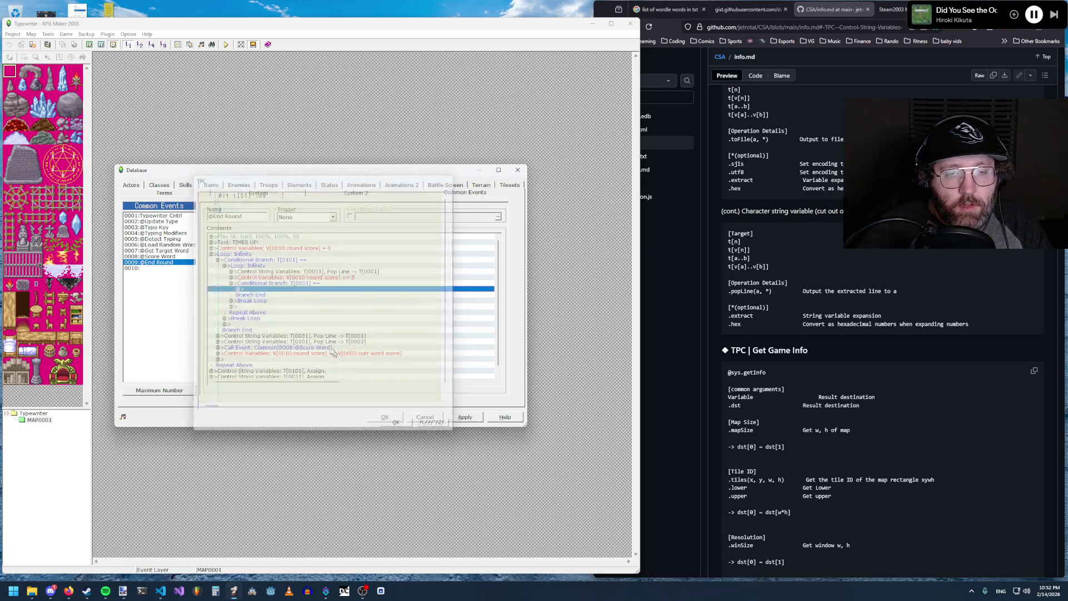
Move Break Loop into the new empty-string branch and apply End Round's changes.
click(274, 301)
key(ctrl+x)
click(279, 289)
key(ctrl+v)
click(292, 283)
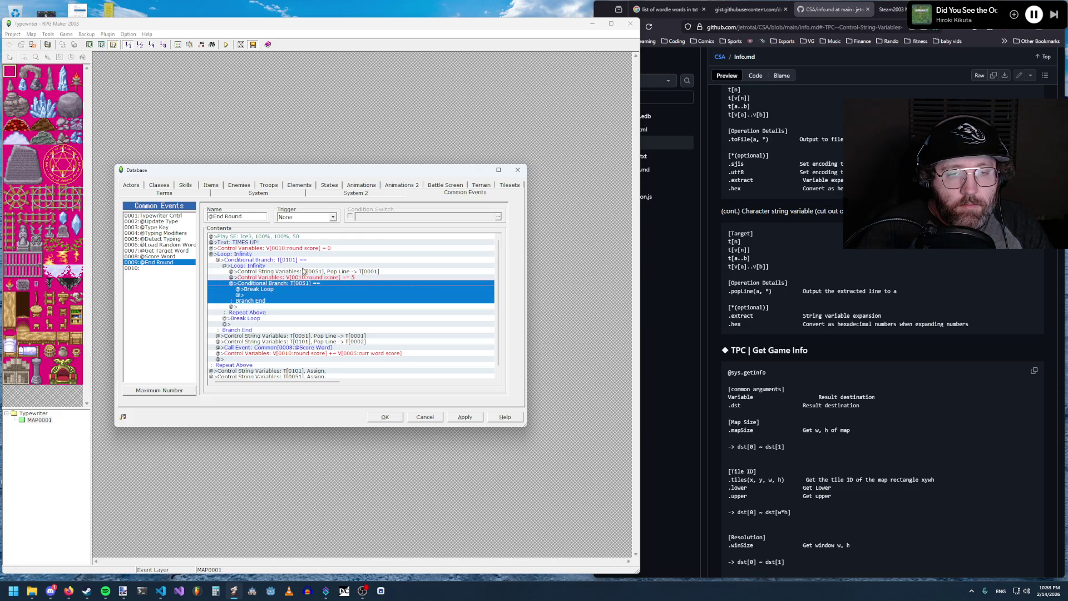
click(290, 267)
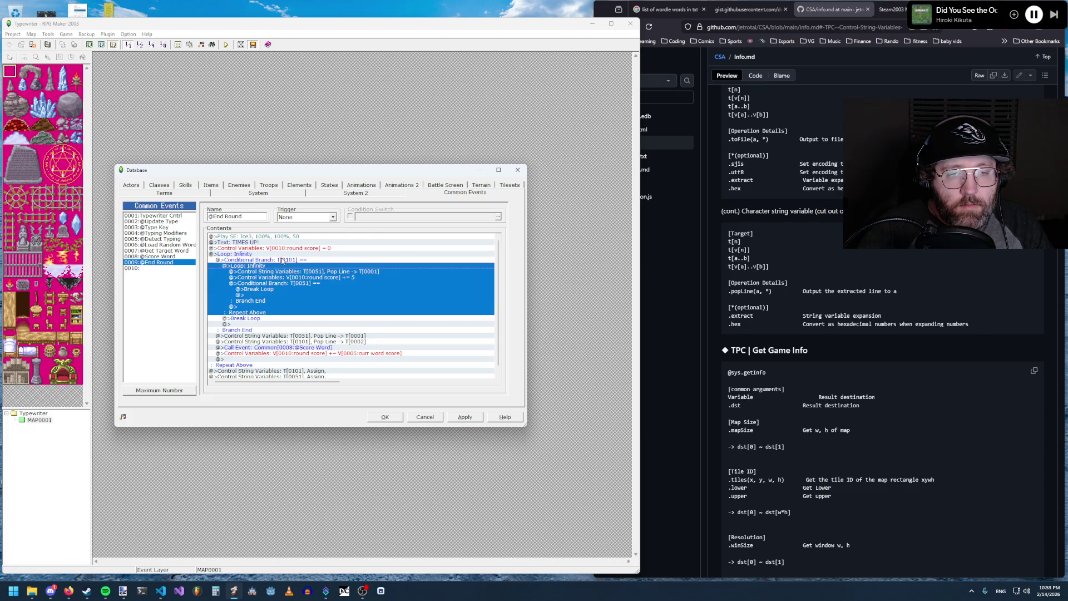
click(282, 255)
click(454, 416)
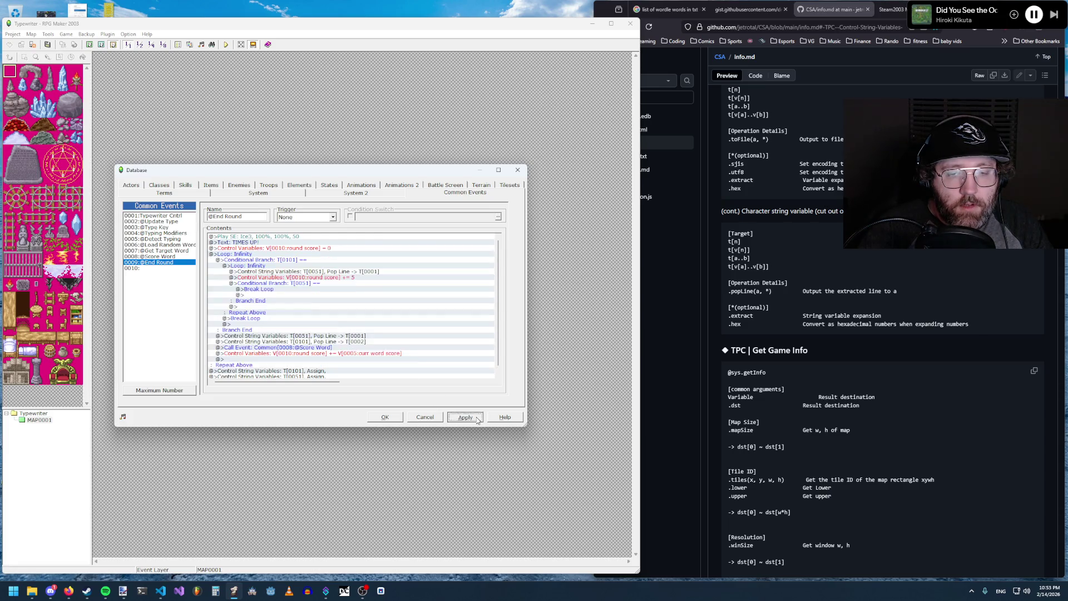
Close the database, playtest a round typing 'spryselt', dismiss the score, and close the game window.
click(386, 418)
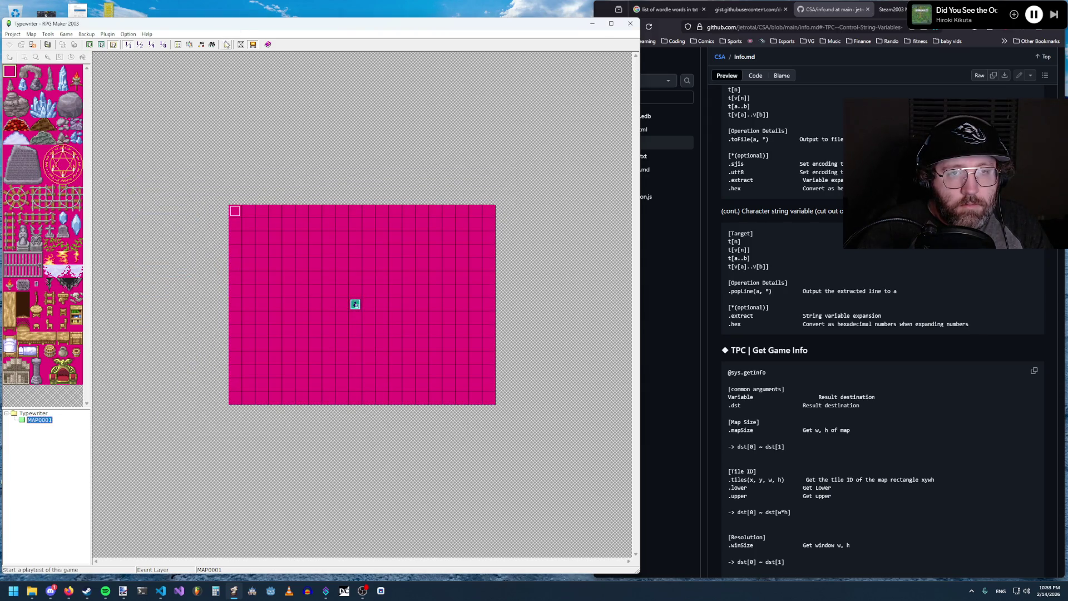
click(226, 45)
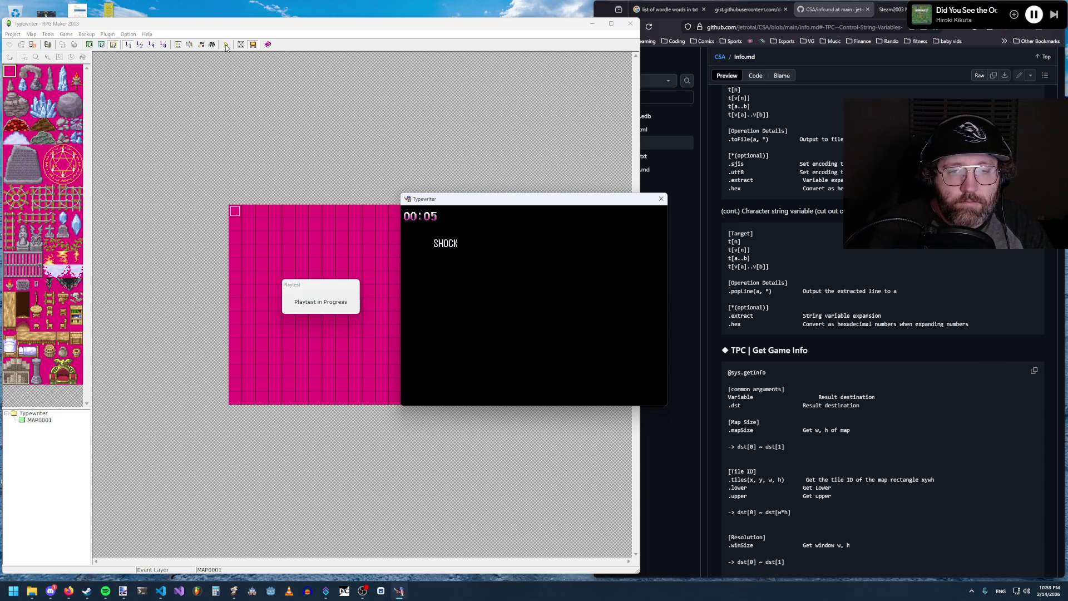
text(s)
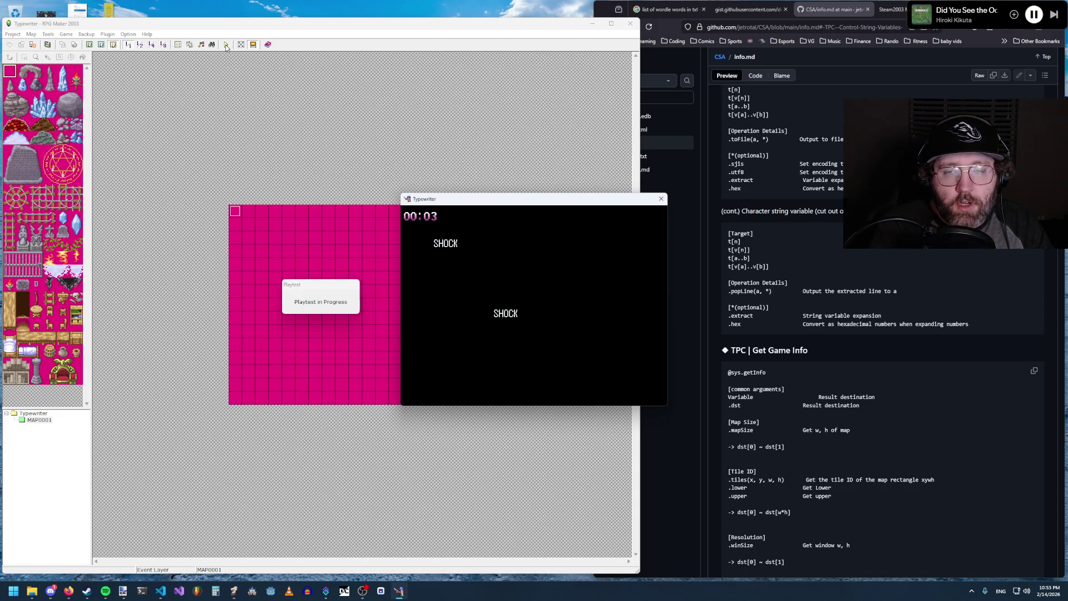
text(pryse)
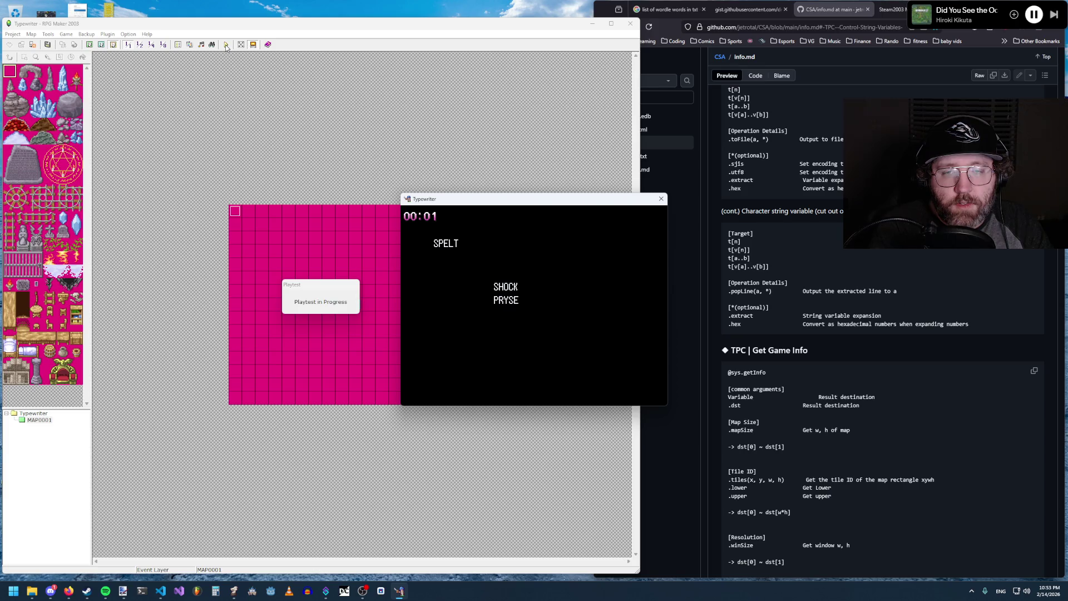
text(lt)
key(Return)
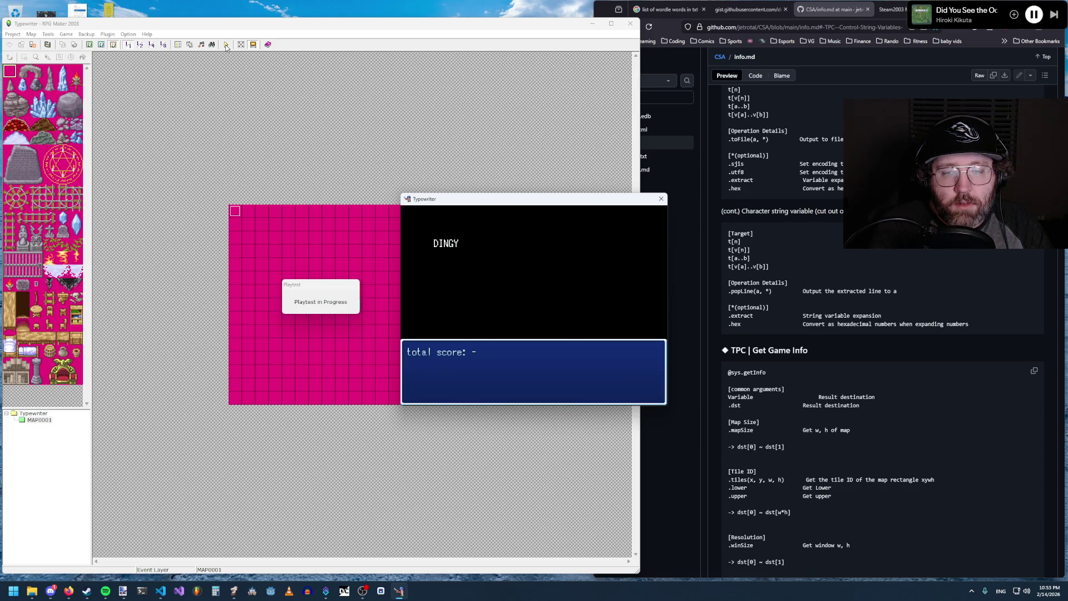
key(Return)
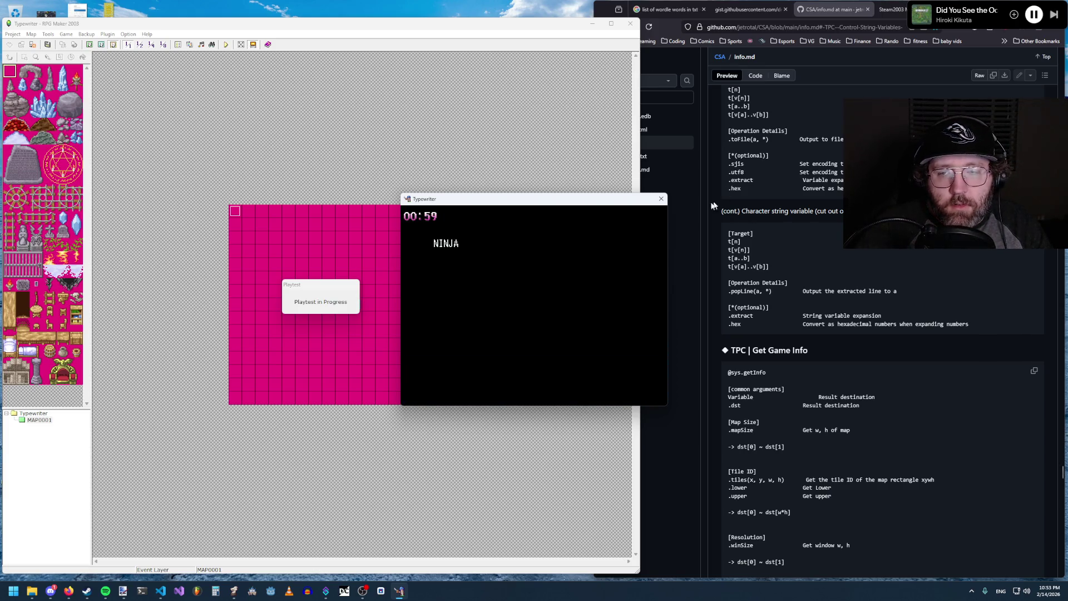
click(661, 199)
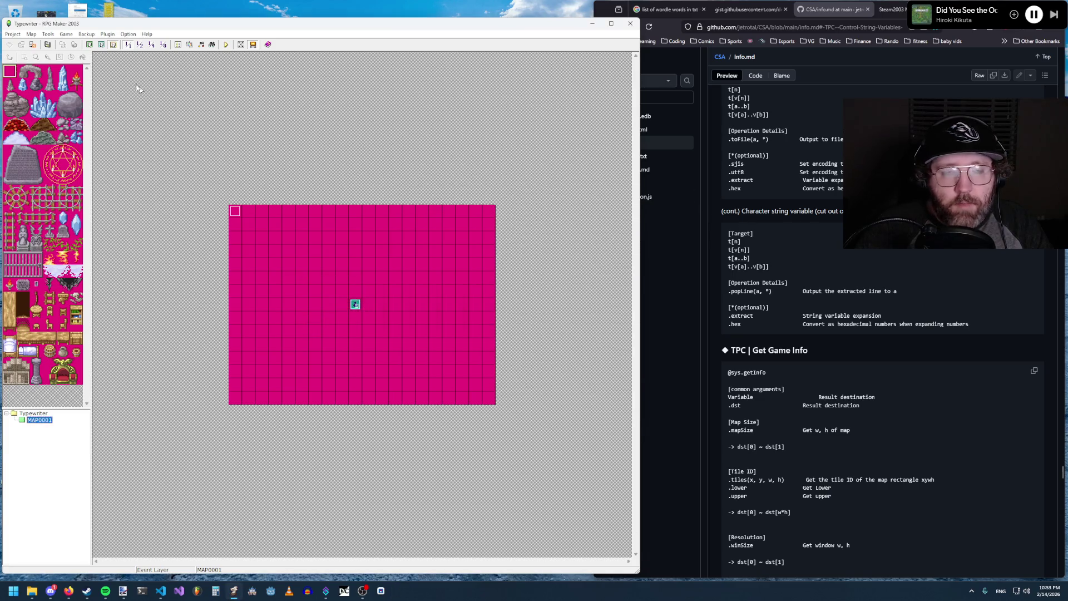
Change Typewriter Cntrl's first Timer Operation to 1 minute 0 seconds.
click(179, 45)
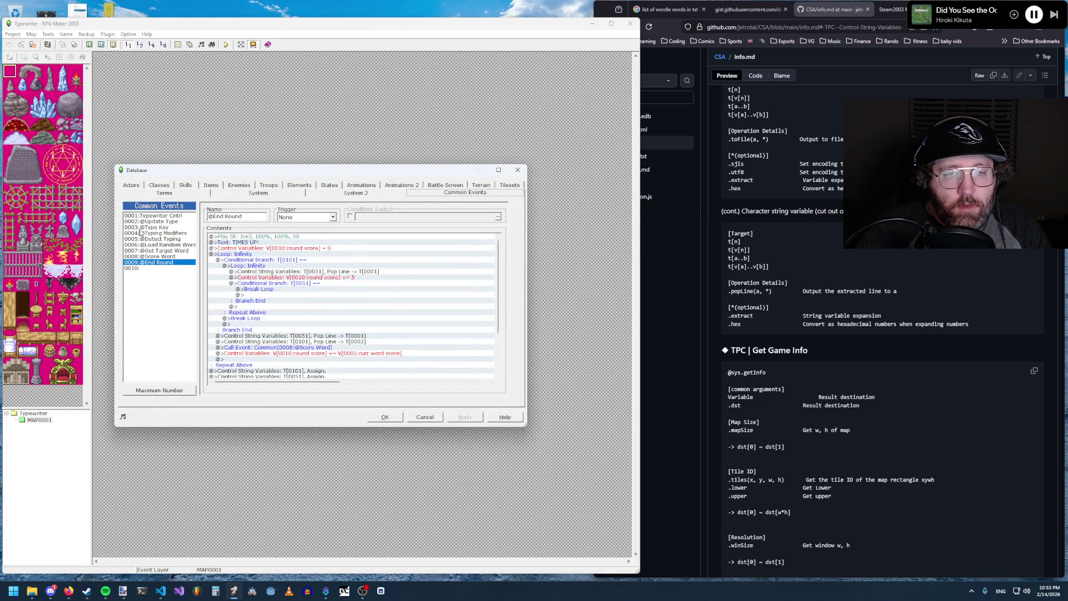
click(176, 216)
click(312, 238)
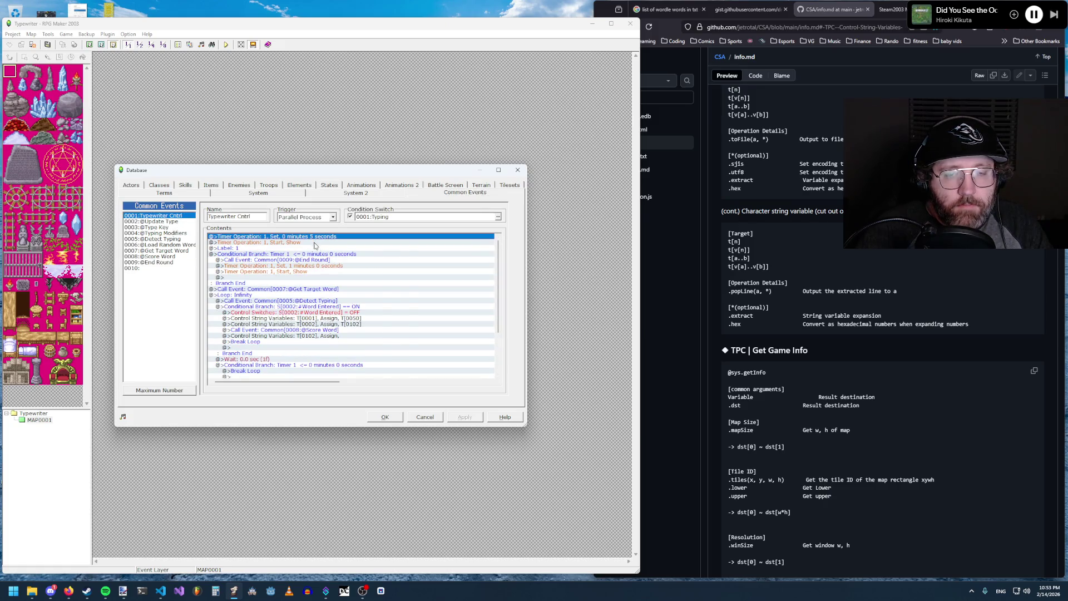
key(Return)
text(1)
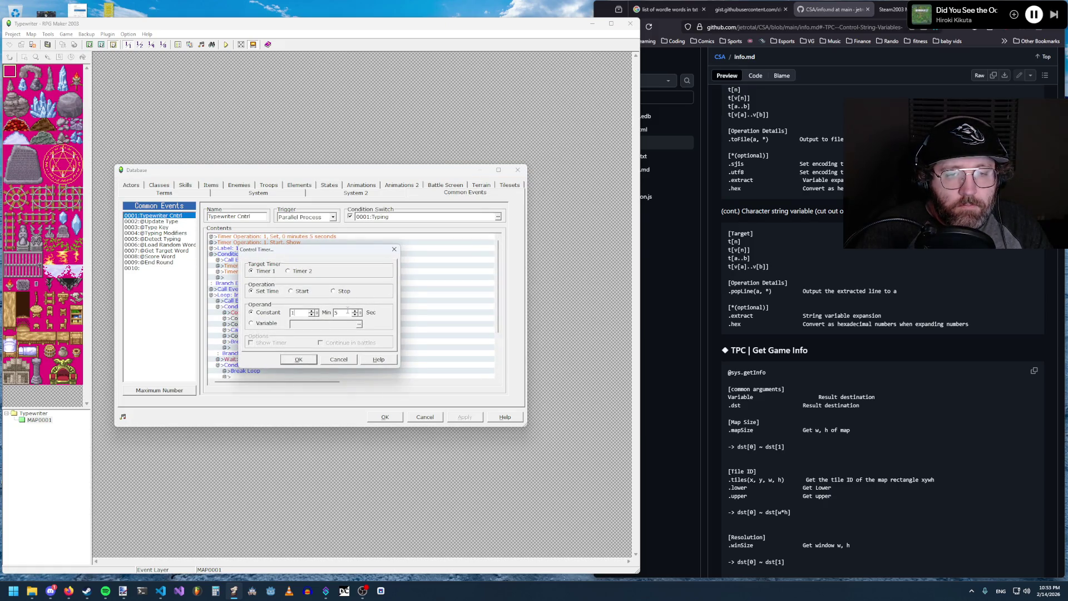
text(0)
key(Return)
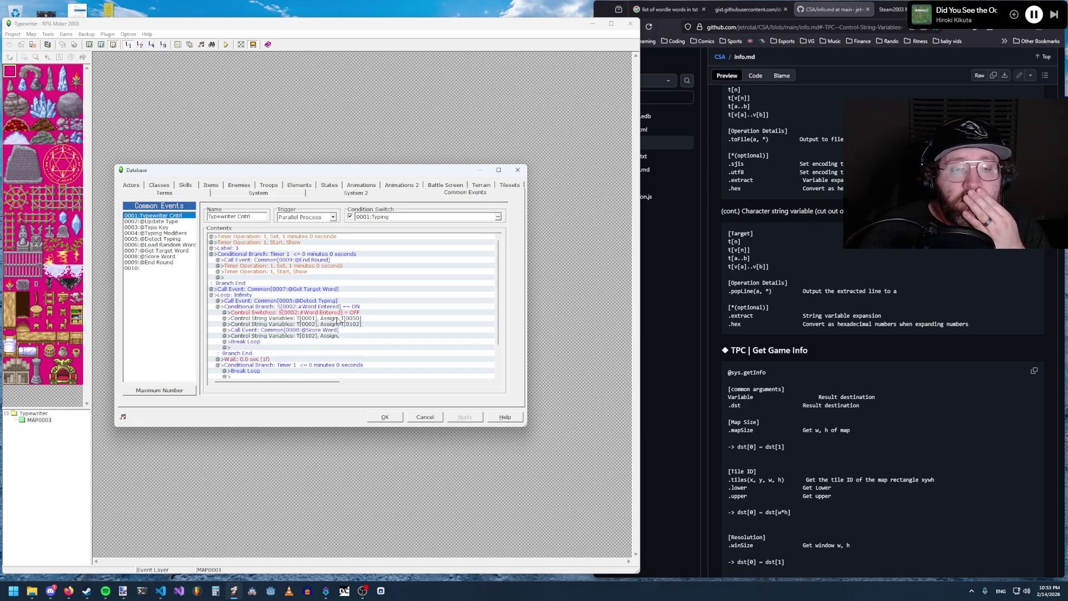
click(344, 336)
scroll(342, 339, down, 2)
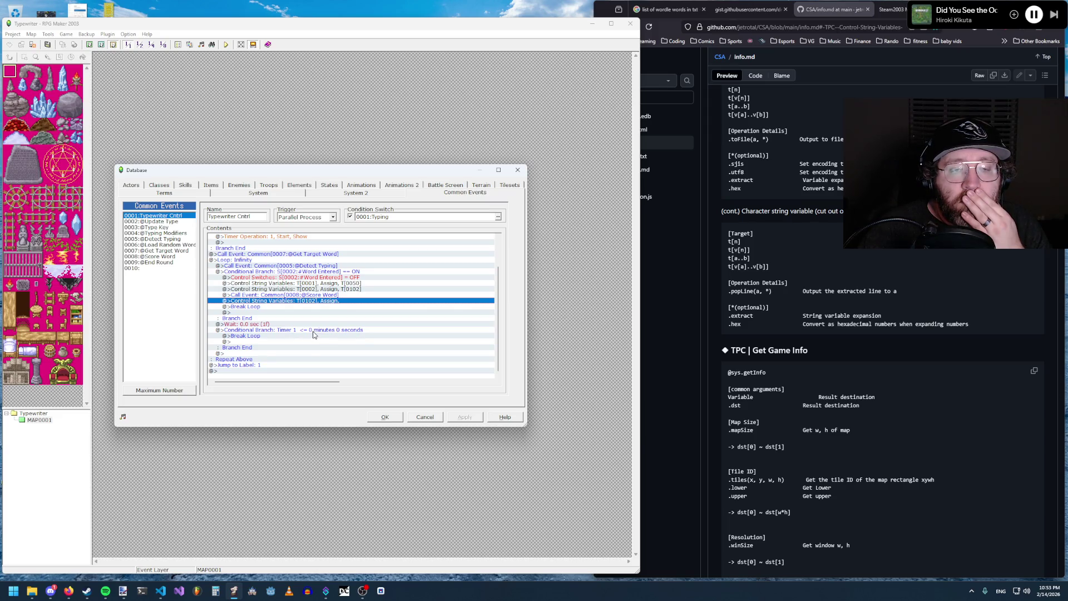
scroll(314, 335, up, 2)
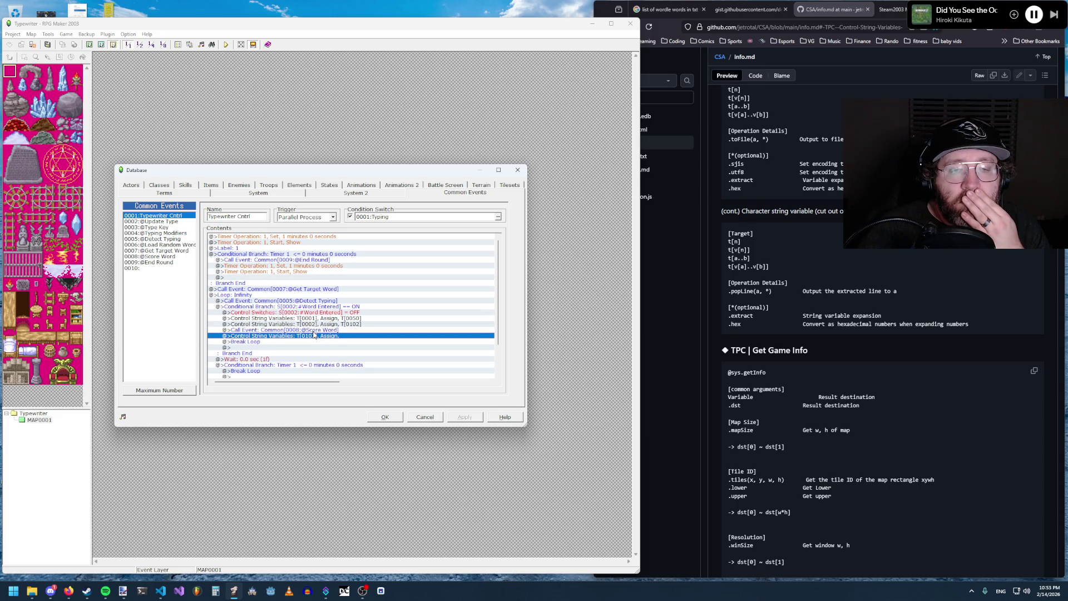
click(291, 290)
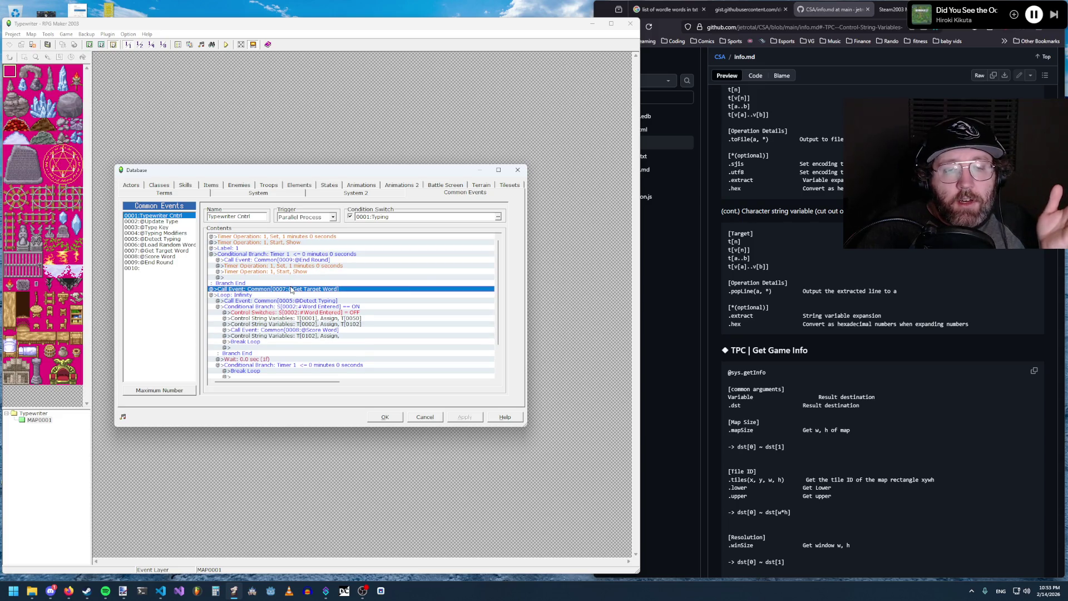
Insert a Control Variables Set command above the Get Target Word call.
right_click(292, 290)
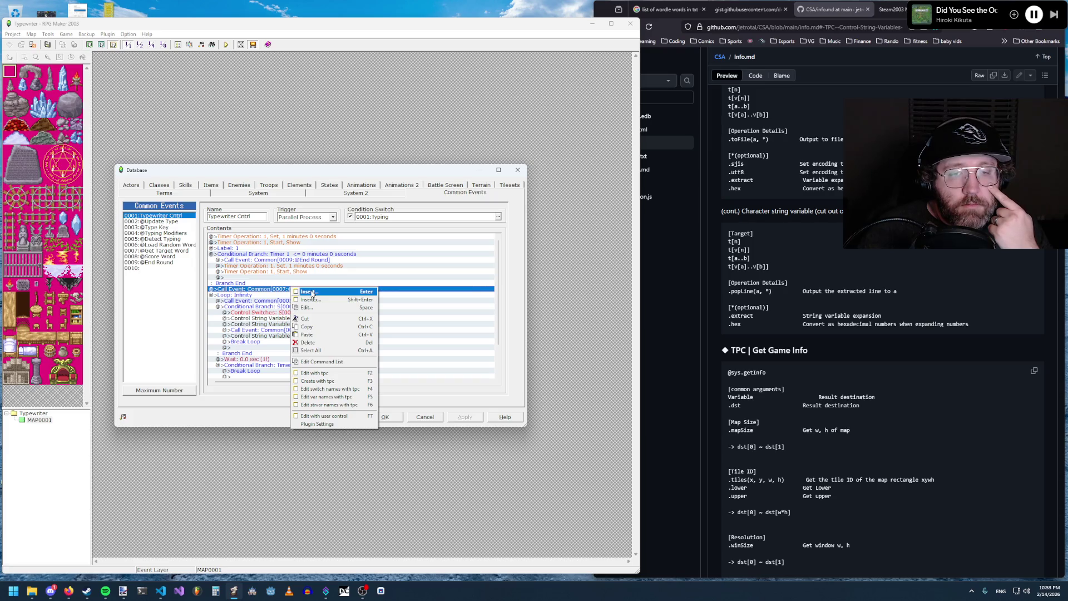
click(312, 293)
drag(327, 207, 525, 211)
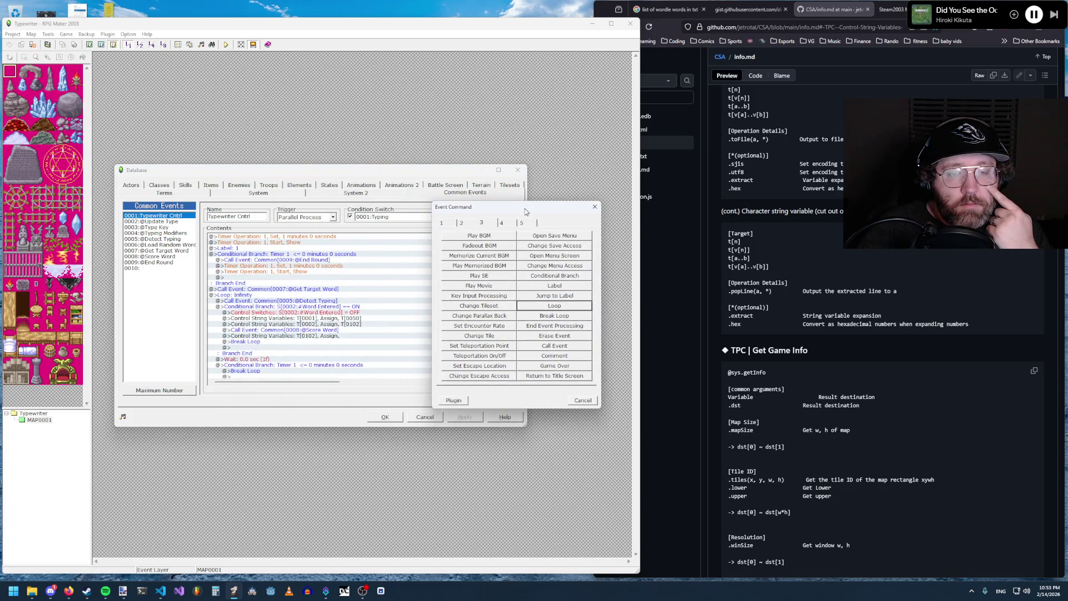
click(441, 224)
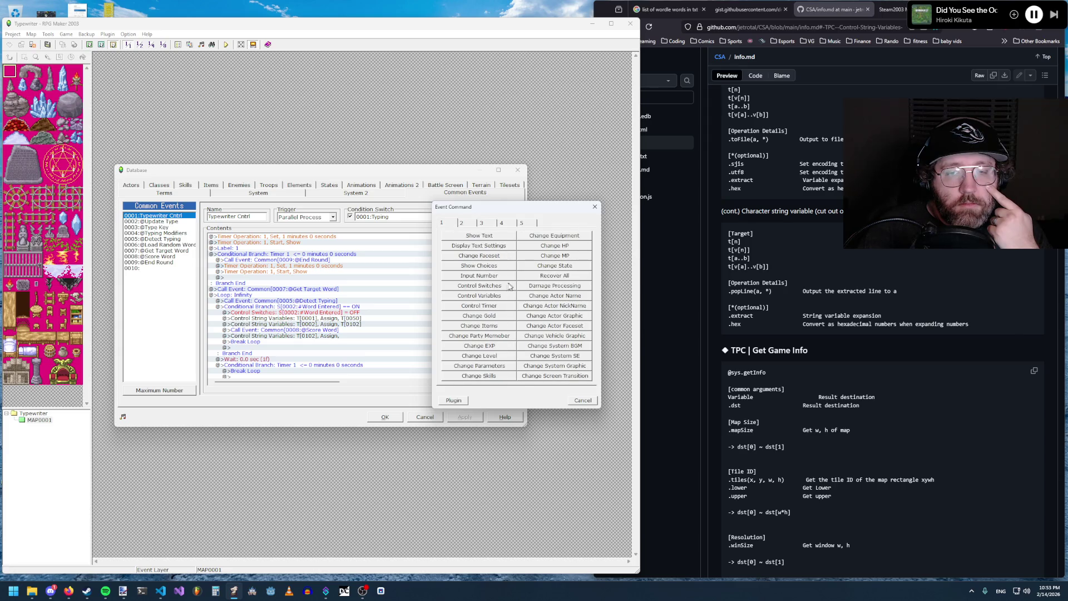
click(491, 298)
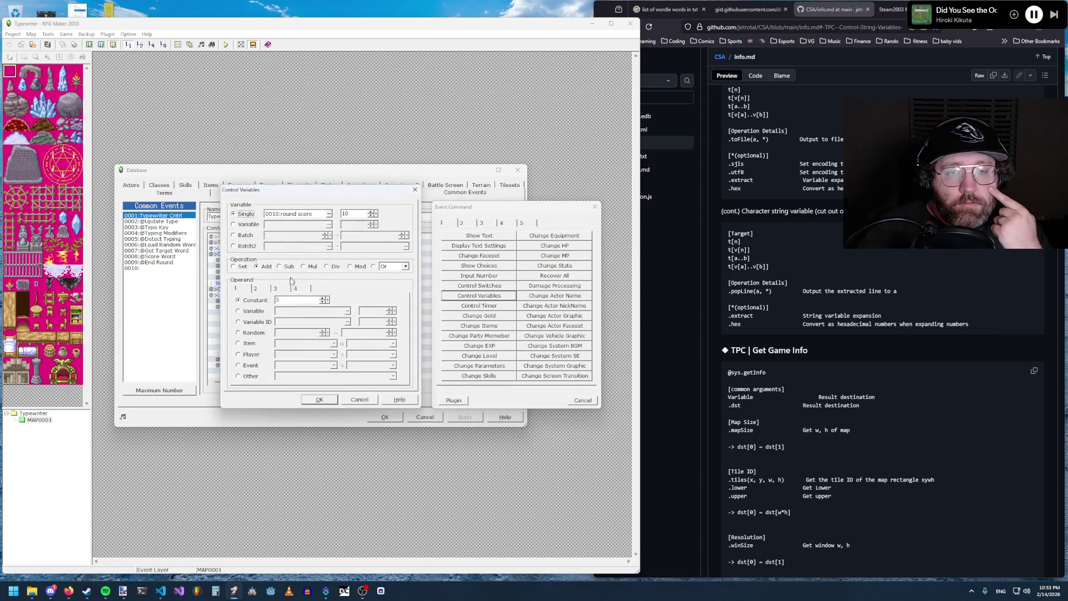
click(234, 267)
double_click(300, 300)
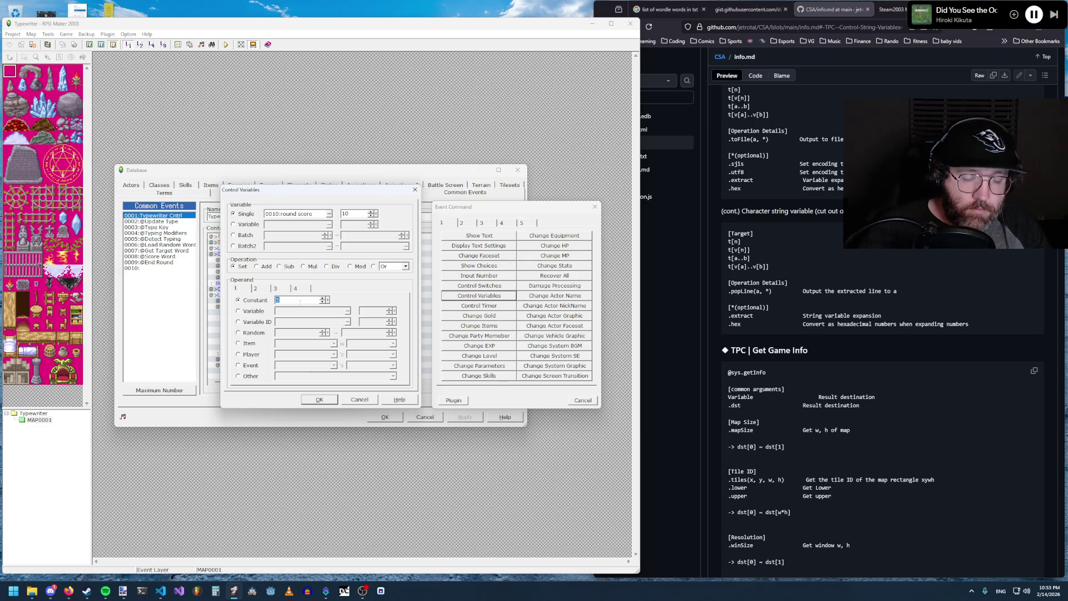
Assign the command to variable 0011, renamed 'max target words'.
click(329, 214)
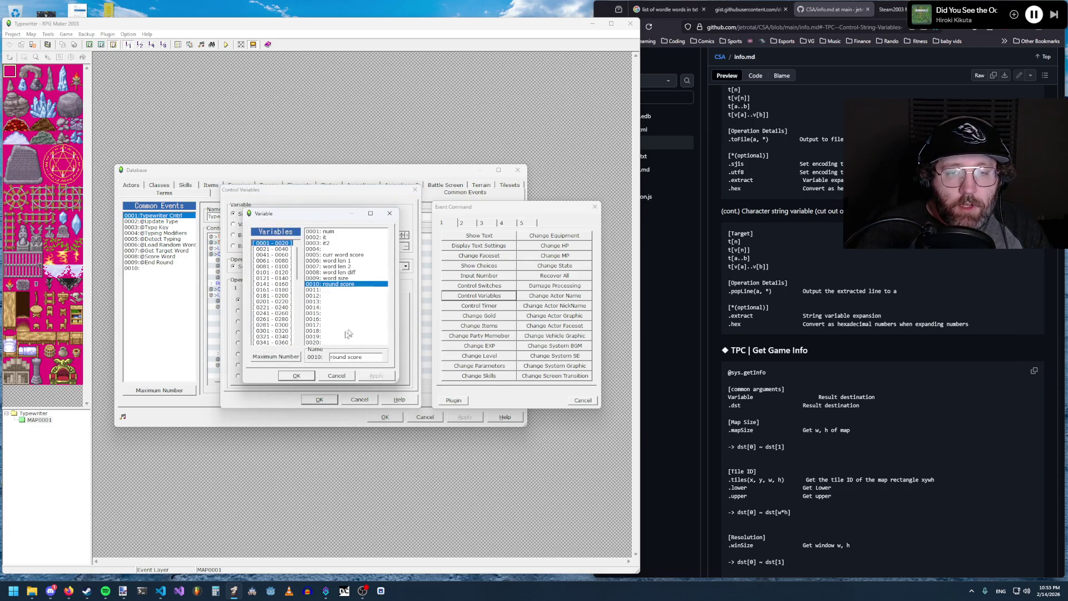
click(340, 290)
click(351, 358)
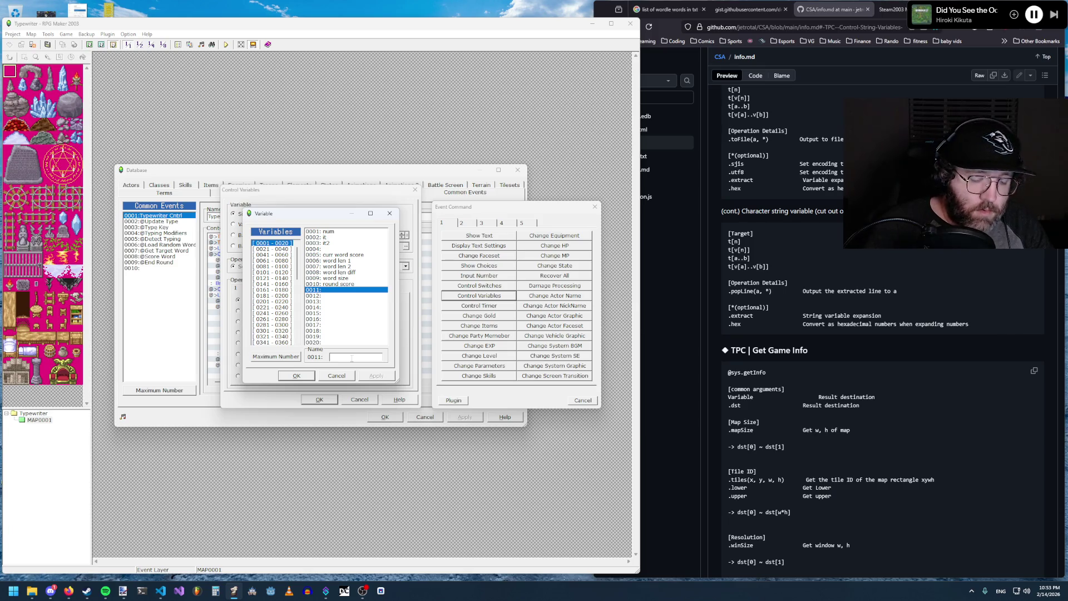
text(w)
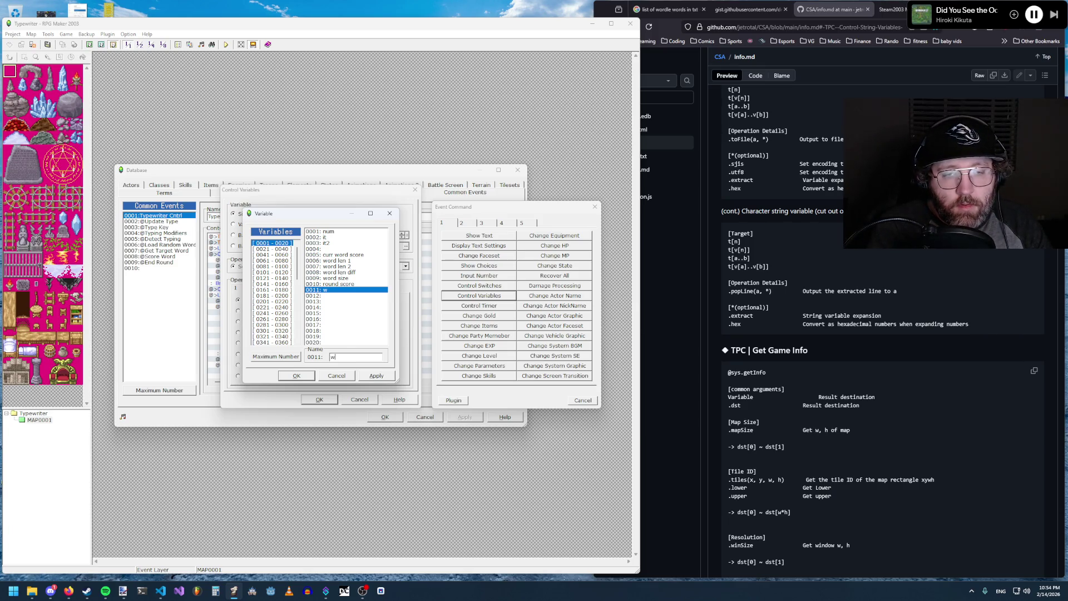
text(get words)
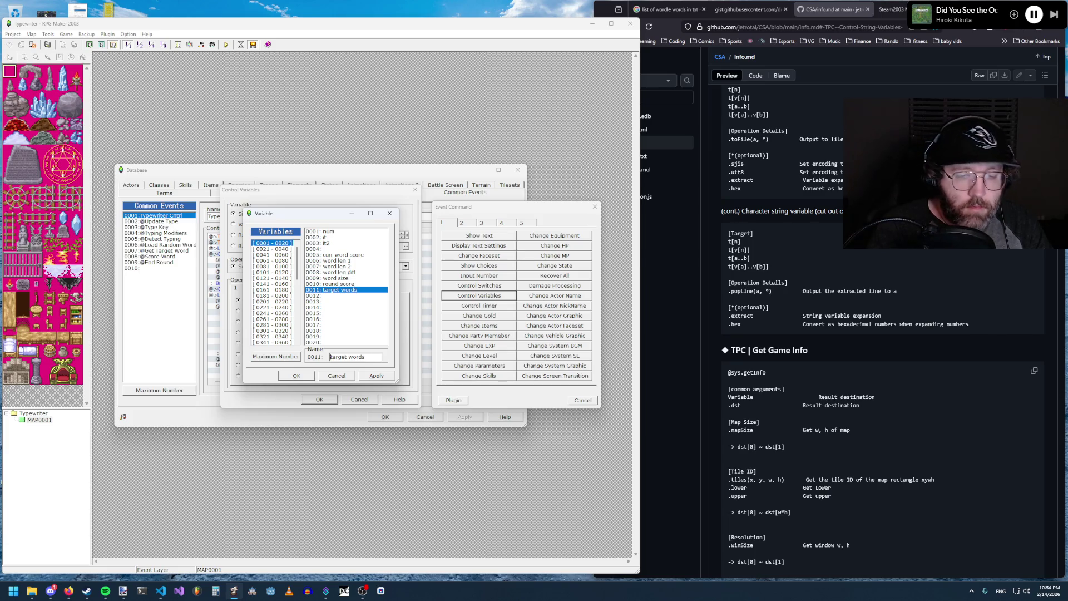
text(max)
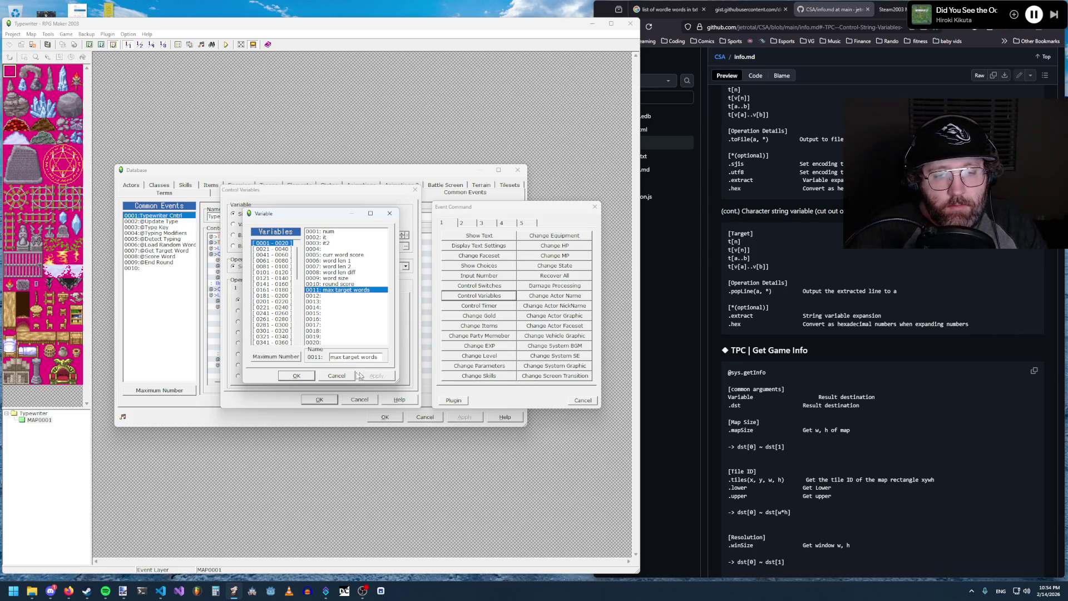
click(303, 377)
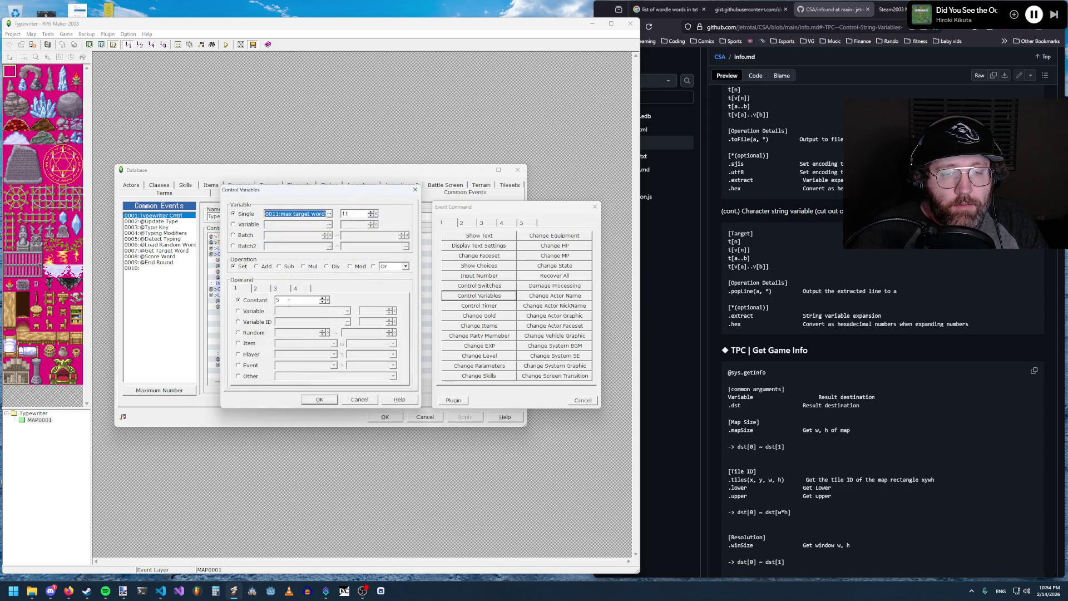
double_click(288, 302)
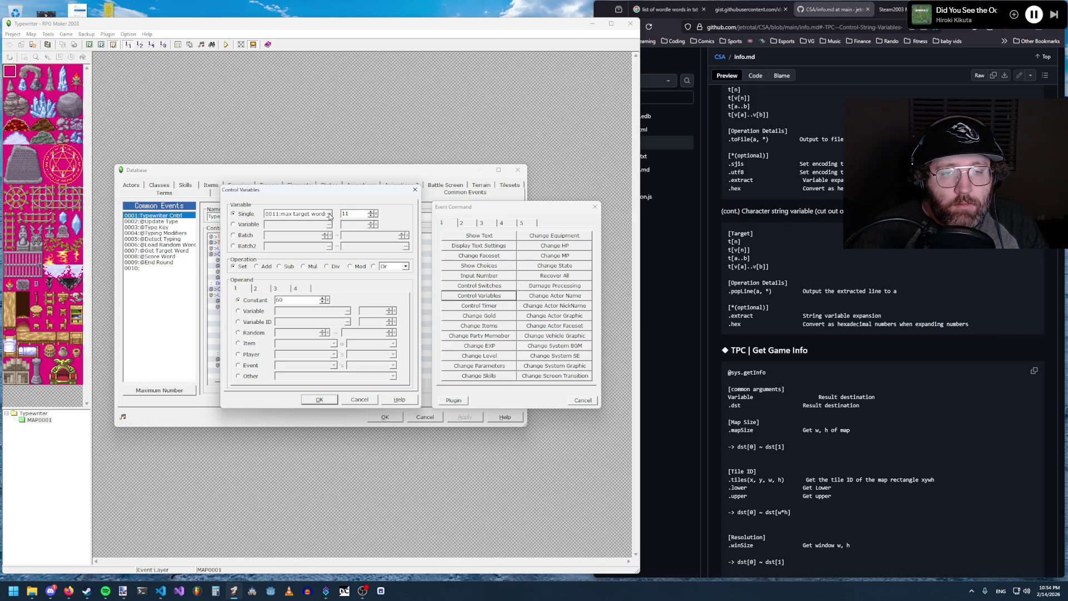
Set max target words to 60 and move that line to the top of the event.
click(320, 400)
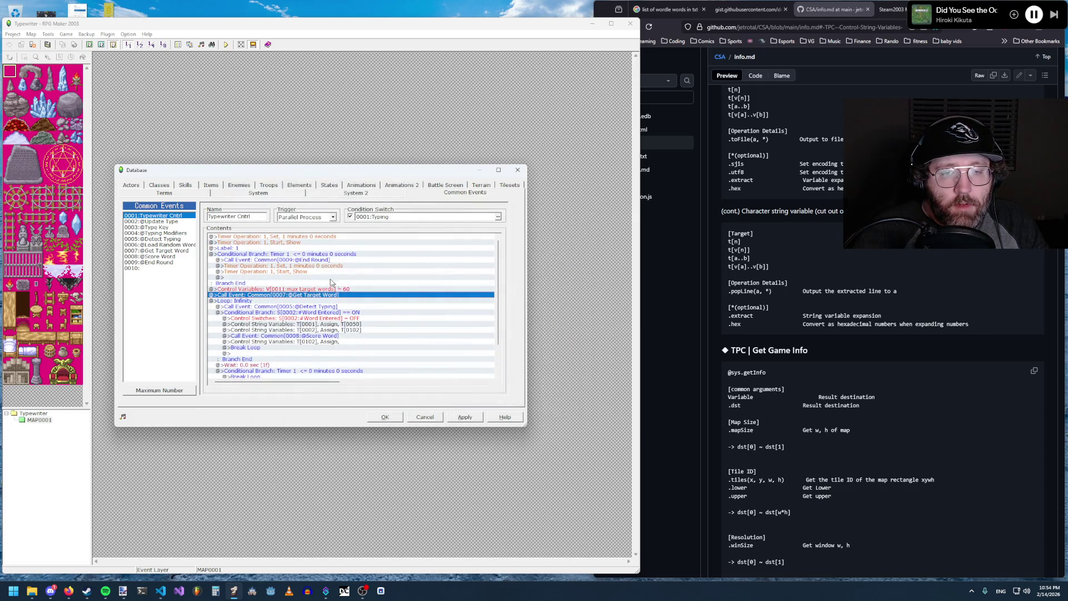
click(313, 288)
key(Delete)
click(317, 238)
key(ctrl+v)
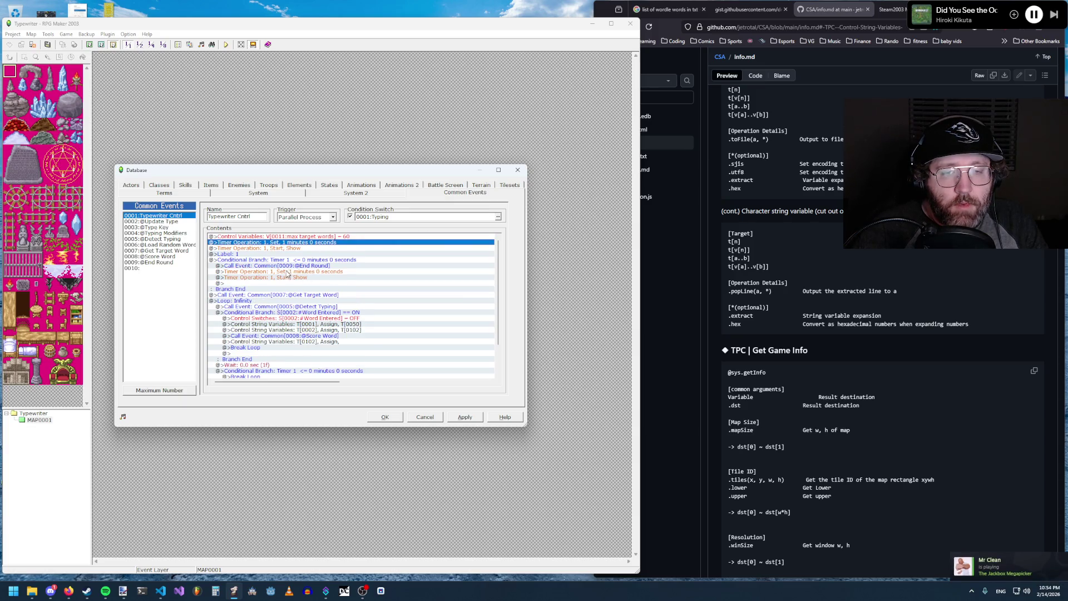
click(308, 274)
click(257, 254)
click(268, 238)
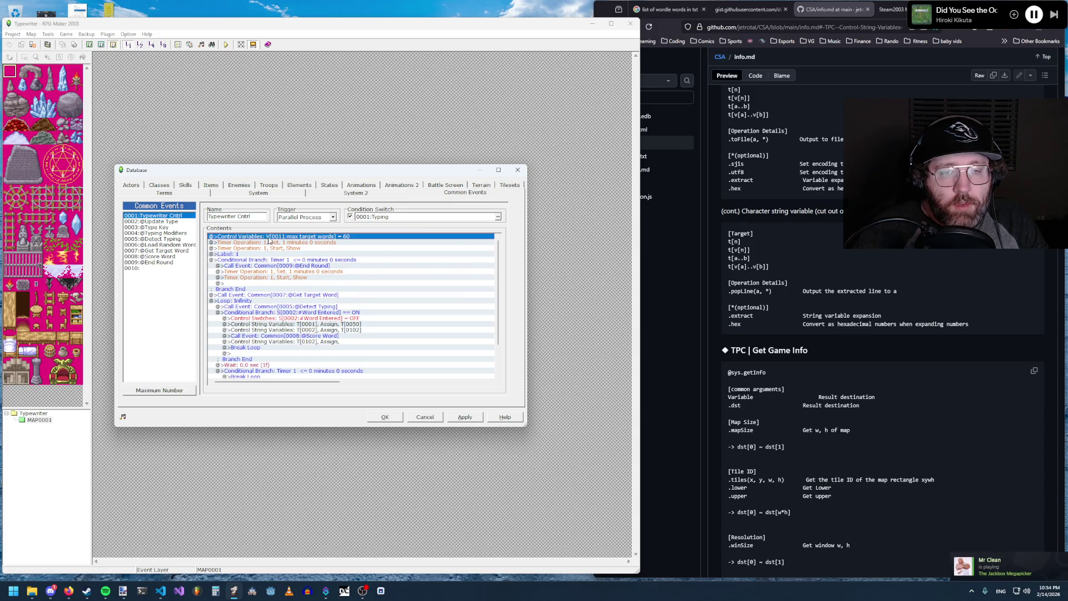
scroll(322, 278, down, 2)
scroll(326, 281, up, 2)
Insert Label 2 above it and delete the branch's two Timer Operations.
key(Return)
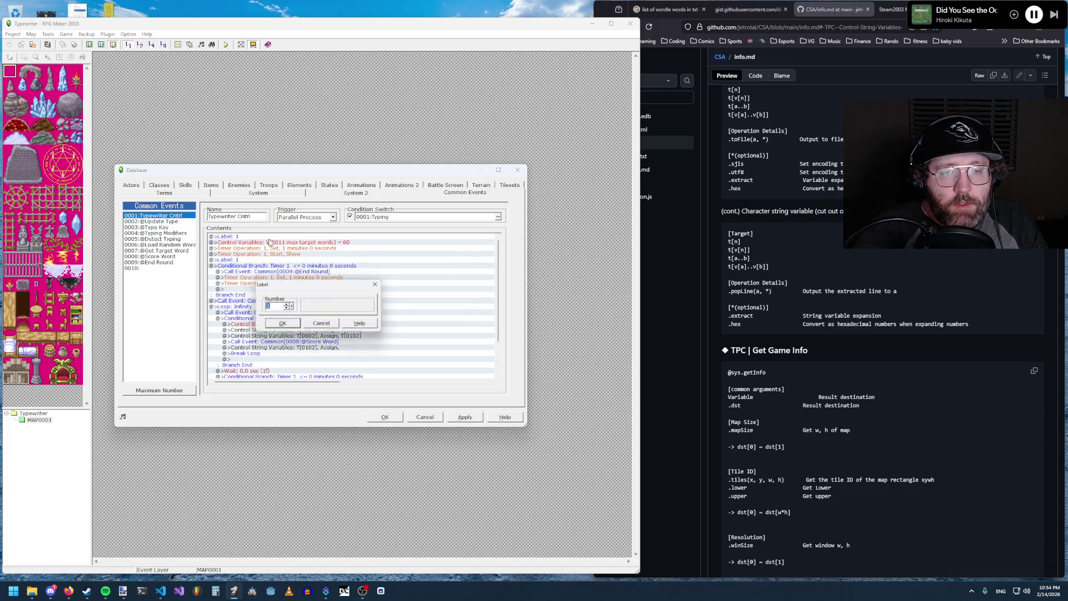
click(285, 318)
click(289, 278)
shift+click(296, 284)
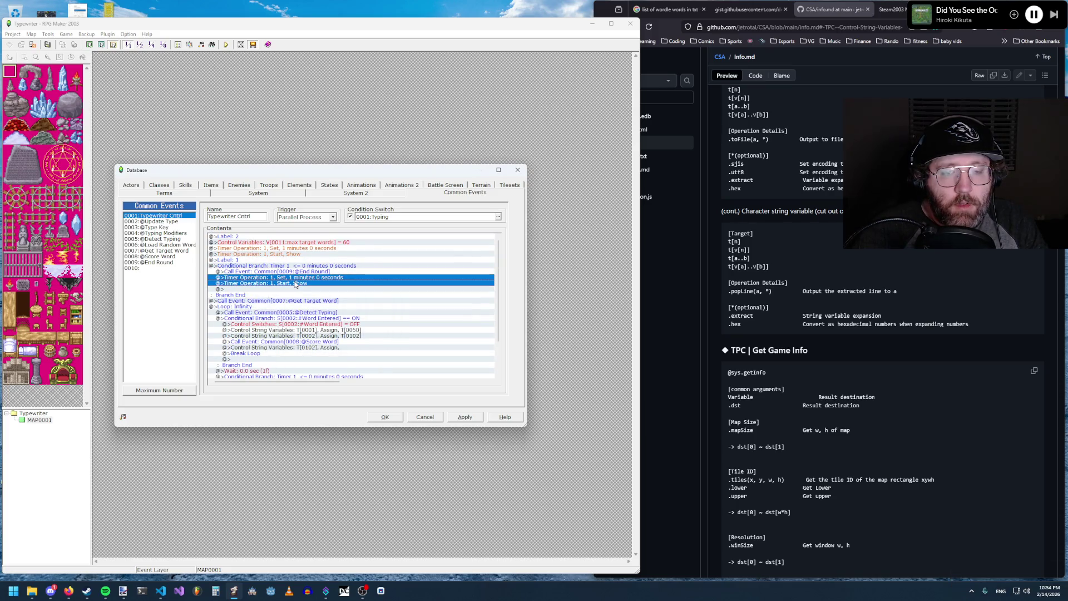
key(Delete)
Insert a Jump to Label 2 in the timer-expiry branch and apply the changes.
right_click(294, 278)
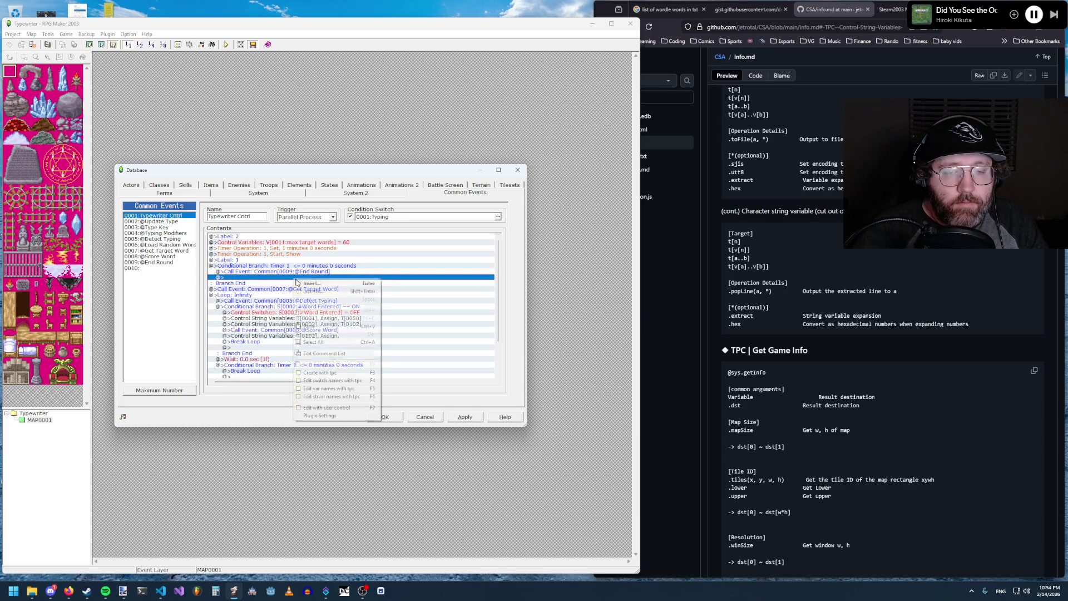
click(311, 295)
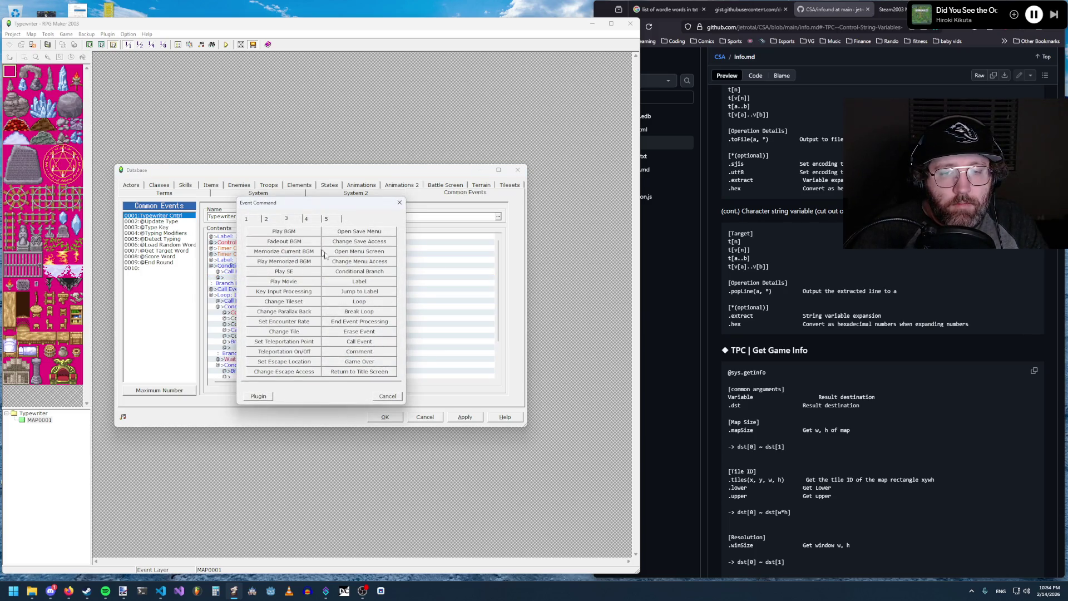
click(360, 291)
text(2)
click(286, 318)
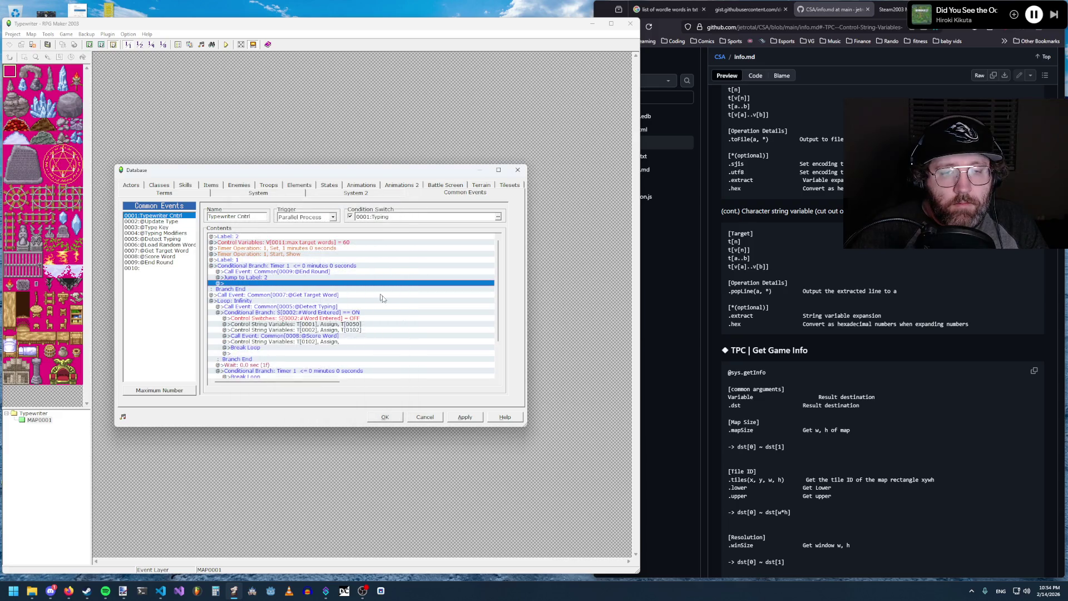
click(467, 419)
click(302, 243)
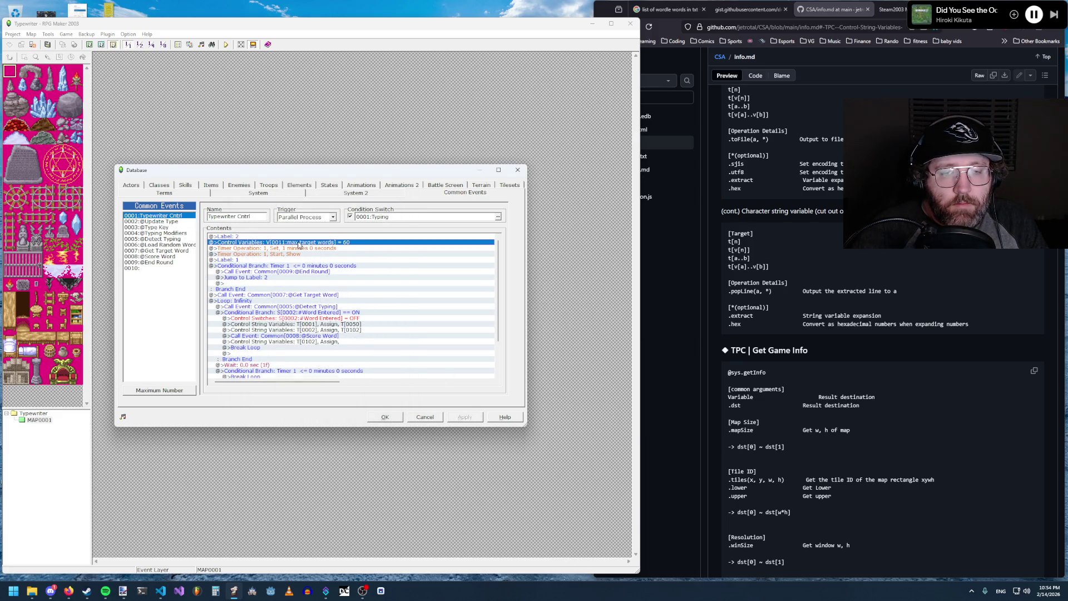
key(ctrl+x)
key(ctrl+v)
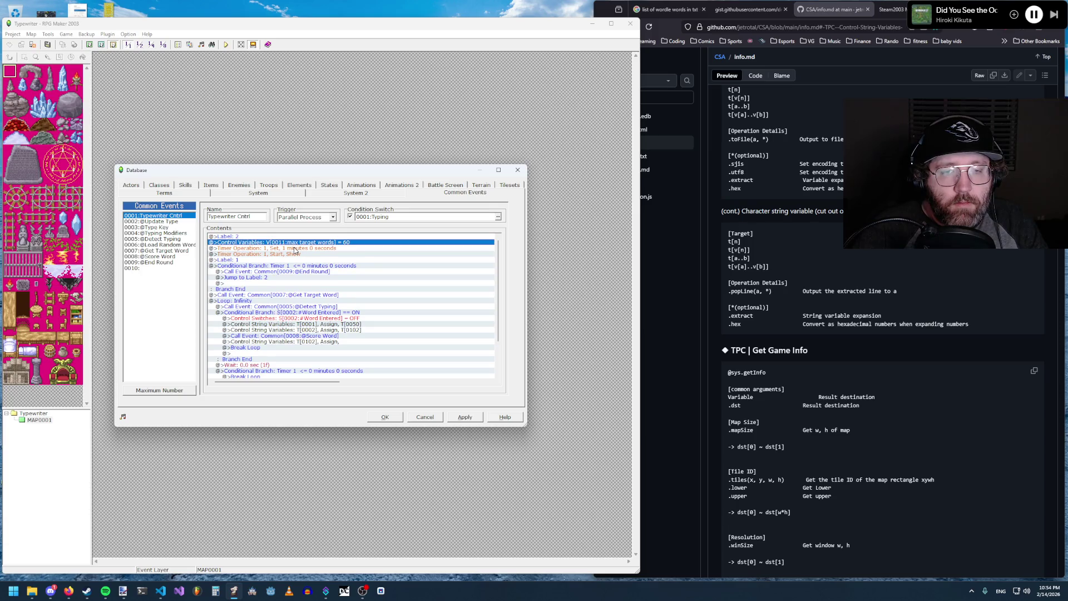
Set new variable 0012, named 'words targetted', to constant 0 in the copied step.
double_click(295, 249)
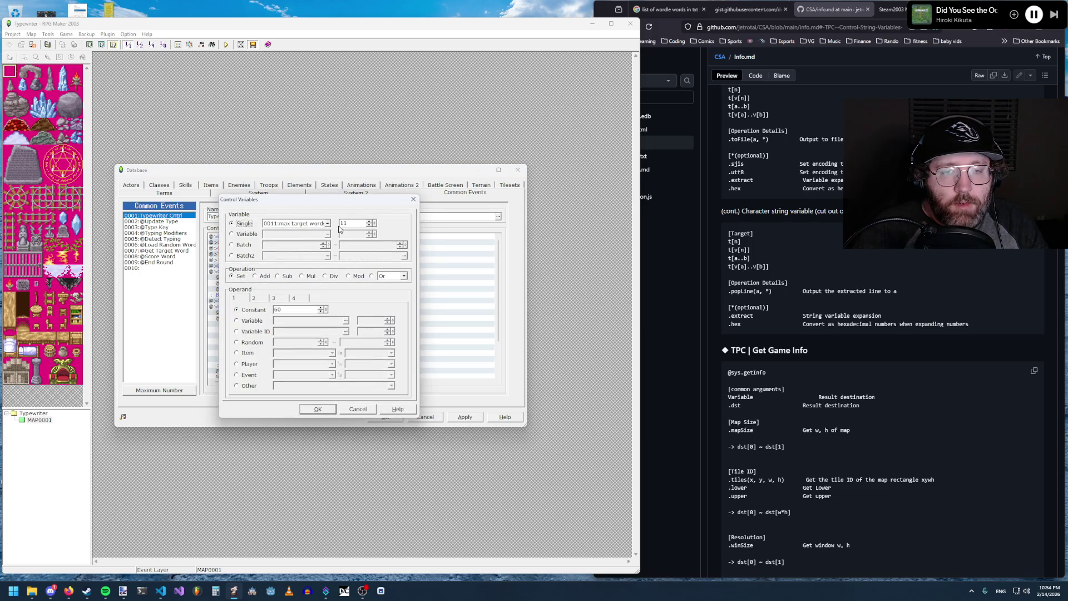
click(328, 223)
click(323, 305)
click(348, 368)
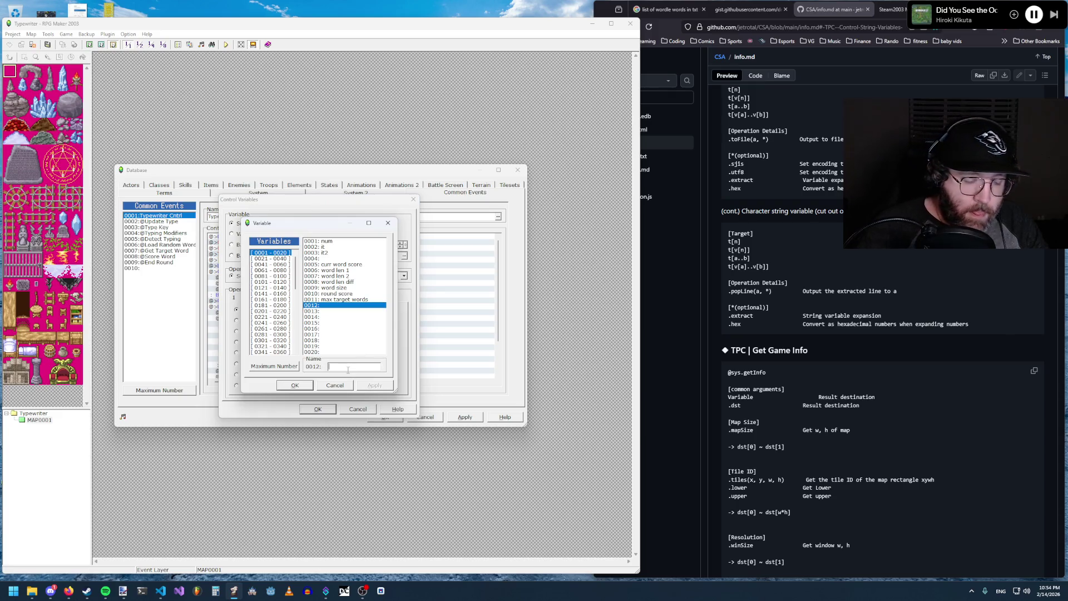
text(words targ)
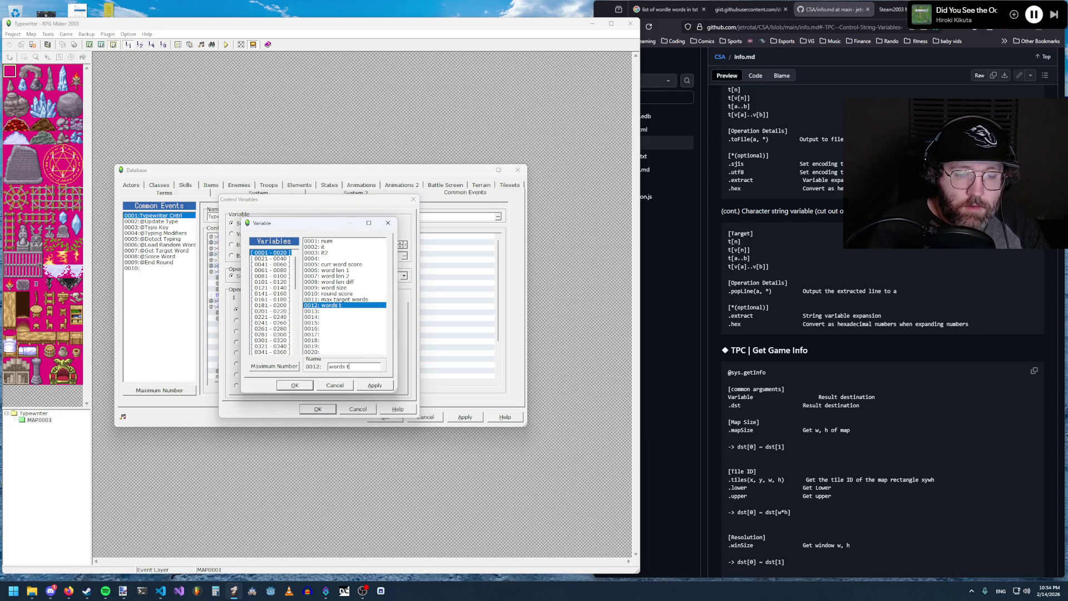
text(etted)
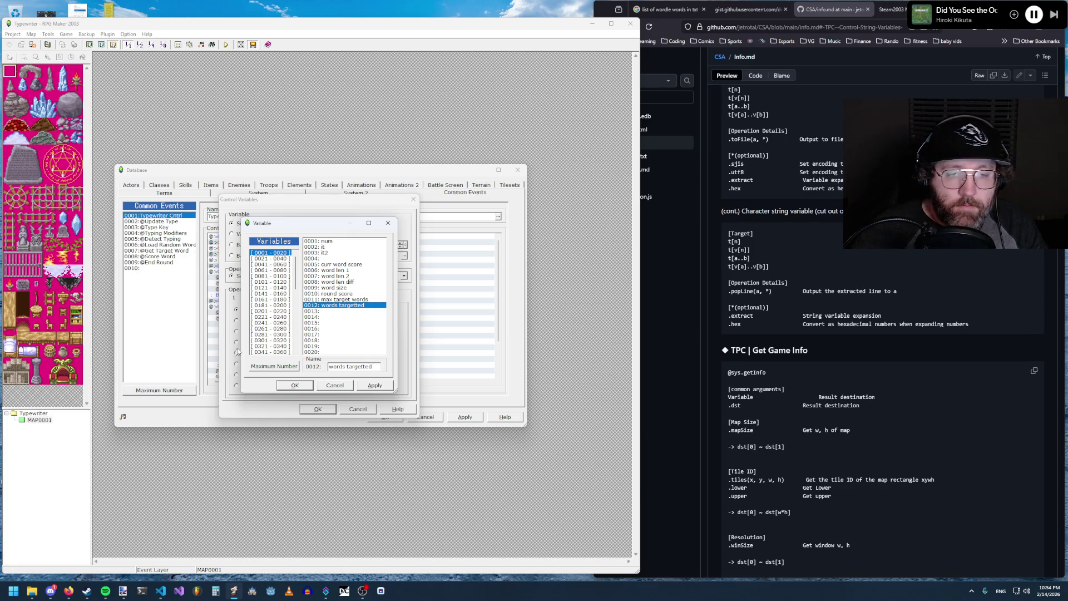
click(375, 384)
click(298, 385)
double_click(288, 309)
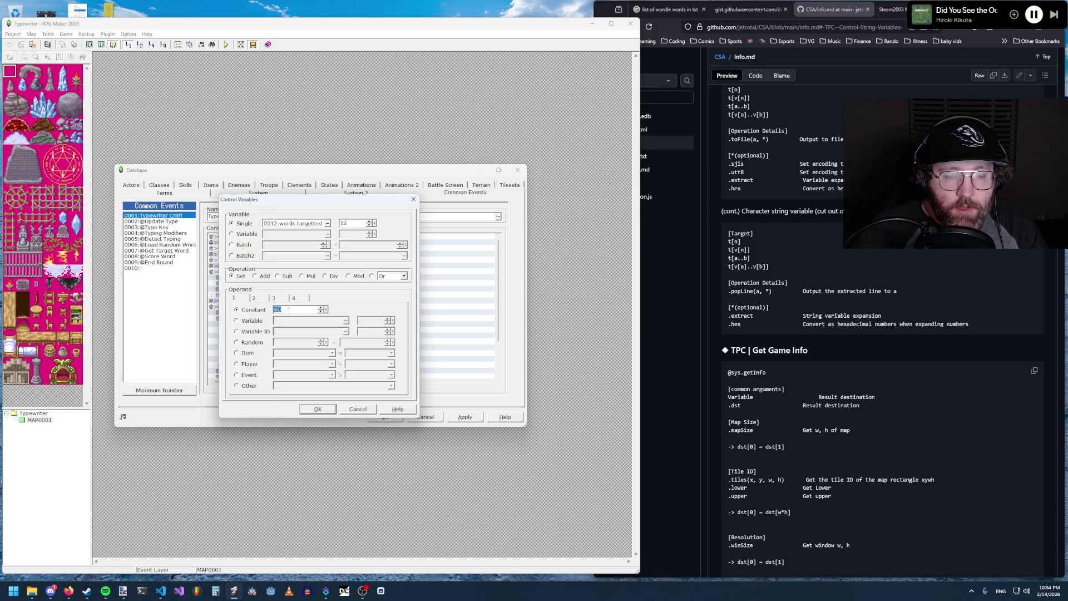
key(Return)
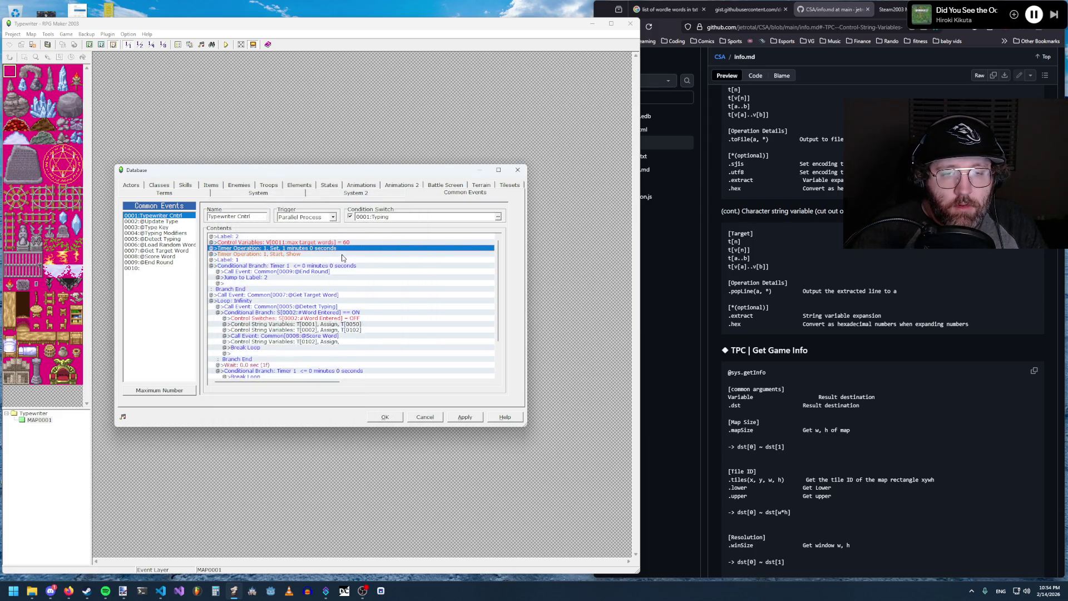
click(334, 307)
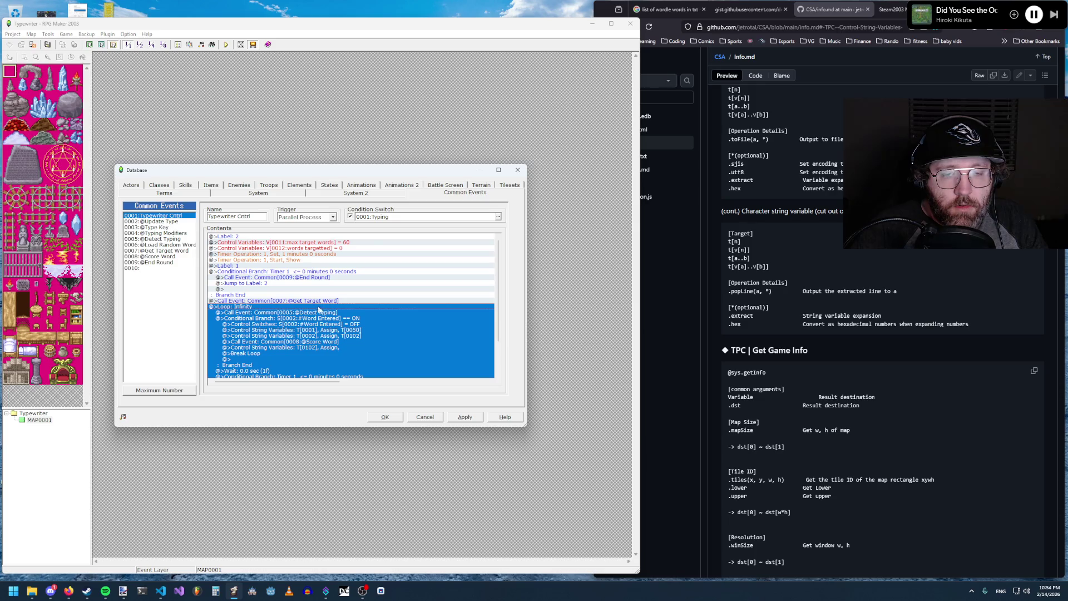
scroll(325, 313, down, 3)
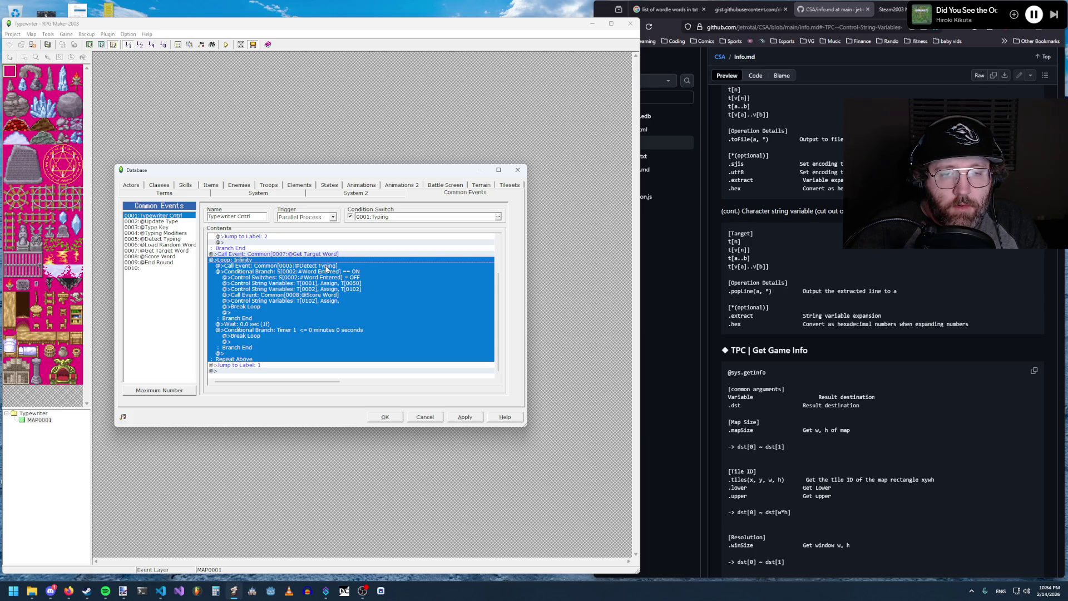
Rename variable 0012 to 'words completed' from its += 1 step.
click(326, 268)
click(331, 300)
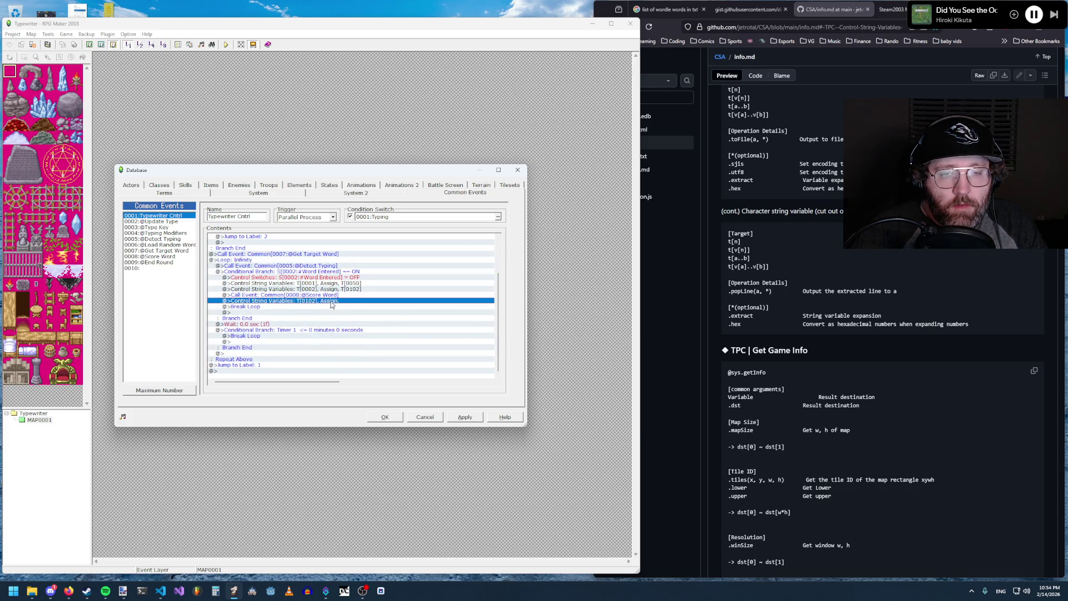
click(334, 295)
click(336, 301)
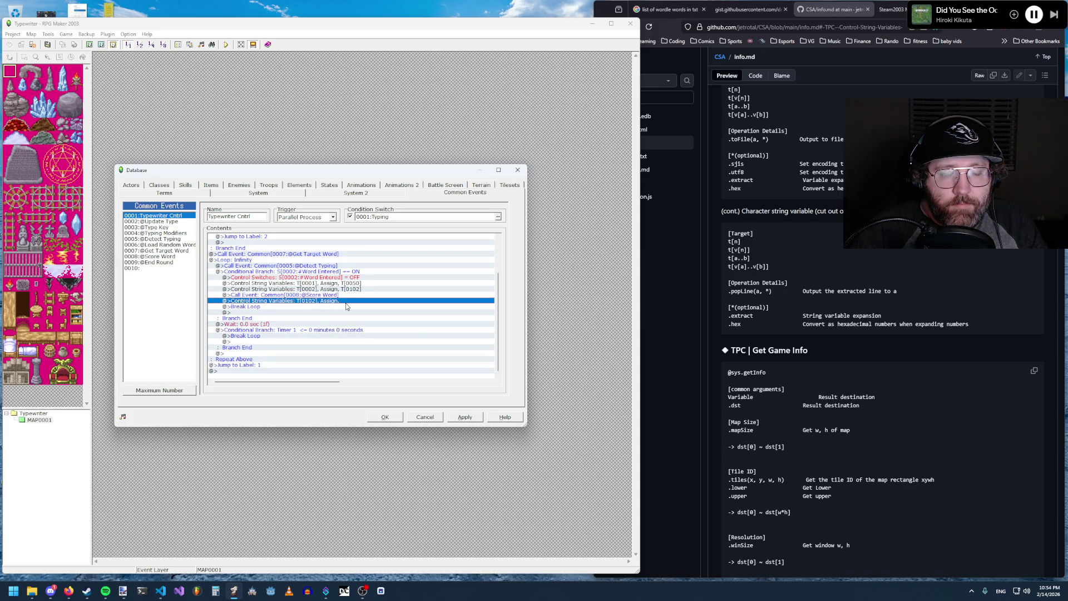
double_click(344, 307)
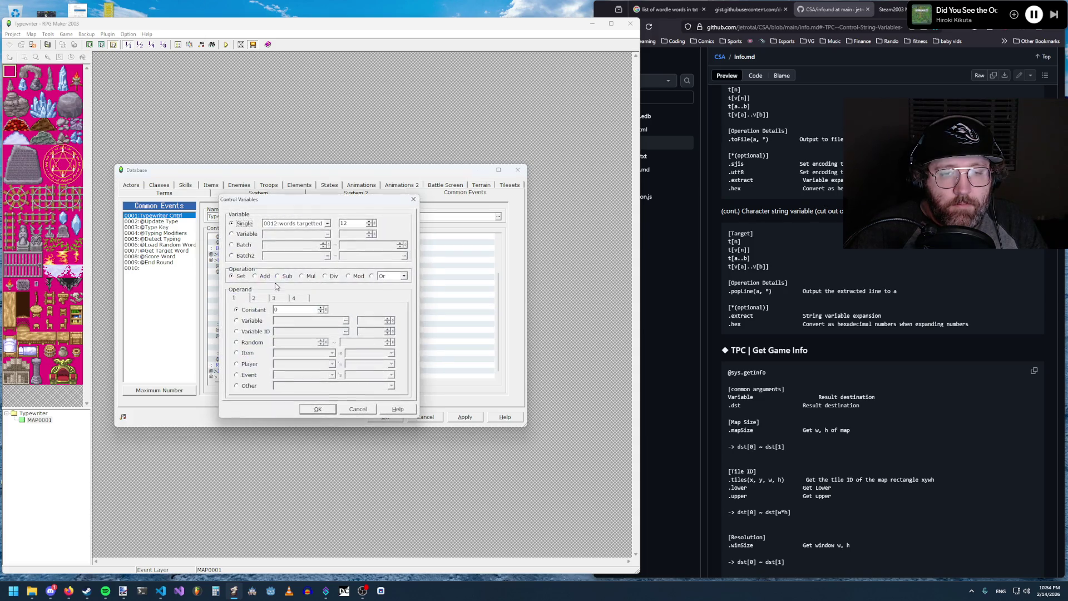
click(334, 408)
double_click(337, 307)
click(327, 223)
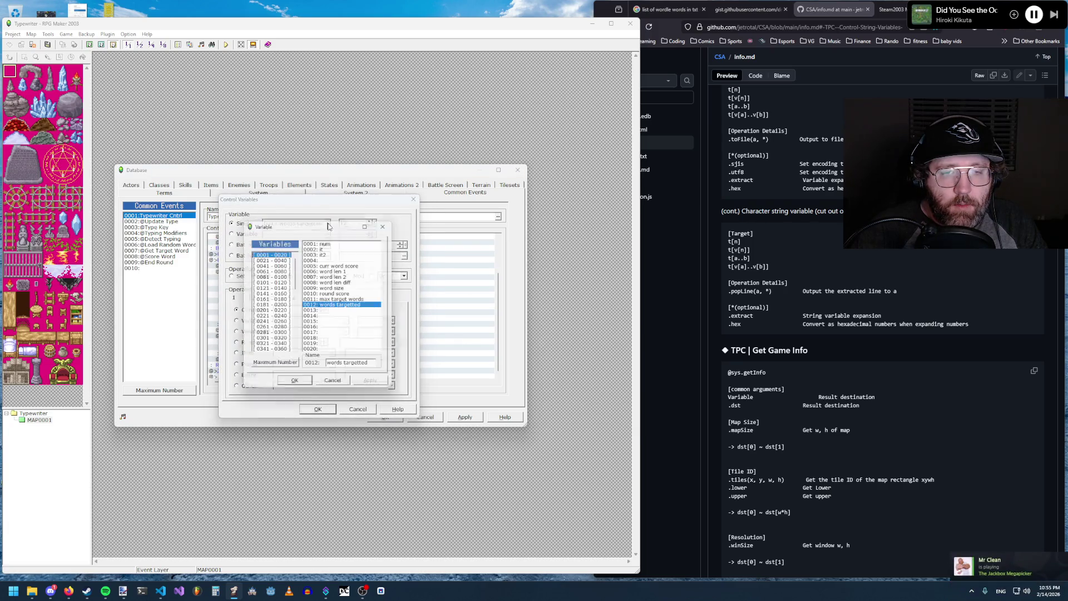
double_click(358, 366)
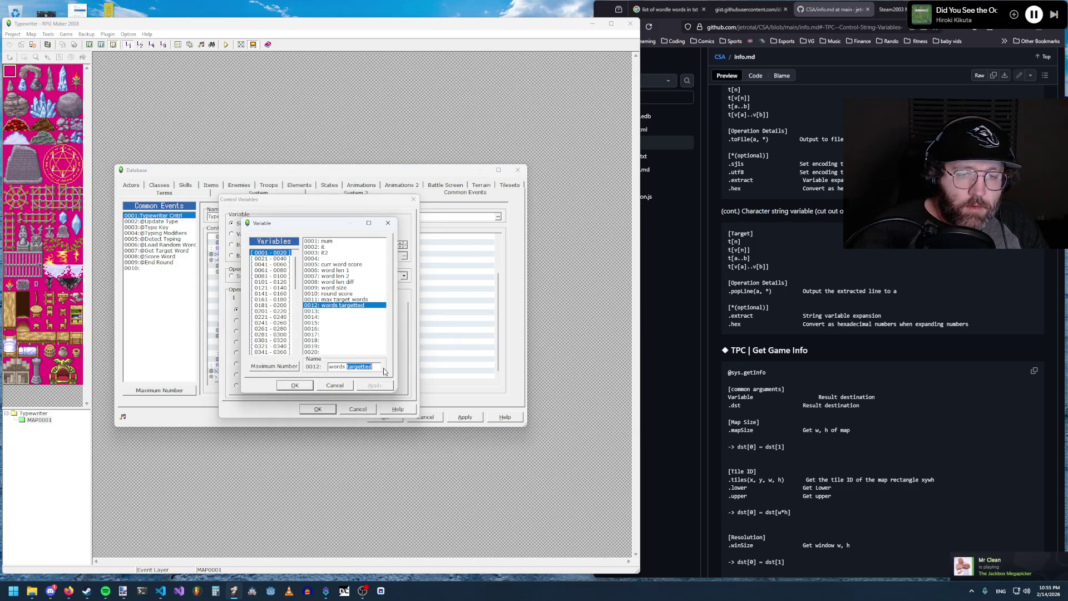
text(completed)
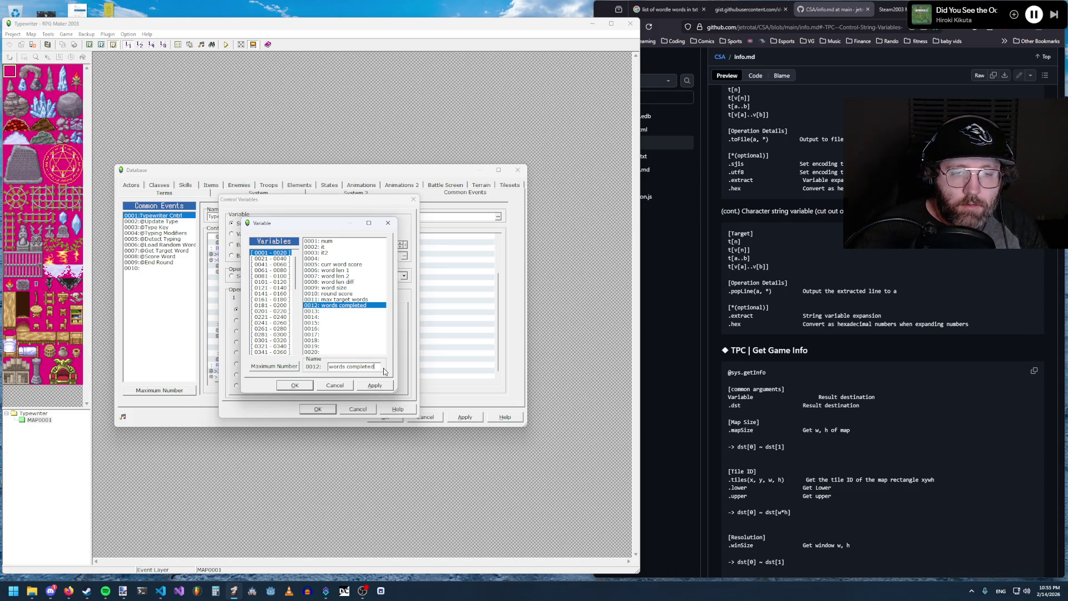
click(294, 385)
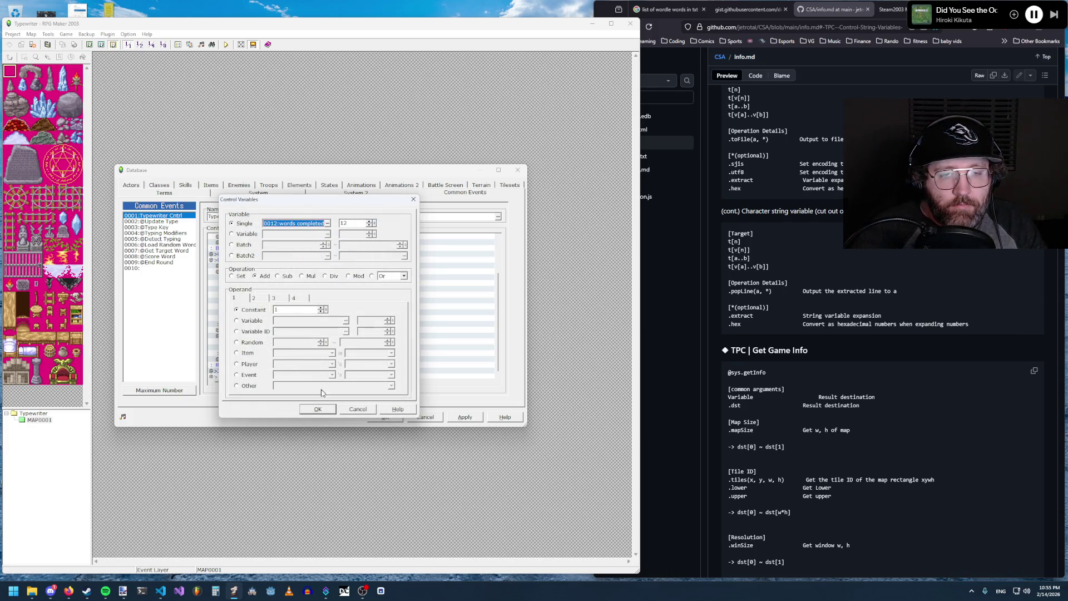
click(323, 411)
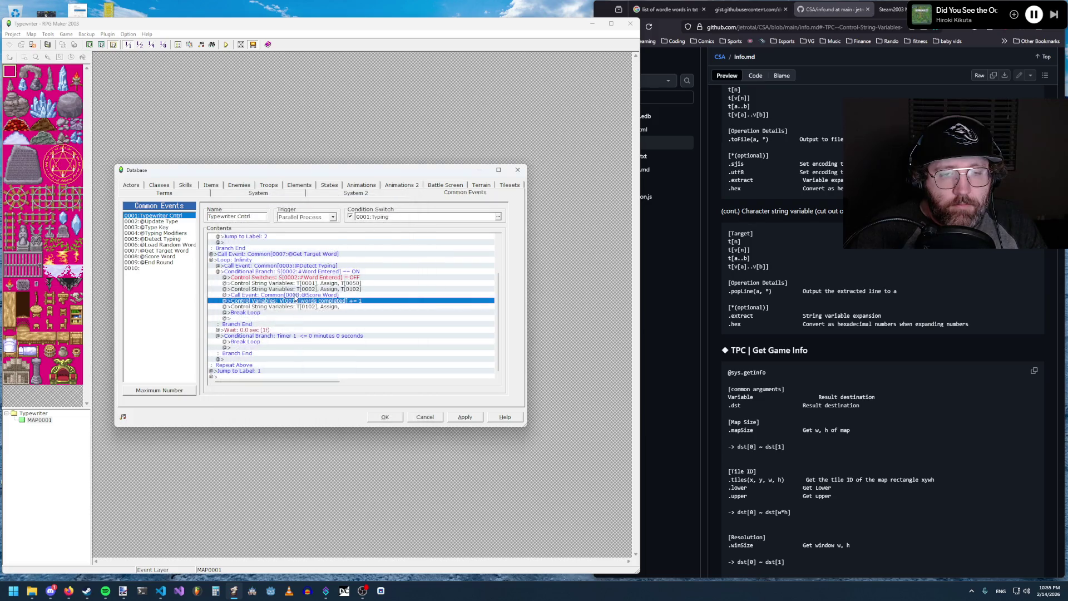
Apply the changes and switch to the End Round common event.
click(478, 417)
scroll(354, 328, up, 3)
drag(169, 257, 169, 262)
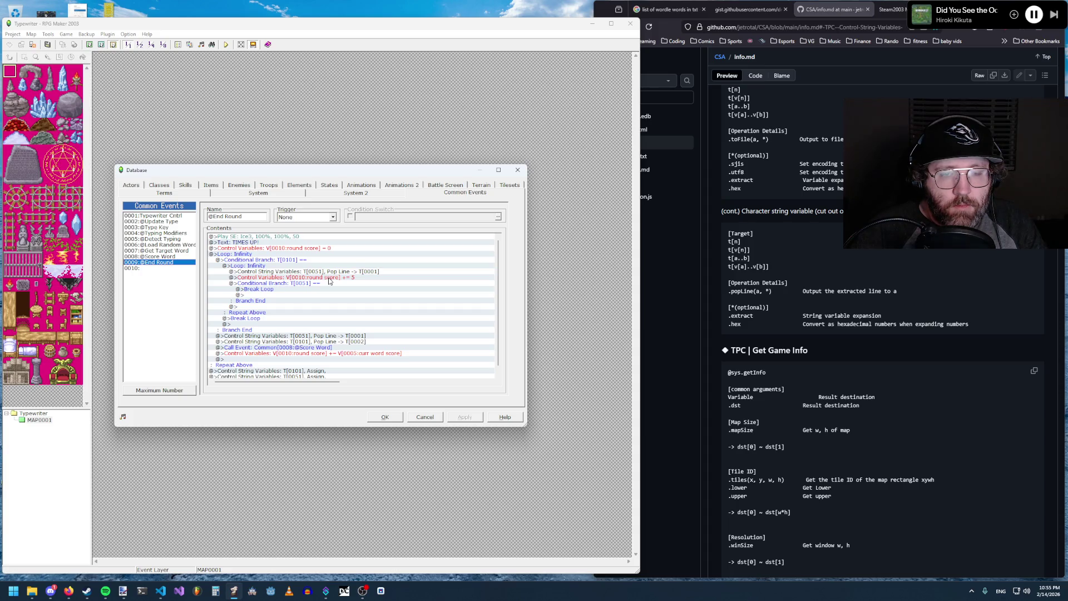
Delete the inner Pop Line loop, leaving only the round score += 5 step above Break Loop.
drag(318, 272, 326, 285)
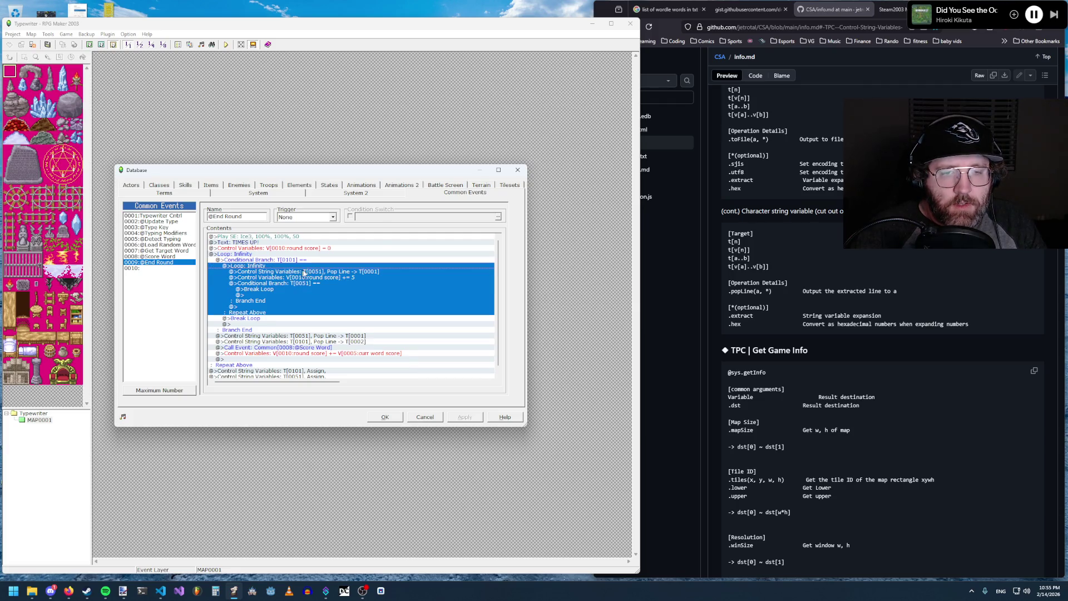
click(338, 277)
key(Delete)
click(277, 266)
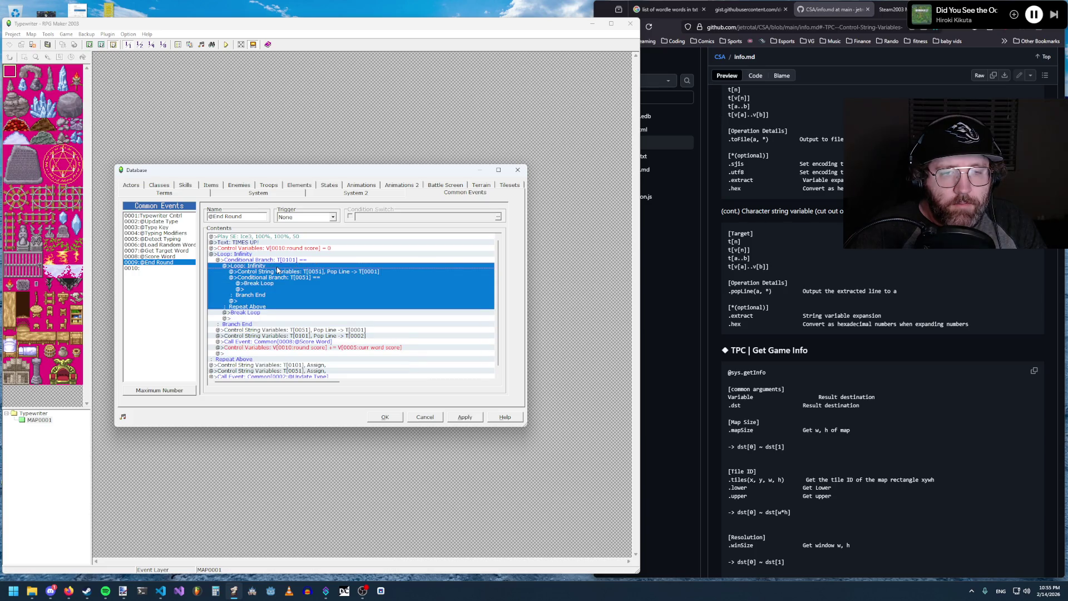
key(Delete)
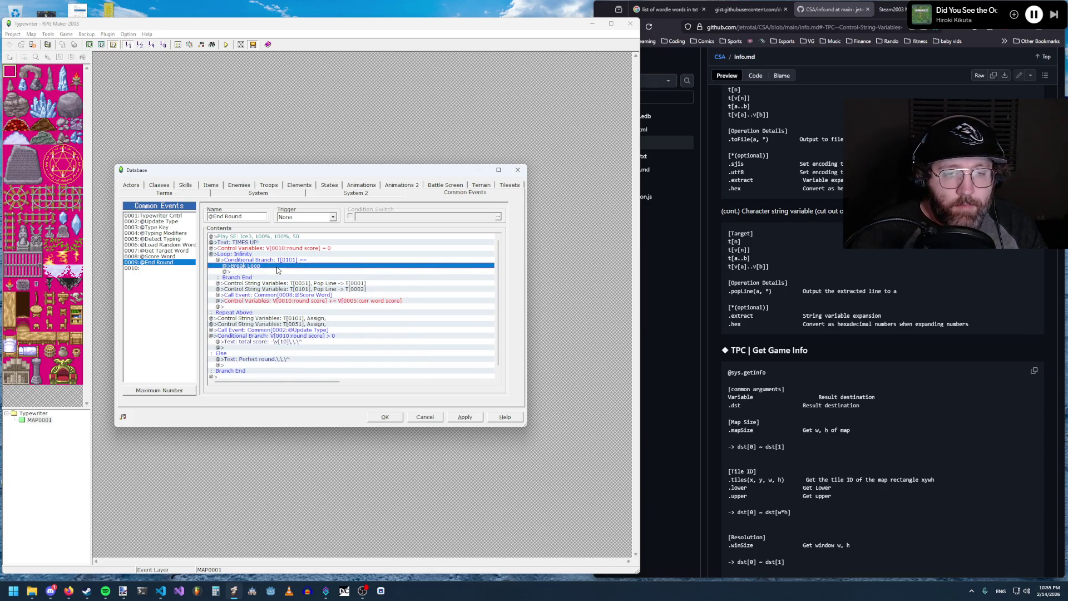
key(ctrl+v)
Edit the score script to v[10] += ((v[11] - v[12]) * 5) and apply.
double_click(292, 267)
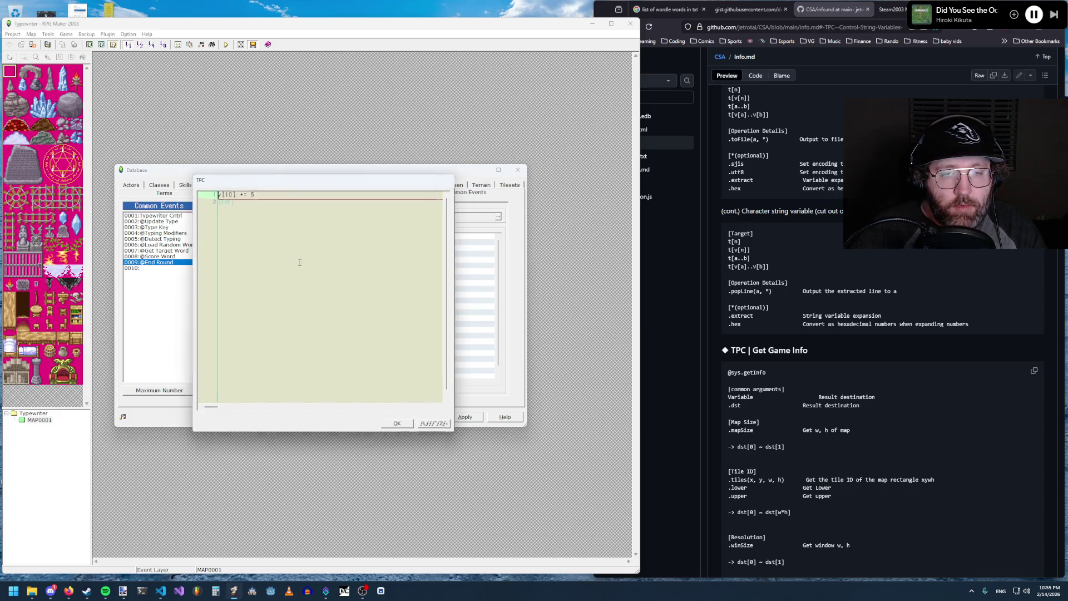
text(()
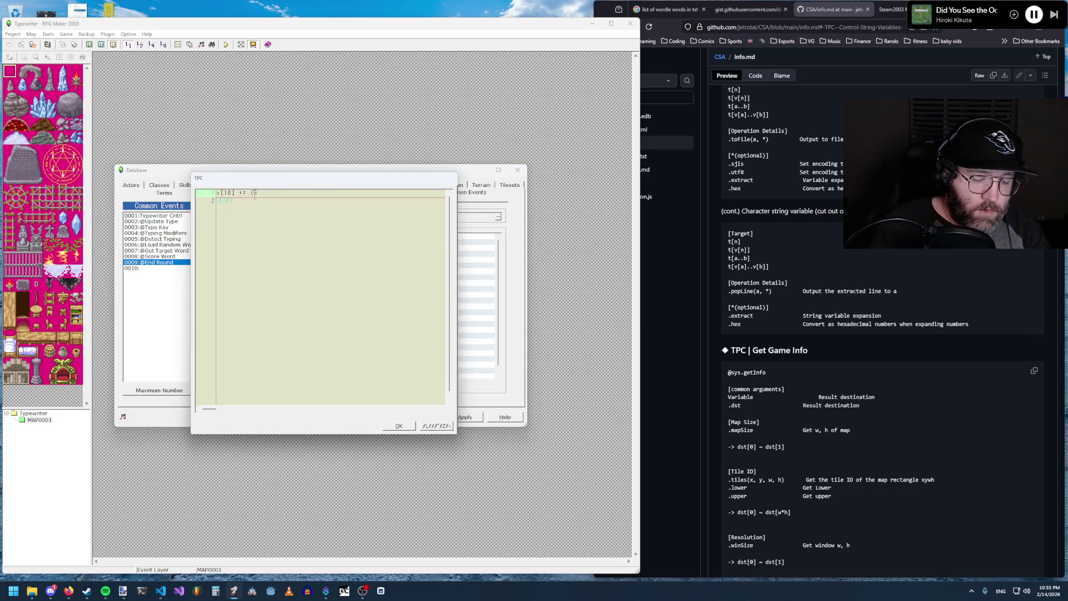
text(v[12] * 5)
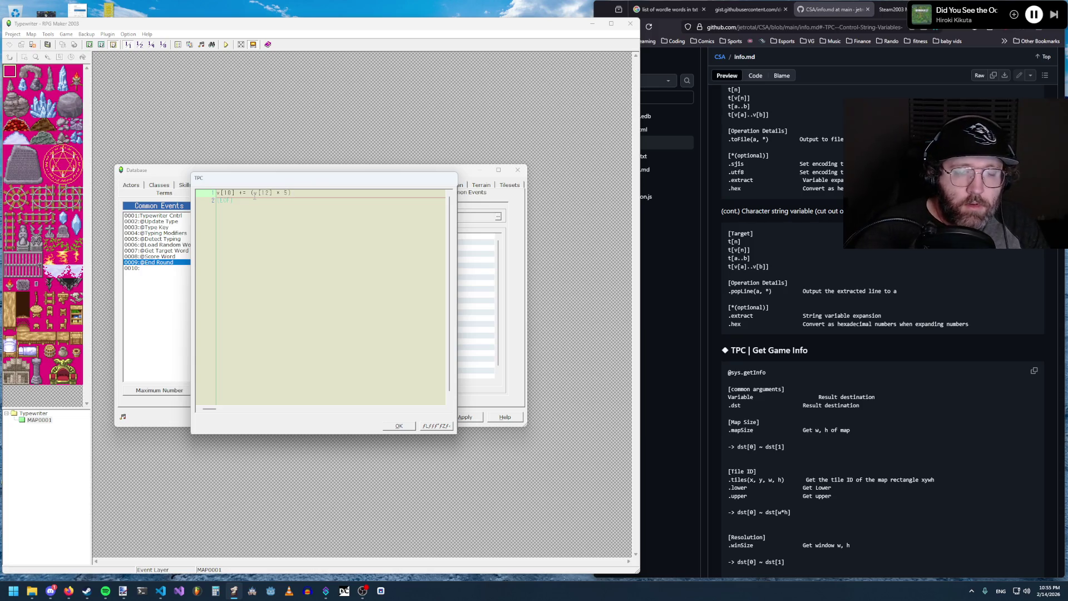
click(398, 426)
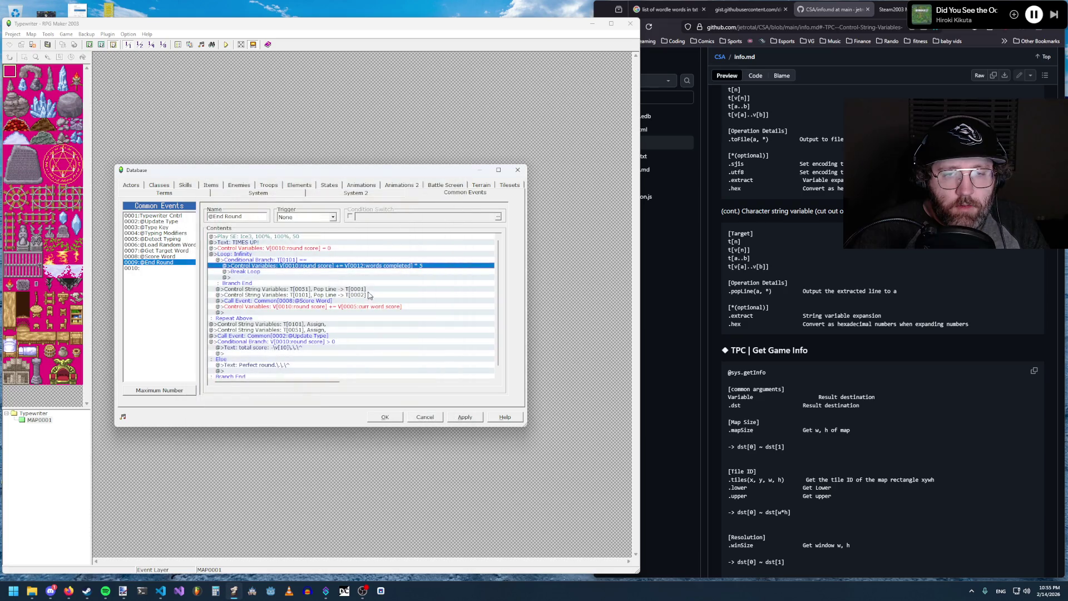
double_click(409, 269)
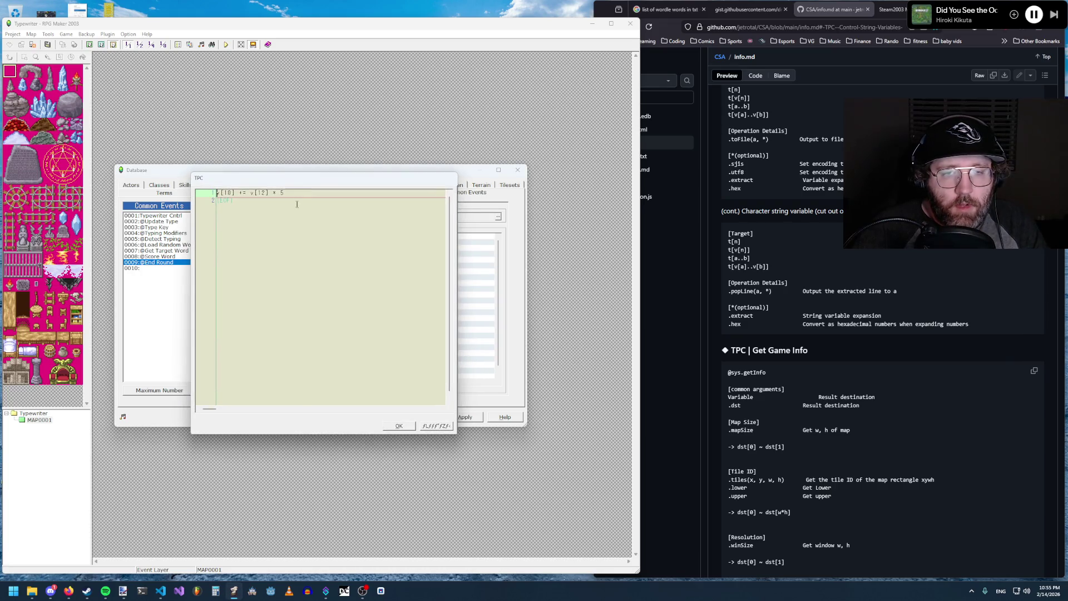
text(()
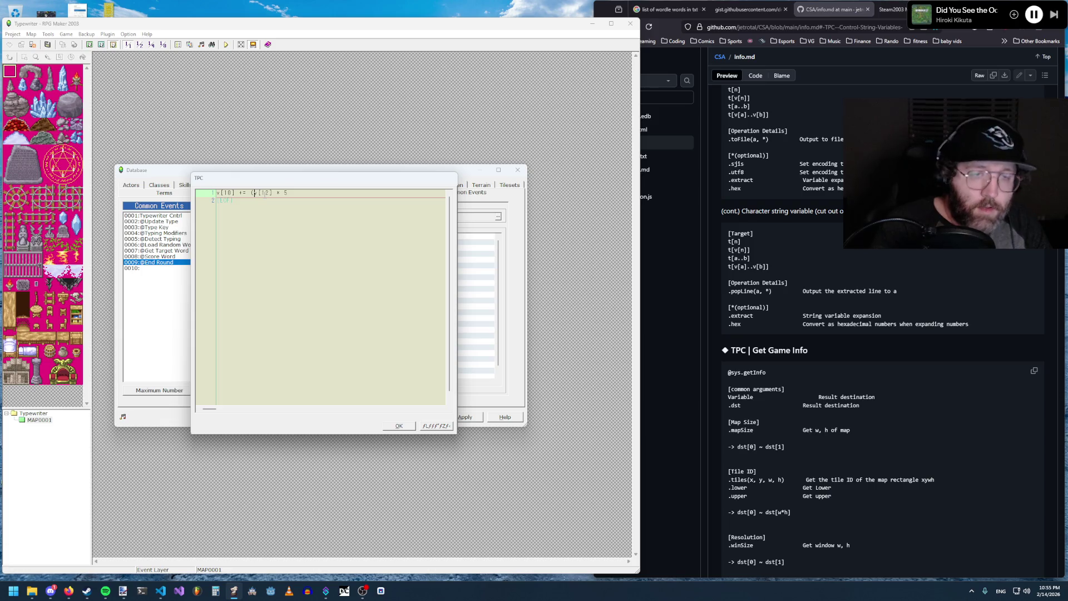
text(v[11] - v)
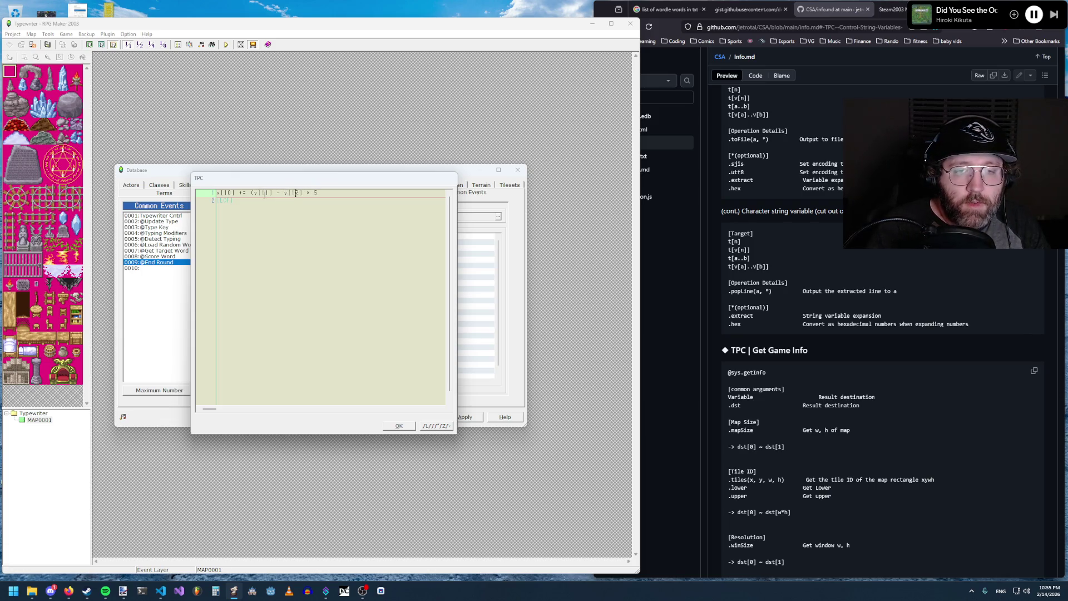
click(303, 193)
text())
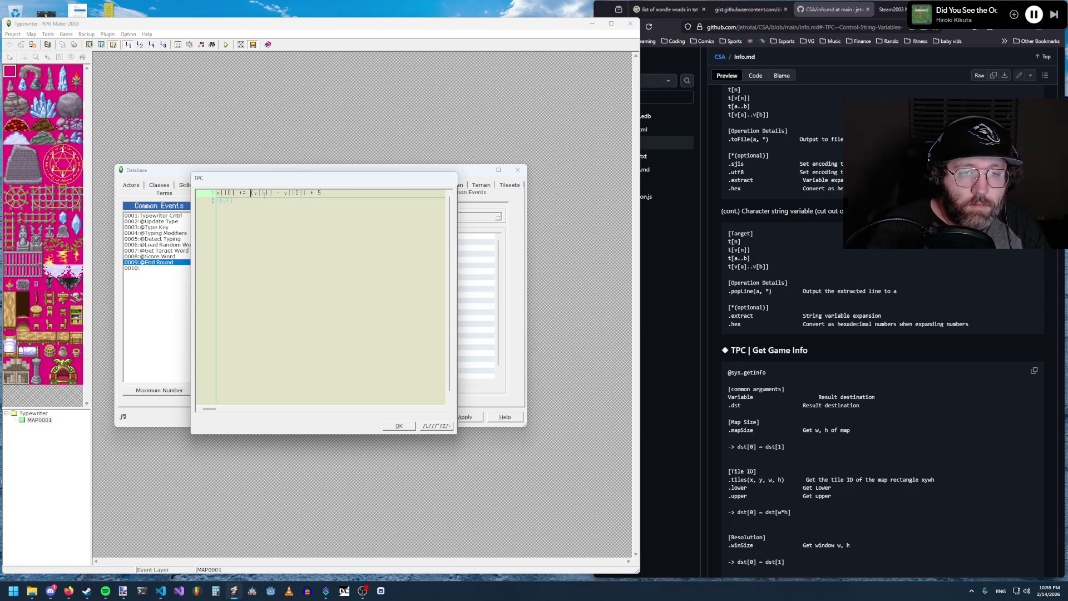
text(()
key(End)
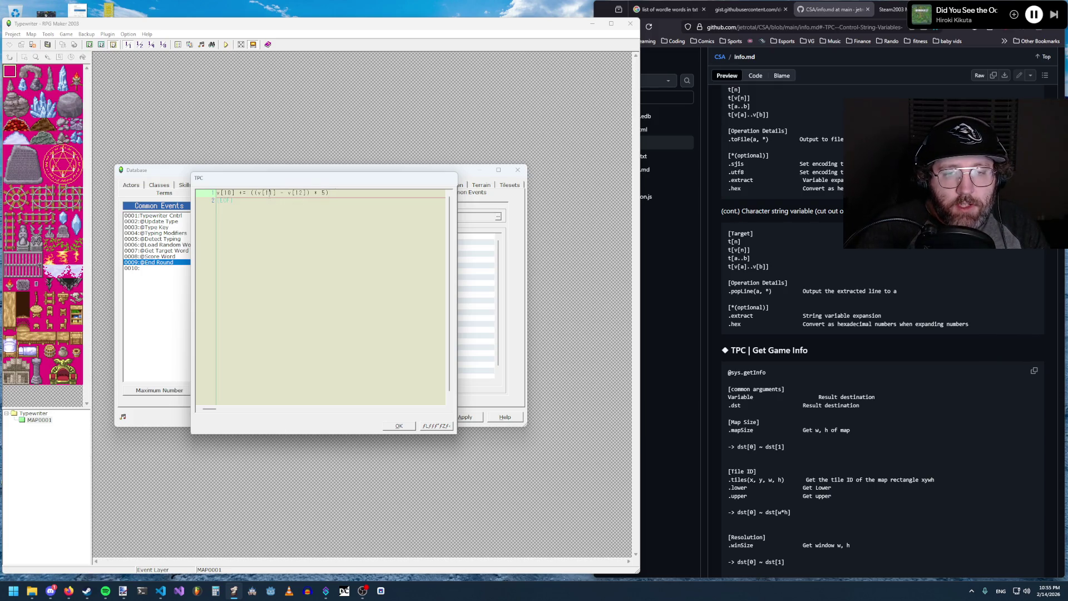
double_click(299, 193)
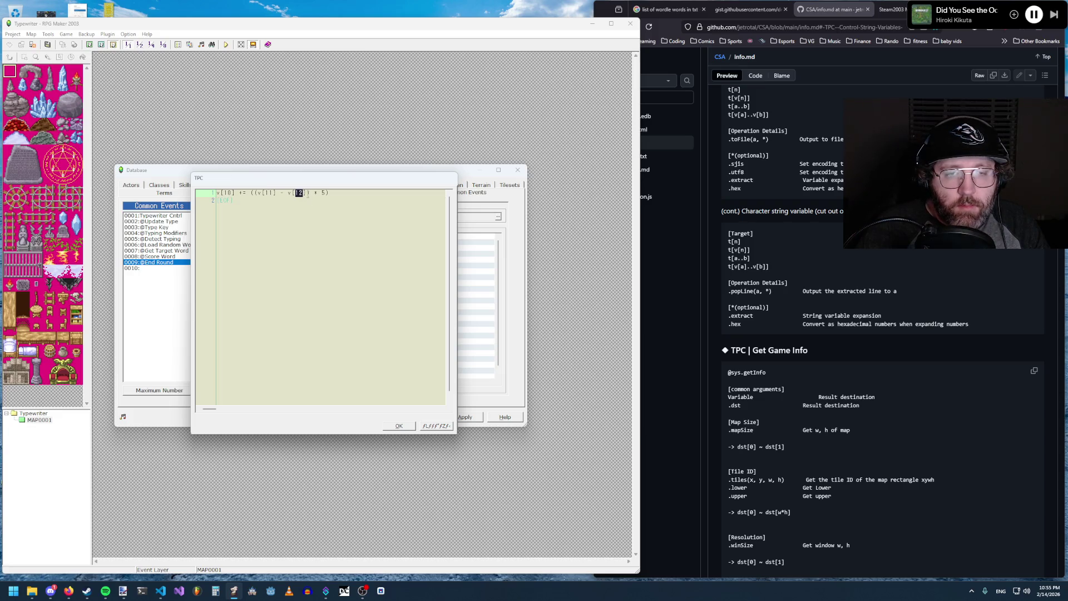
click(398, 425)
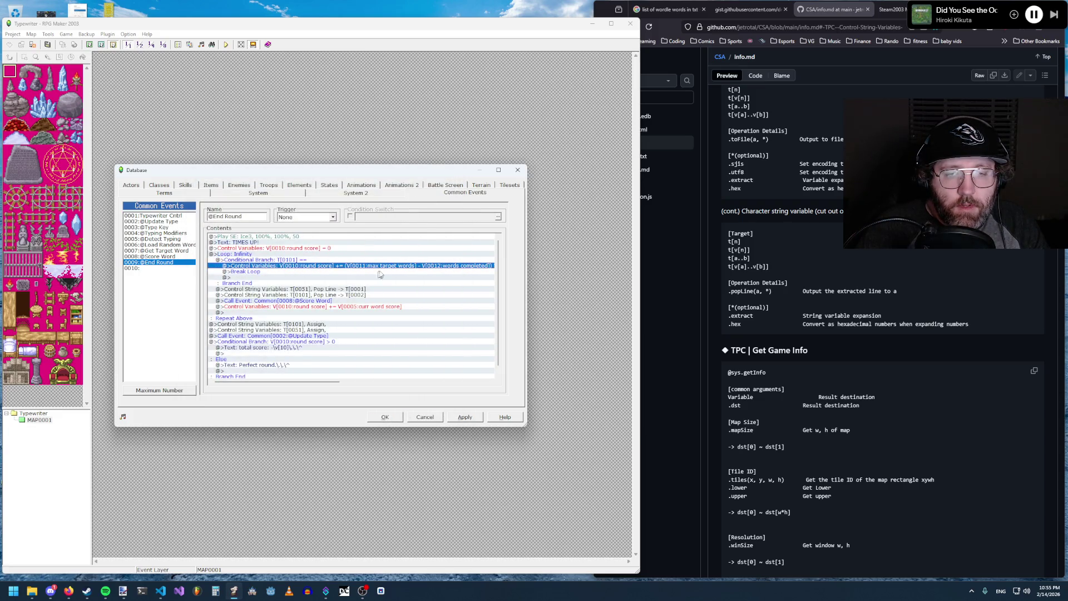
click(475, 421)
In Typewriter Cntrl, change the max target words constant from 60 to 45, then apply and close the database.
click(168, 216)
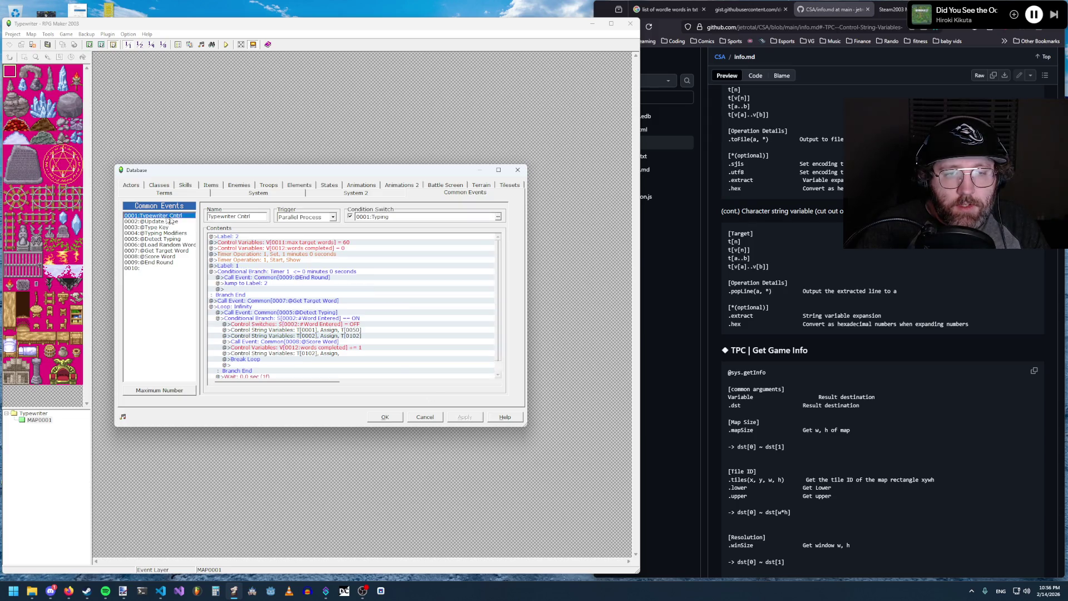
double_click(341, 243)
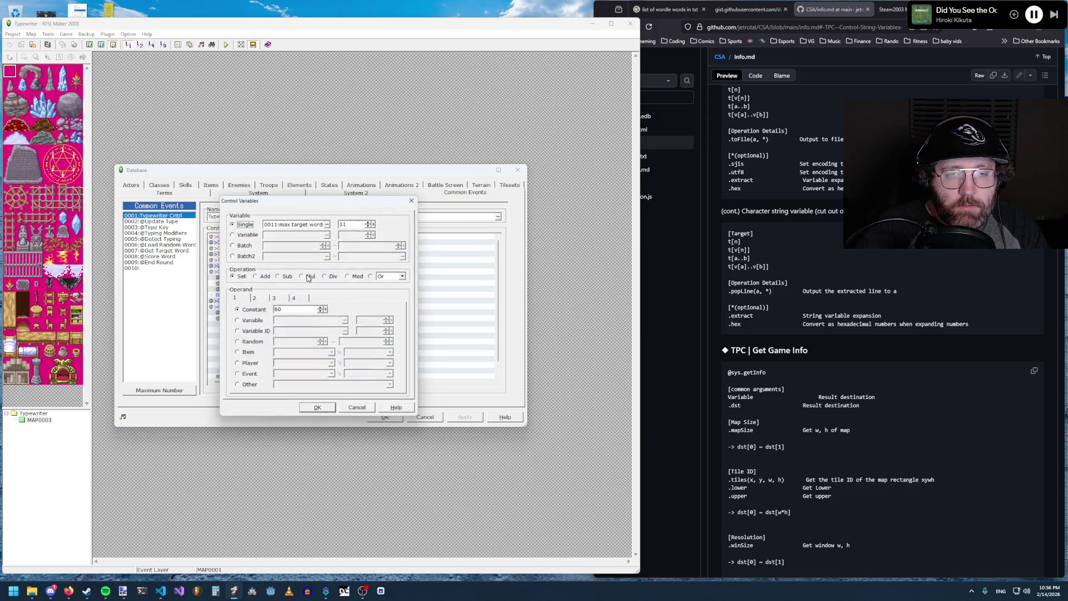
double_click(297, 310)
text(45)
key(Return)
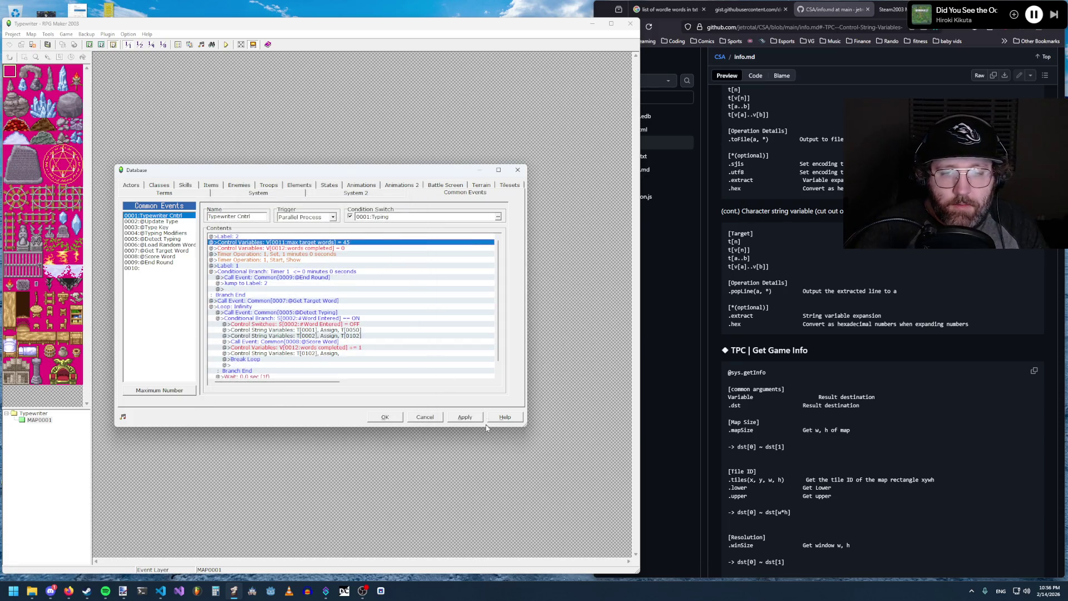
click(465, 417)
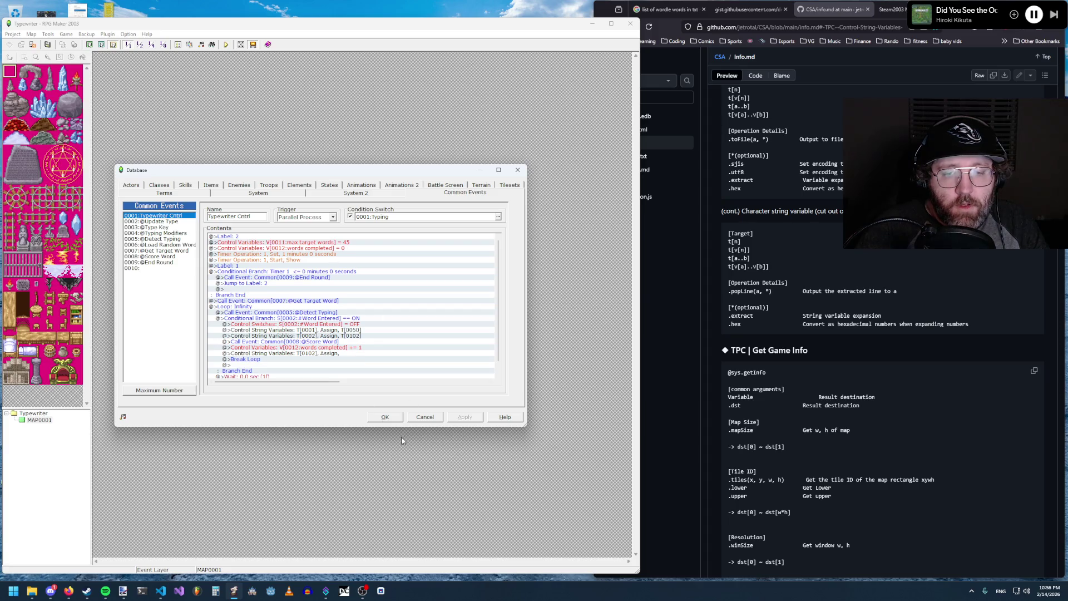
click(383, 417)
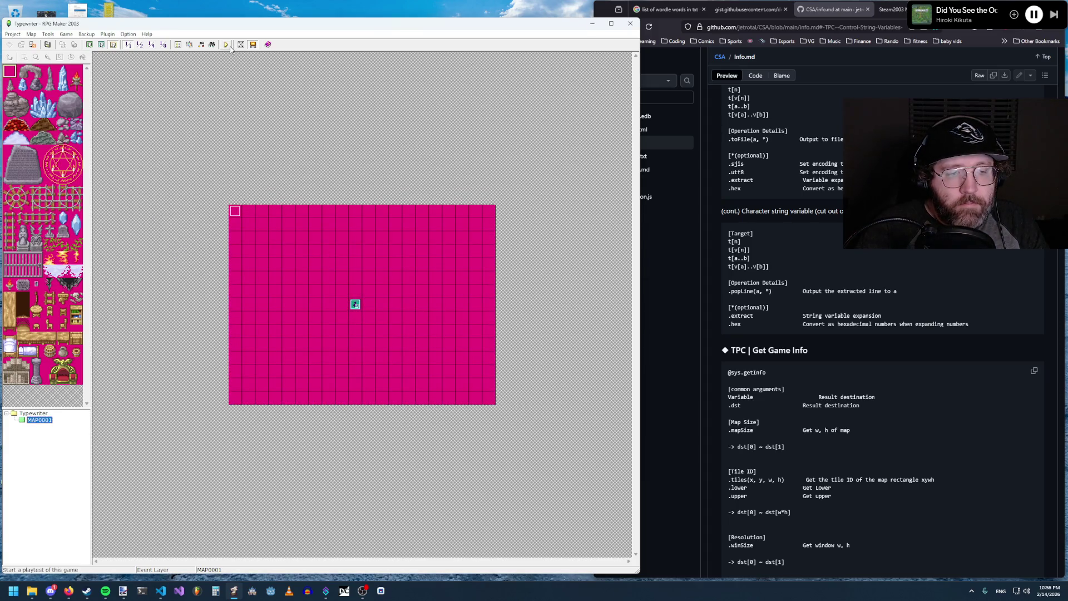
Start a playtest and type the first prompted words, CANIT through AMNIO, submitting each one.
click(228, 46)
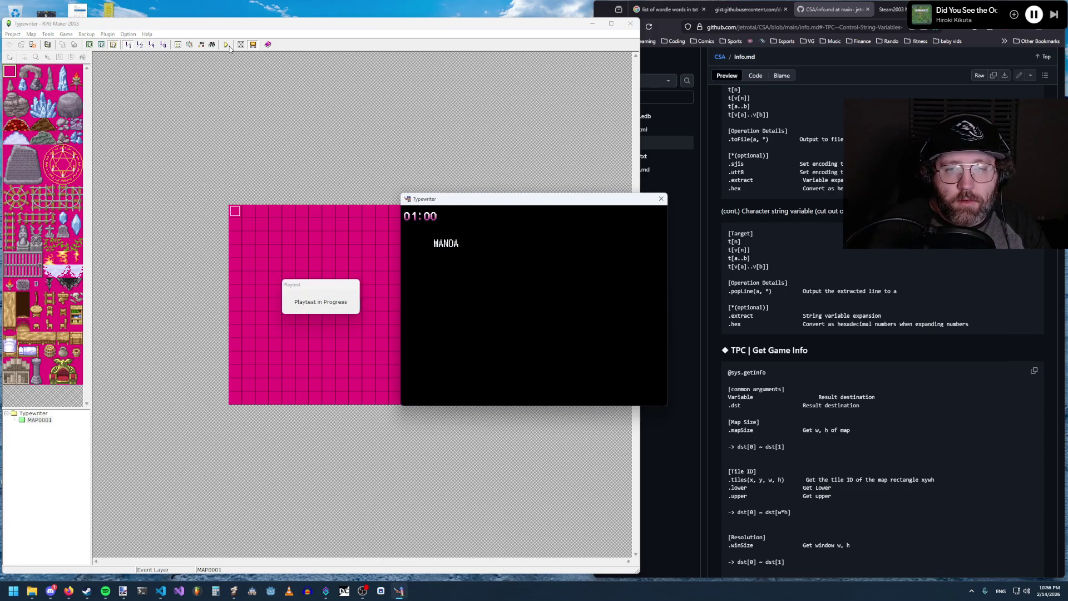
text(anoapareo)
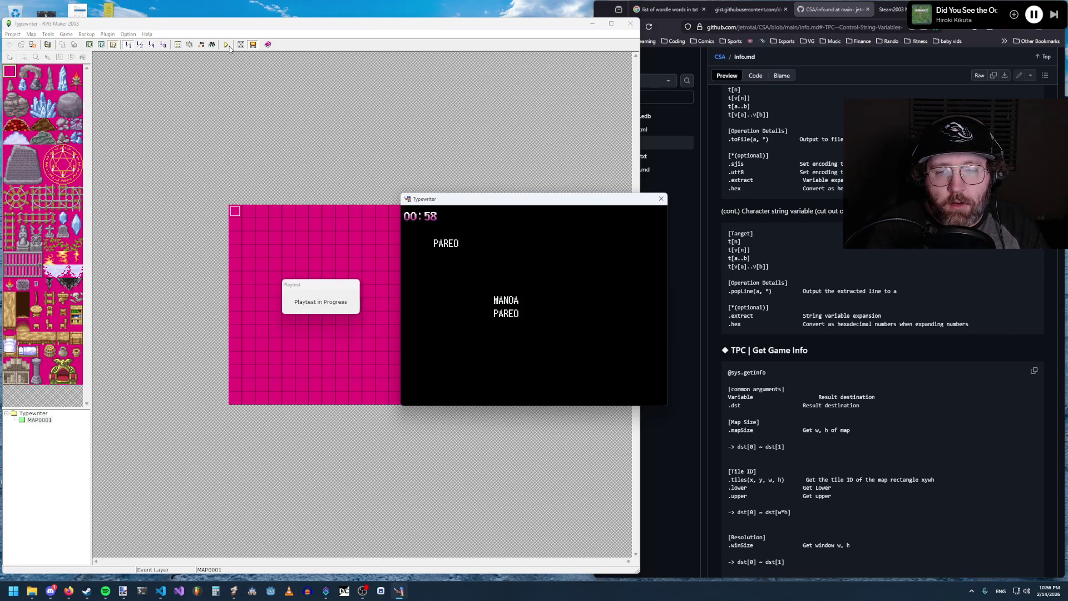
text(s)
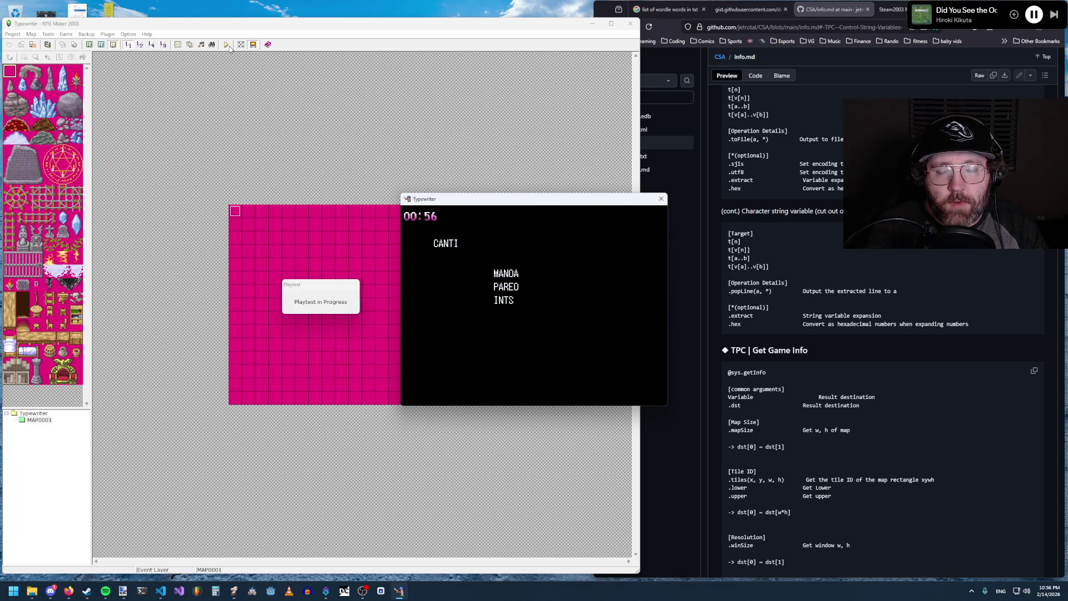
text(can)
key(Return)
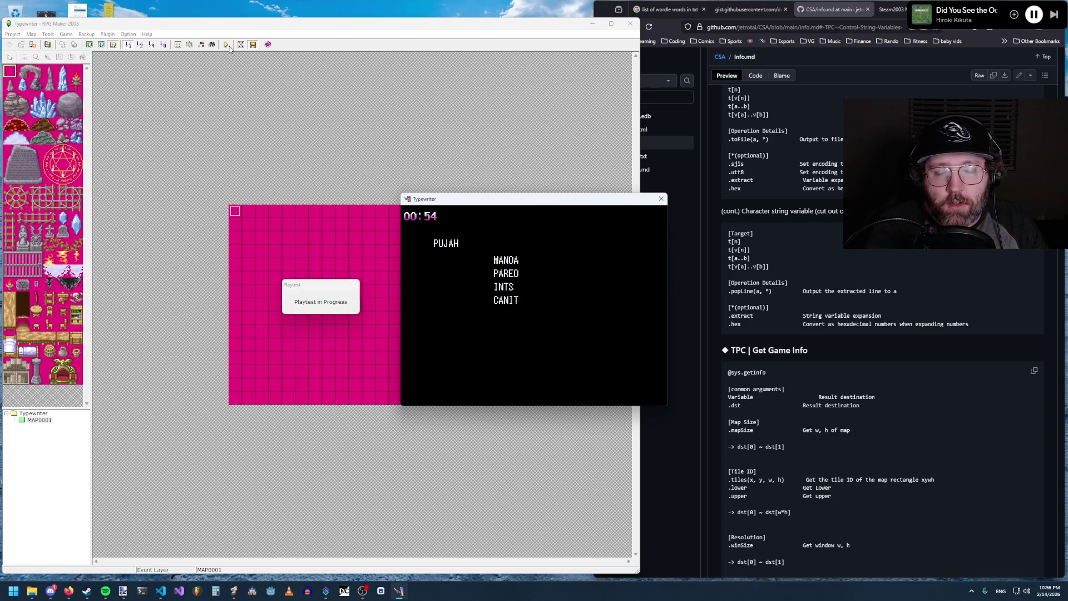
key(Return)
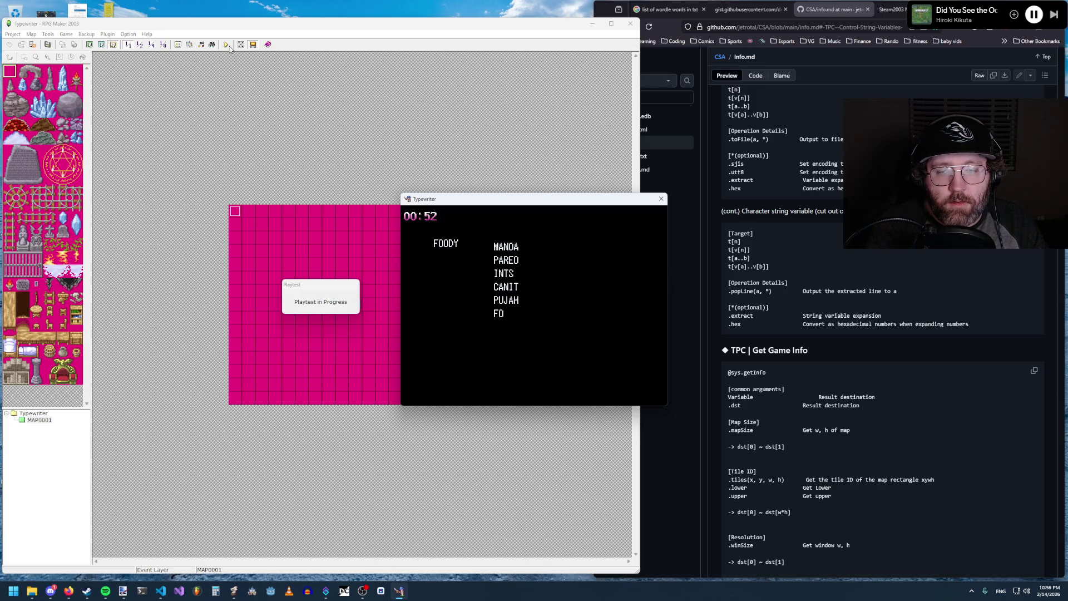
text(ody)
key(Return)
text(saics)
key(Return)
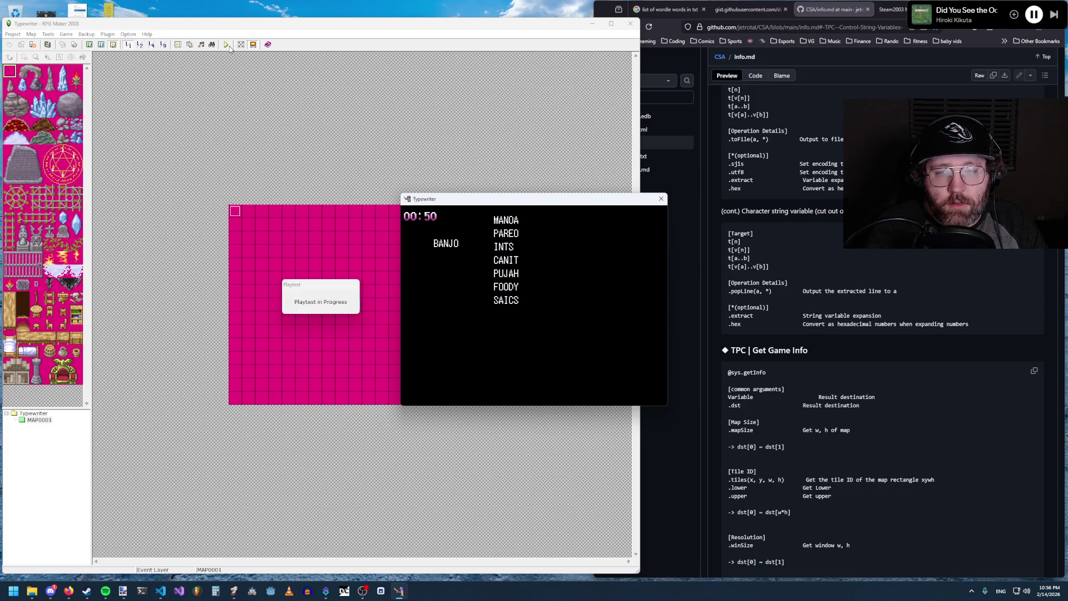
text(banjor)
key(Return)
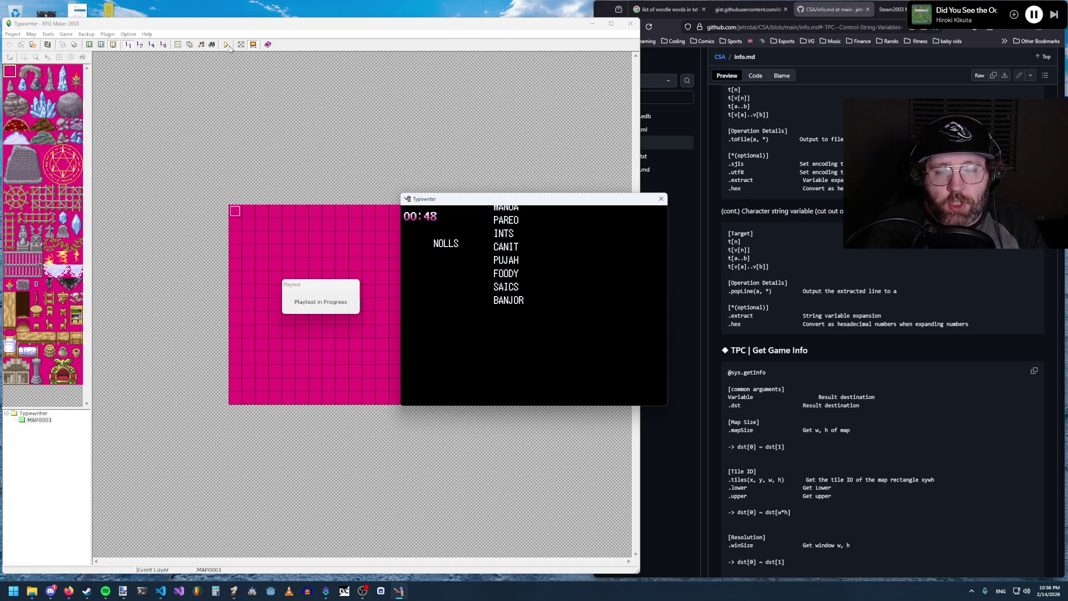
text(nolls)
key(Return)
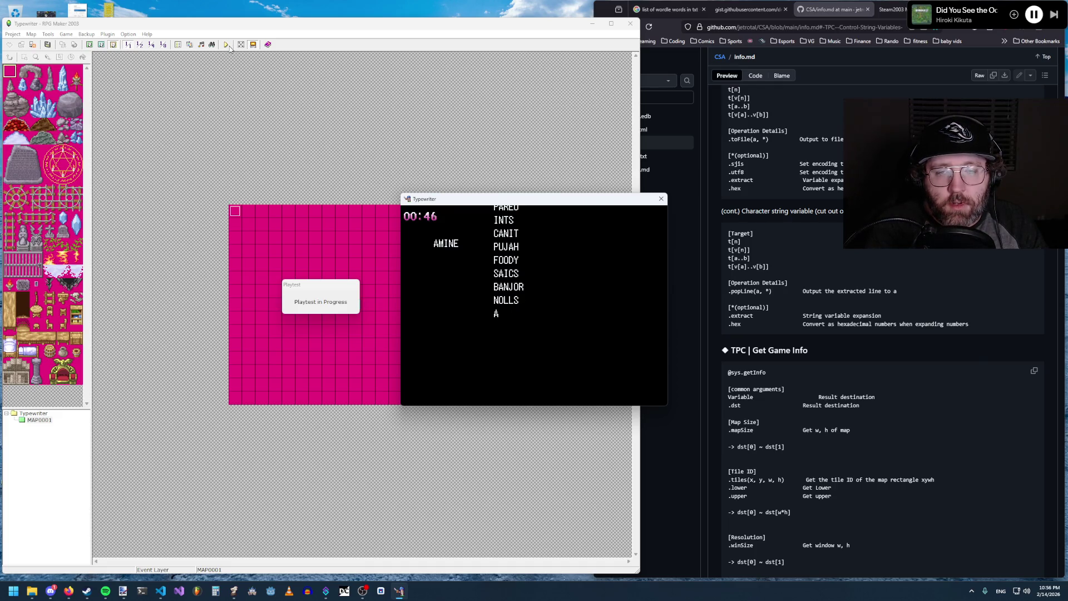
text(e)
key(Return)
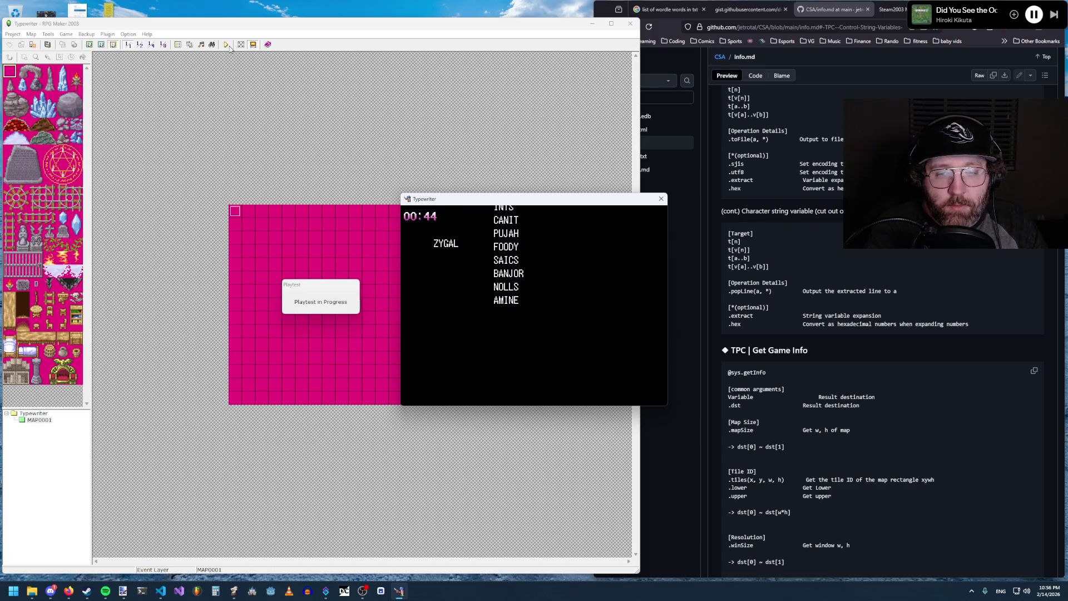
text(ygal)
key(Return)
text(theta)
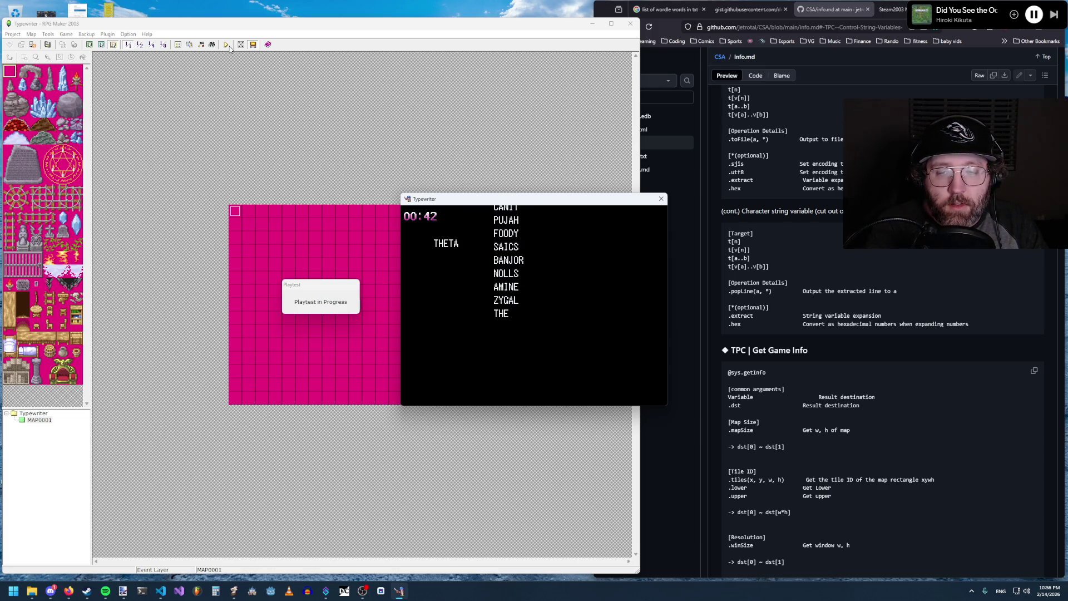
key(Return)
text(fs)
key(Return)
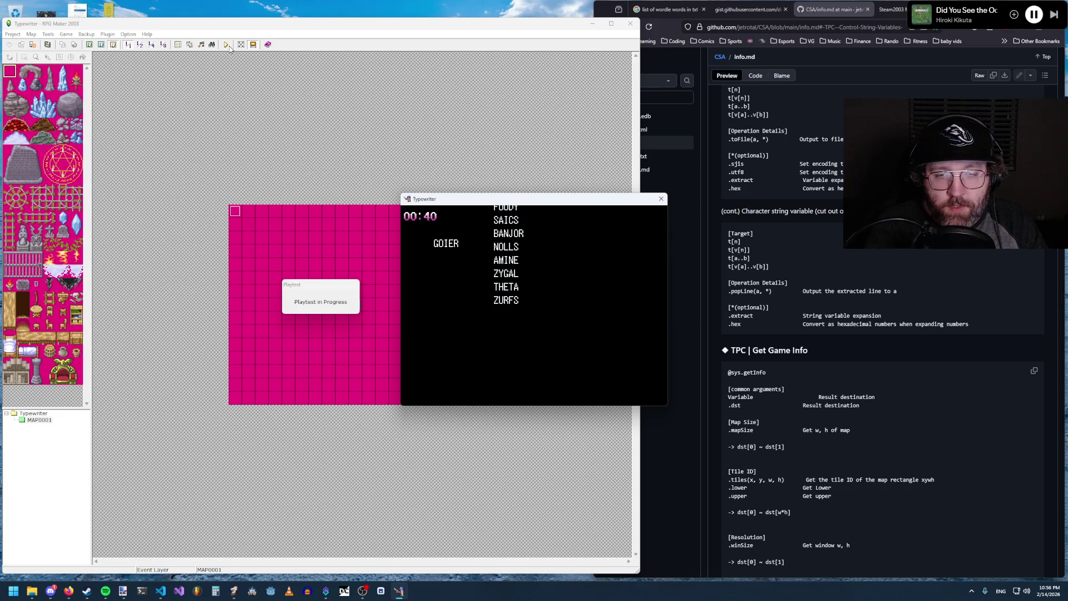
text(goier)
key(Return)
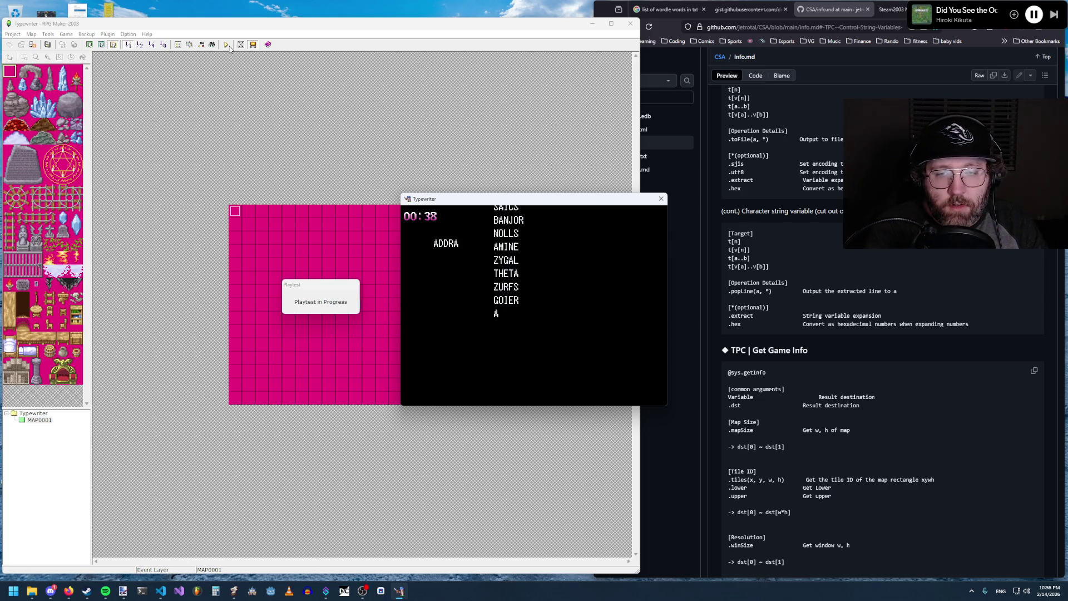
text(ddre)
key(Return)
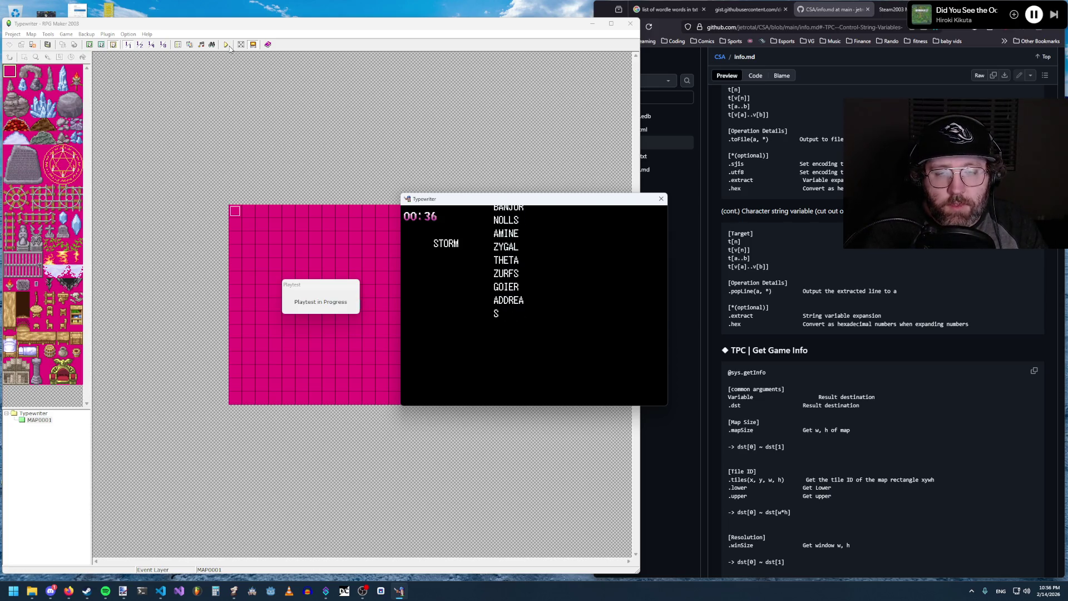
text(torm)
key(Return)
text(umpy)
key(Return)
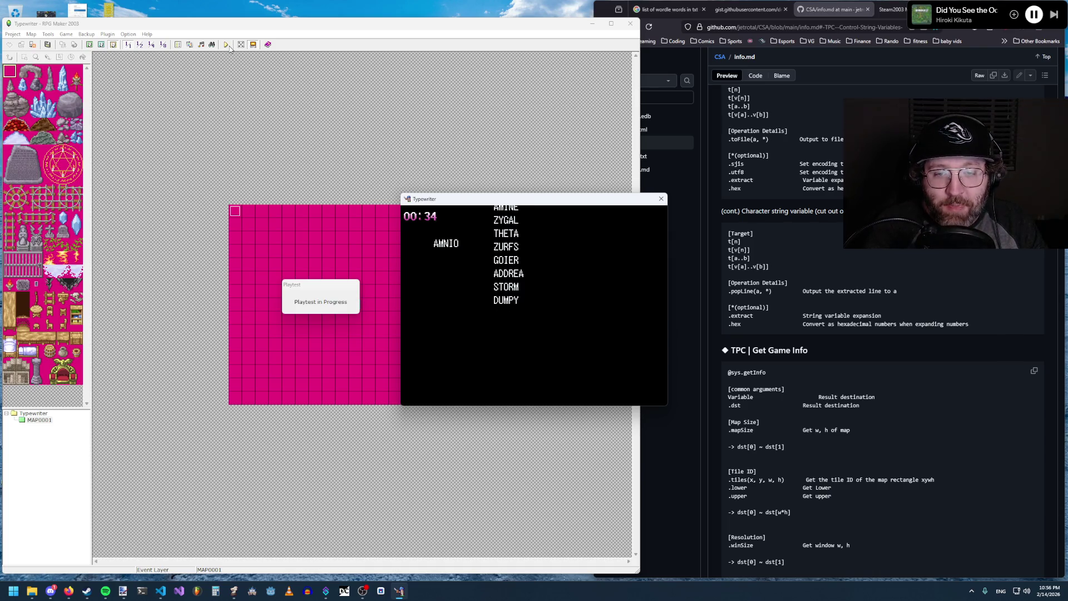
text(amnio)
key(Return)
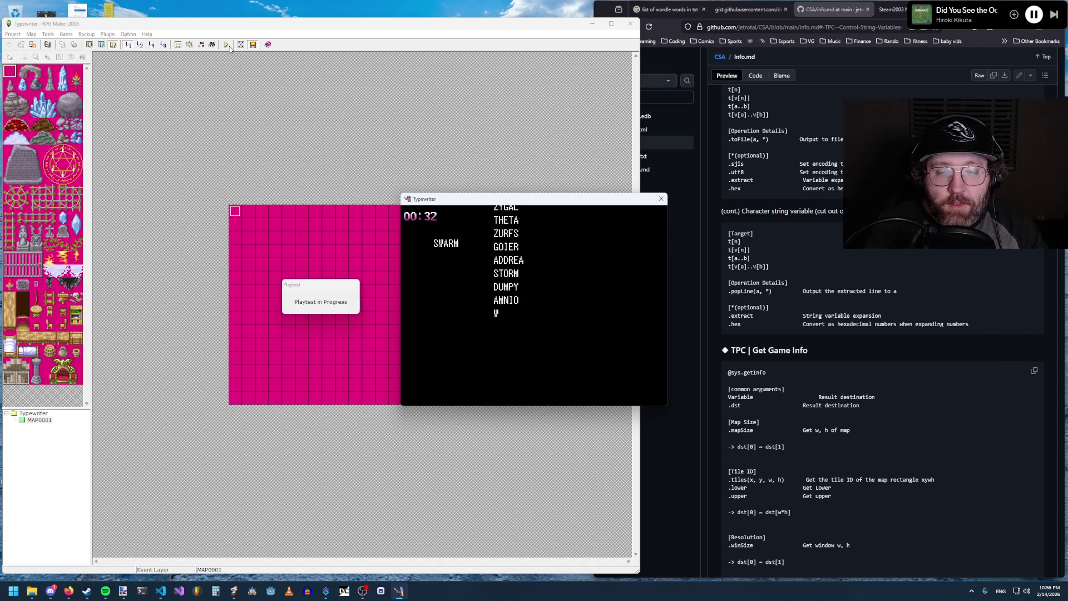
Keep typing the remaining words, WSARM through DEVAS, until the timer hits zero and TIMES UP! shows.
text(arm)
key(Return)
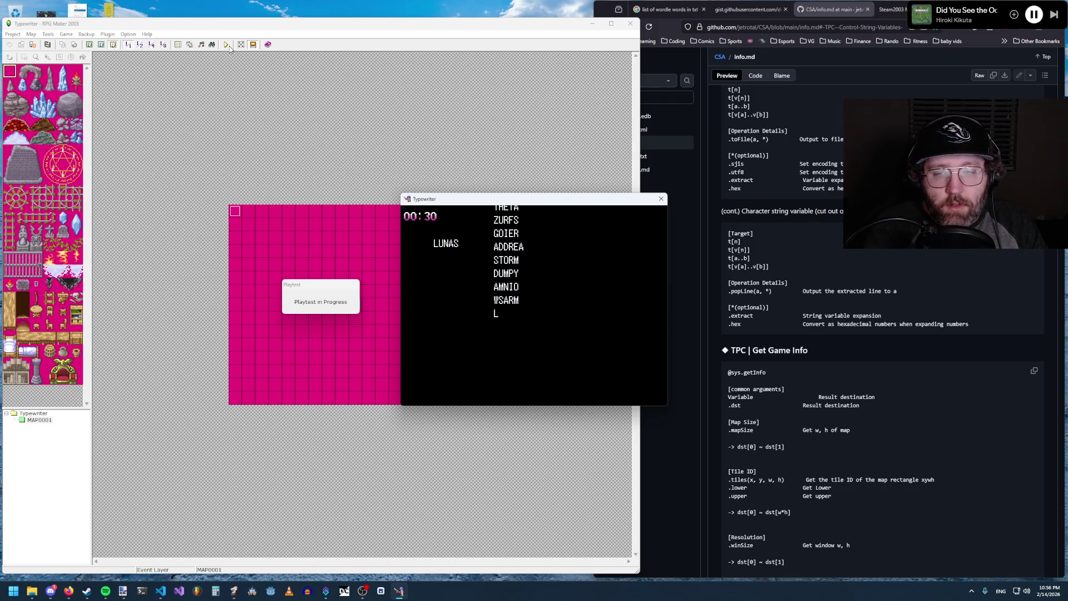
text(unas)
key(Return)
key(Return)
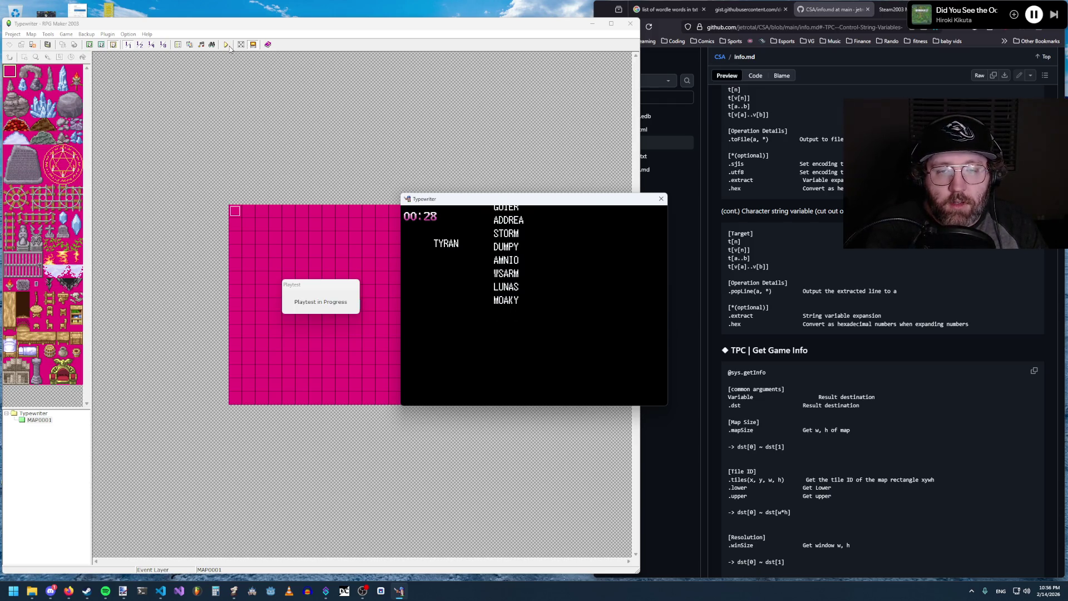
text(a)
key(Return)
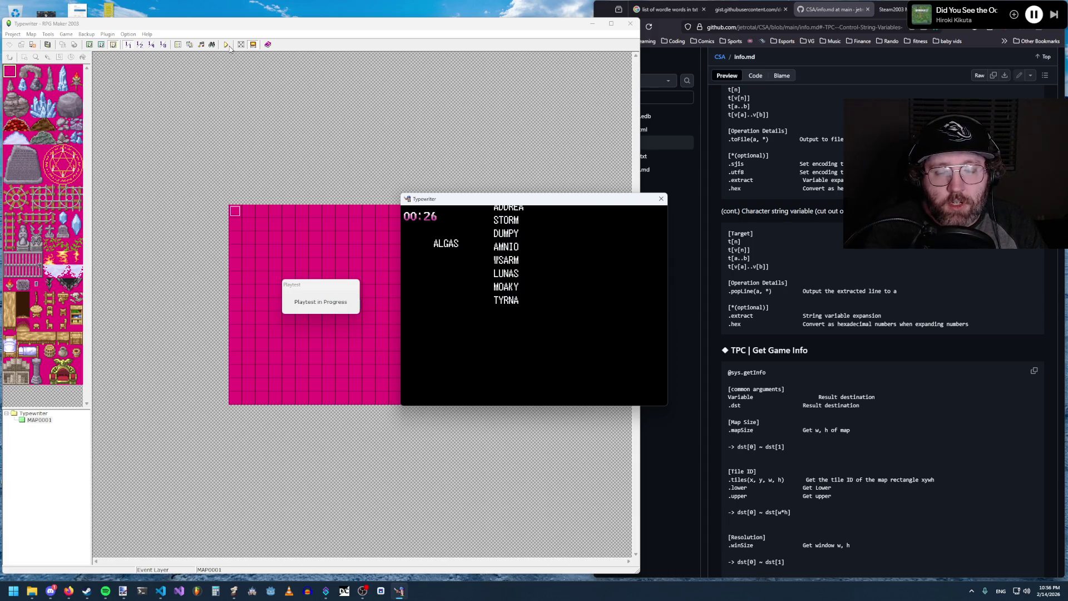
text(s)
key(Return)
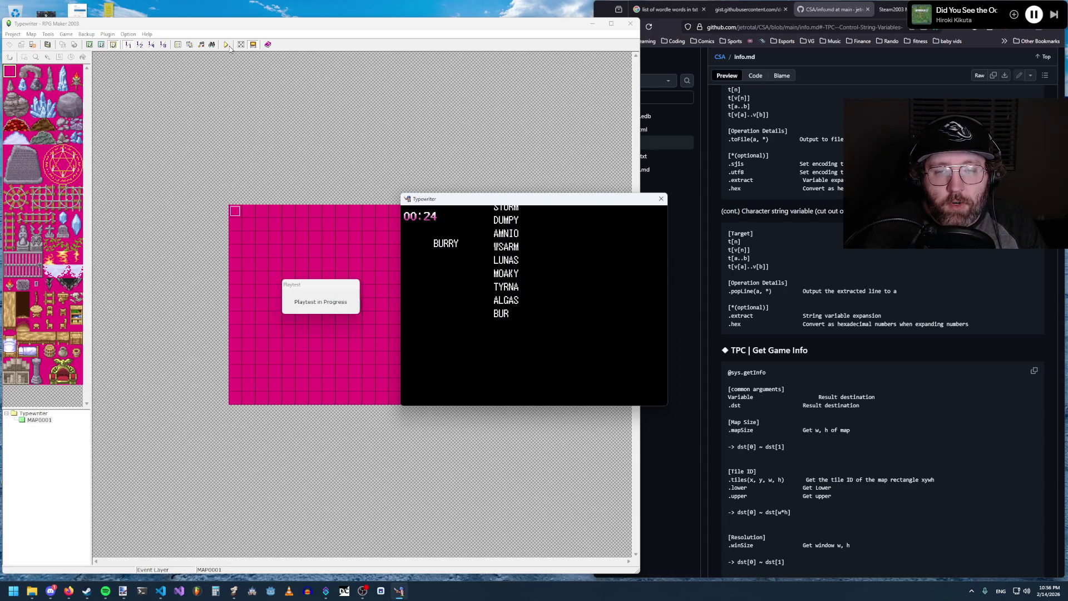
text(ry)
key(Return)
text(kin)
key(Return)
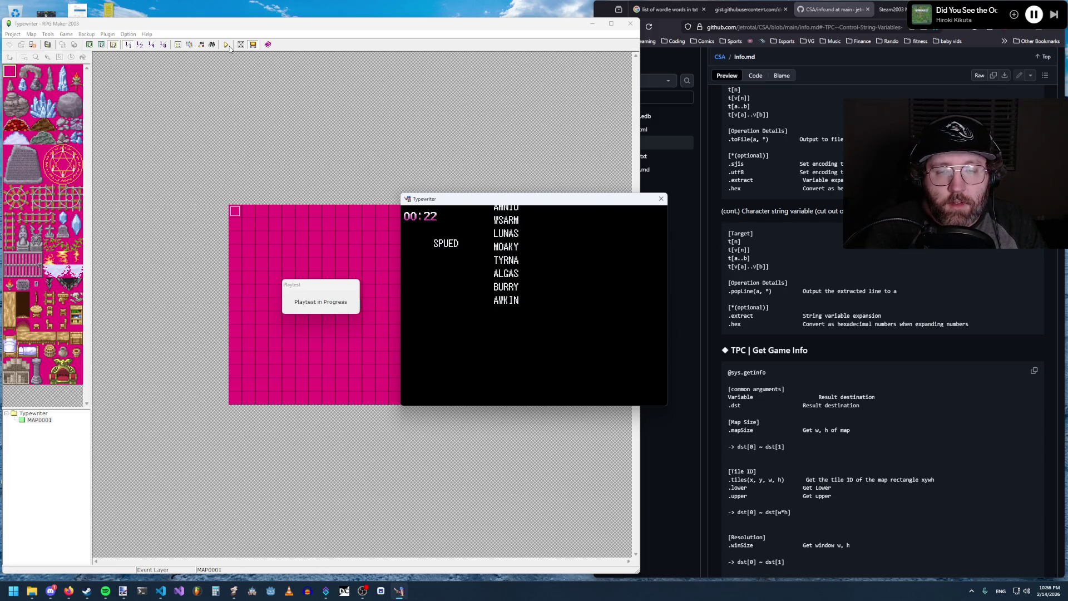
text(d)
key(Return)
text(nda)
key(Return)
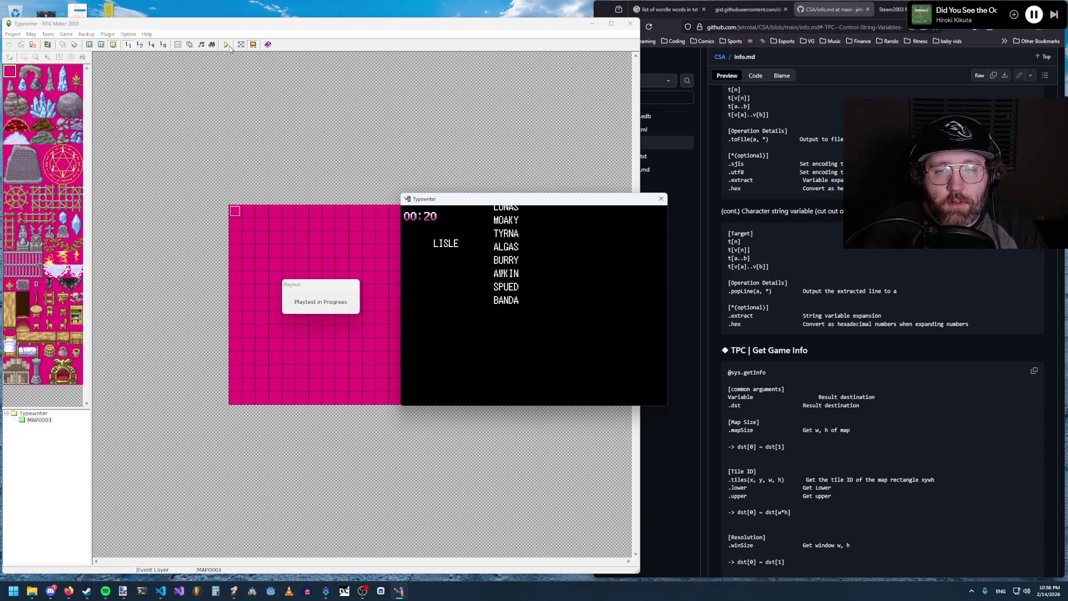
text(lisle)
key(Return)
text(mgu)
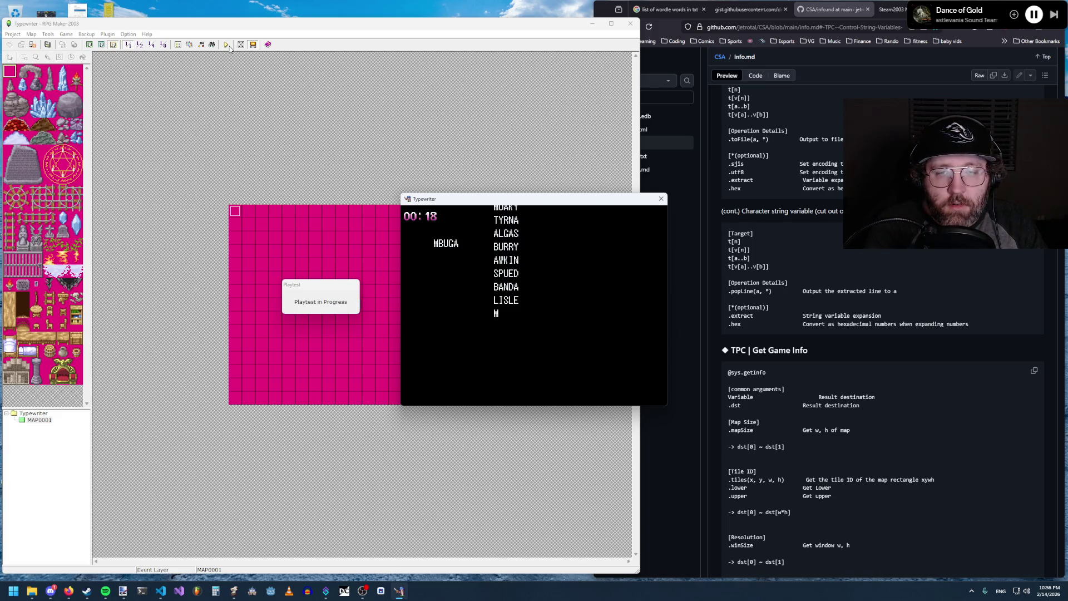
key(Return)
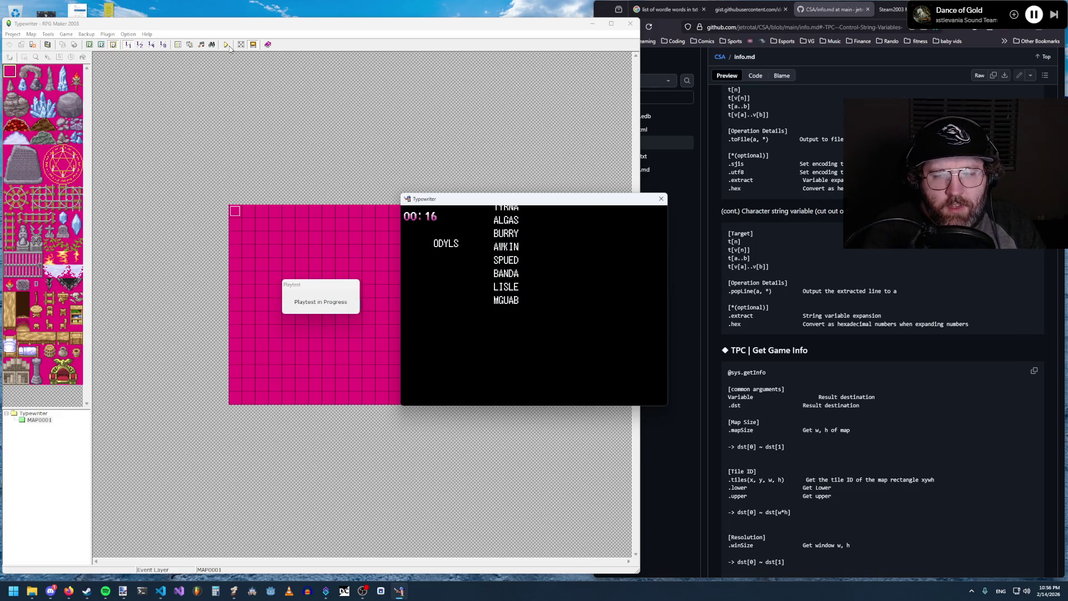
text(odyls)
key(Return)
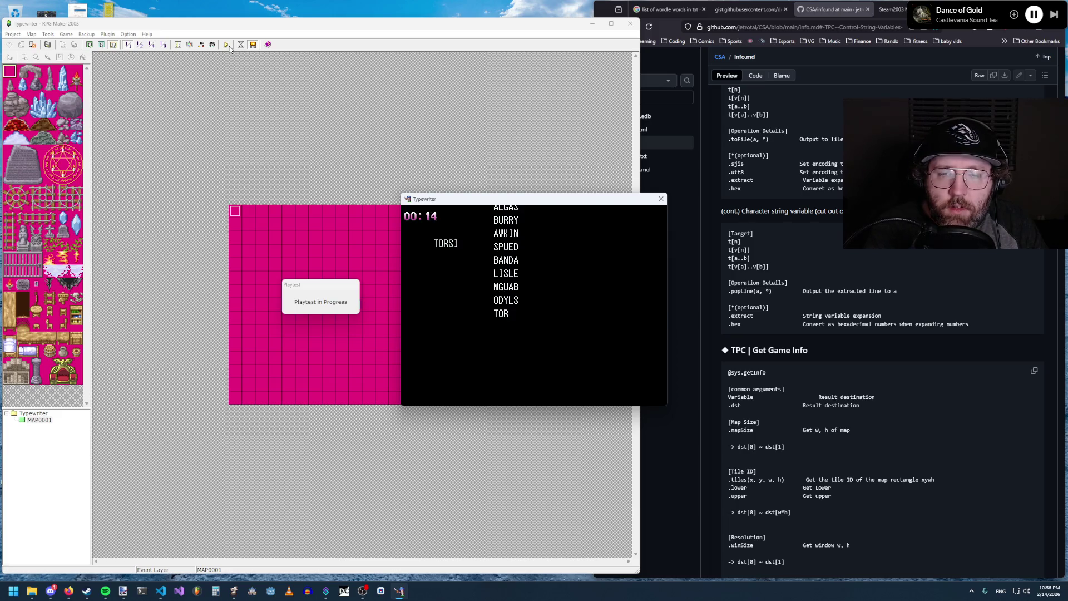
text(si)
key(Return)
text(ch)
key(Return)
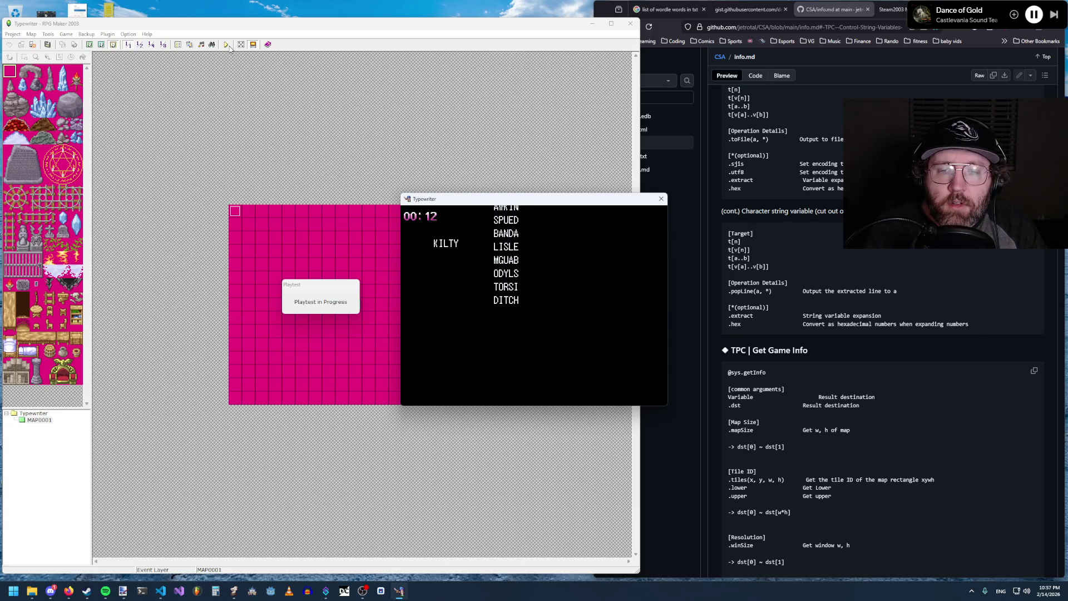
text(ilty)
key(Return)
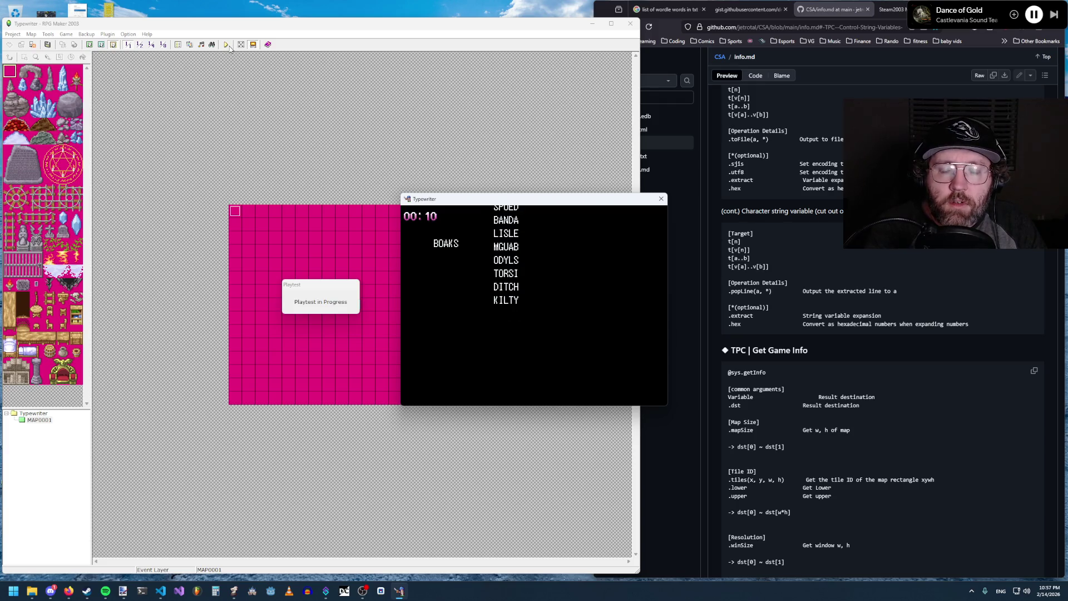
text(boaks)
key(Return)
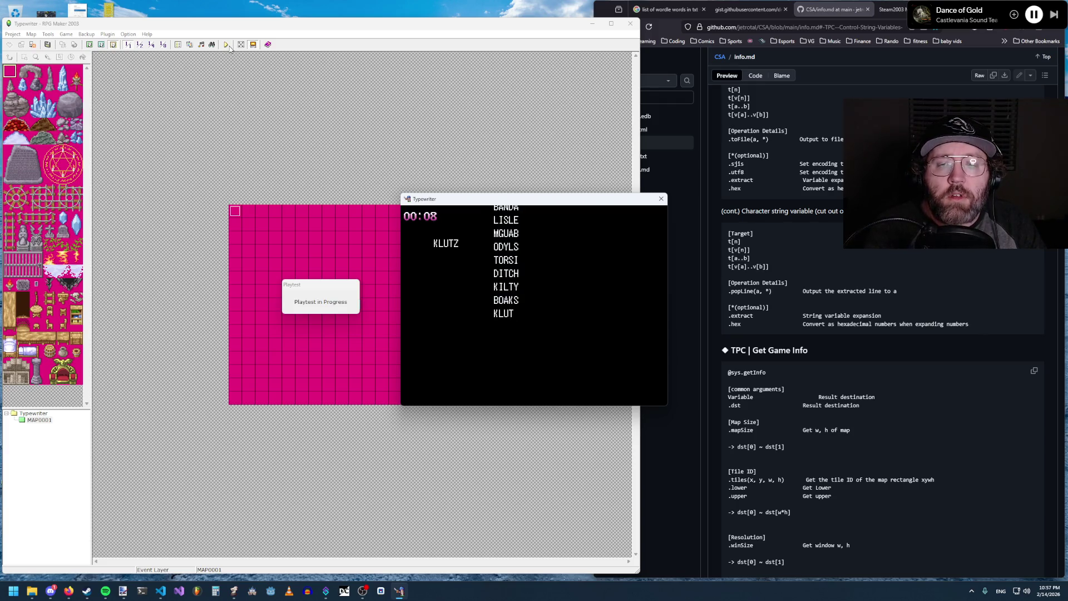
text(z)
key(Return)
text(ree)
key(Return)
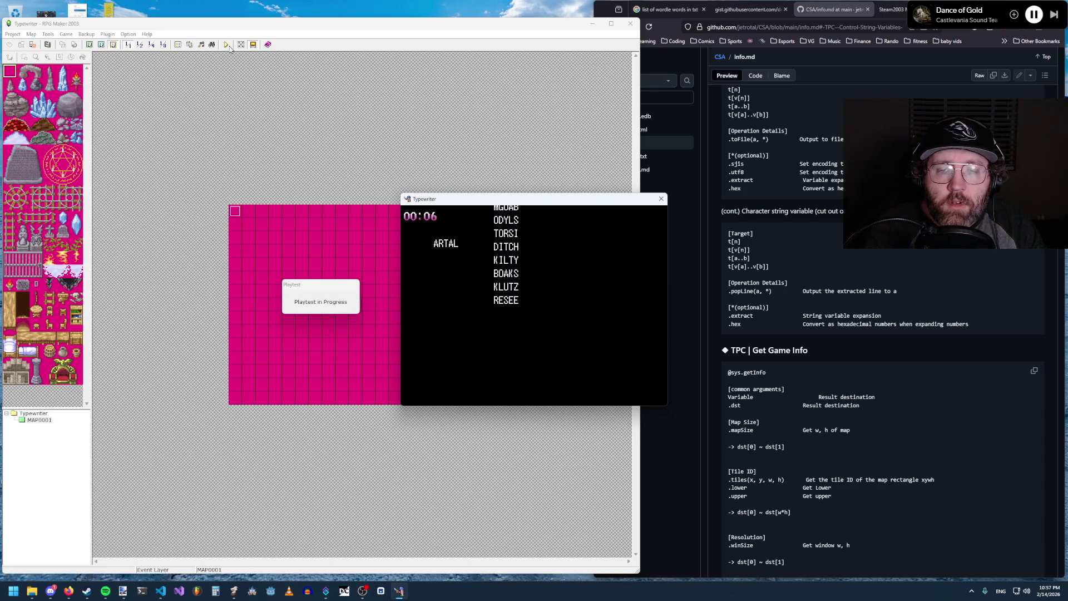
text(tal)
key(Return)
text(evas)
key(Return)
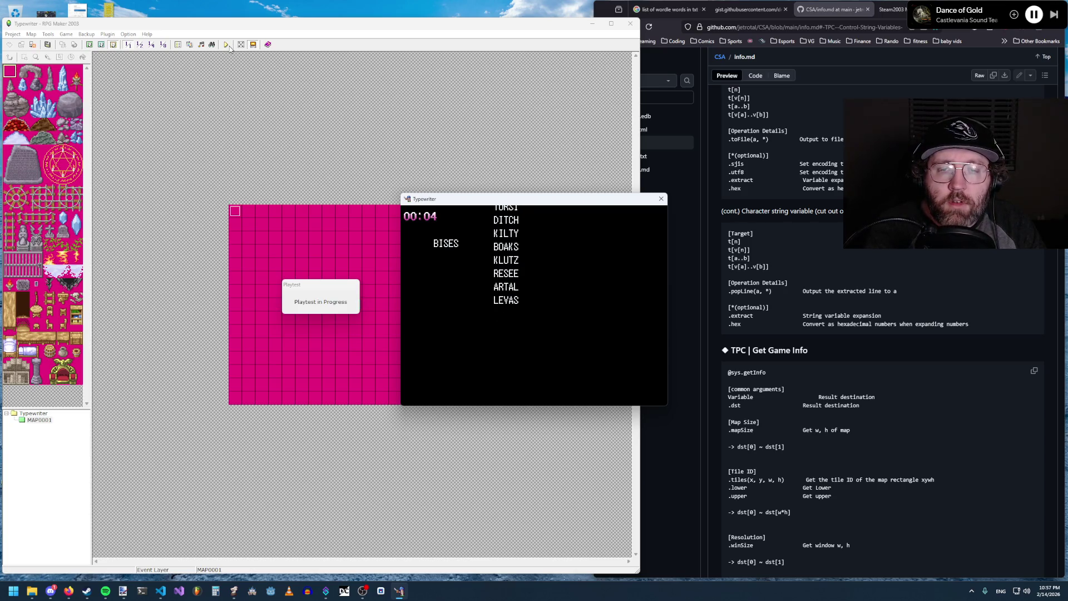
text(bises)
key(Return)
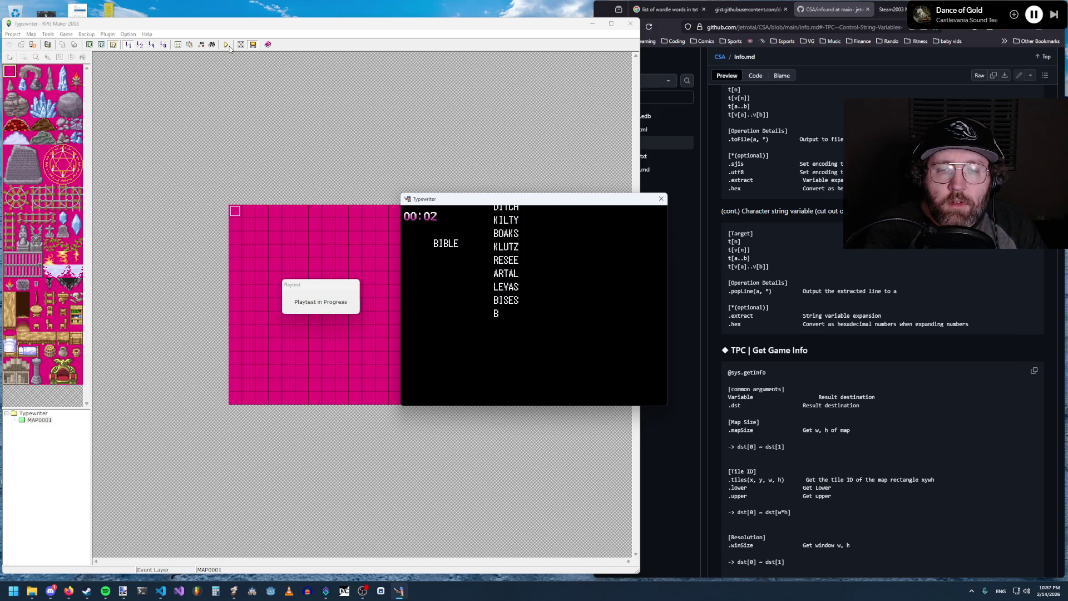
text(ible)
key(Return)
text(evas)
key(Return)
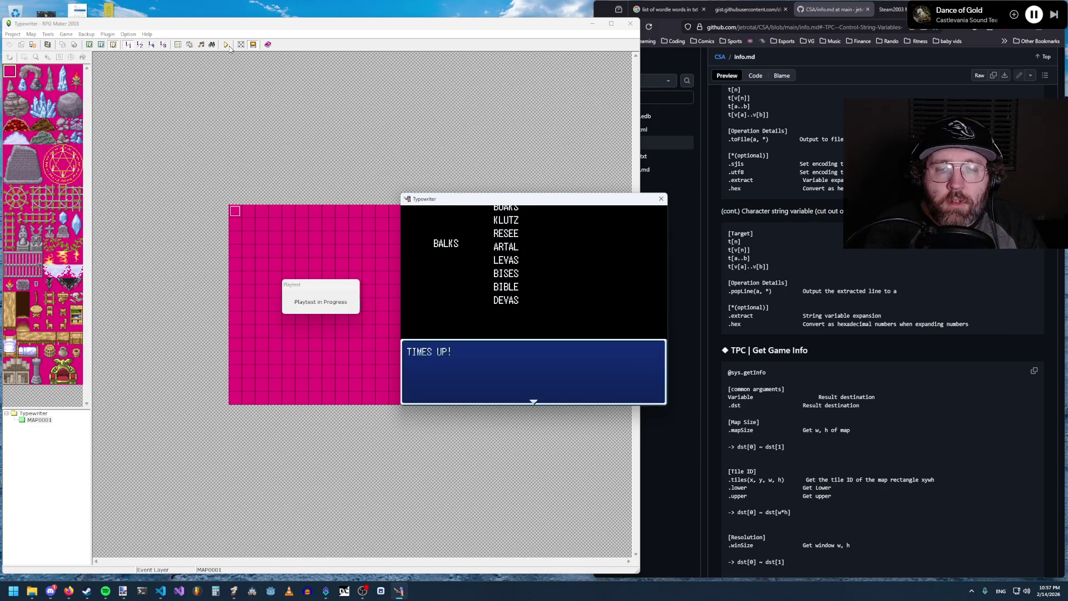
key(Return)
key(Return)
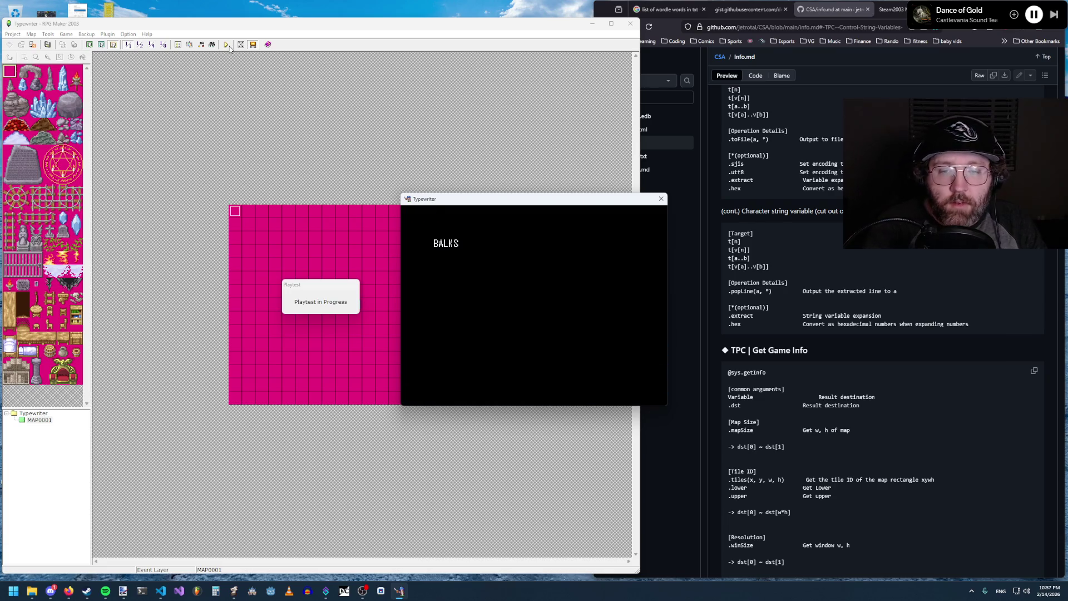
End the finished playtest, review Typewriter Cntrl in the database, and type target words in a new round.
click(660, 198)
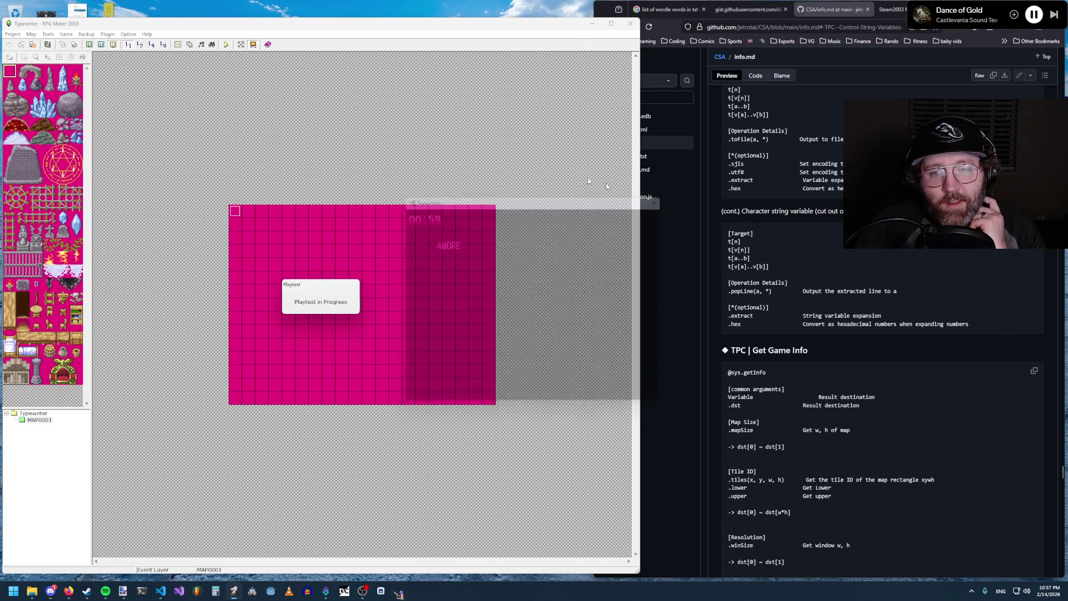
key(F8)
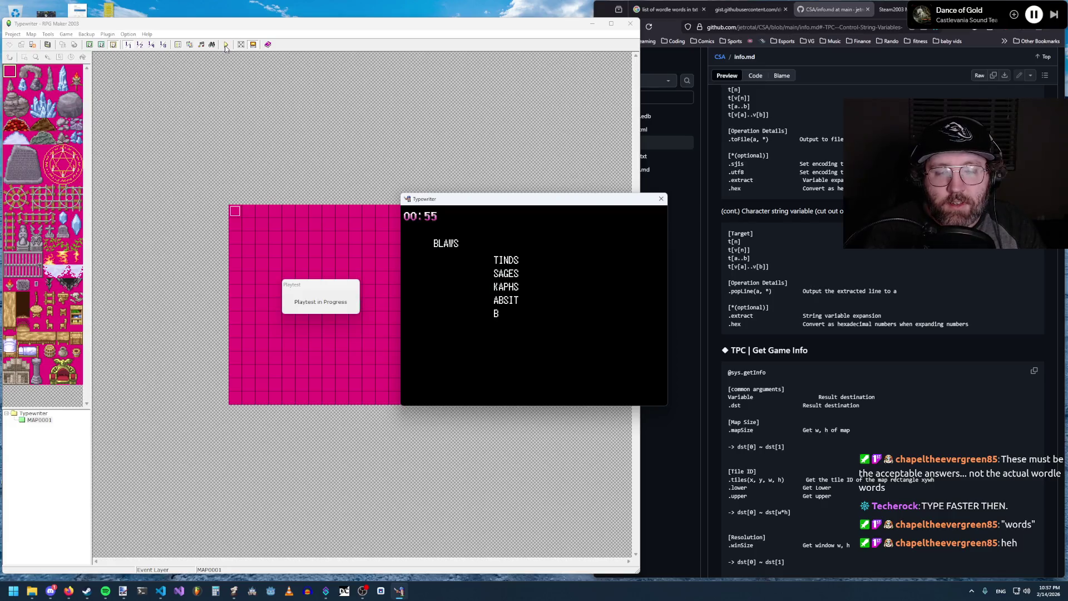
text(LAWS)
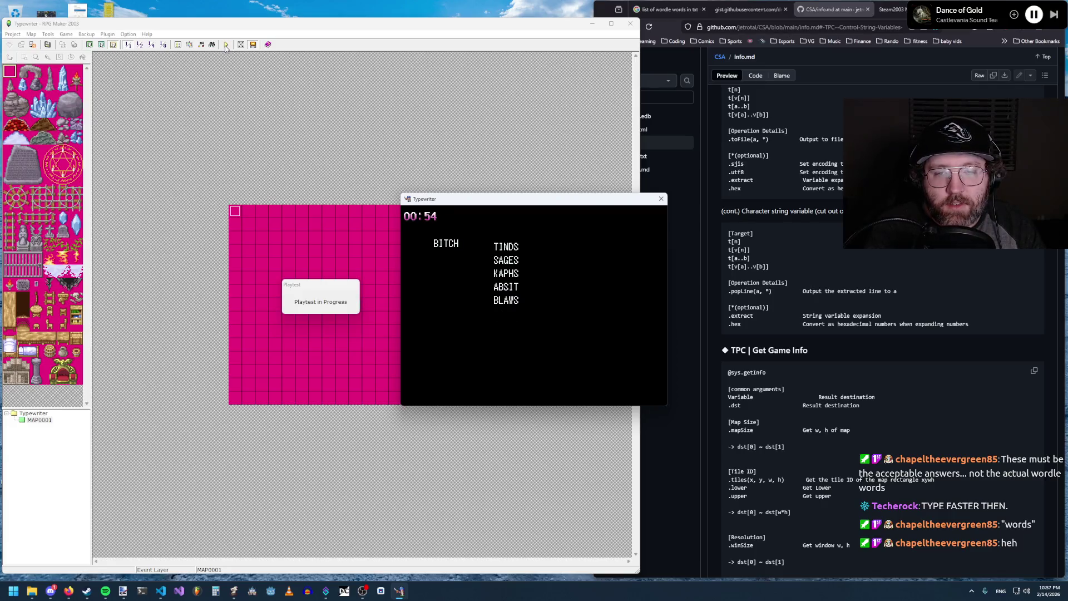
text(ITCH)
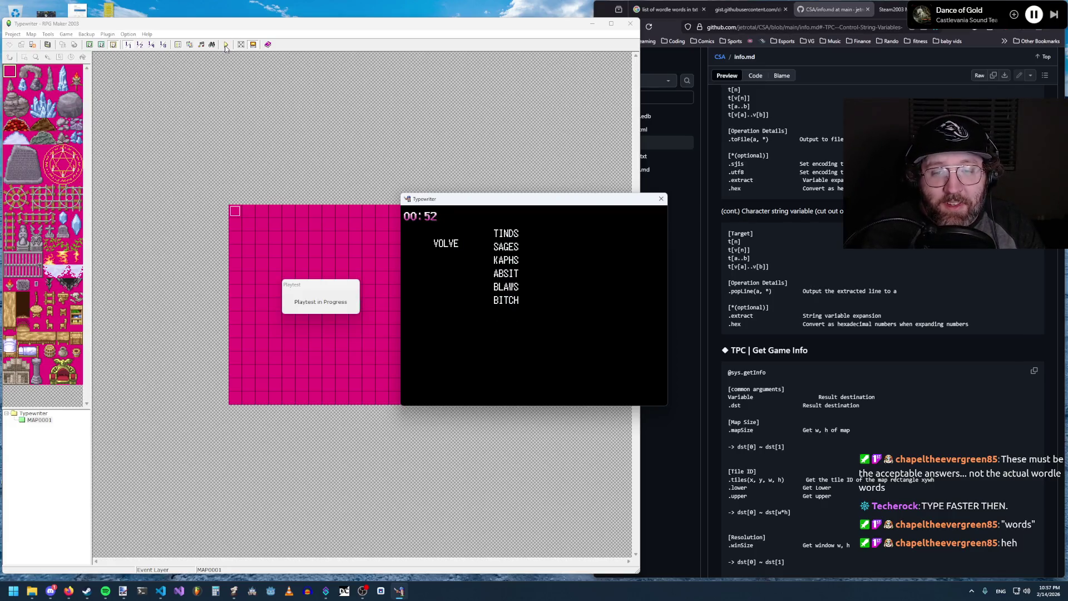
text(VOLVE)
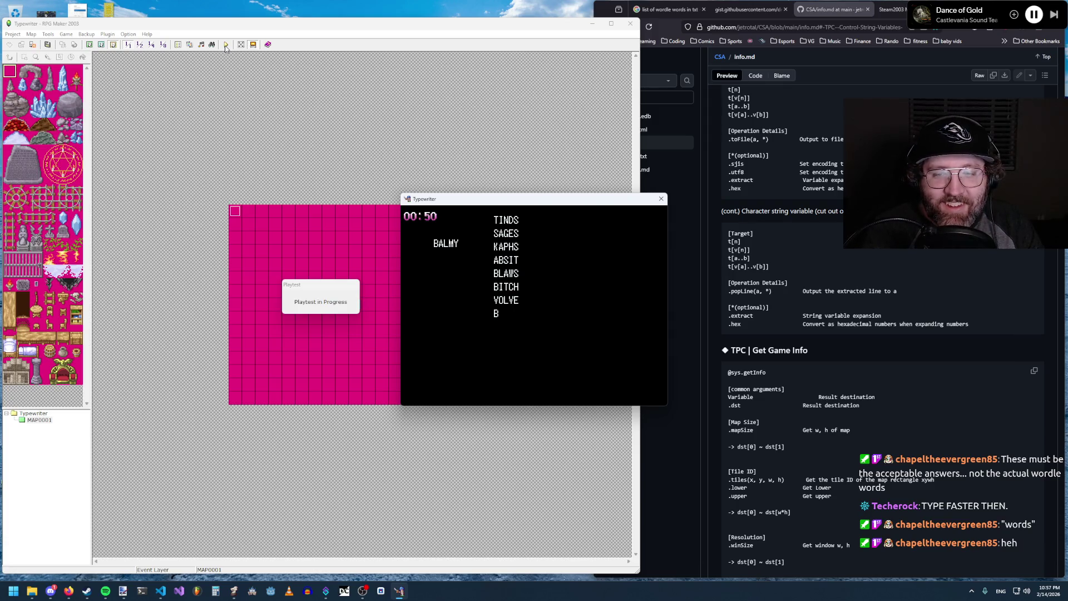
text(ALMY)
text(KNAVE)
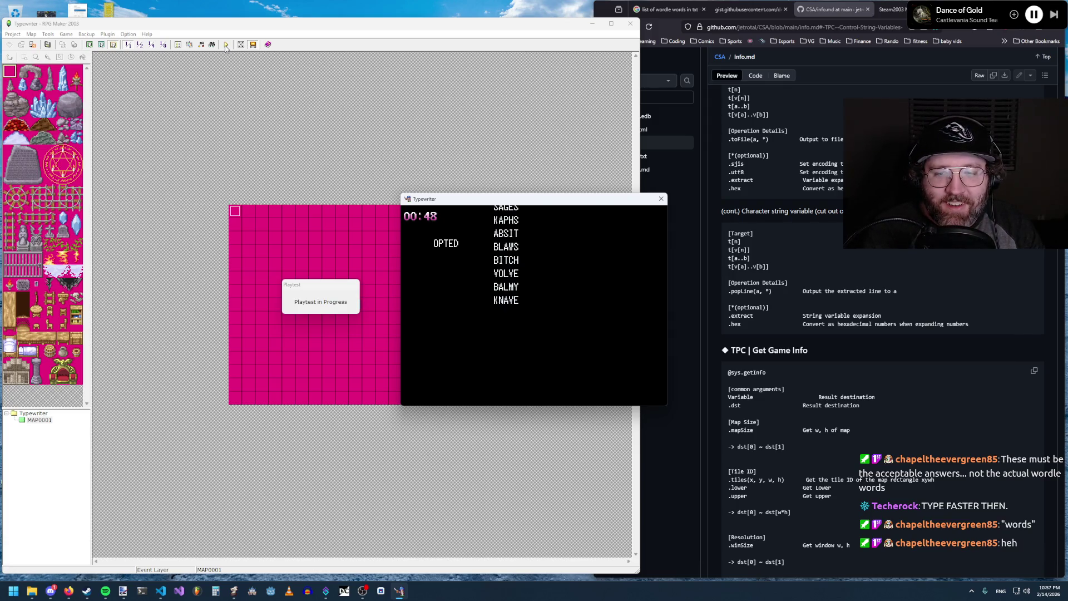
text(D)
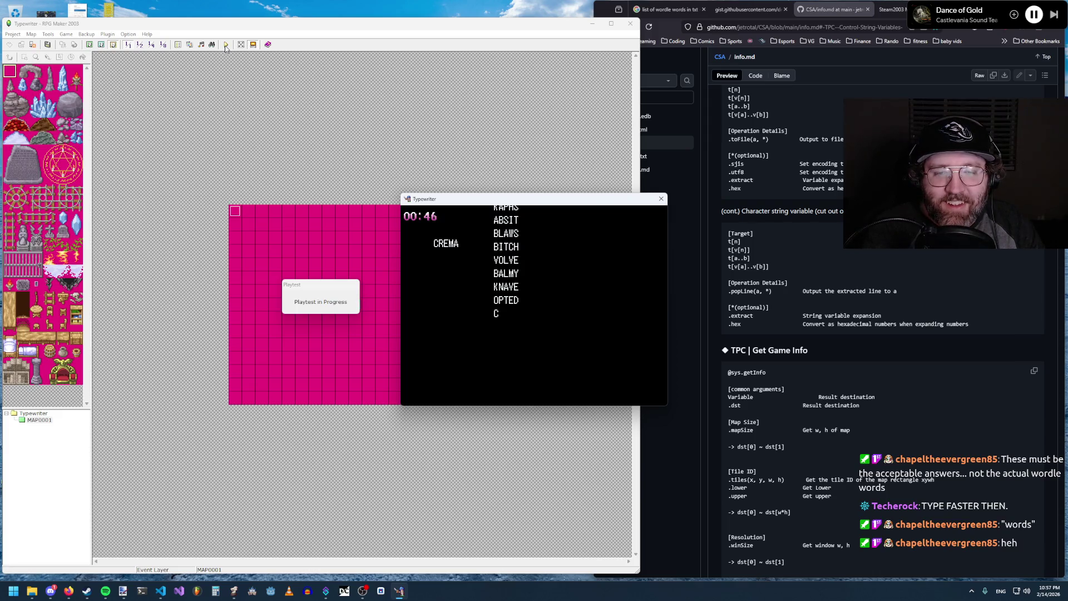
text(REMA)
text(GUANO)
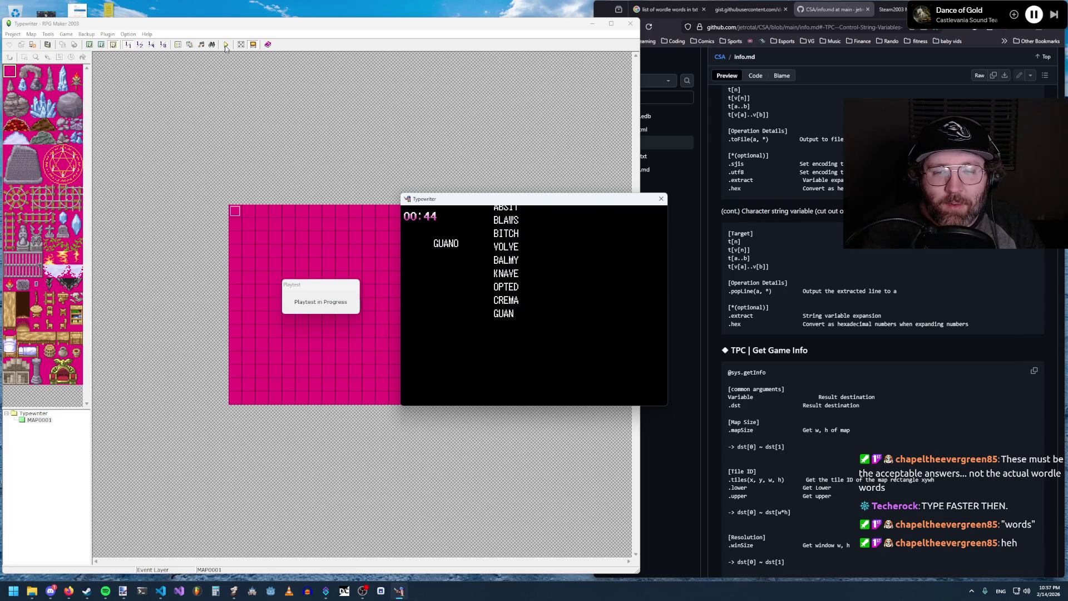
text(PREXY)
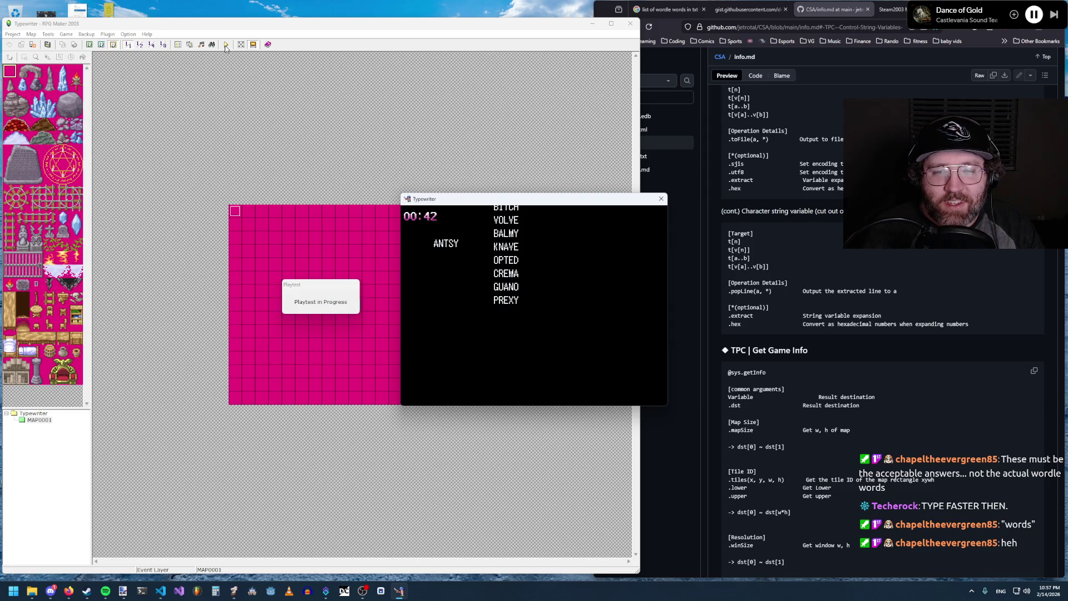
text(ANTYS)
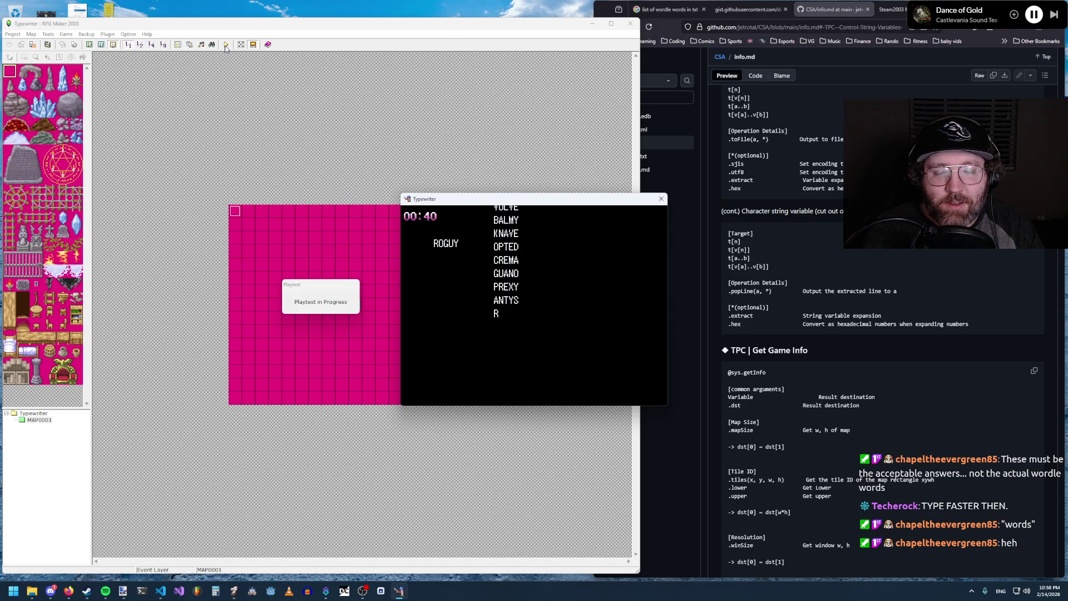
text(OGUY)
text(LEADY)
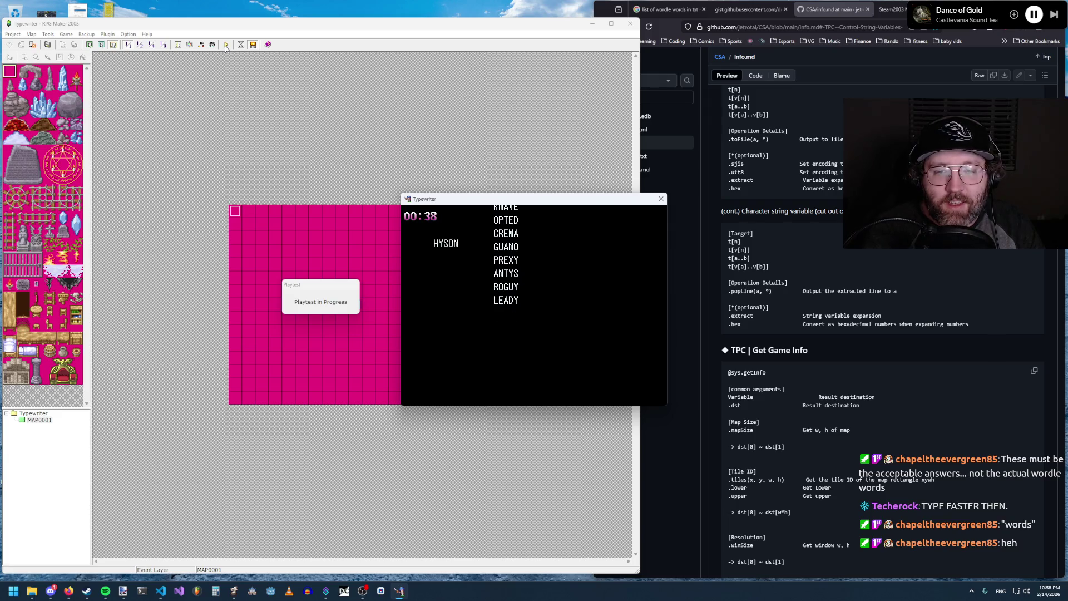
text(HYSONBOLOS)
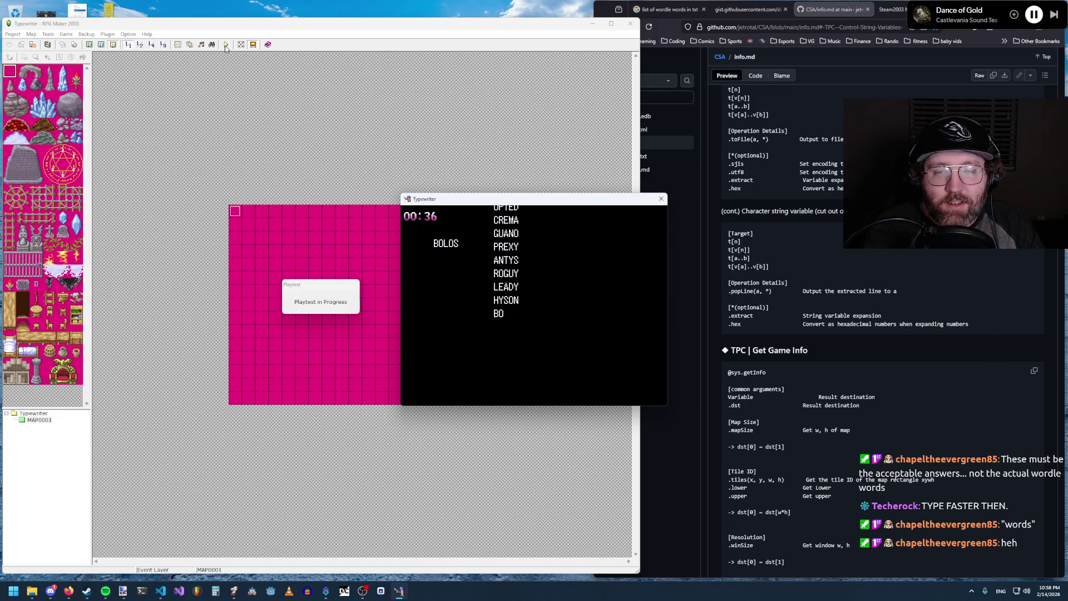
text(COPHA)
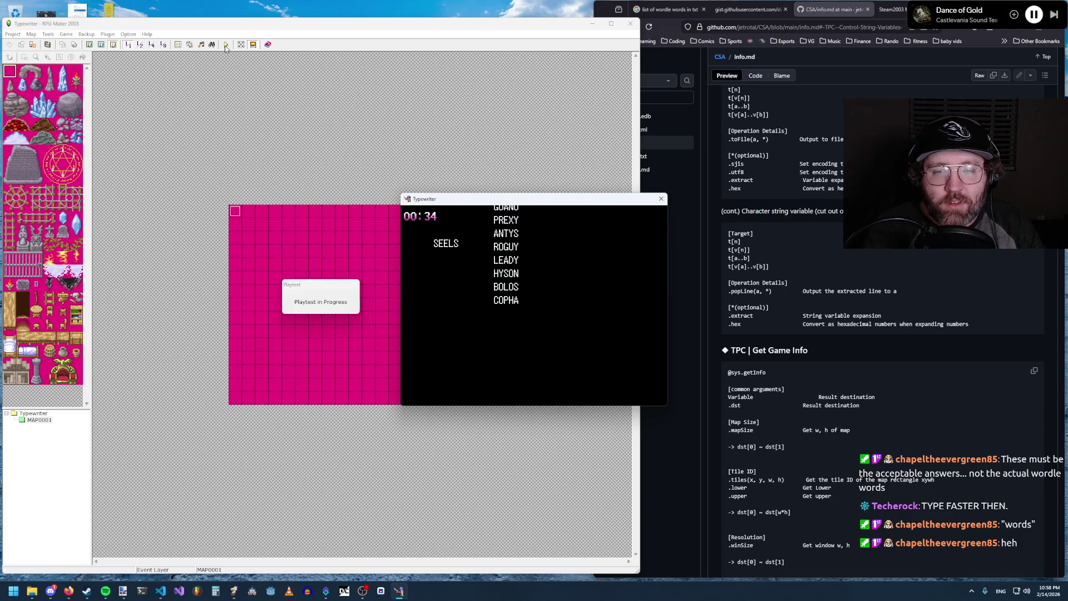
End the playtest and duplicate the timer-check conditional branch in Typewriter Cntrl.
click(661, 199)
click(178, 44)
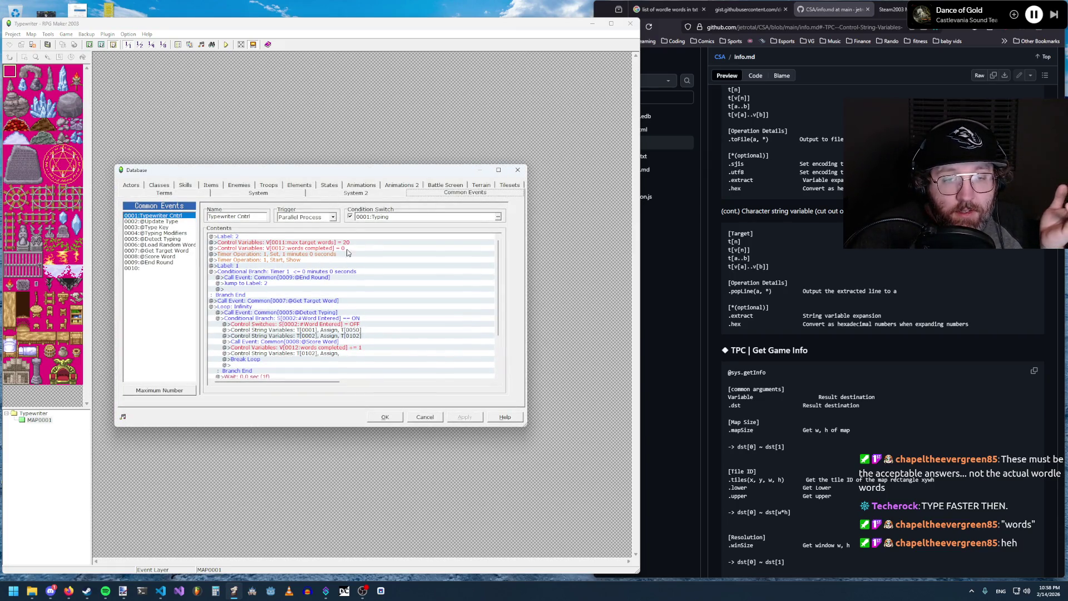
click(352, 249)
scroll(352, 253, down, 3)
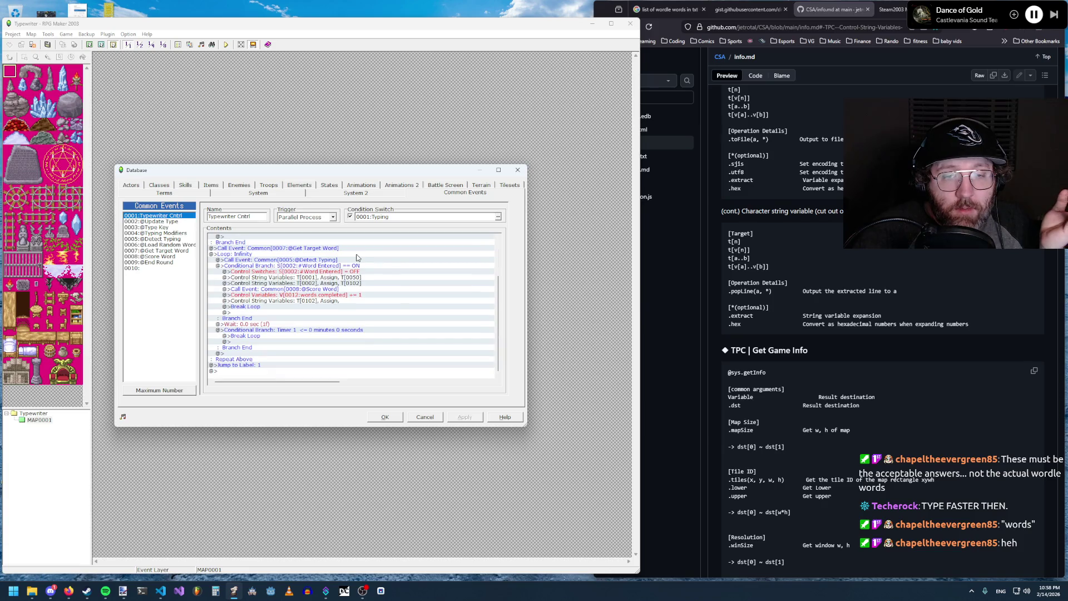
scroll(354, 300, up, 3)
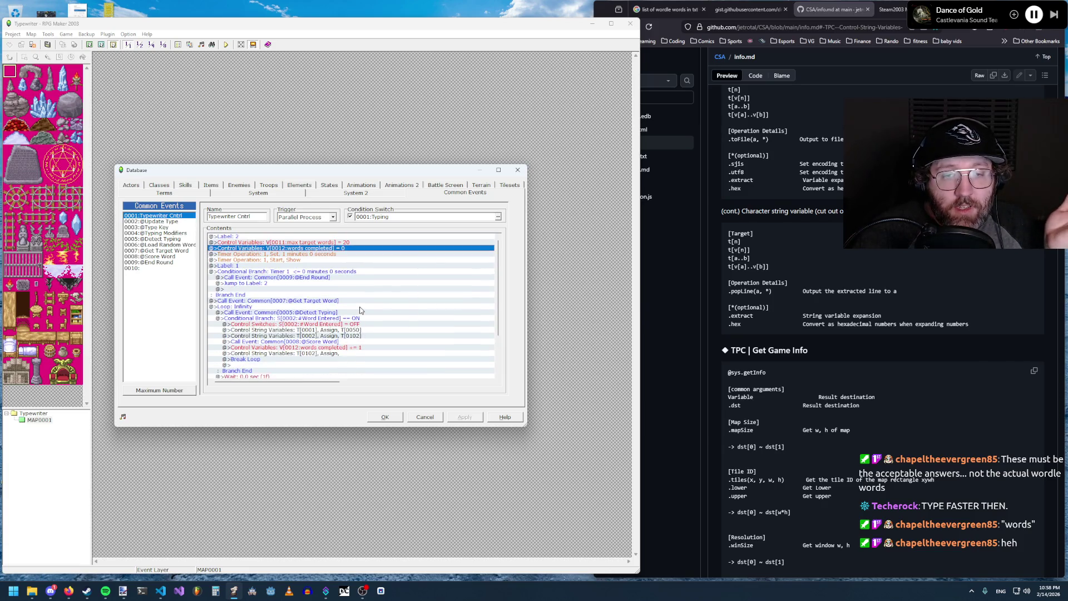
click(331, 278)
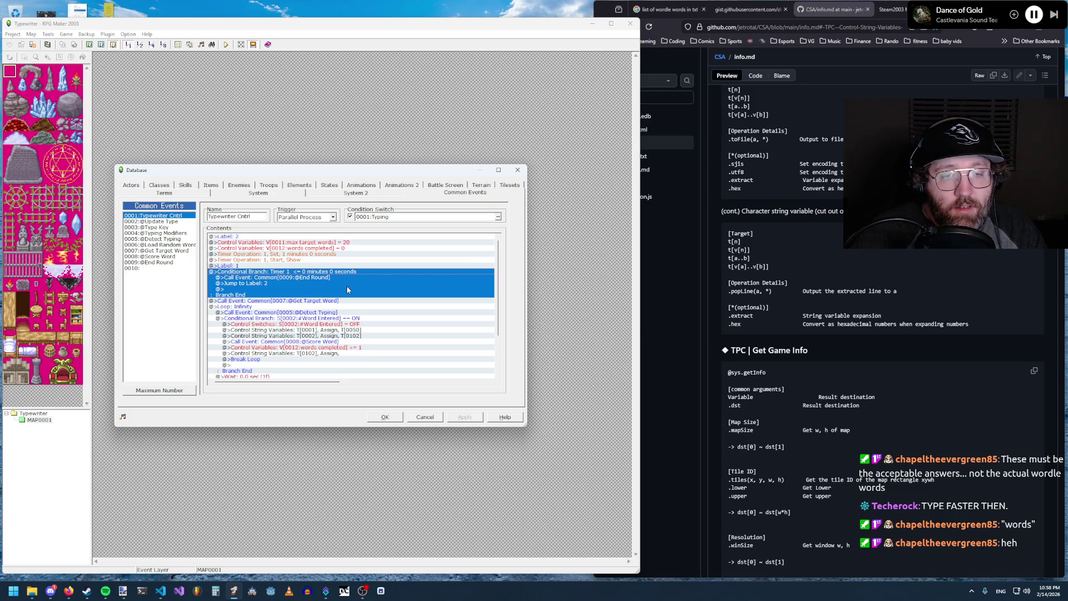
click(353, 348)
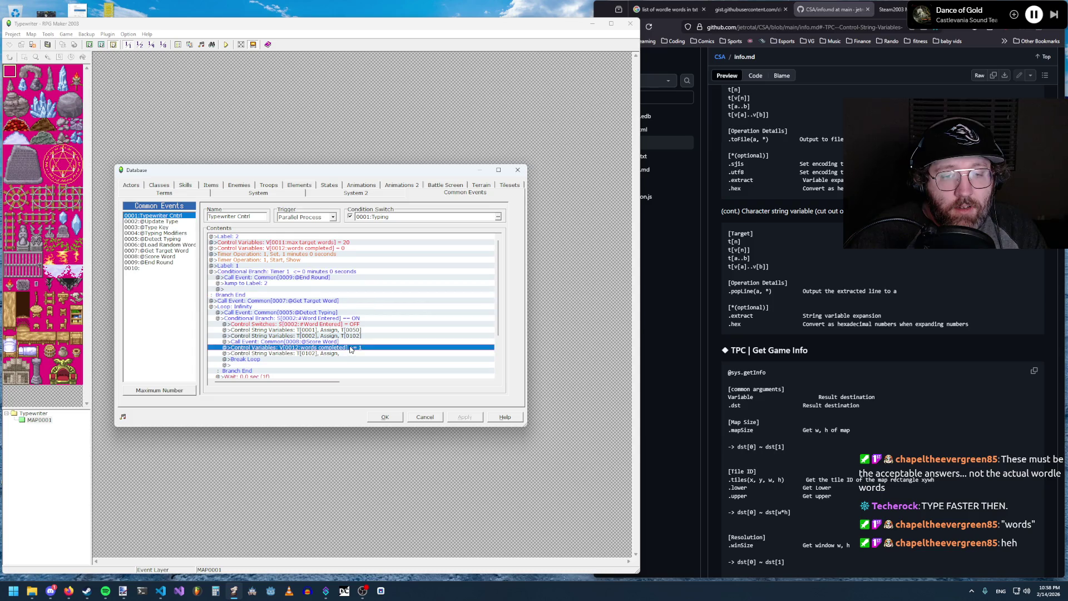
click(293, 279)
key(ctrl+c)
click(286, 300)
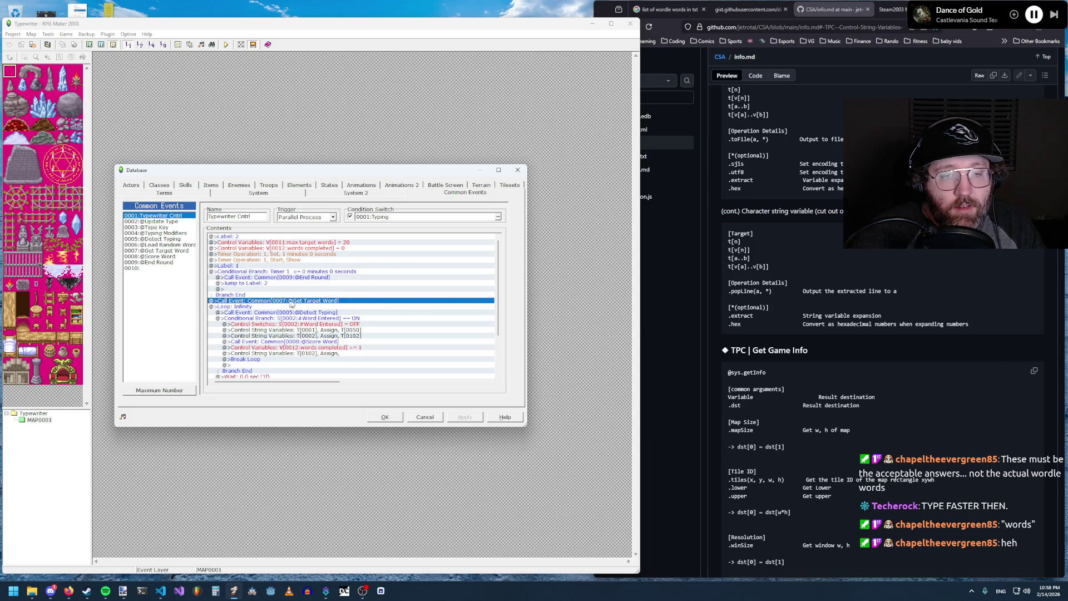
key(ctrl+v)
click(309, 303)
Change the copied branch to V[0012:words completed] >= V[0011:max target words], and close the database.
double_click(325, 301)
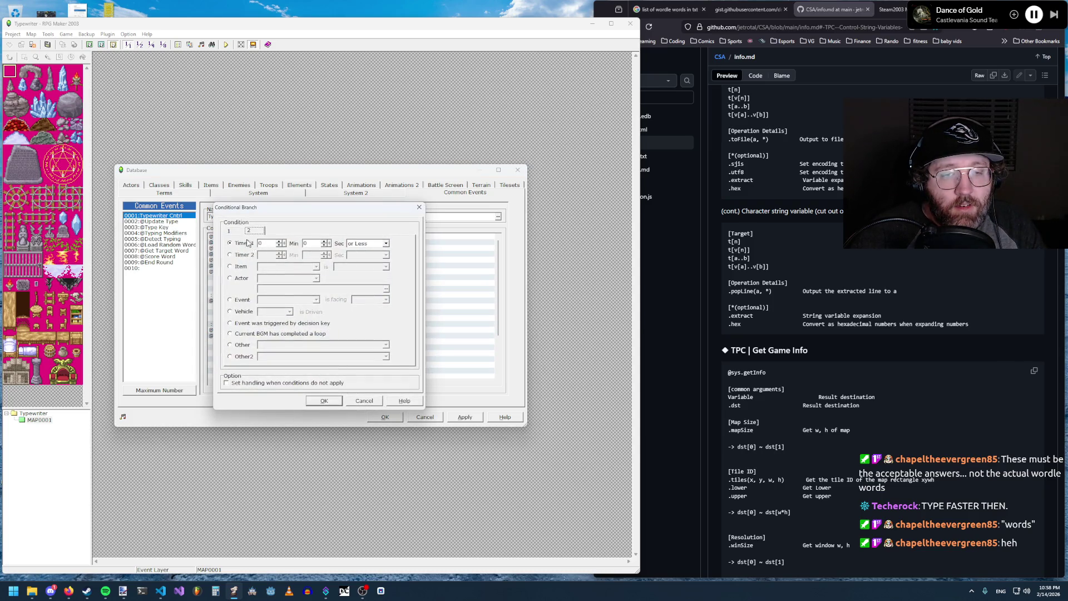
click(229, 230)
click(230, 277)
click(314, 287)
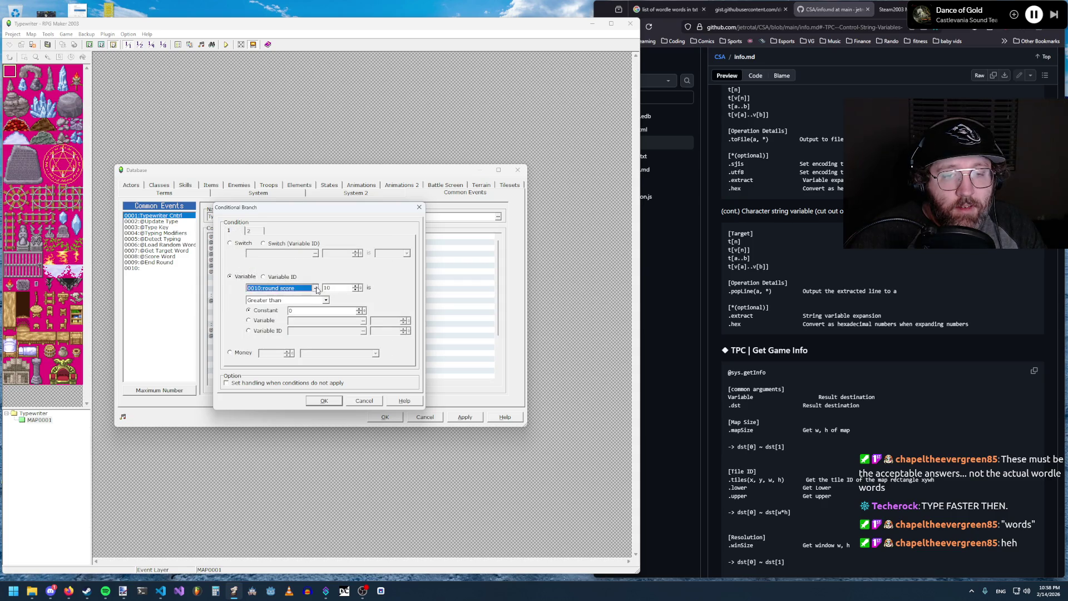
double_click(334, 302)
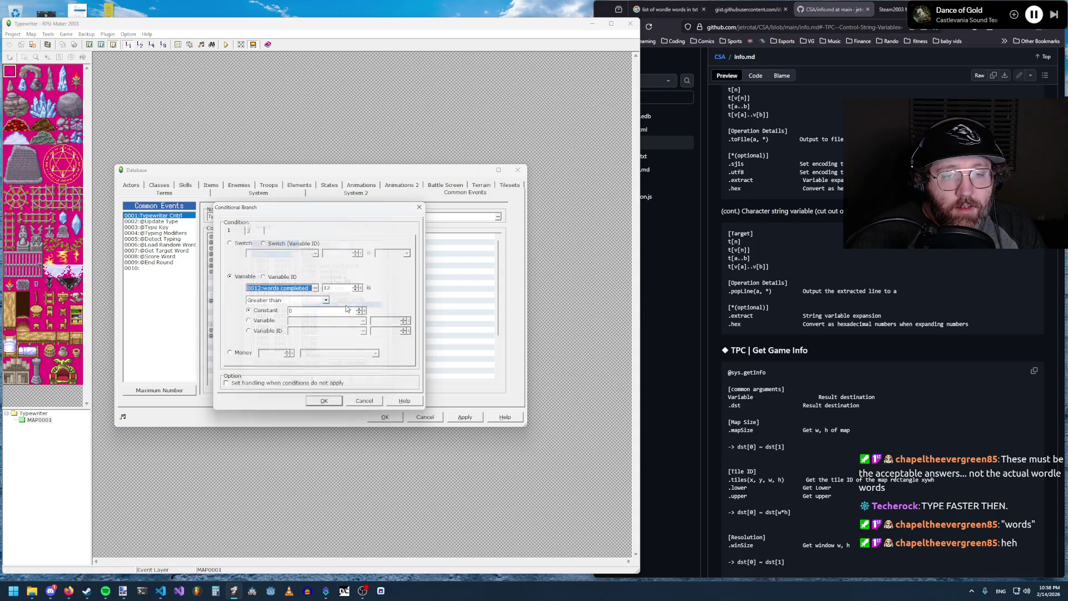
click(291, 301)
click(263, 321)
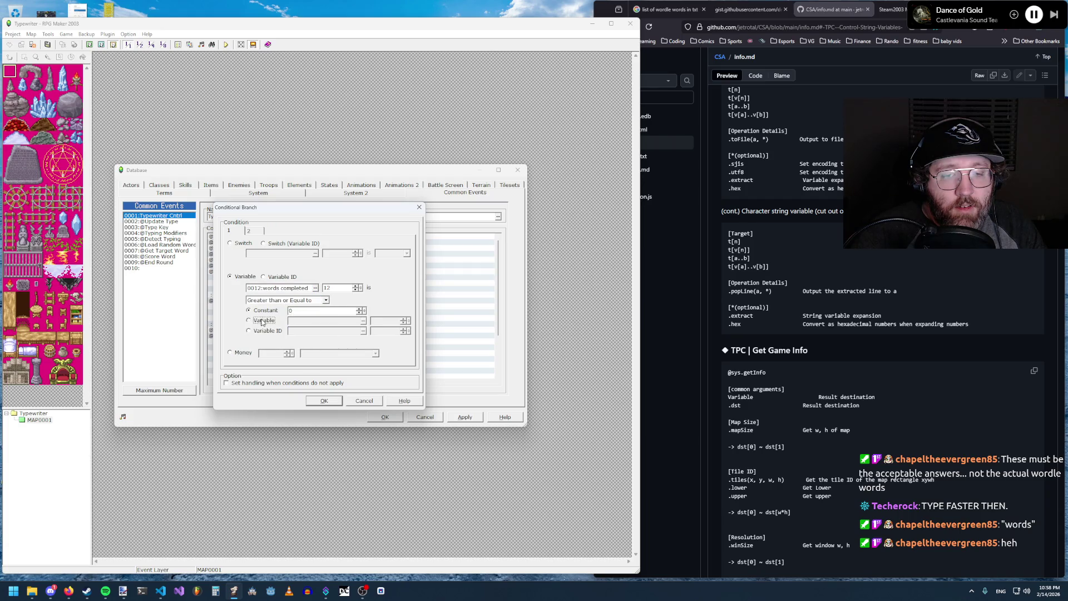
click(363, 320)
double_click(328, 285)
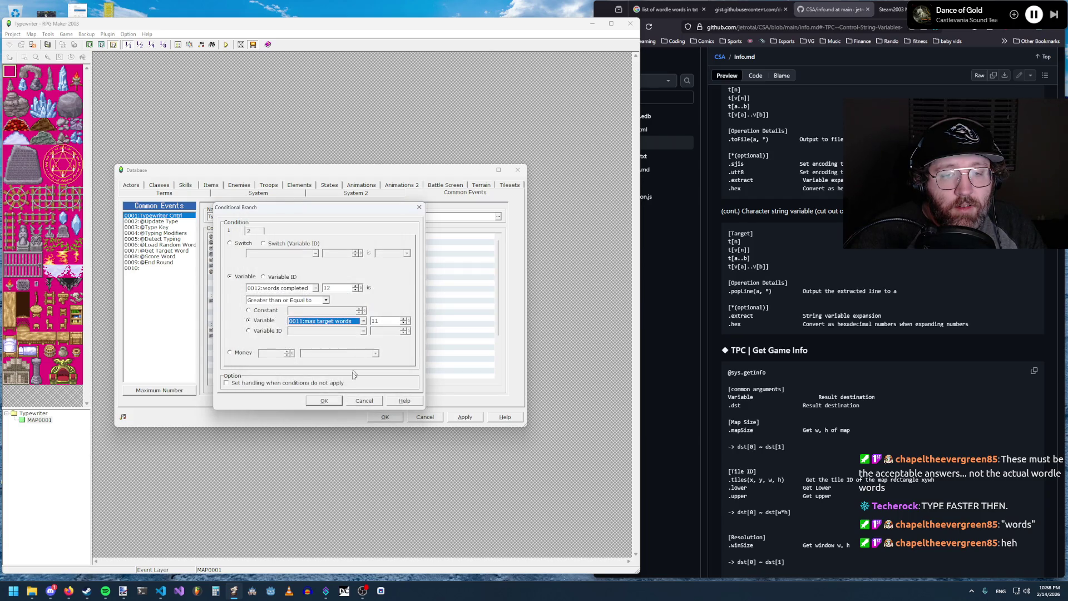
click(326, 399)
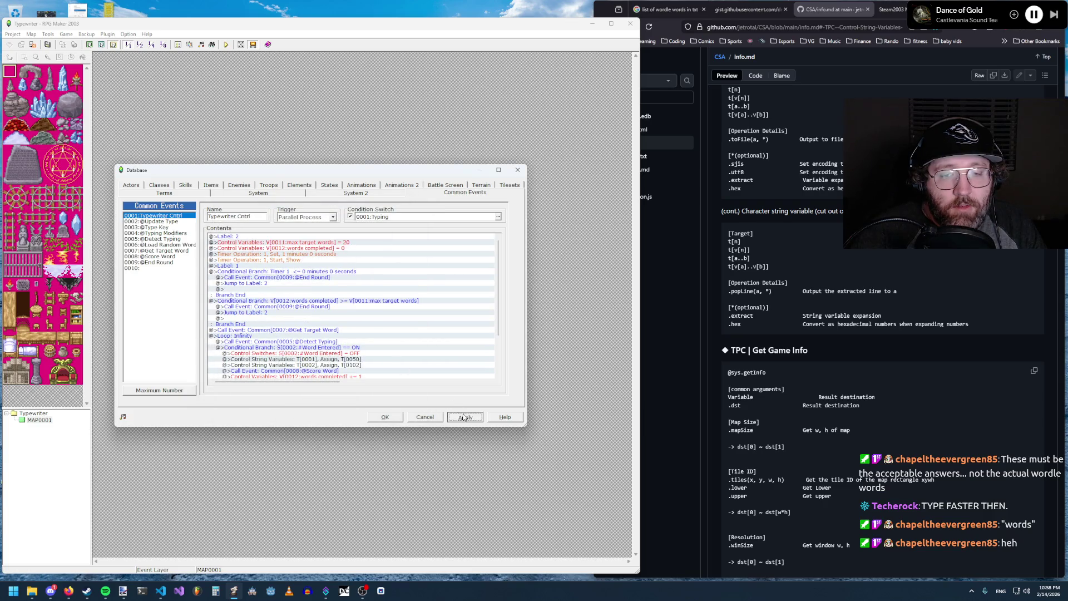
click(390, 418)
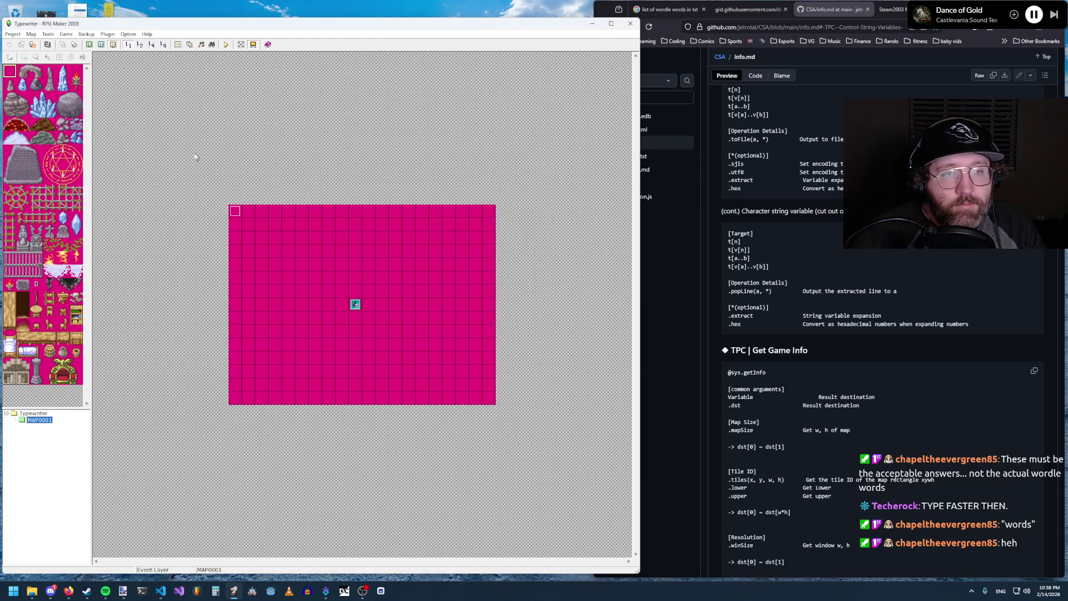
Launch a playtest and type the displayed target words, such as BEDEW, as the 01:00 timer runs.
click(226, 45)
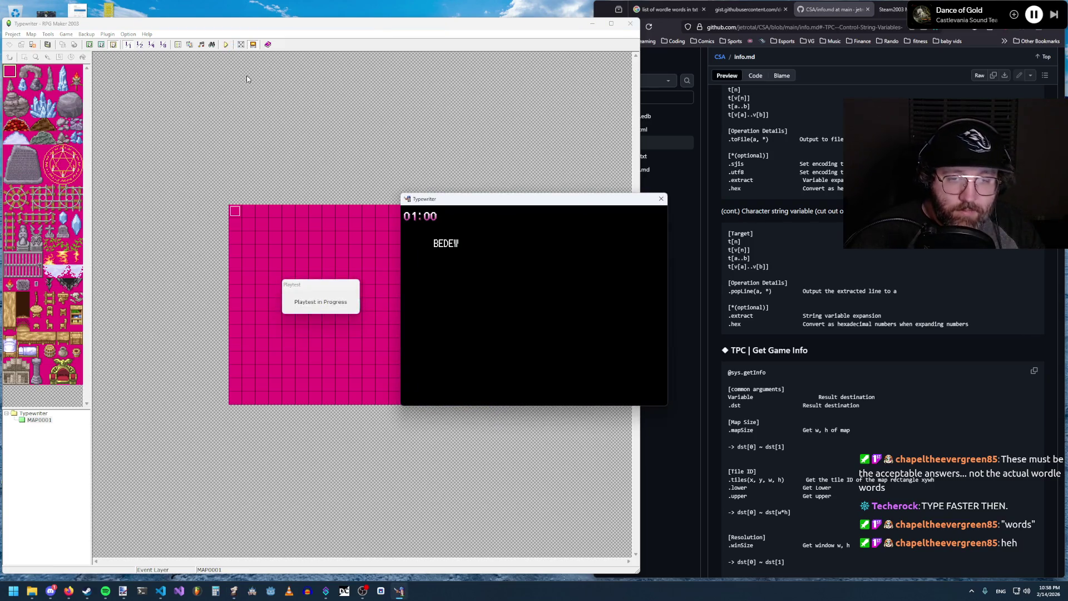
text(dew)
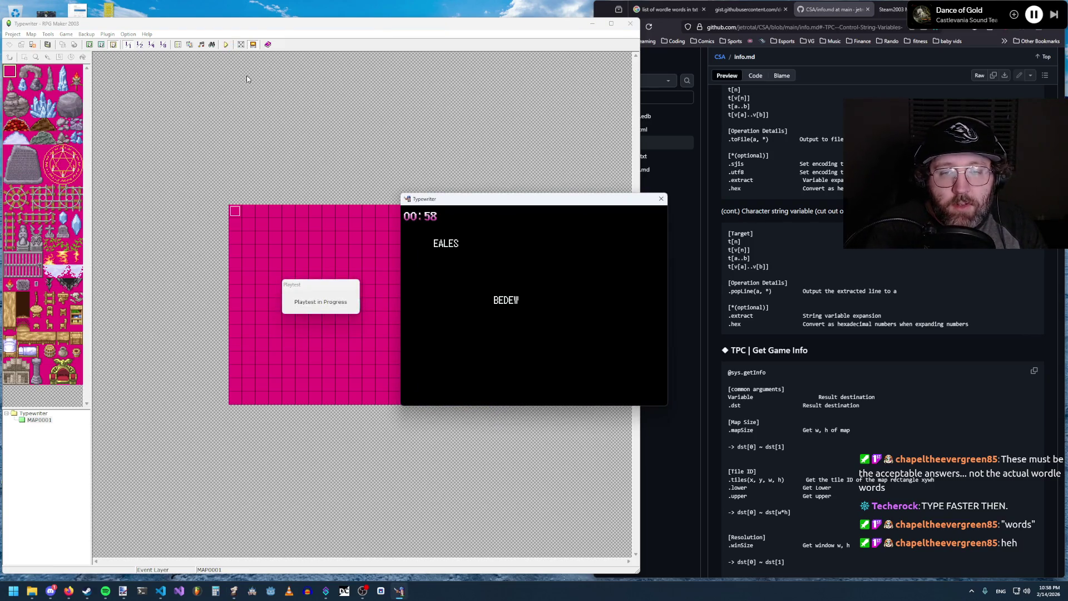
text(s)
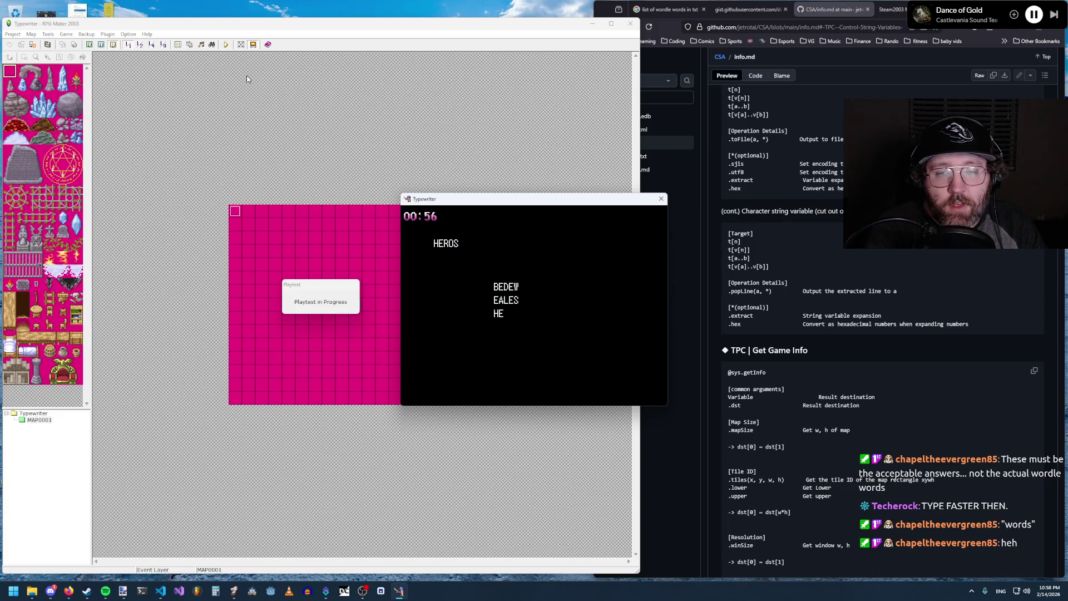
text(roselas)
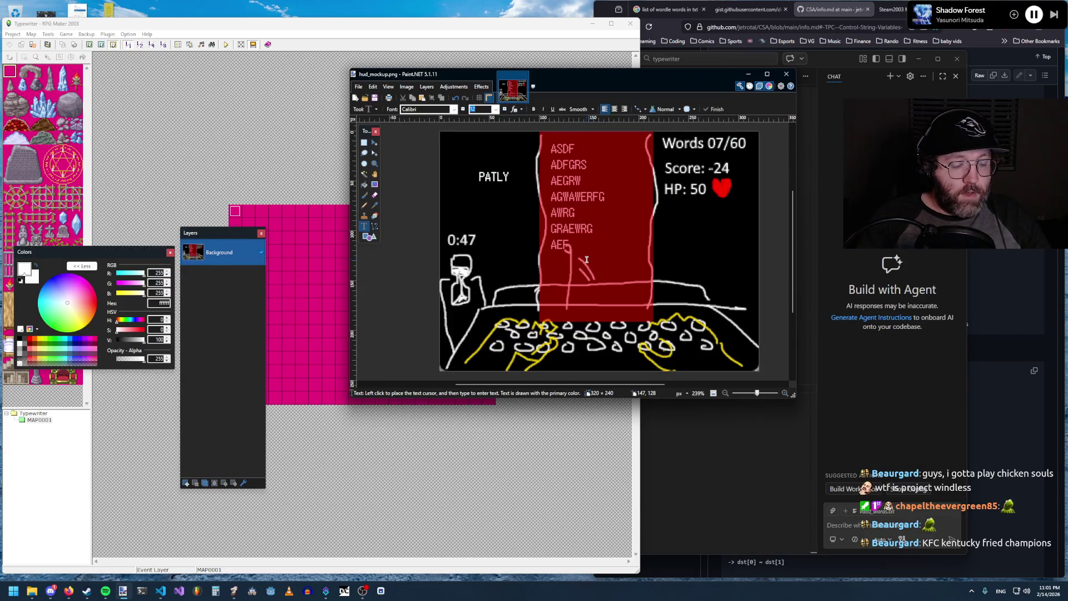
Restore the HUD mockup's separate layers in Paint.NET, reposition its window, and return to RPG Maker.
key(ctrl+z)
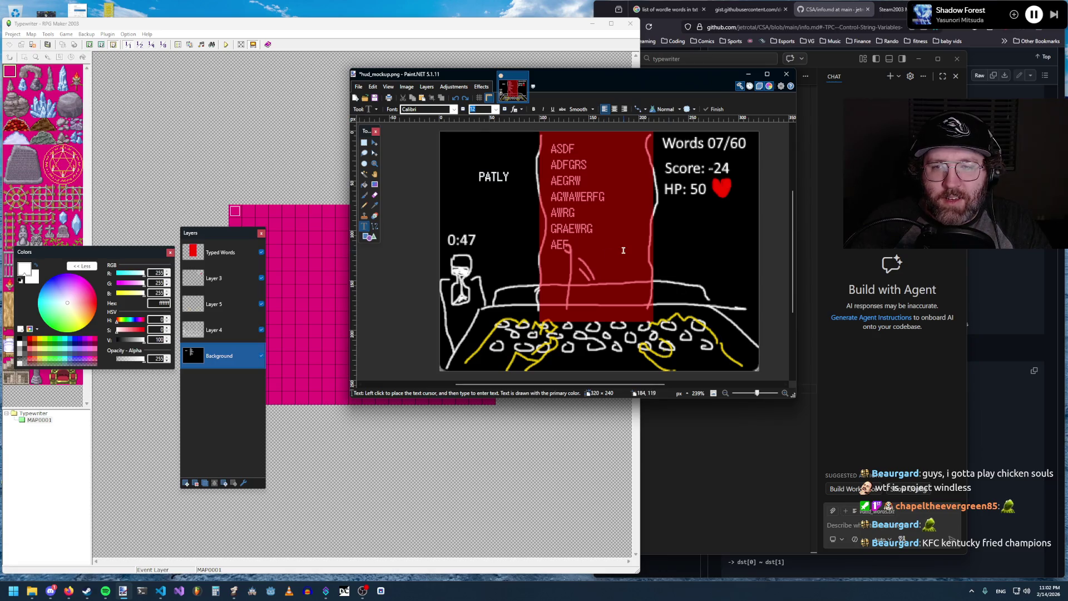
mouse_move(601, 82)
mouse_down()
mouse_move(660, 120)
mouse_move(714, 320)
mouse_move(542, 106)
mouse_move(582, 52)
mouse_move(625, 91)
mouse_move(595, 97)
mouse_up()
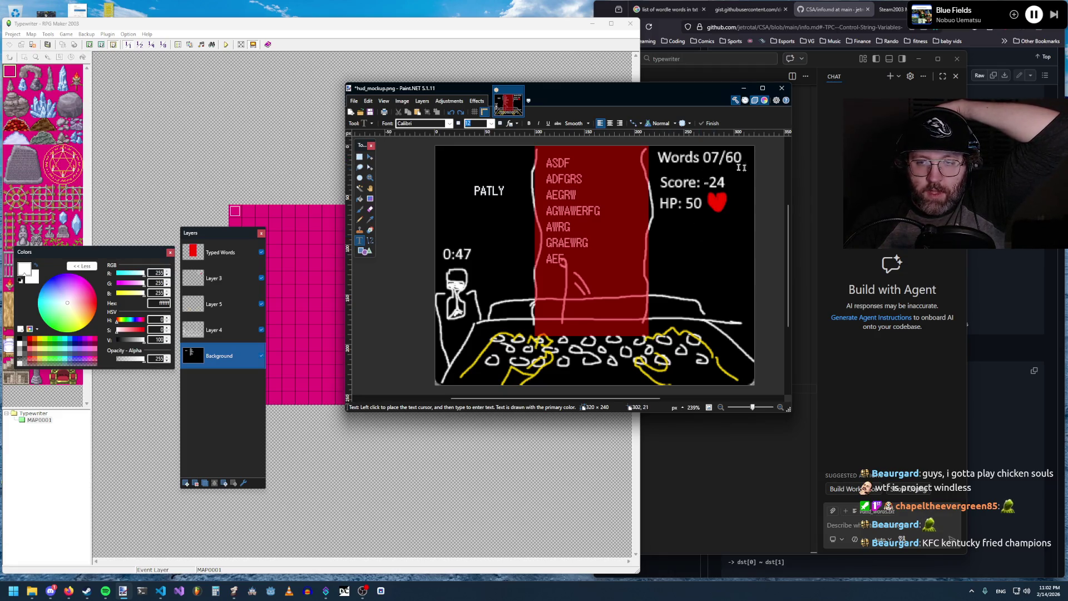
click(352, 40)
Name the empty common event slot 0010 '$Update UI' and apply it, returning to Typewriter Cntrl.
key(F8)
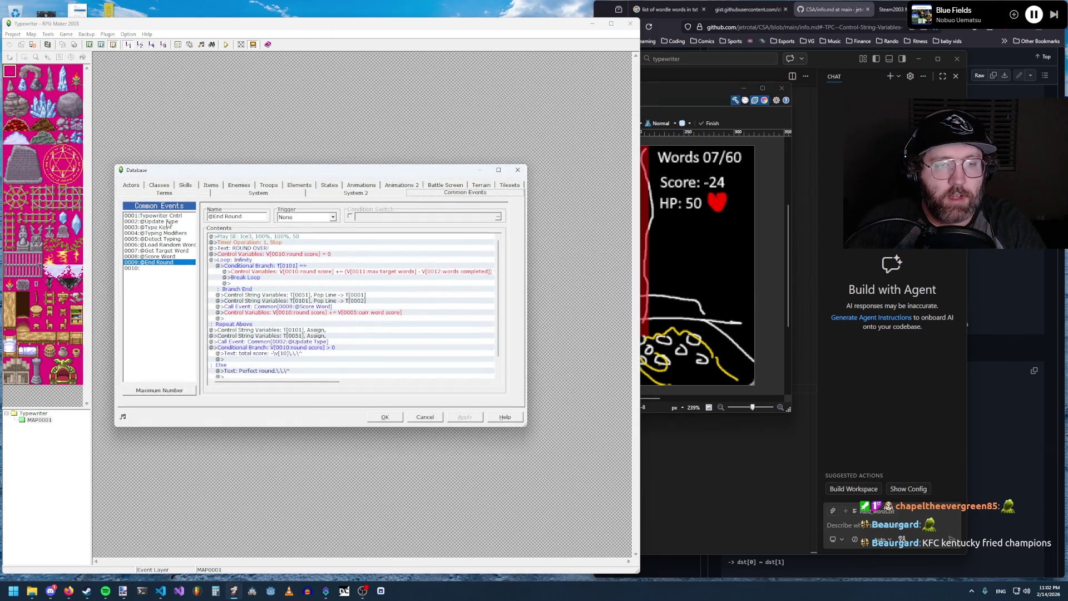
click(159, 216)
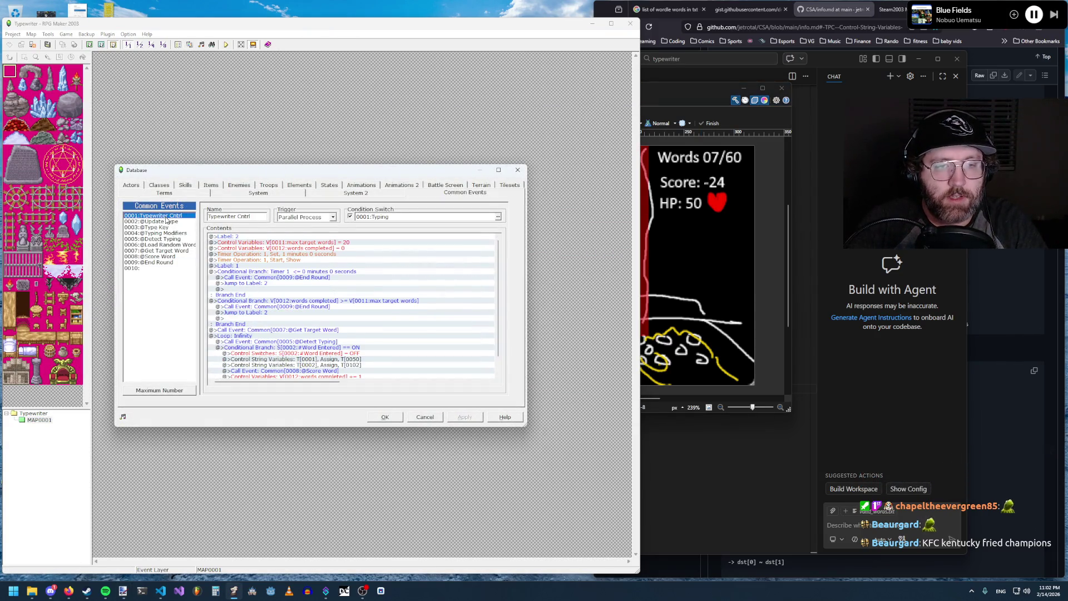
click(150, 268)
text(Update UI)
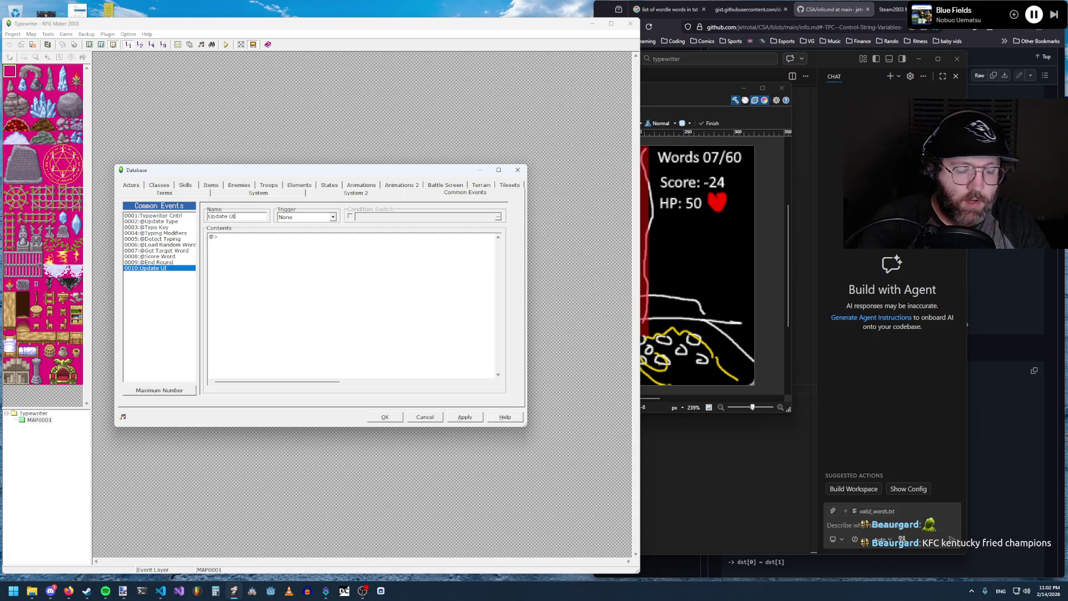
text($)
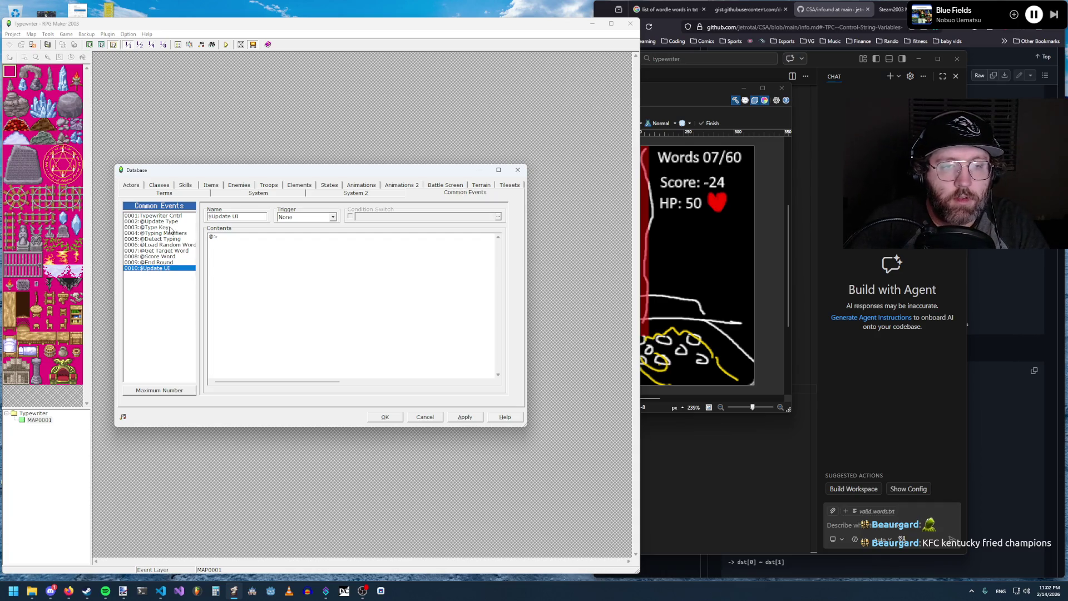
click(161, 215)
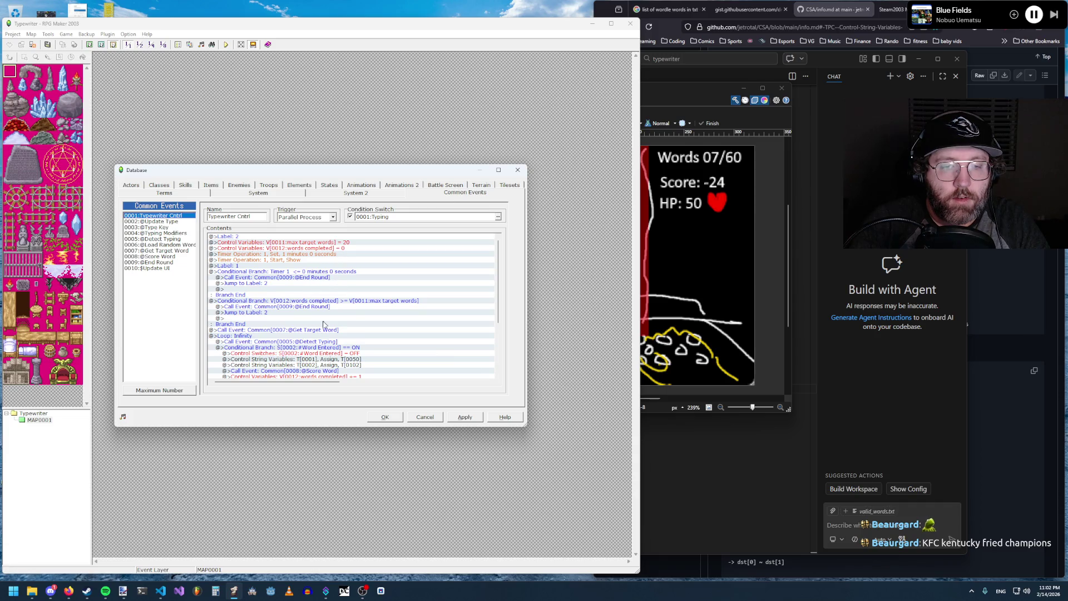
Select the timer branch in Typewriter Cntrl and start inserting a command above it, then cancel.
click(271, 330)
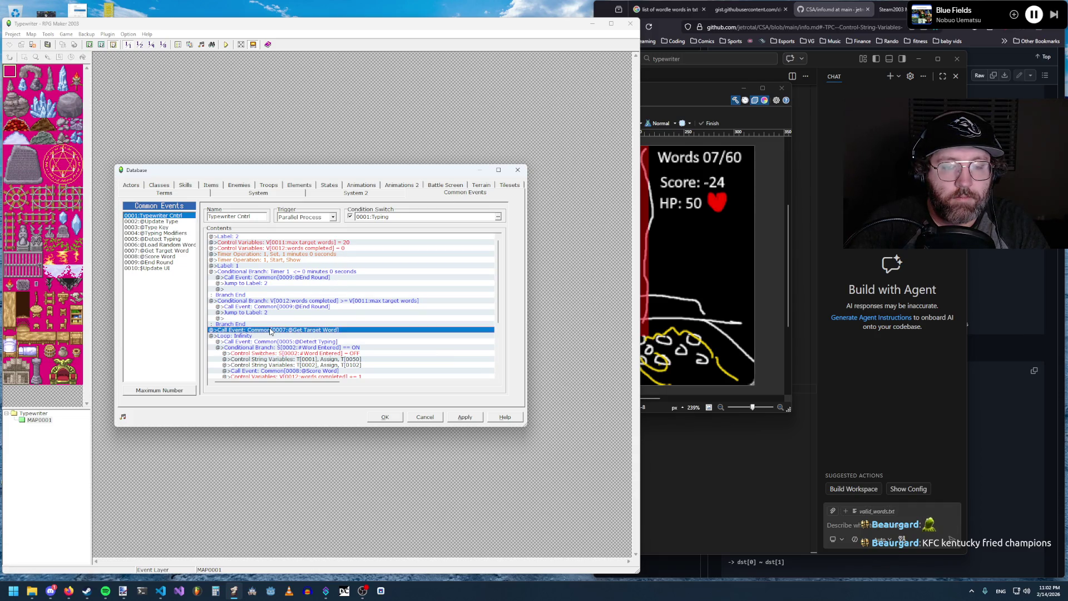
click(274, 272)
right_click(274, 272)
click(292, 277)
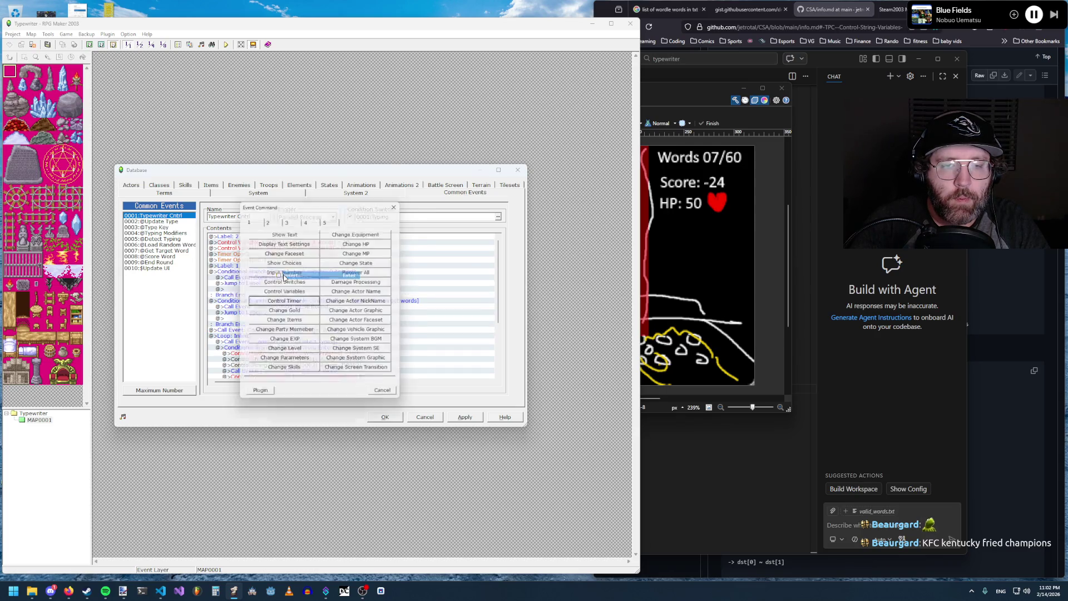
drag(340, 201, 488, 202)
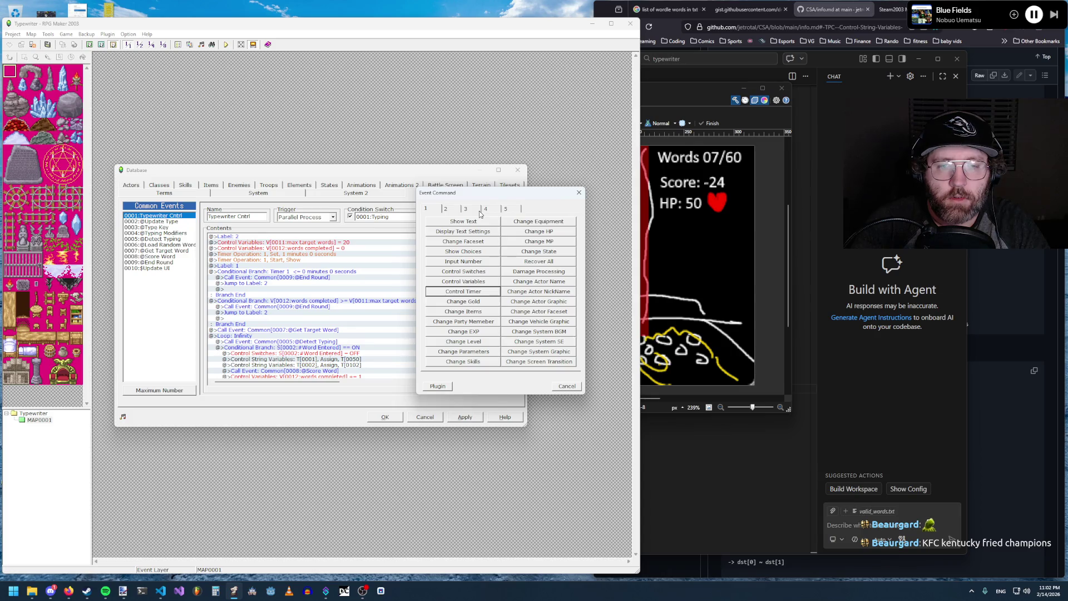
key(Escape)
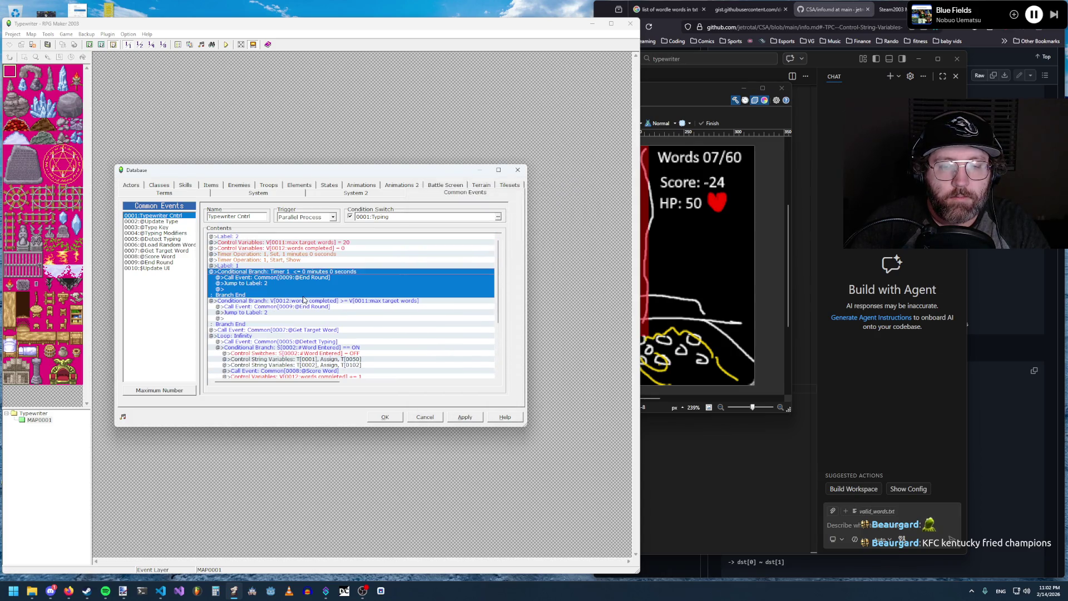
Insert a Call Event to common event 0010 $Update UI above the timer branch.
right_click(284, 272)
click(292, 276)
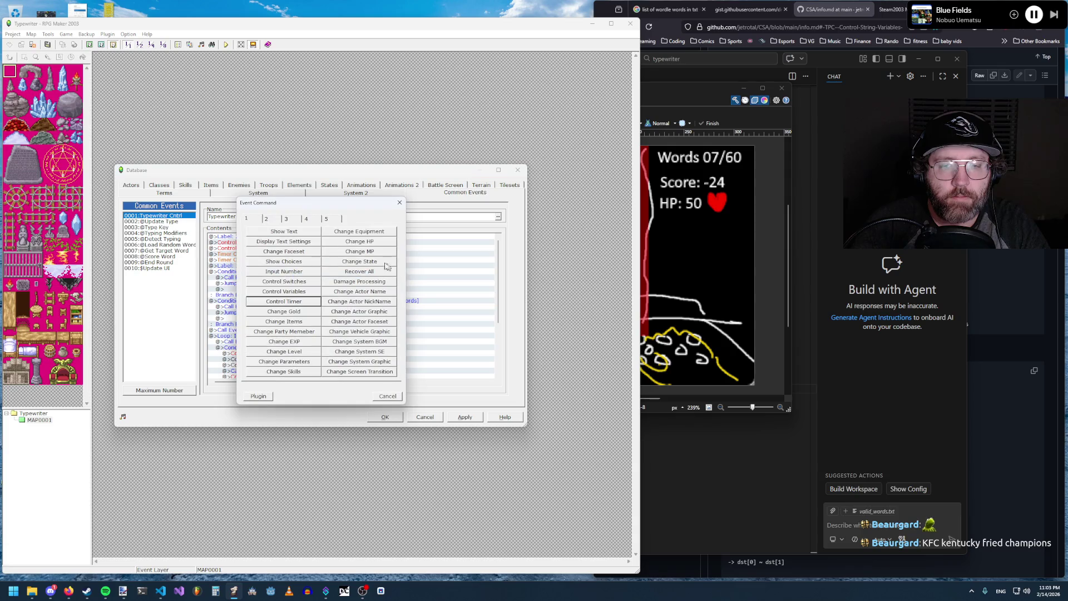
click(296, 220)
click(363, 340)
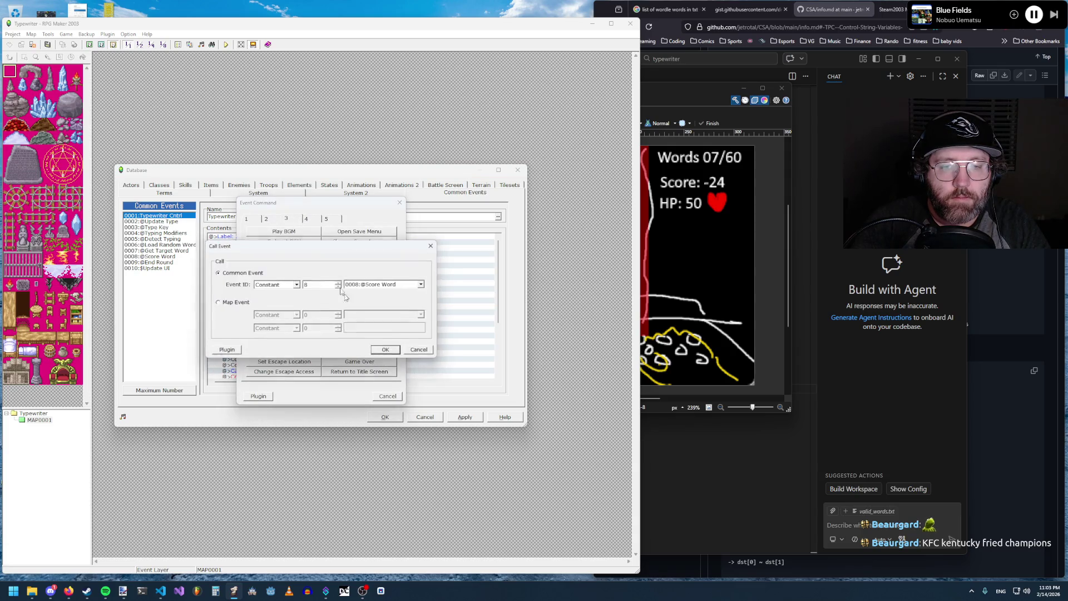
click(423, 284)
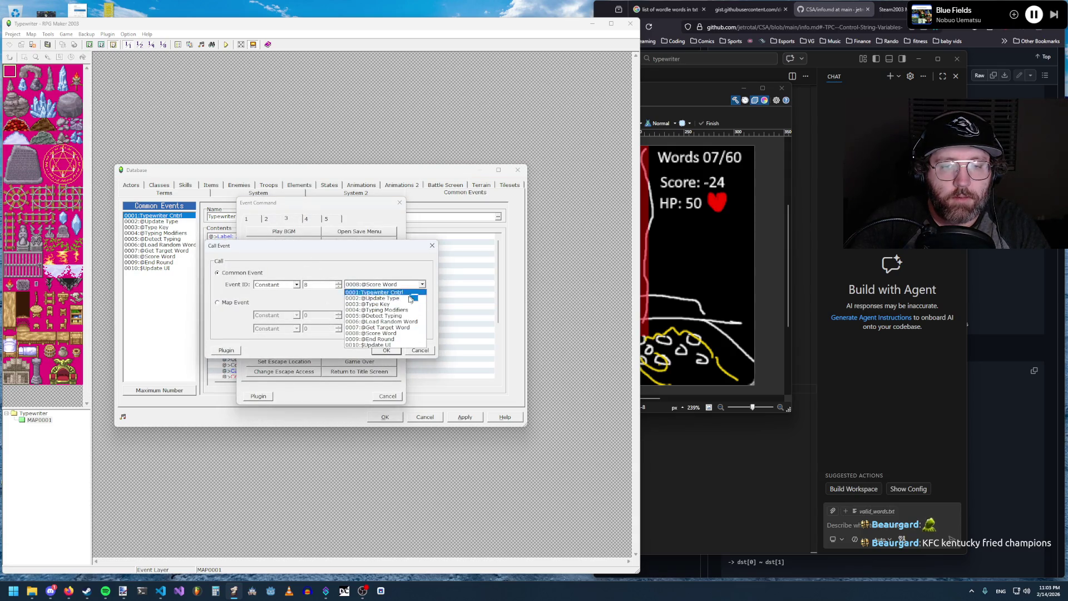
click(380, 351)
click(382, 349)
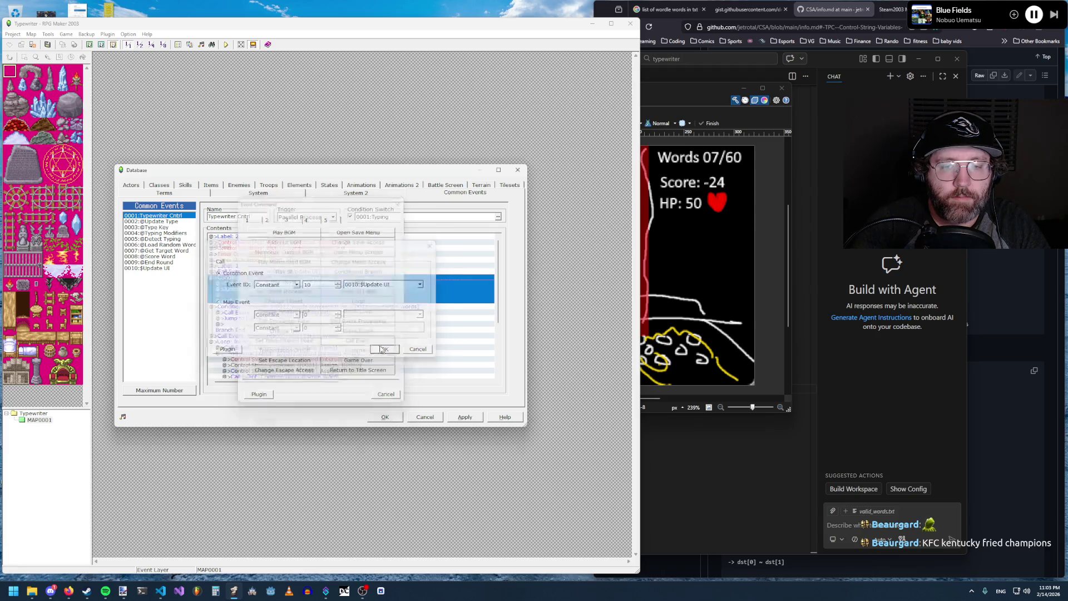
click(165, 268)
Add a Show String Picture command for picture 98 as the first command in $Update UI.
double_click(223, 267)
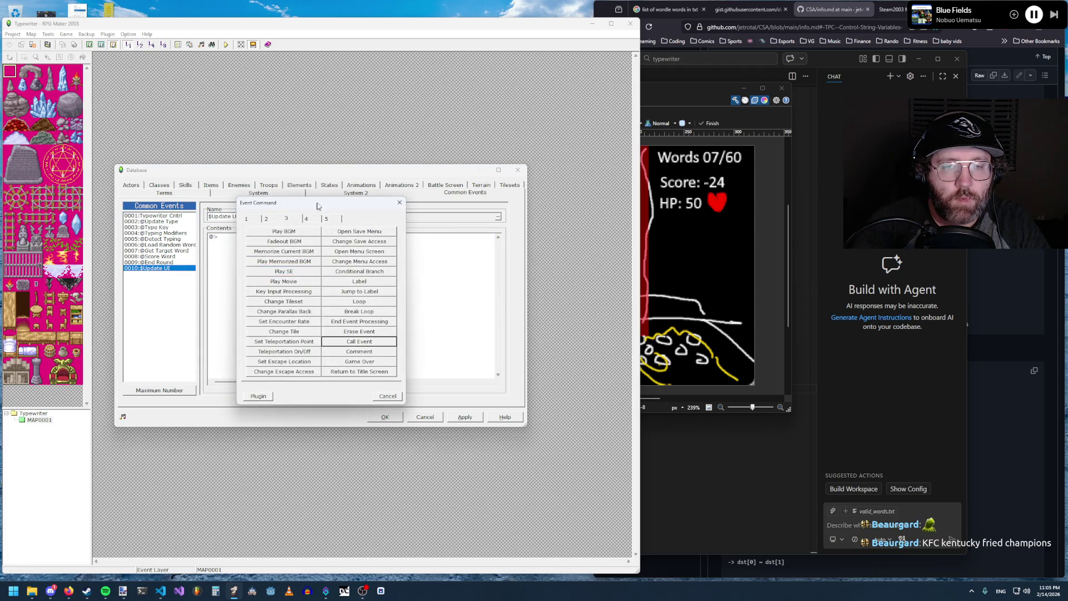
drag(367, 209, 454, 209)
click(393, 218)
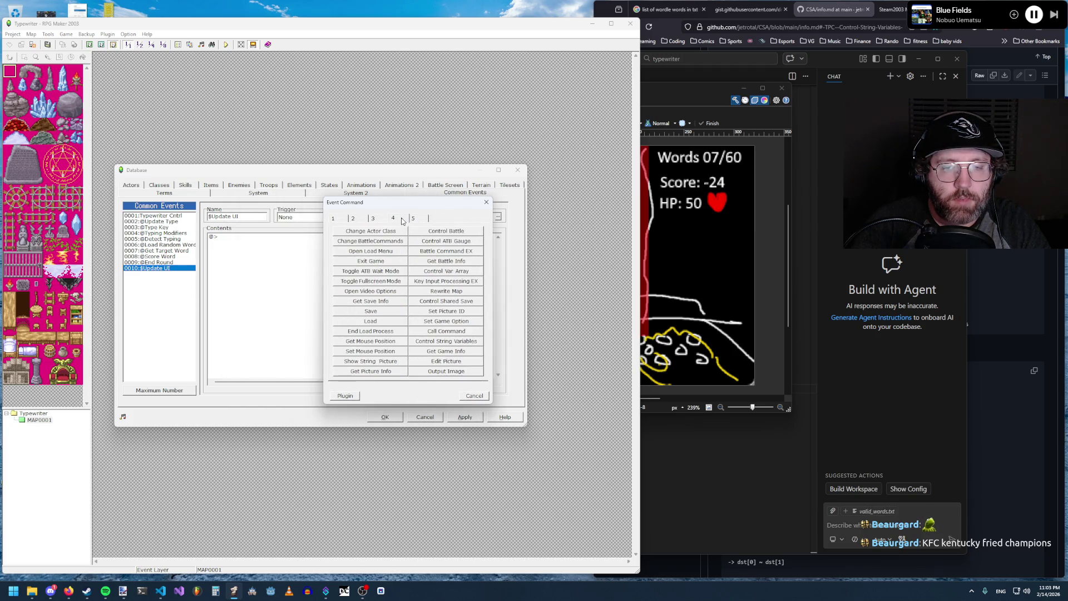
click(386, 366)
double_click(228, 231)
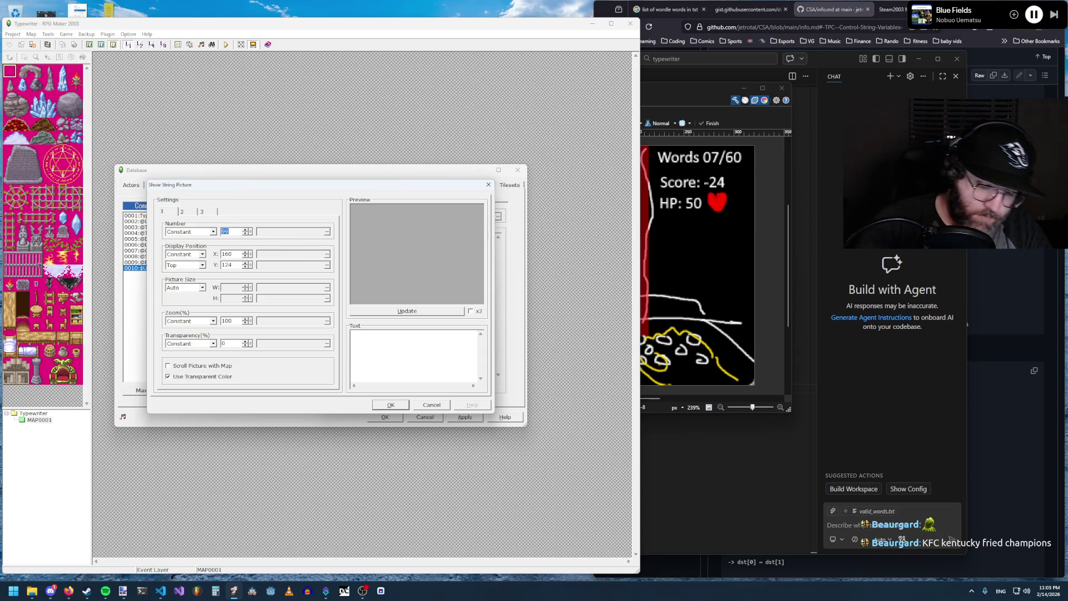
key(Return)
Insert a comment reading 'Draw the HUD display uses pictures:' with '90' on a second line.
right_click(257, 237)
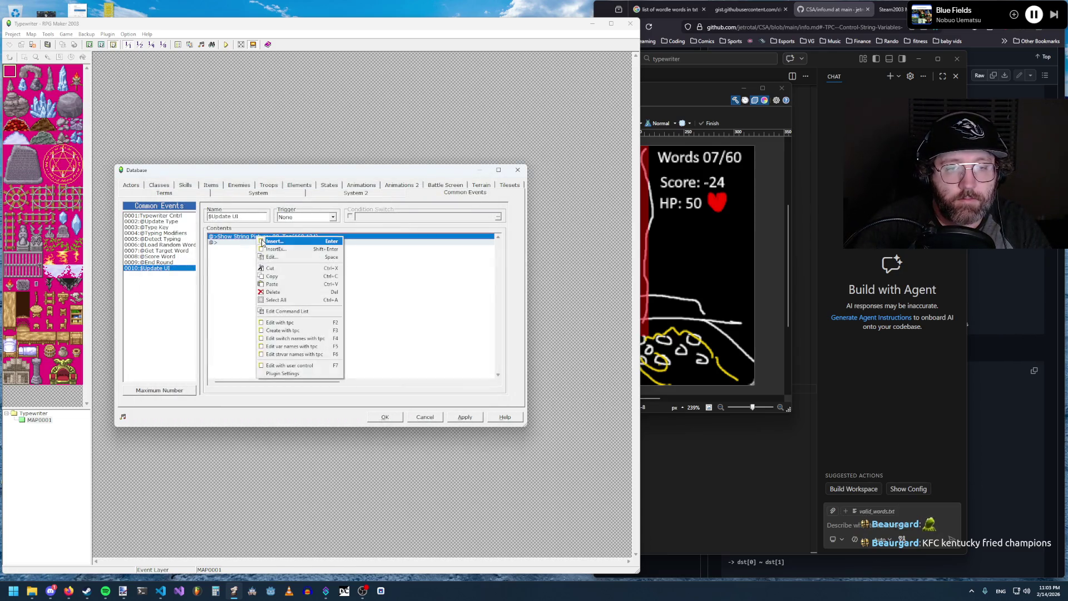
click(262, 241)
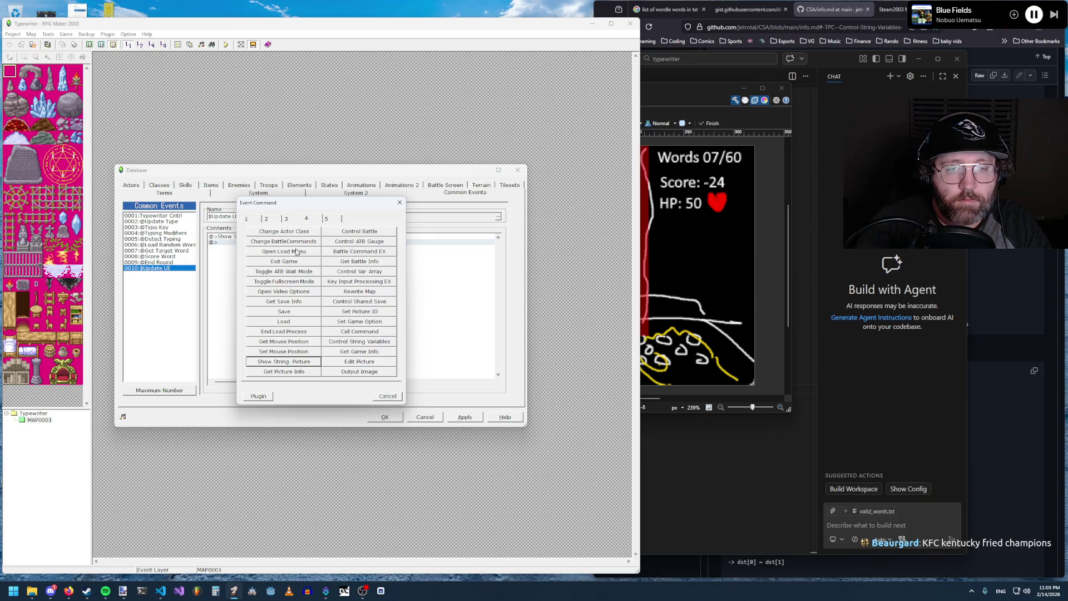
click(295, 220)
click(372, 357)
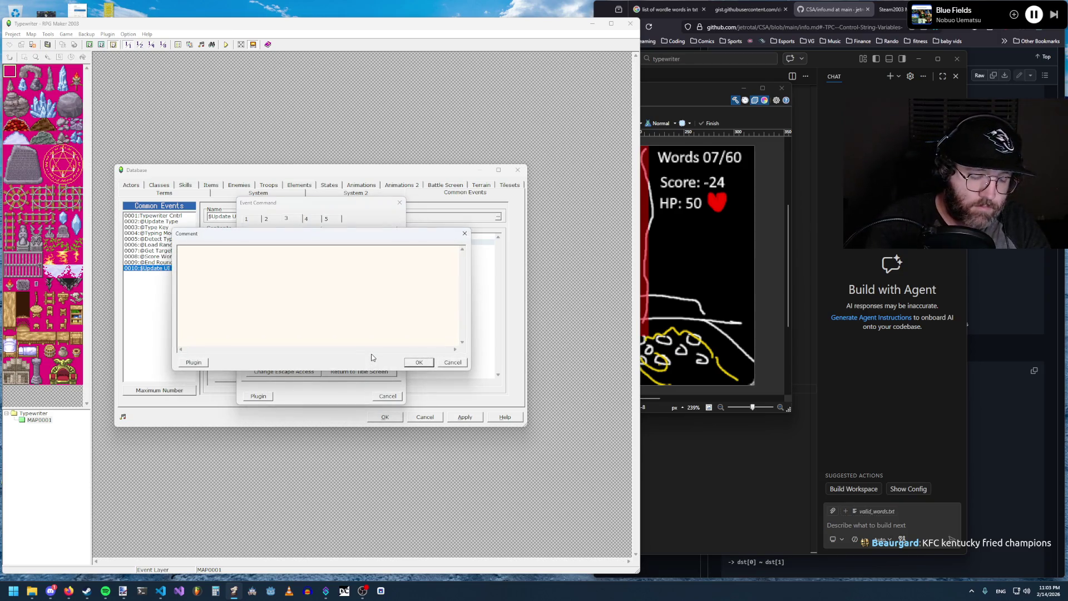
text(Draw the )
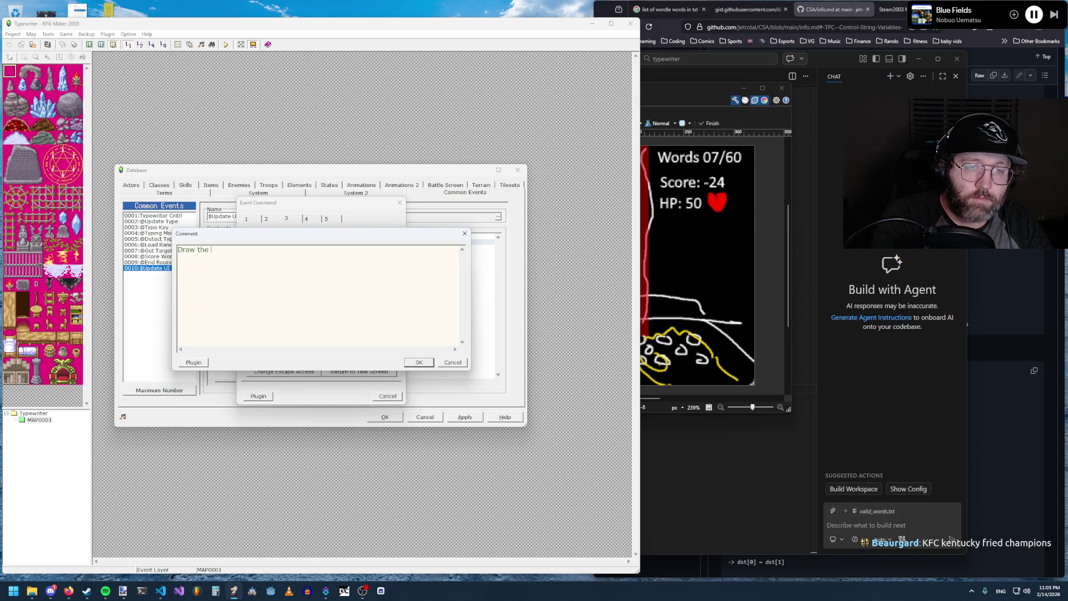
text(HUD )
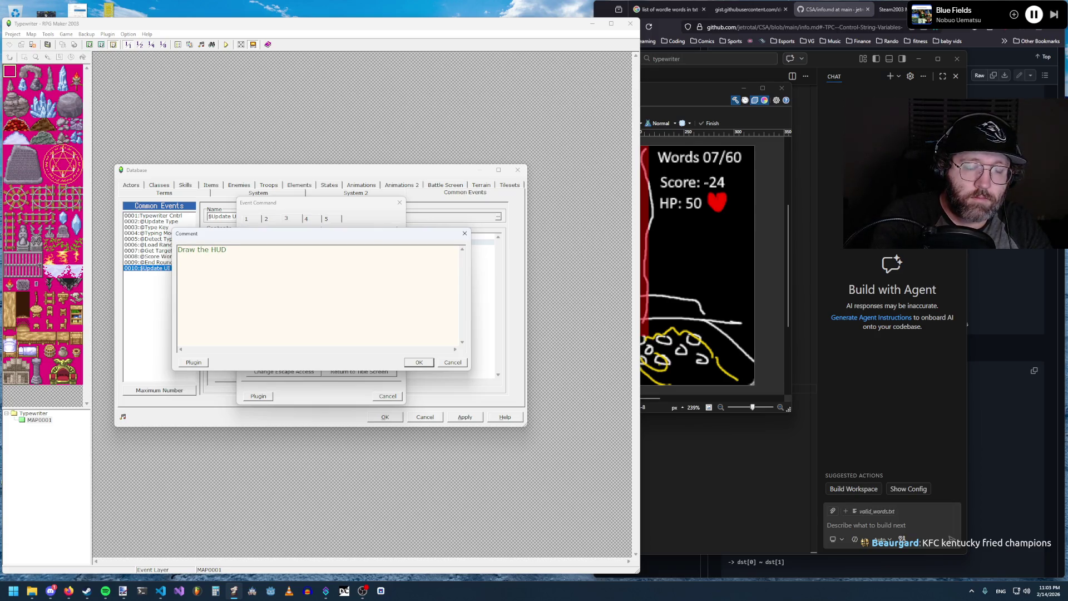
text(display )
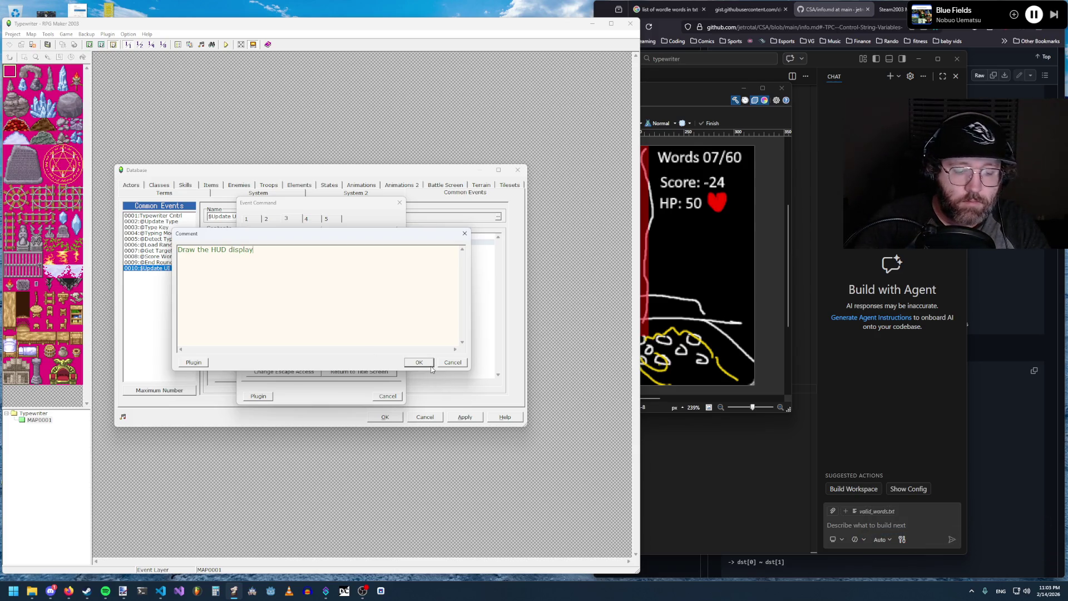
text(uses pic)
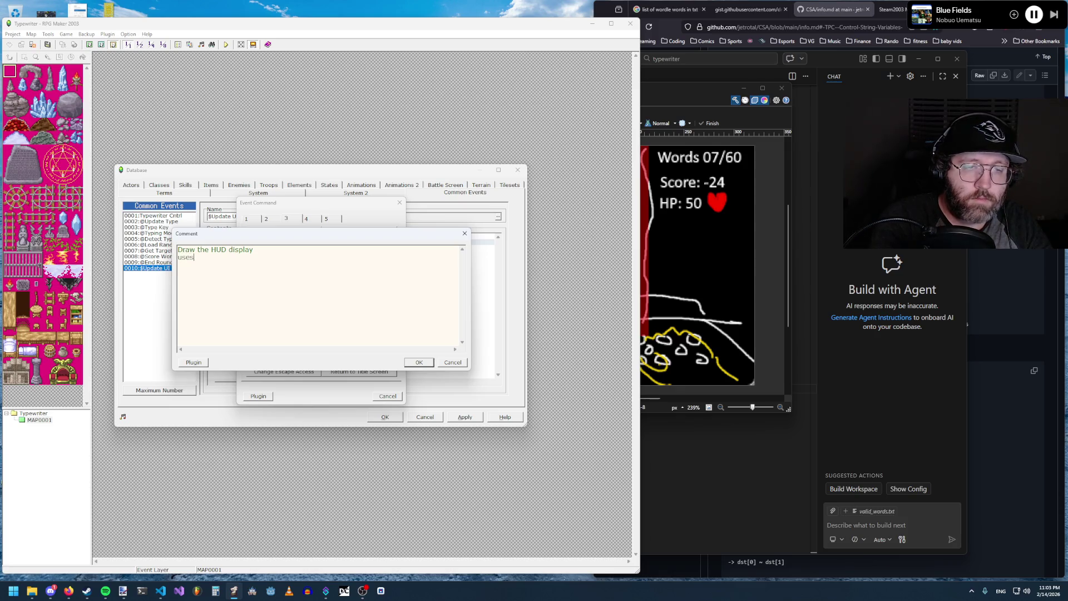
text(tures:)
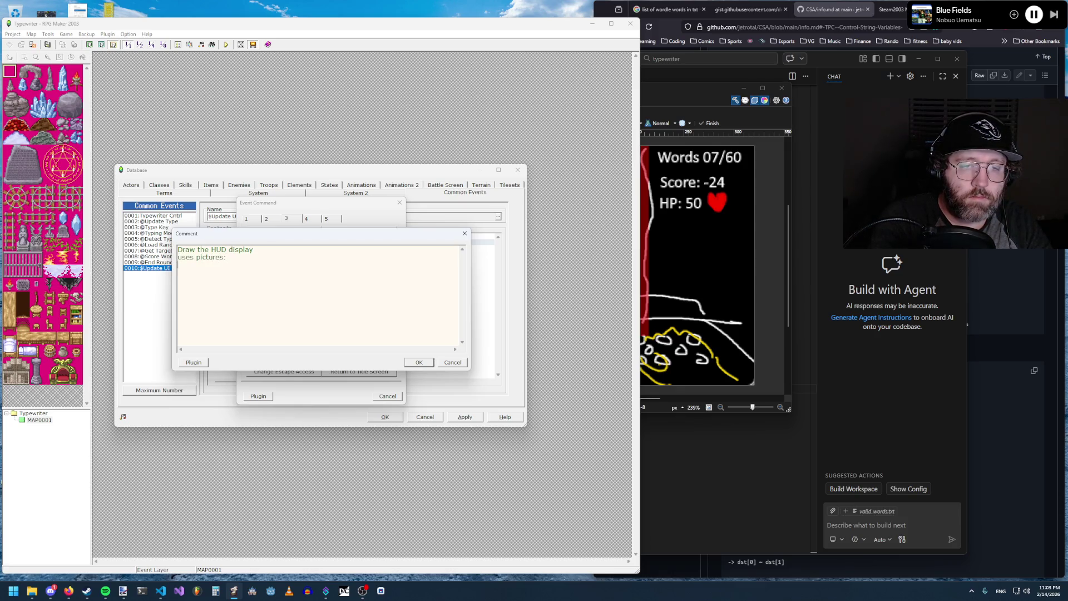
key(Return)
text(90)
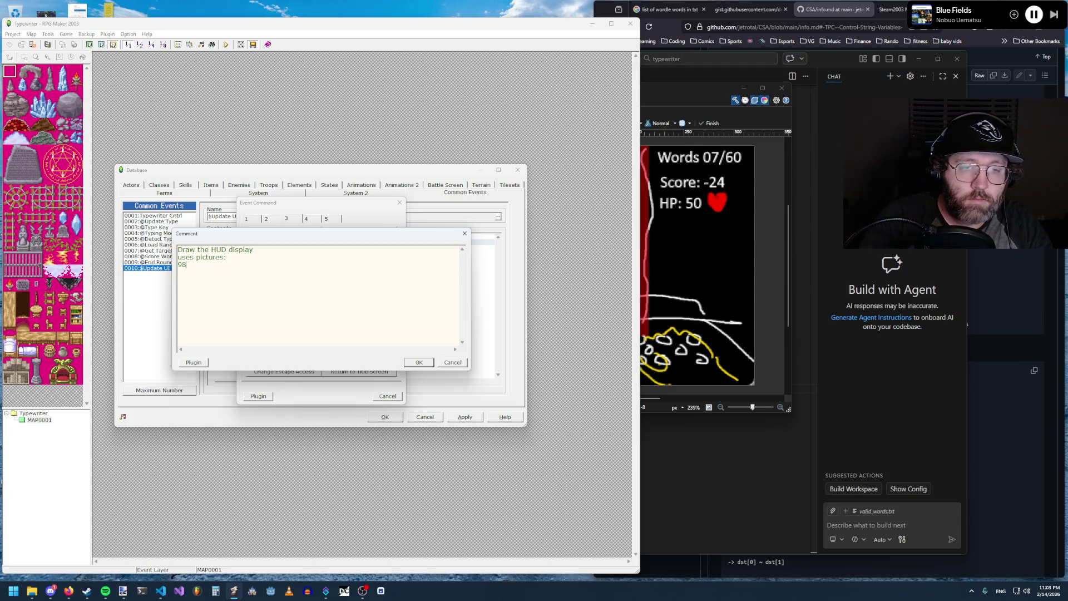
click(417, 361)
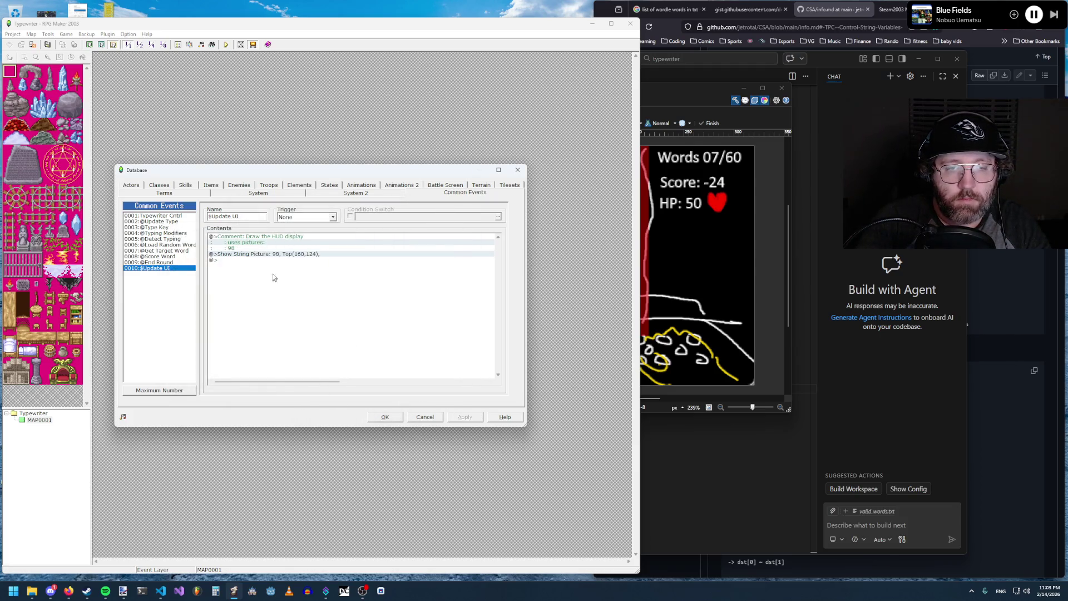
Open the string picture 98 command and anchor its display position at Top-Right.
right_click(273, 256)
key(Escape)
double_click(280, 255)
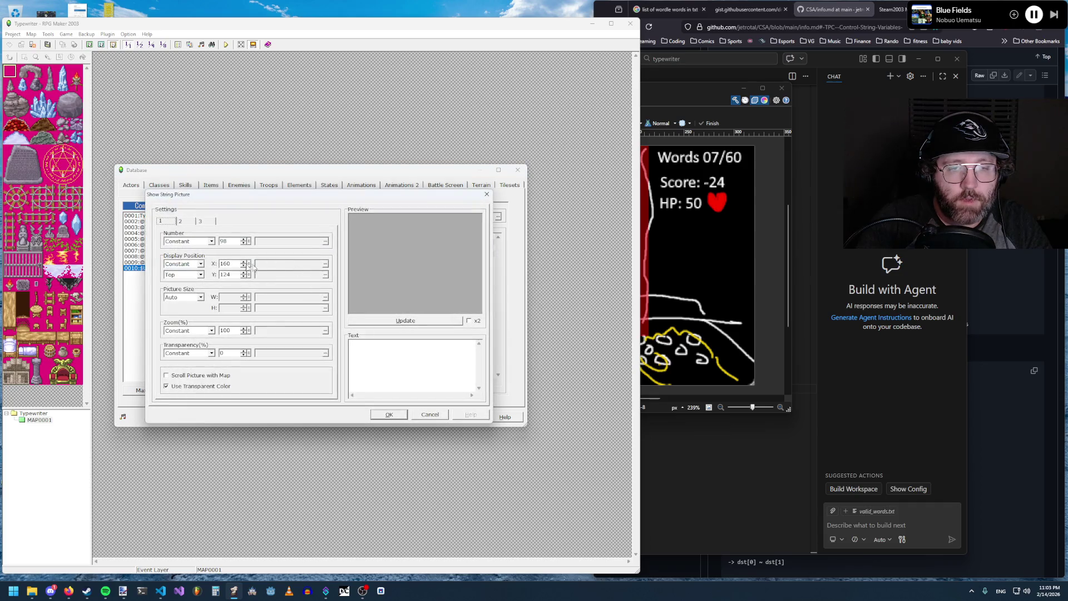
click(178, 272)
click(192, 299)
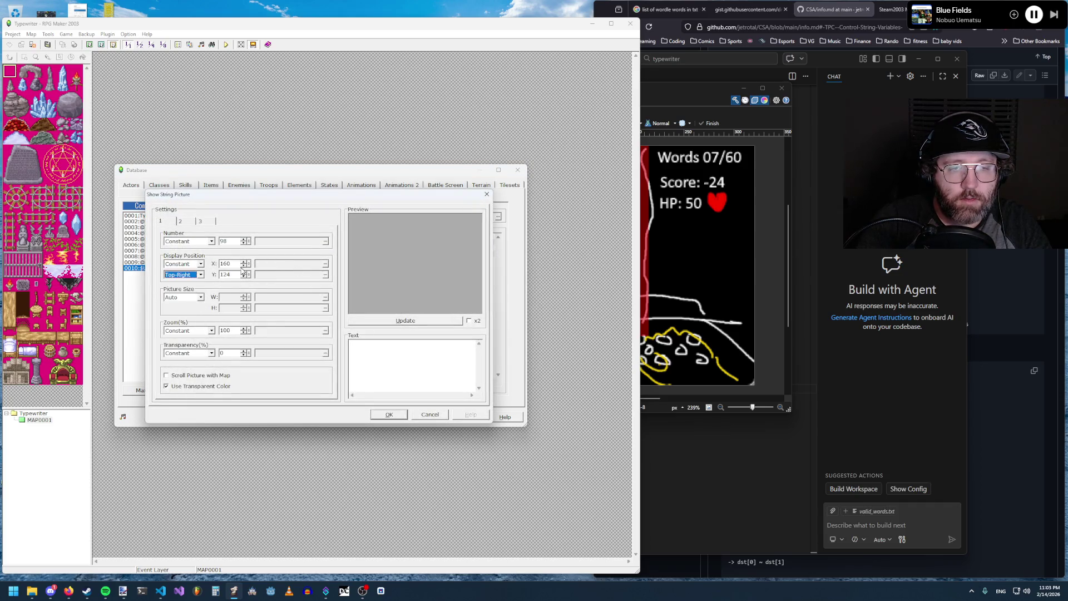
Position the HUD picture at X 320, Y 8, refresh the preview and confirm.
double_click(237, 265)
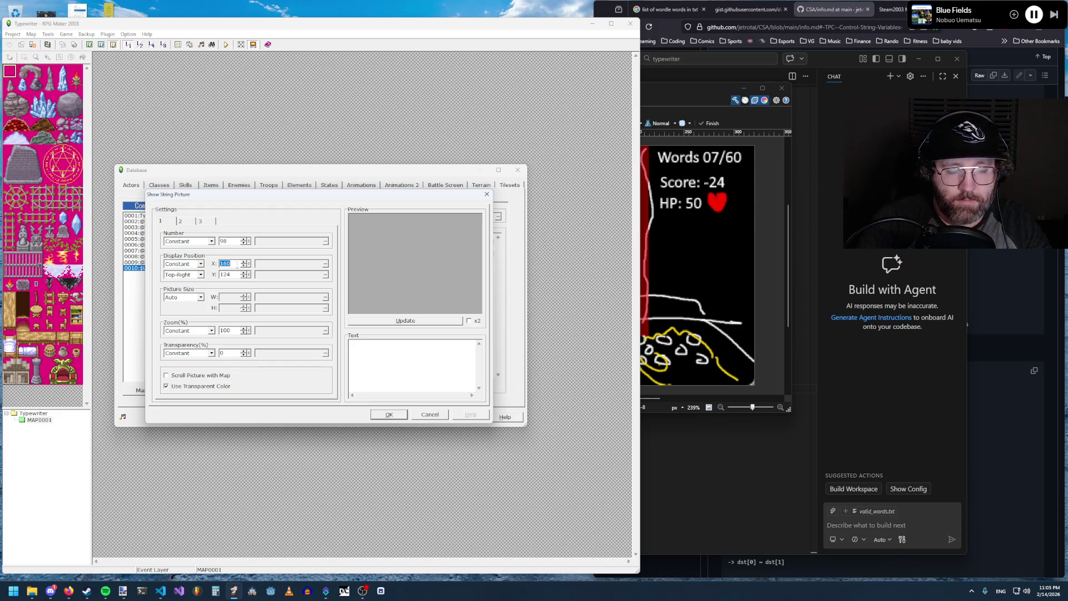
text(320)
key(Tab)
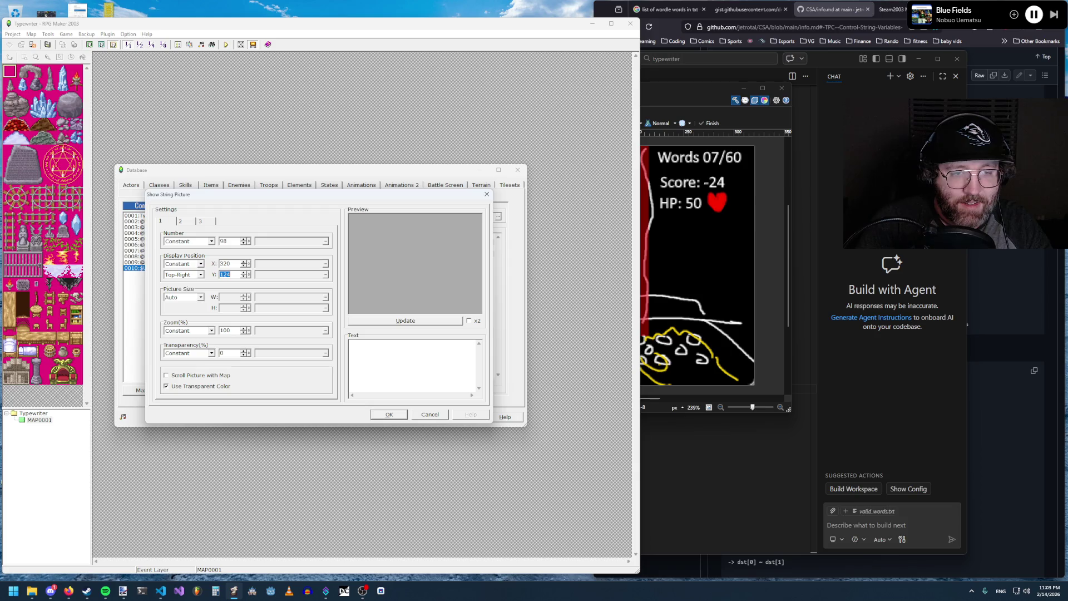
text(8)
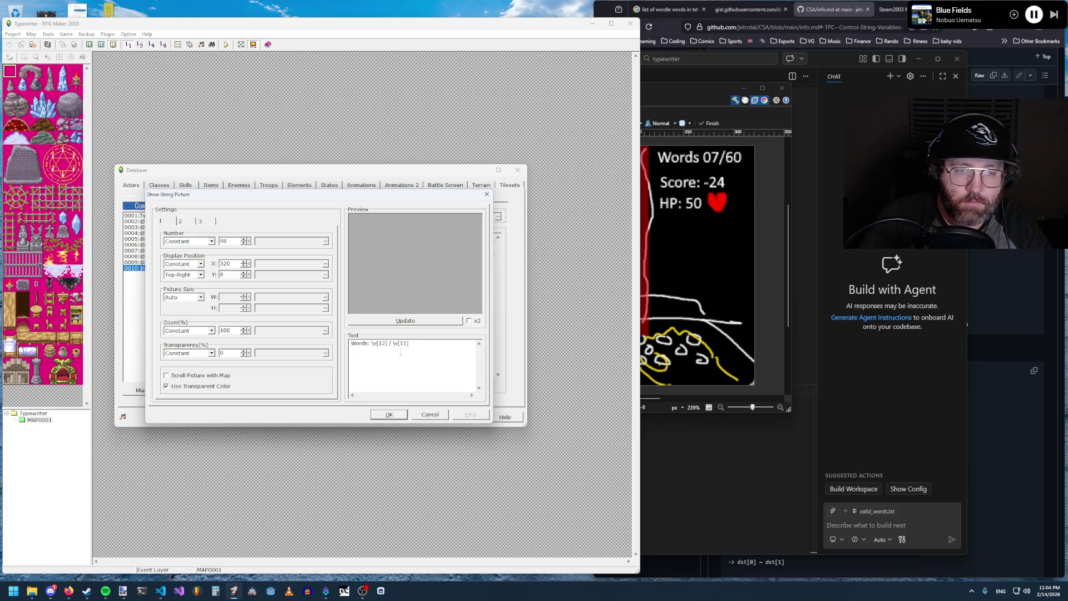
click(401, 322)
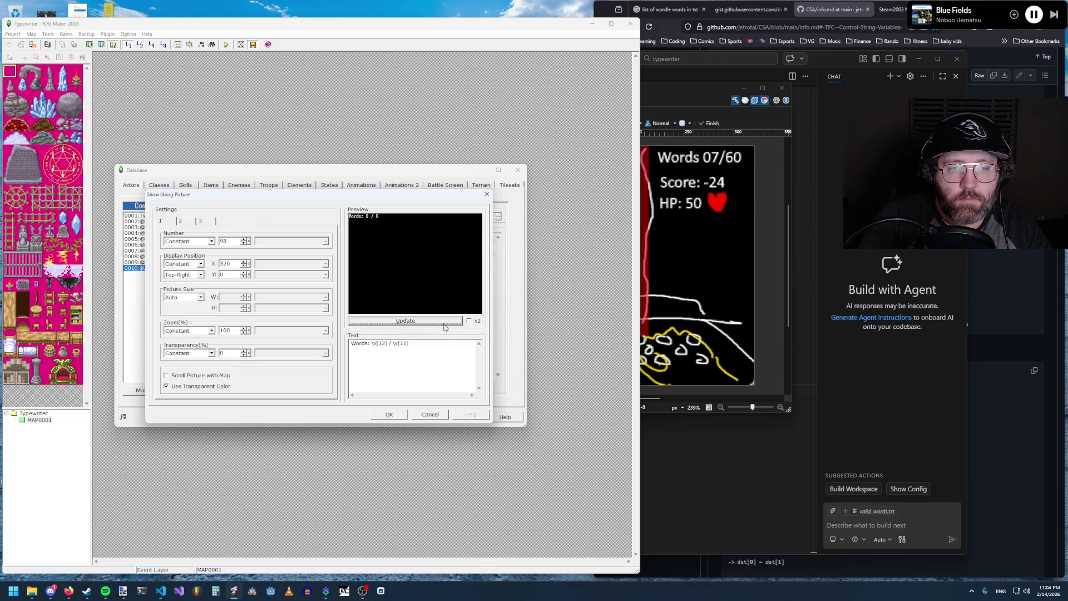
click(399, 416)
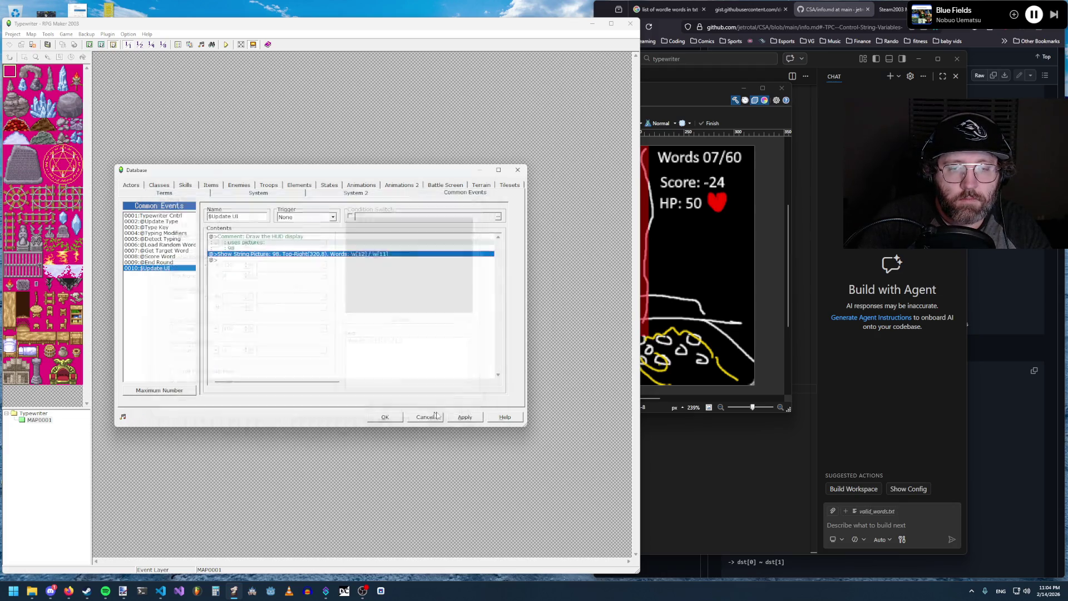
right_click(335, 254)
click(306, 255)
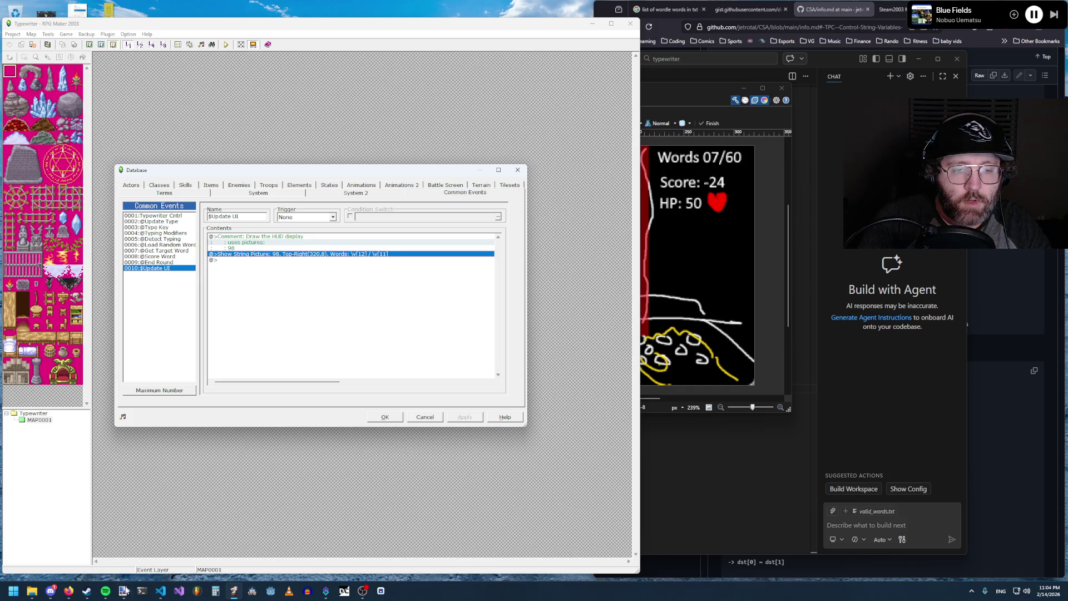
mouse_move(125, 591)
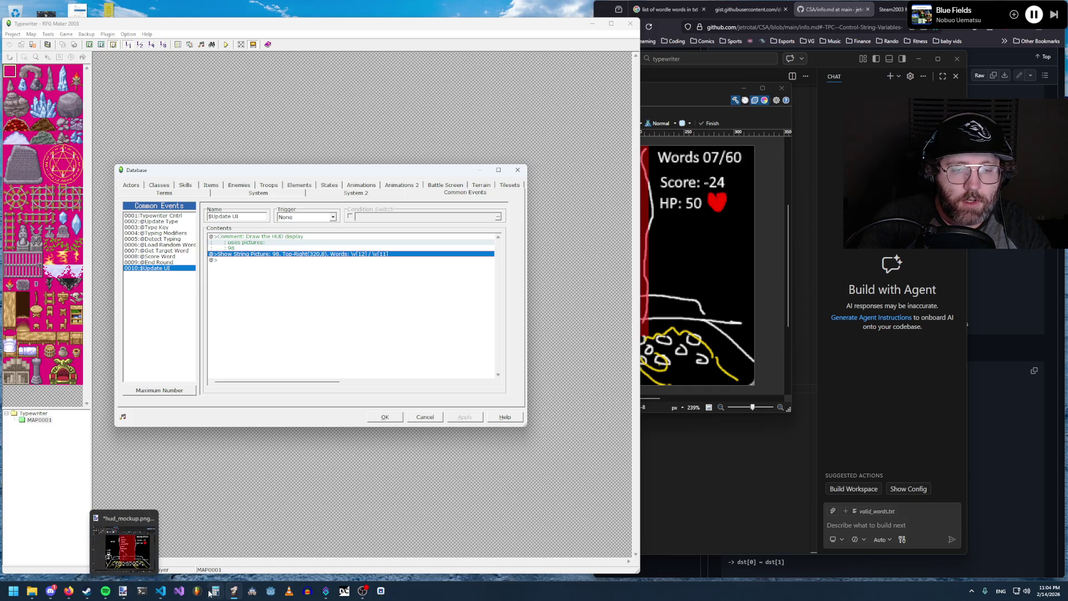
Bring up the GitHub info.md page and scroll up to TPC | Control String Variables.
click(160, 591)
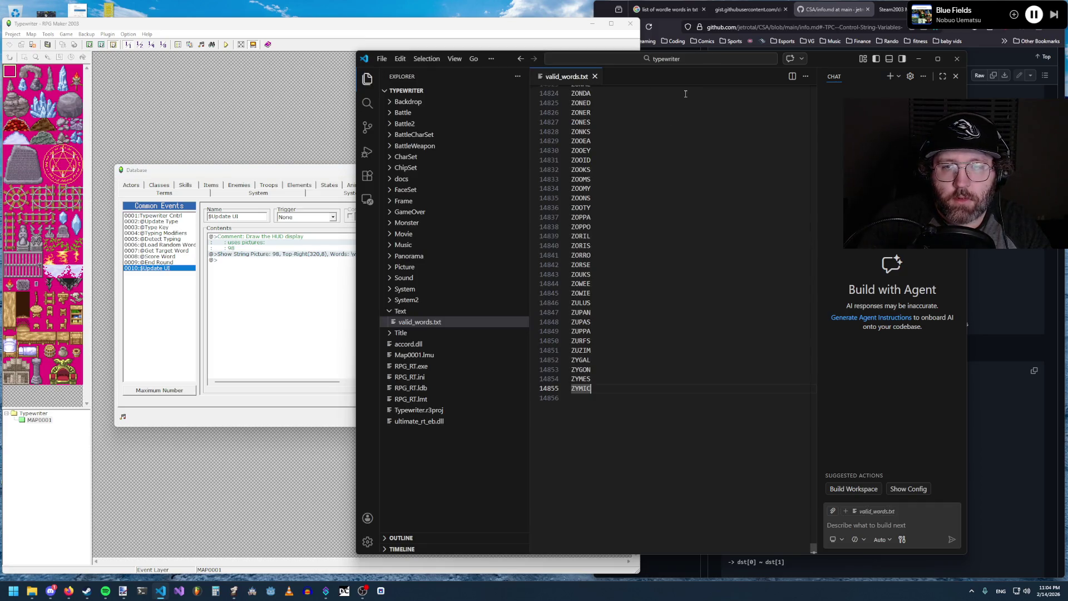
click(970, 220)
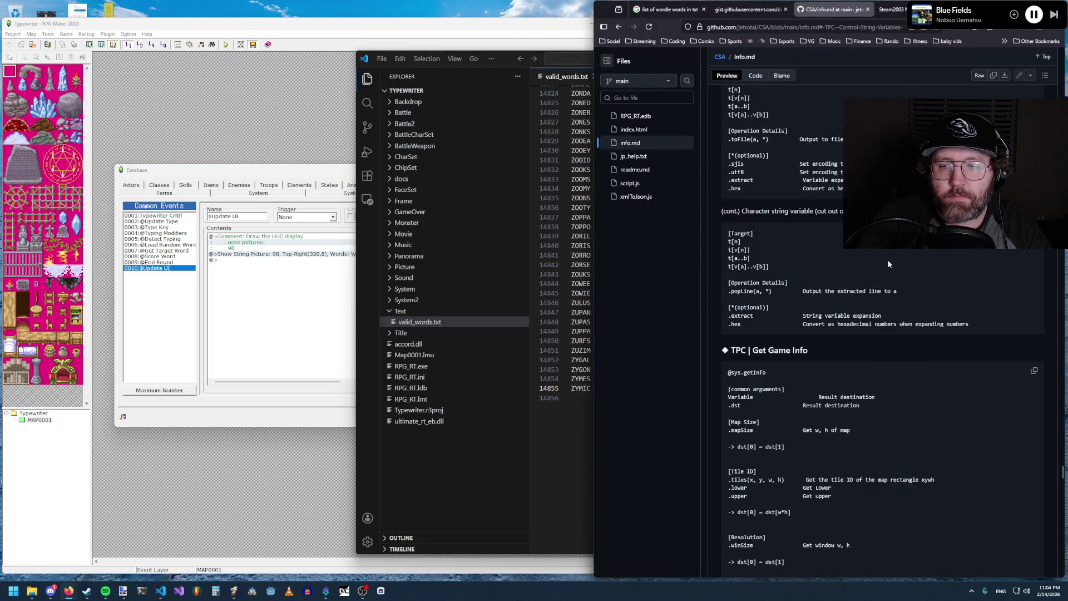
scroll(887, 264, up, 5)
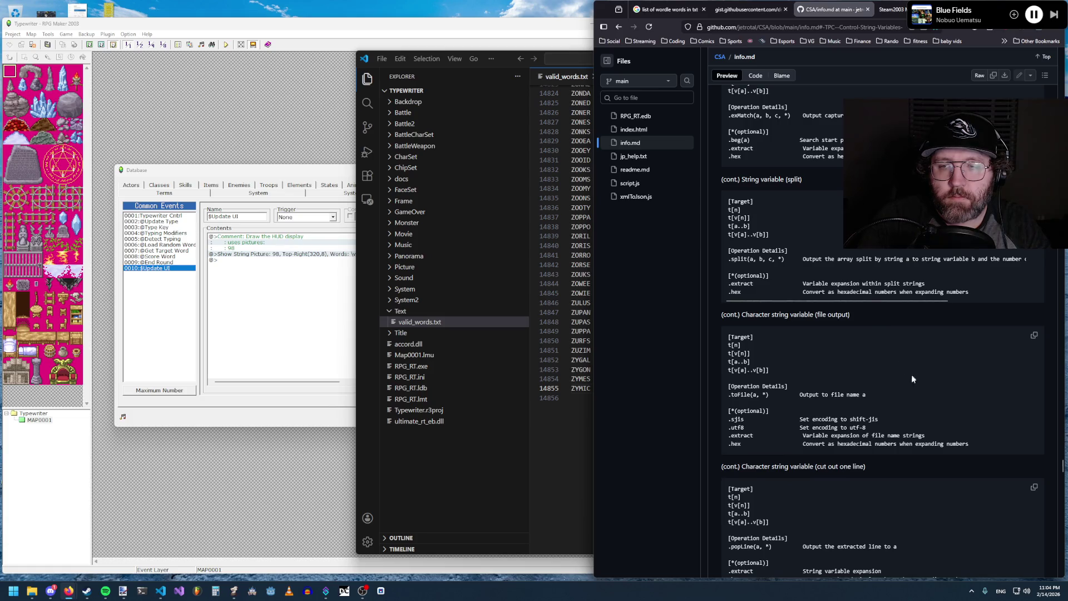
scroll(909, 393, up, 8)
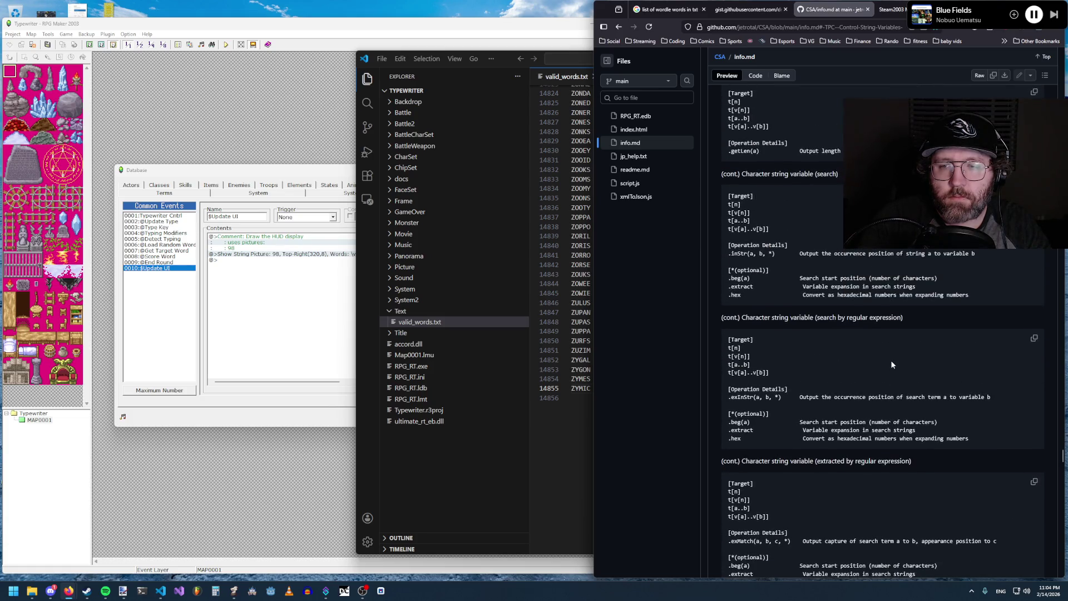
scroll(891, 365, up, 3)
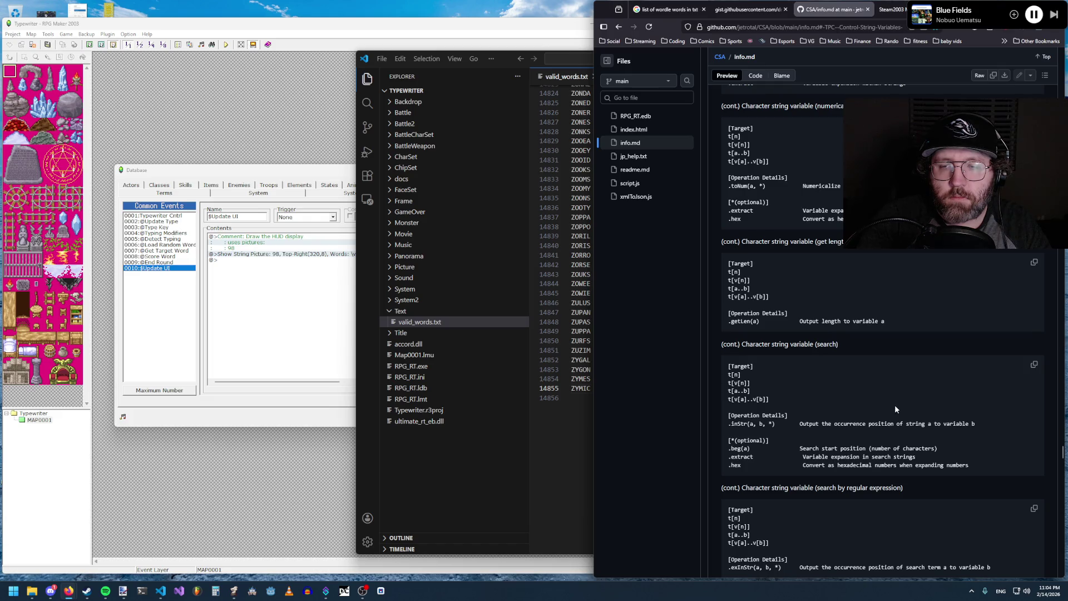
scroll(897, 334, up, 2)
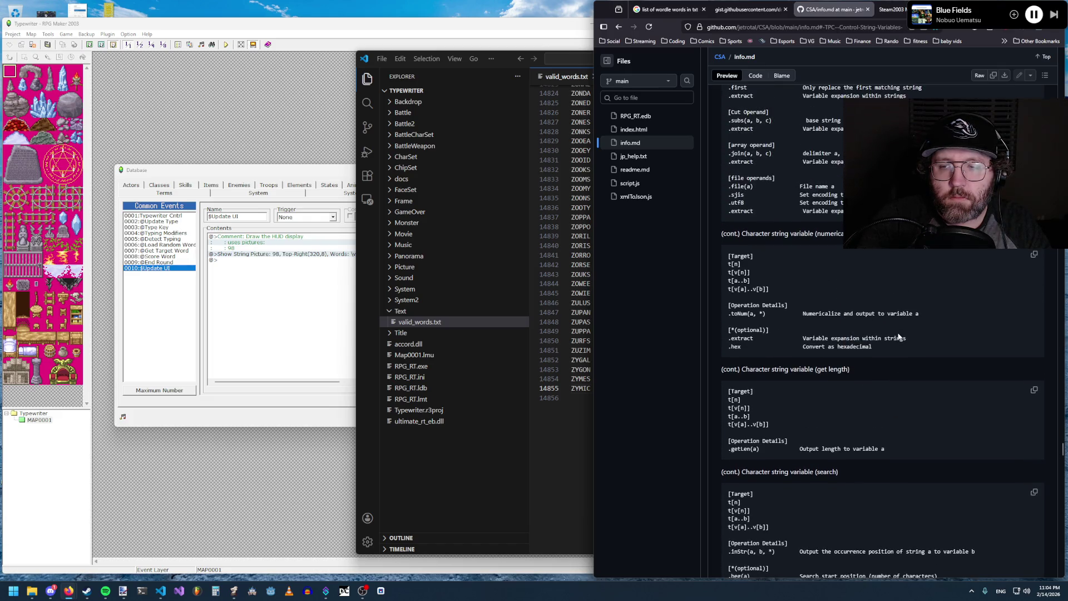
scroll(912, 333, up, 2)
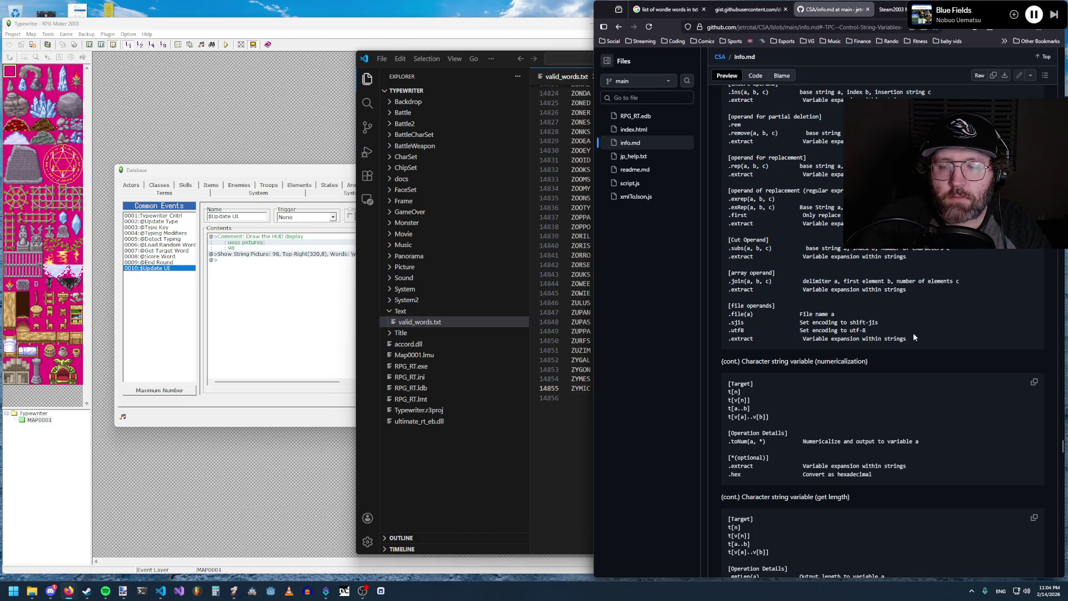
scroll(913, 333, up, 4)
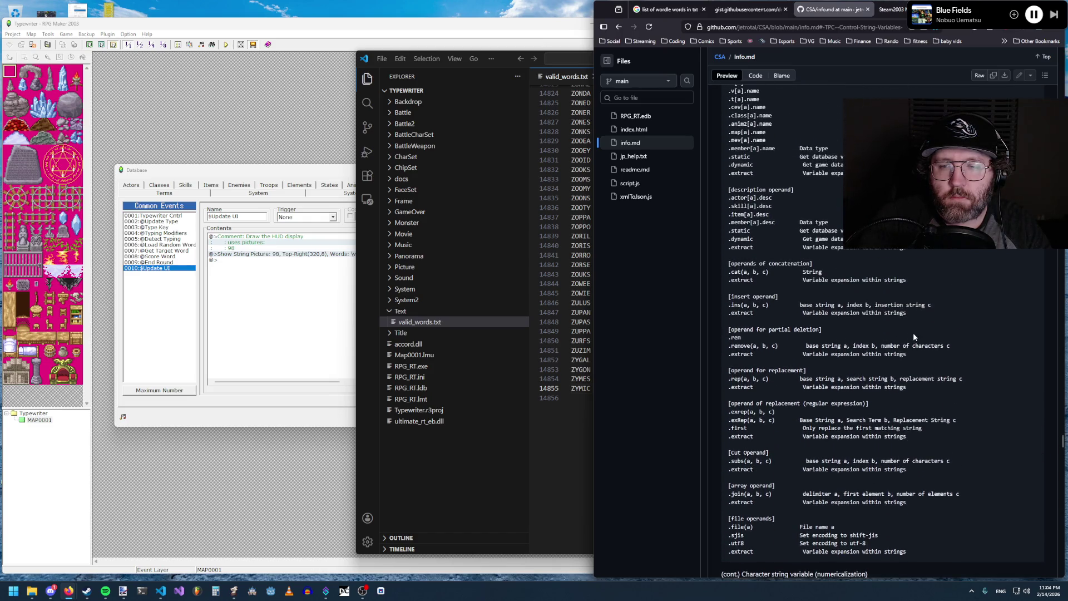
scroll(913, 332, up, 3)
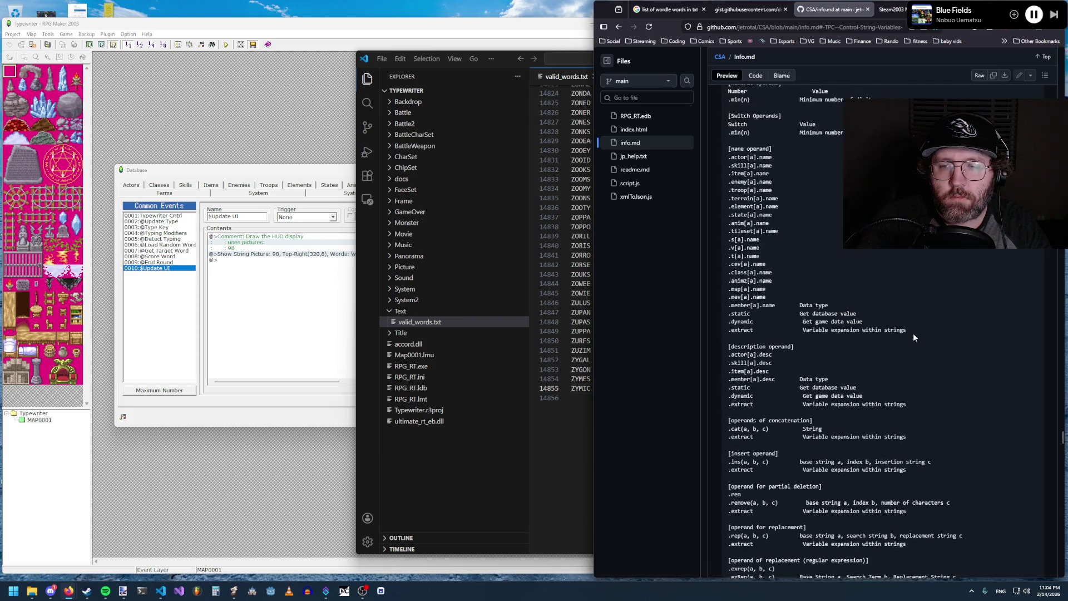
scroll(913, 332, up, 2)
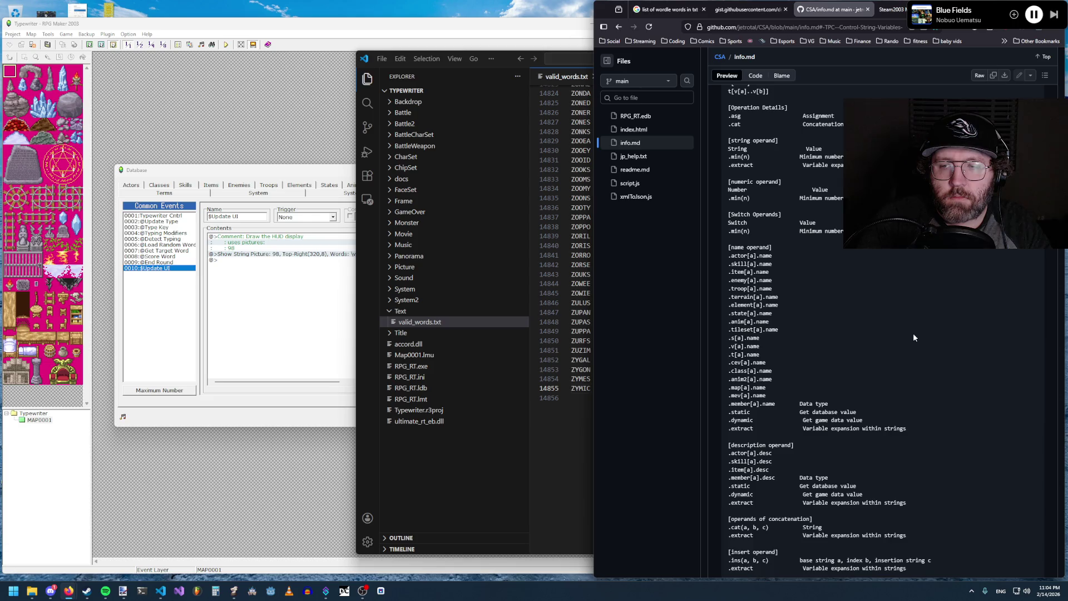
scroll(913, 332, up, 2)
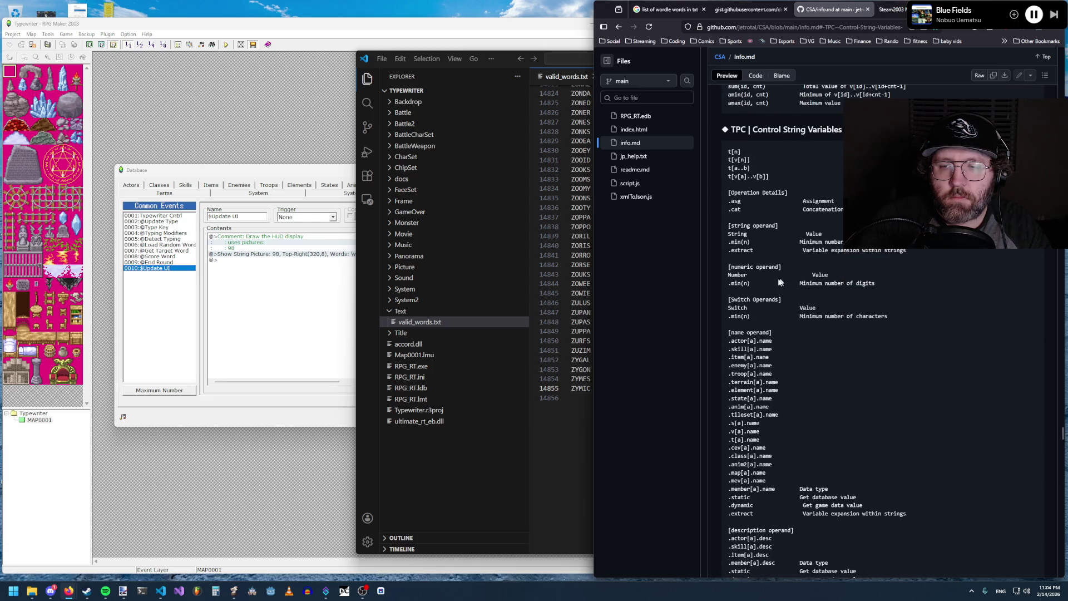
Select the .min(n) minimum-digits option line for numeric operands.
drag(725, 284, 882, 287)
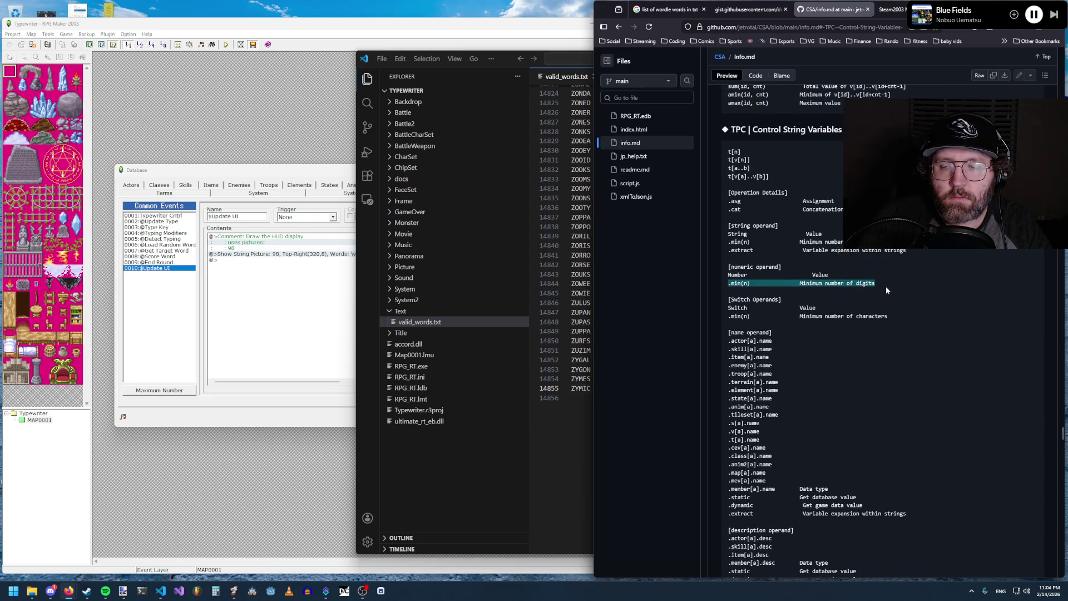
click(900, 284)
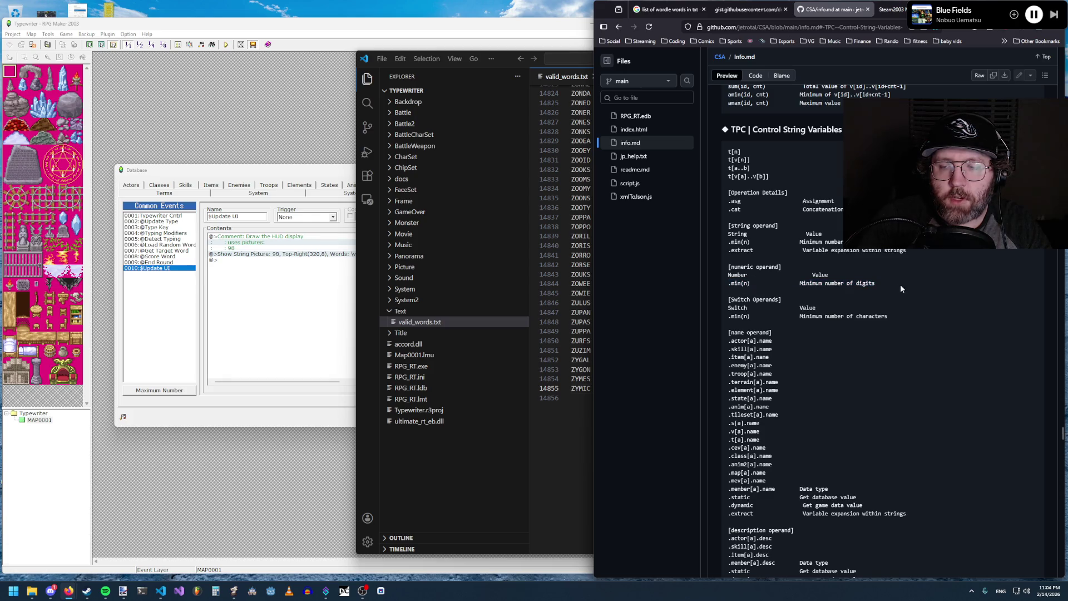
triple_click(728, 286)
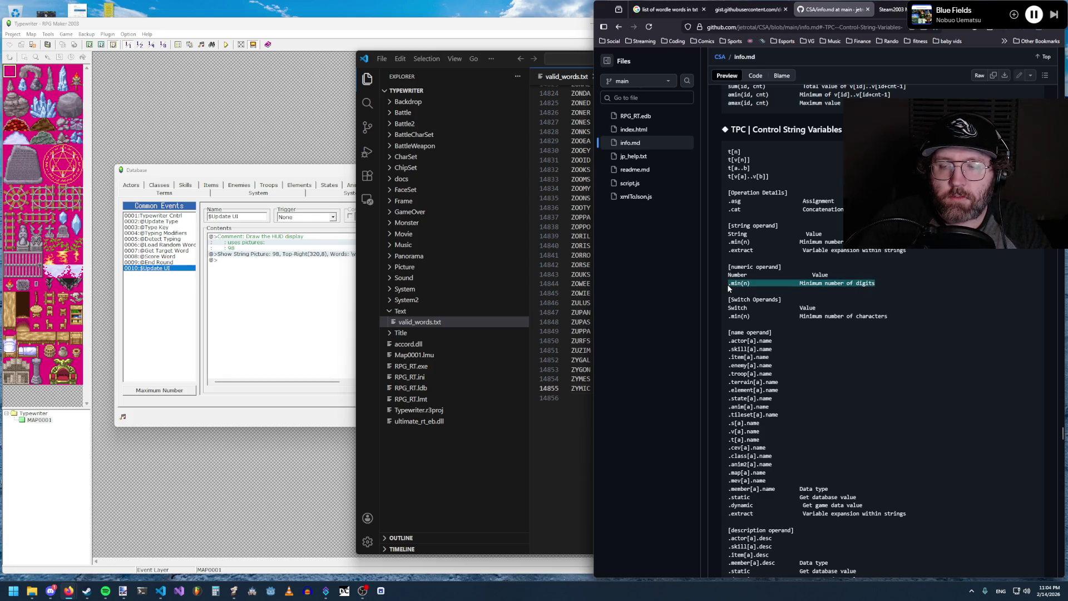
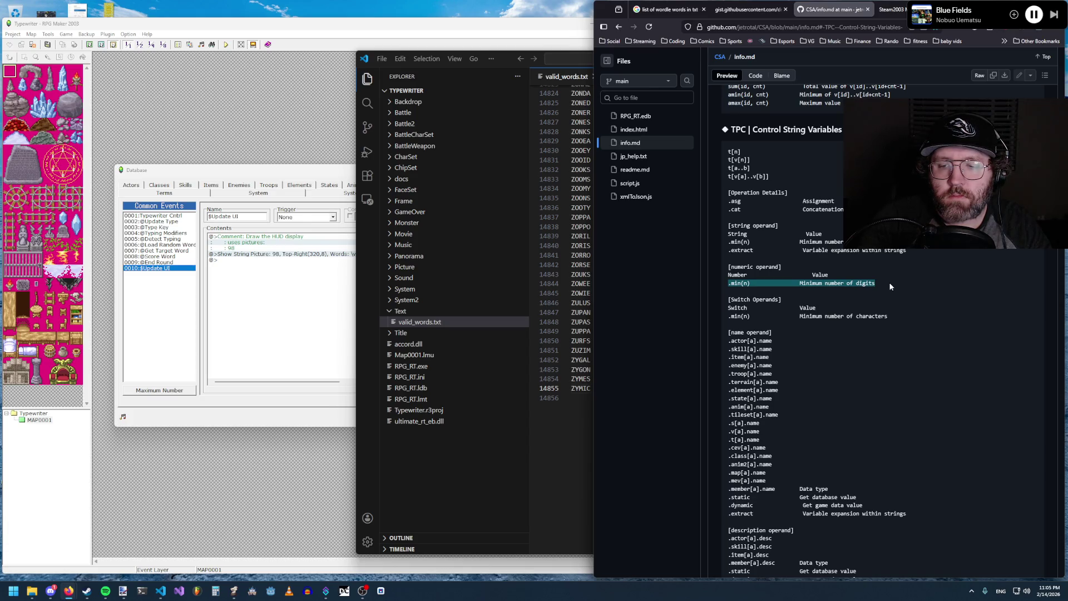
Add the TPC command 't[1] .asg v[12] .min(2)' to the Update UI common event.
scroll(889, 284, down, 2)
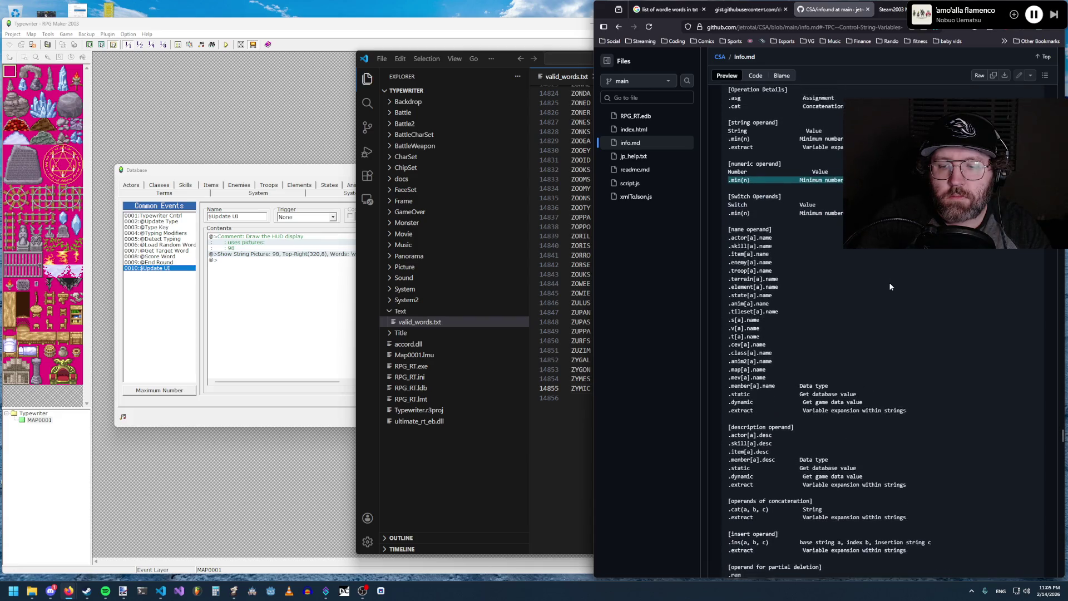
scroll(889, 282, down, 3)
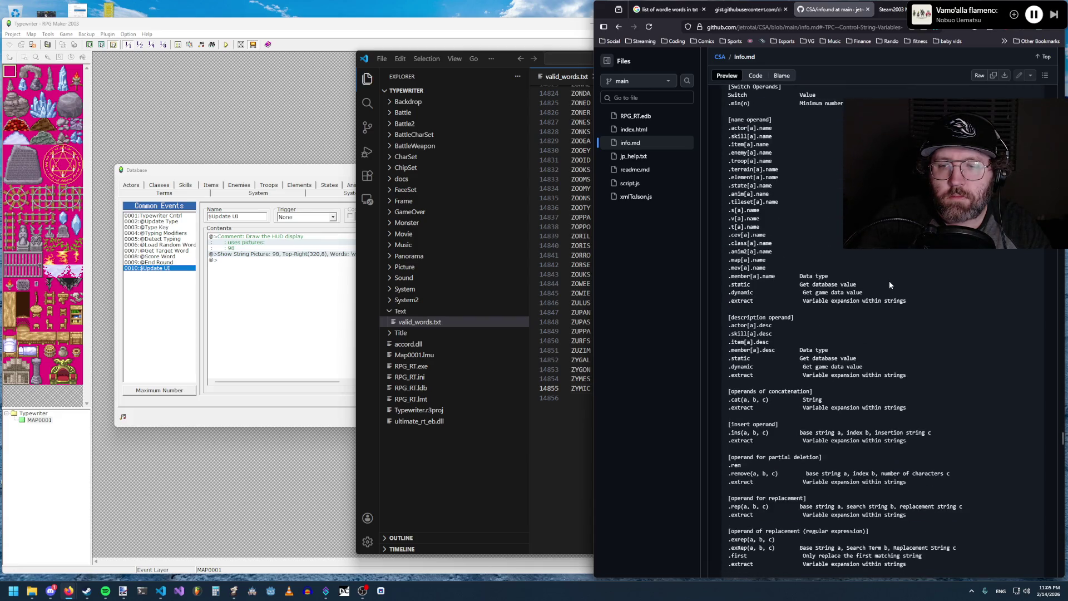
scroll(829, 222, up, 3)
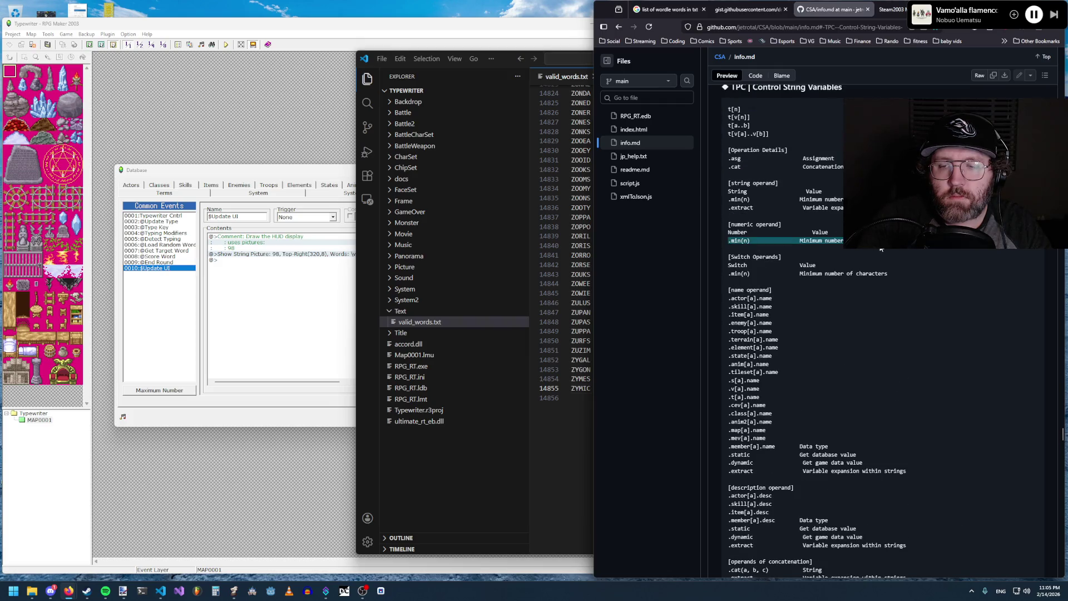
scroll(881, 250, down, 4)
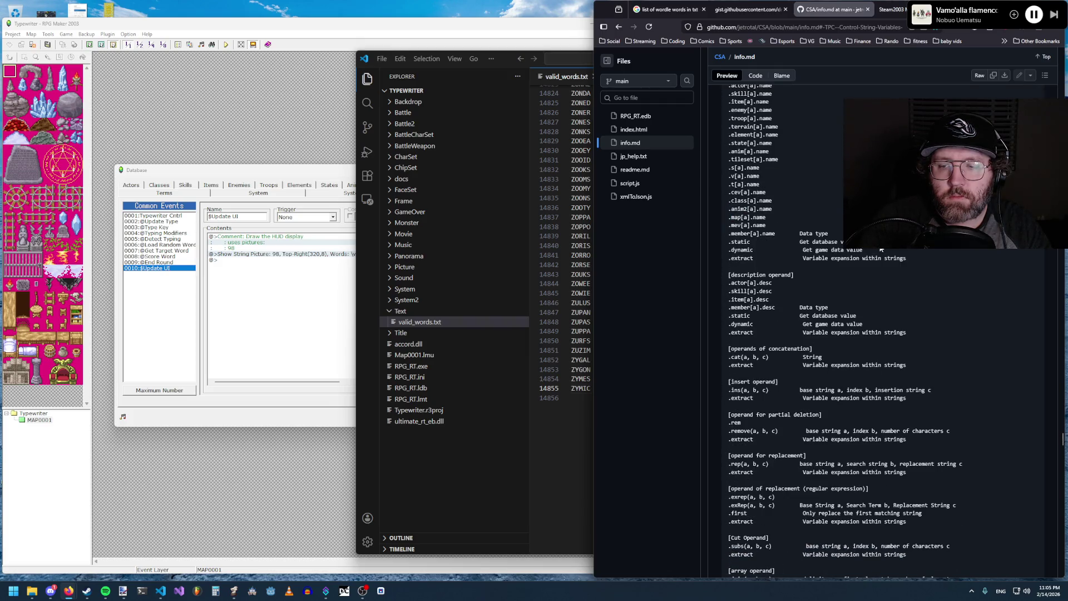
scroll(881, 250, up, 4)
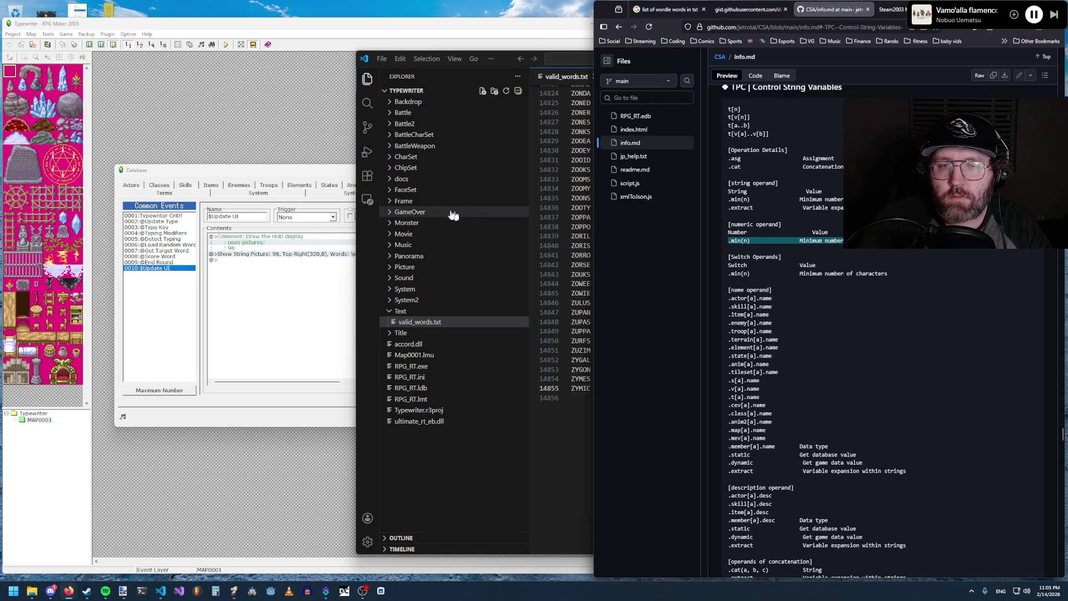
click(317, 177)
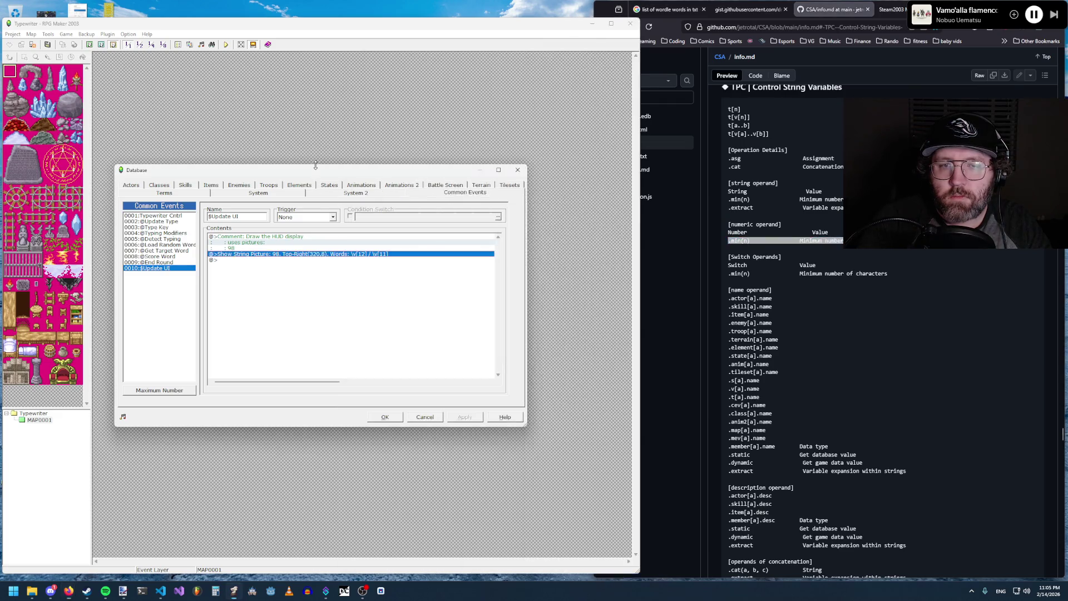
double_click(324, 254)
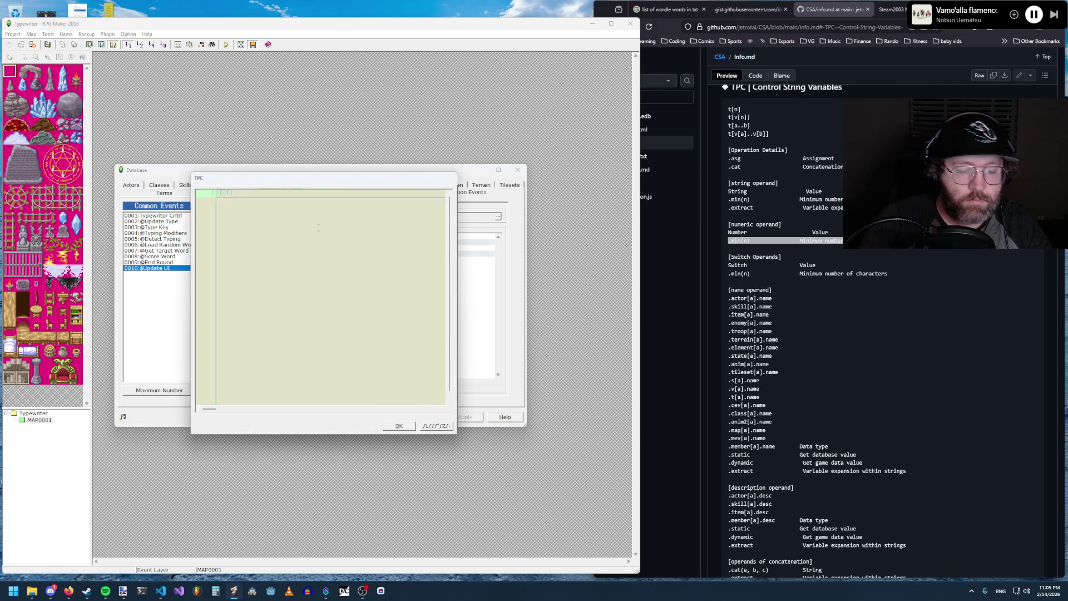
text(t[1] .asg )
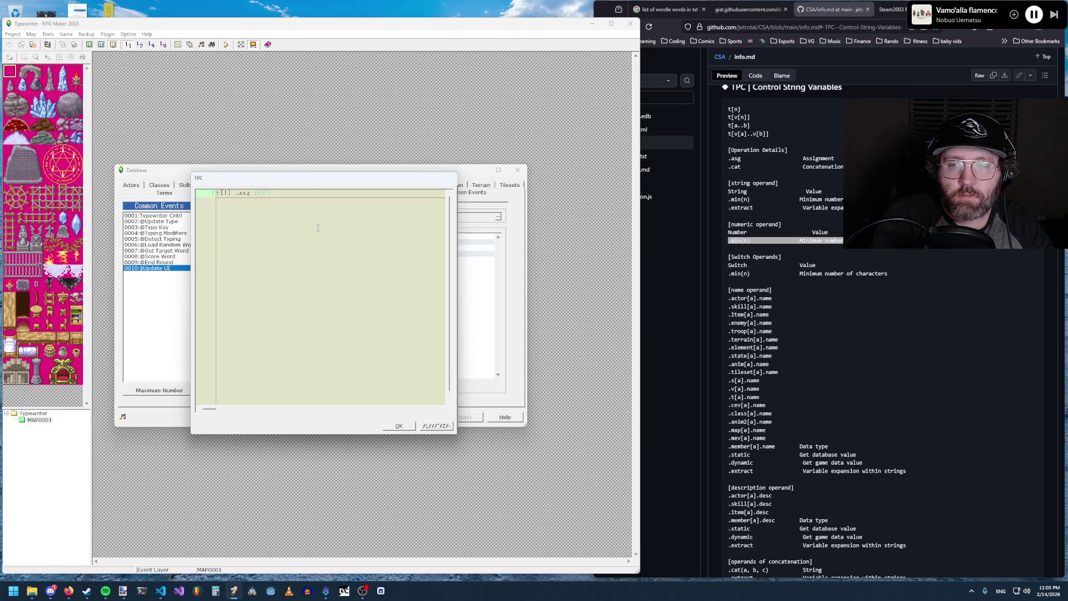
text(v[12] .)
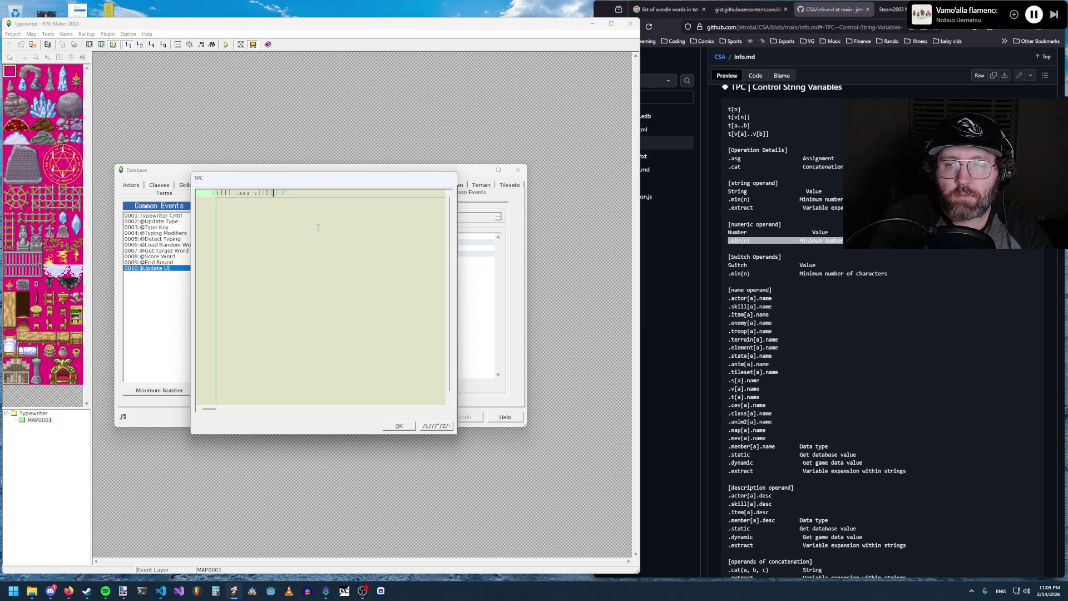
text(min(2))
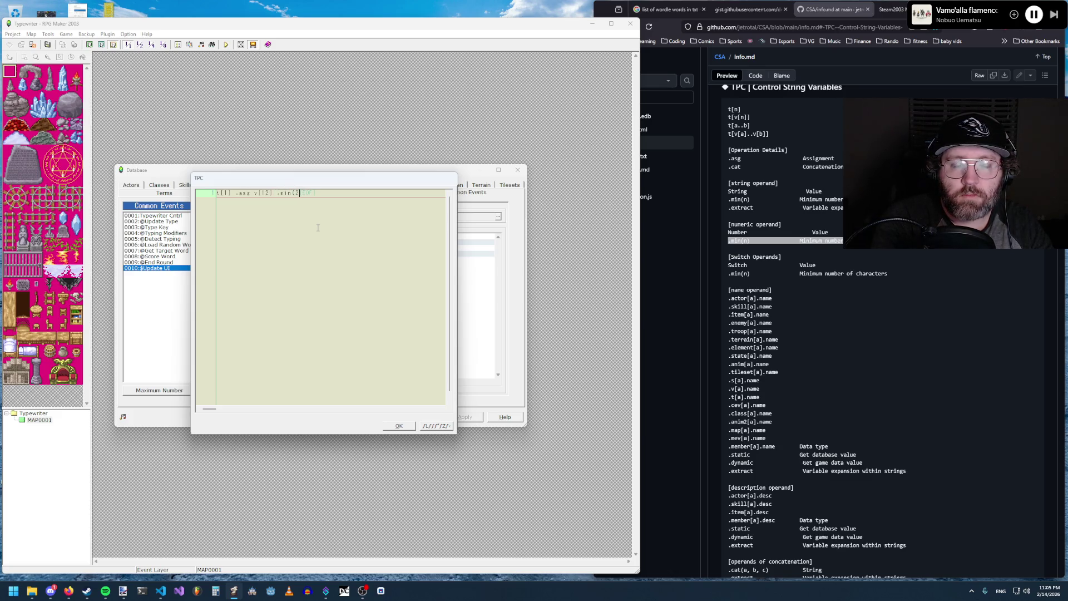
click(388, 427)
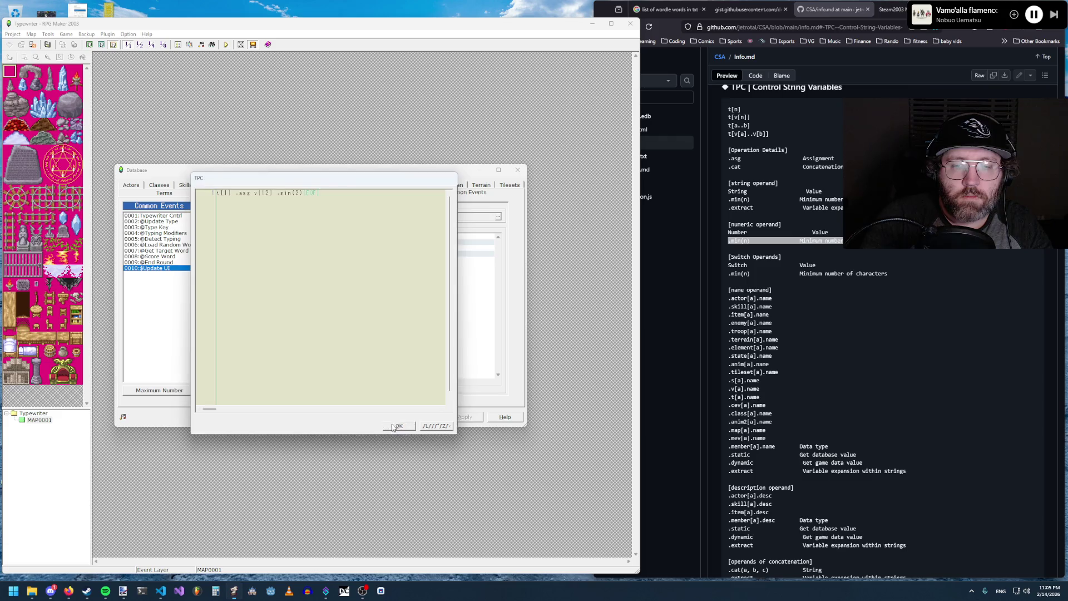
Replace v[12] with t[1] in the HUD's Words string picture text and apply the changes.
double_click(379, 260)
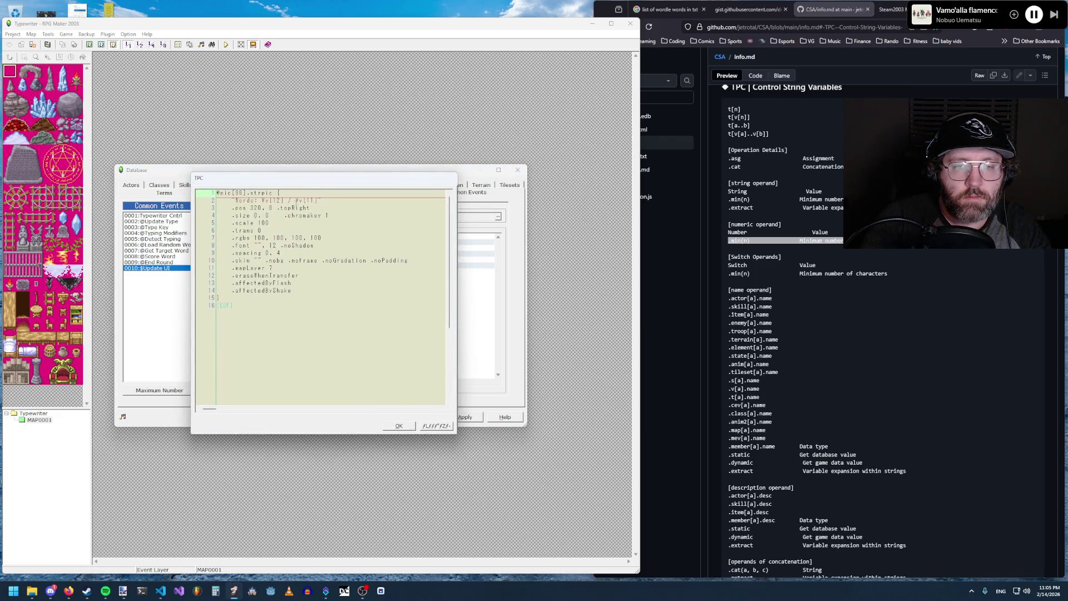
drag(284, 201, 266, 201)
text(t[)
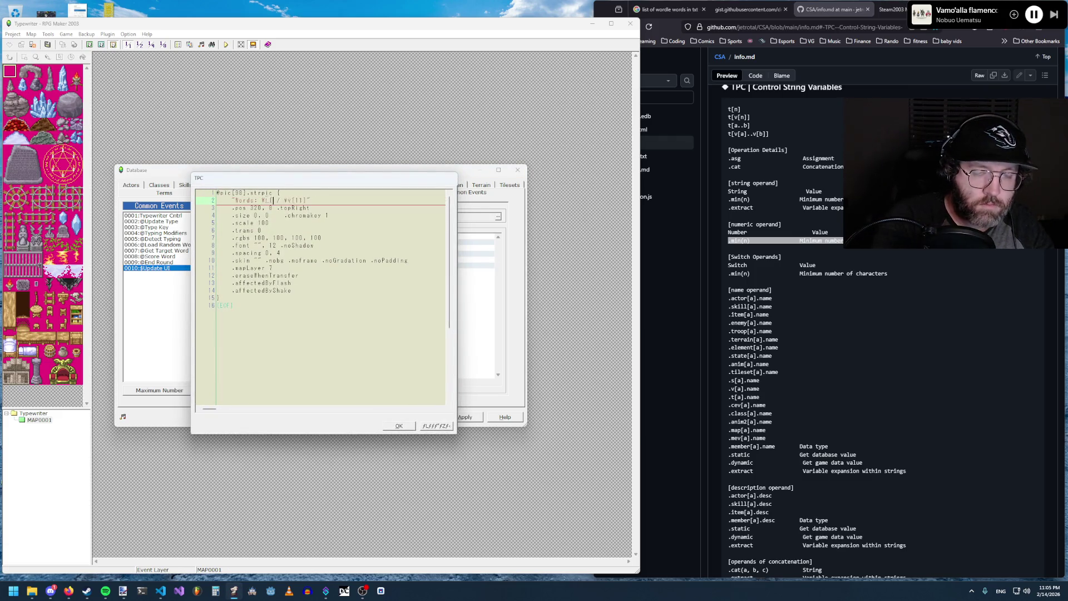
click(400, 426)
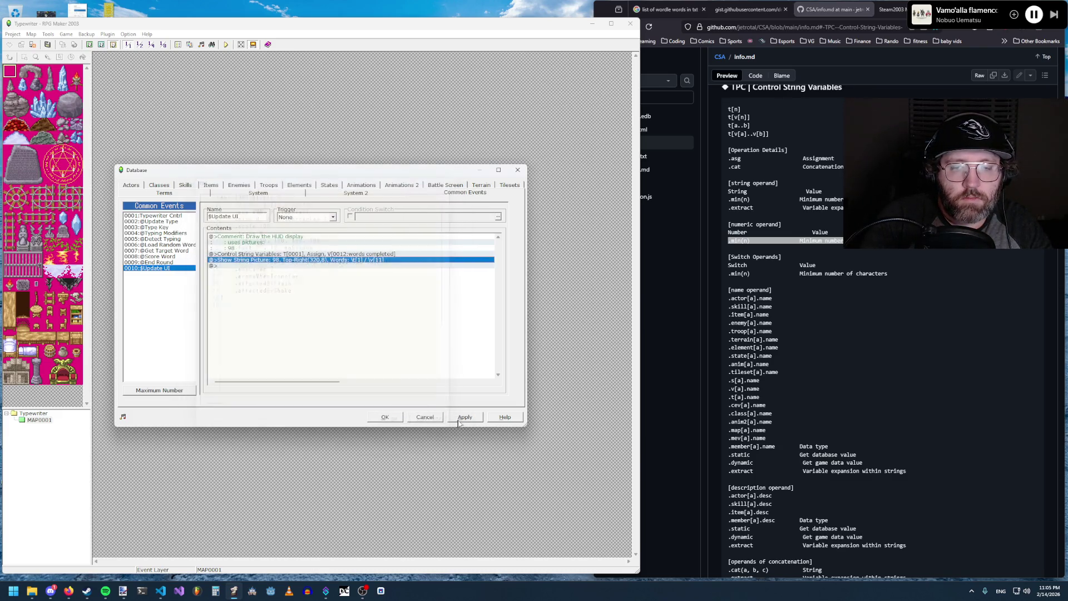
click(464, 417)
Close the database, dismiss the RPG_RT.ldb file error, and launch a playtest.
click(383, 421)
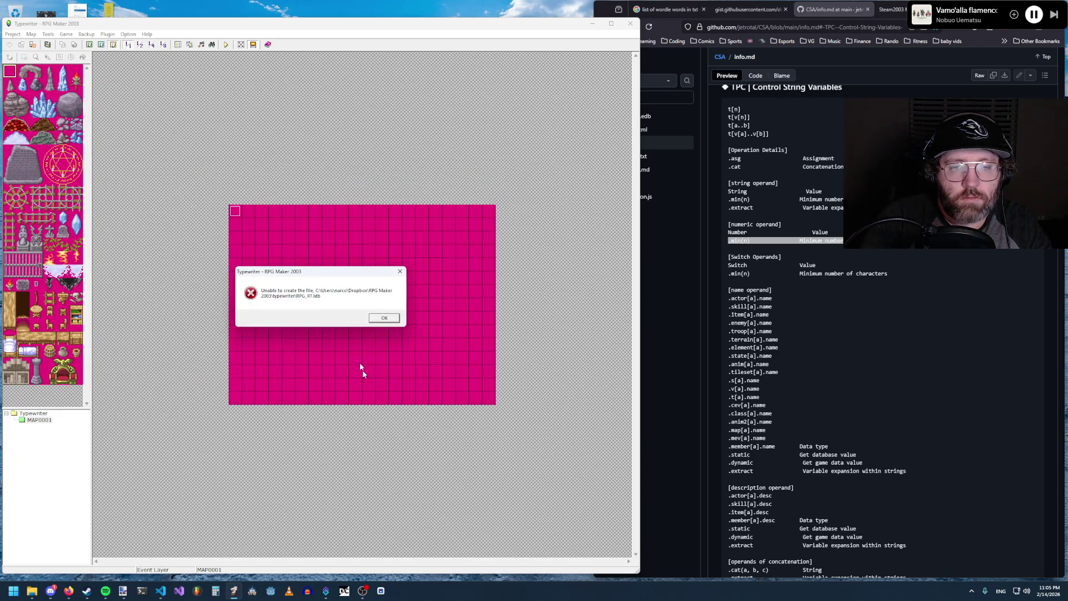
click(386, 322)
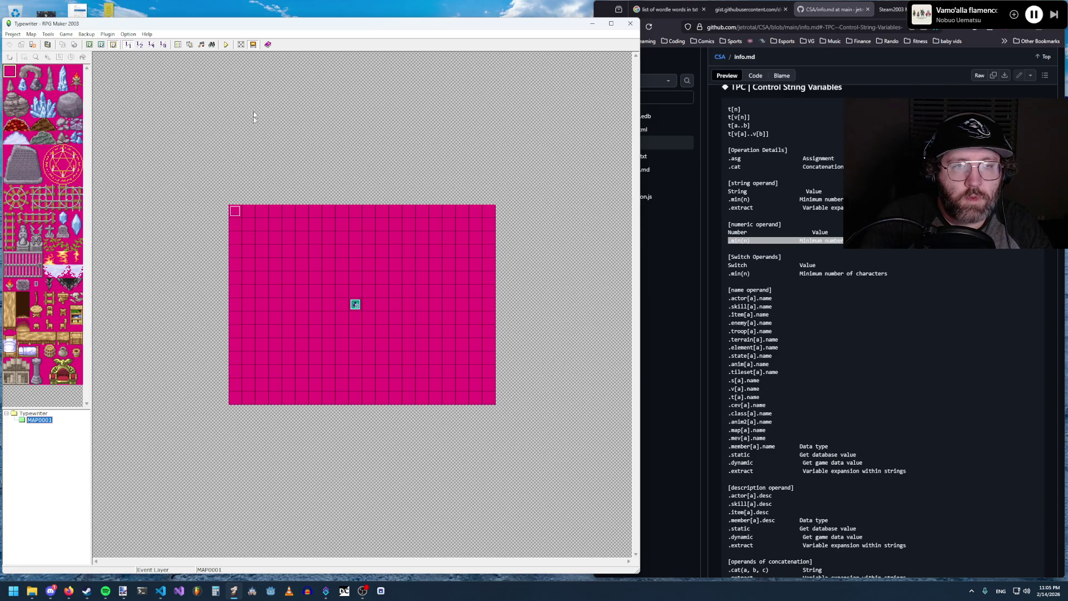
click(227, 45)
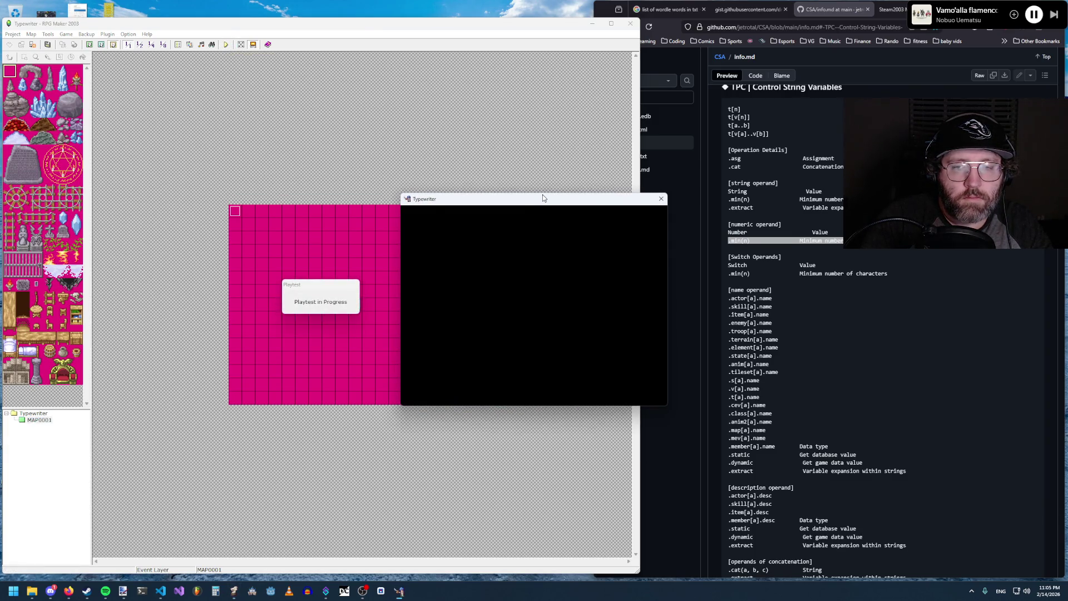
Type through a 20-word test round, then stop the playtest and reopen the Database.
text(GINE)
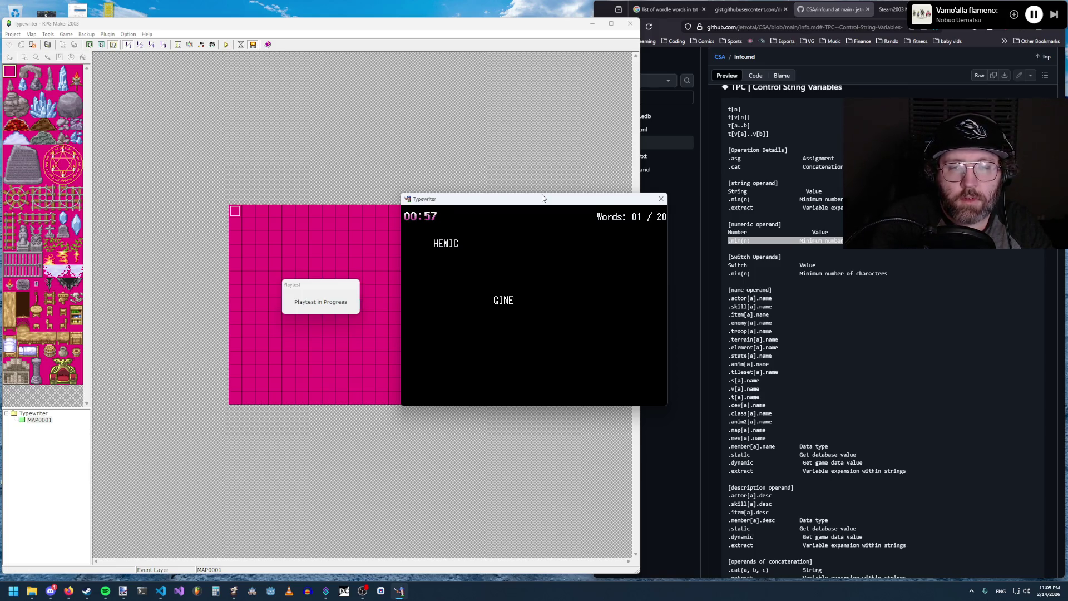
text(hemic)
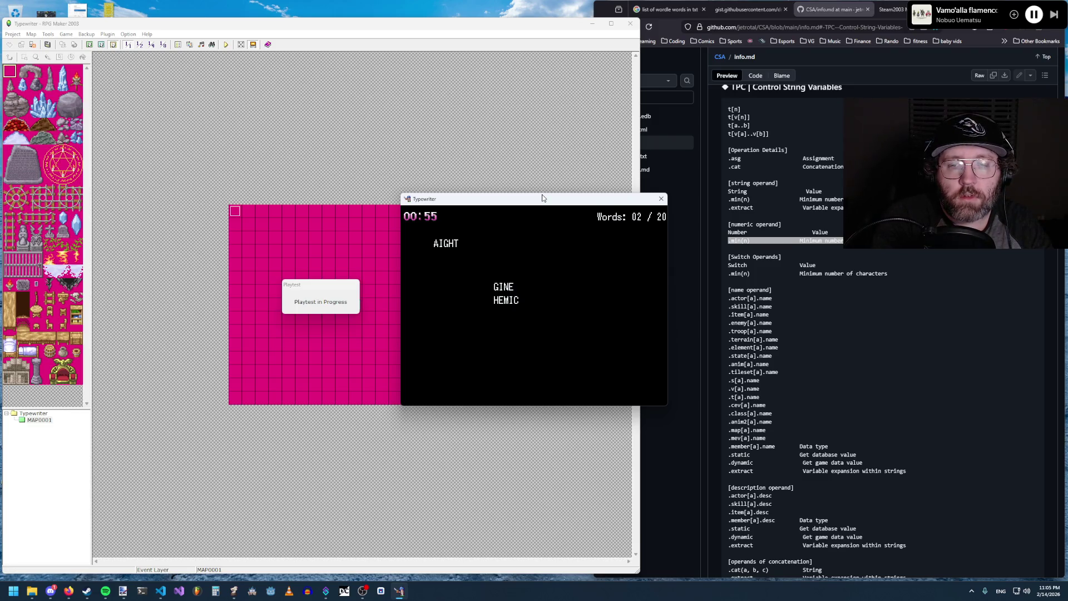
text(aightgrume)
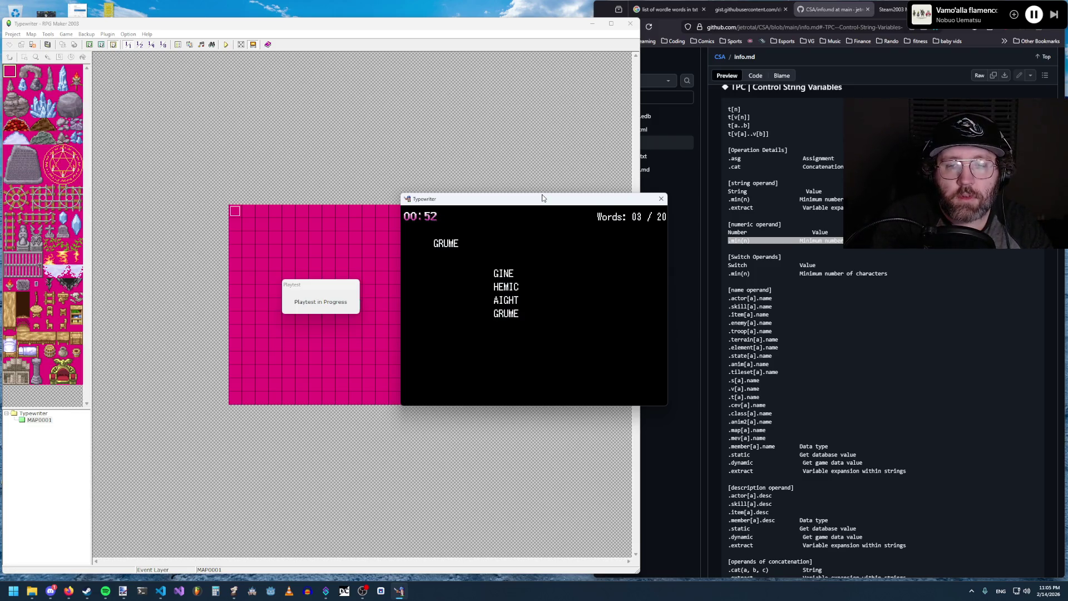
text(kogal)
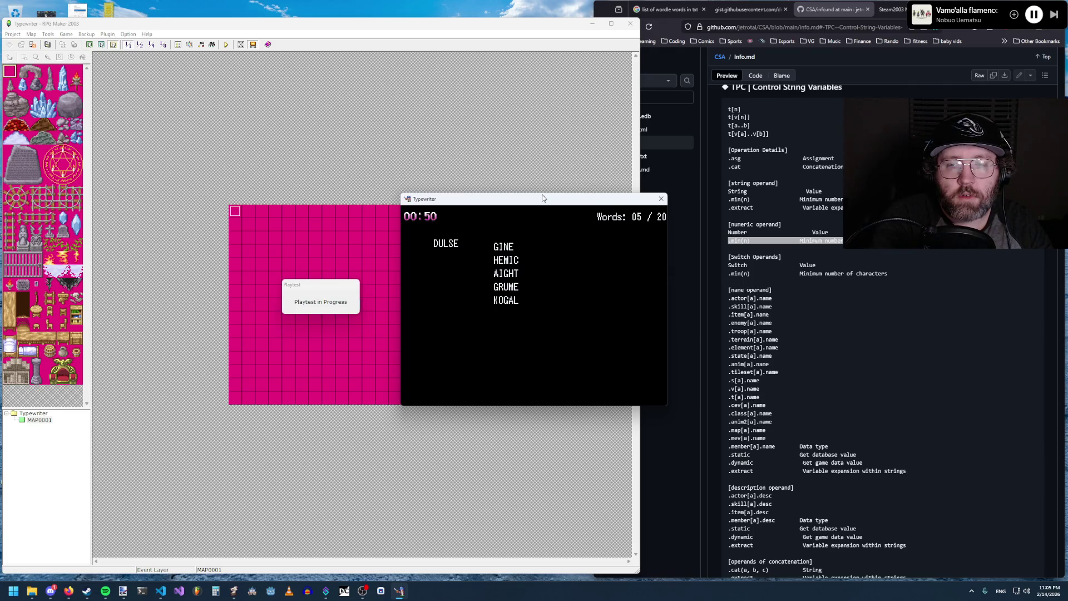
text(dulse)
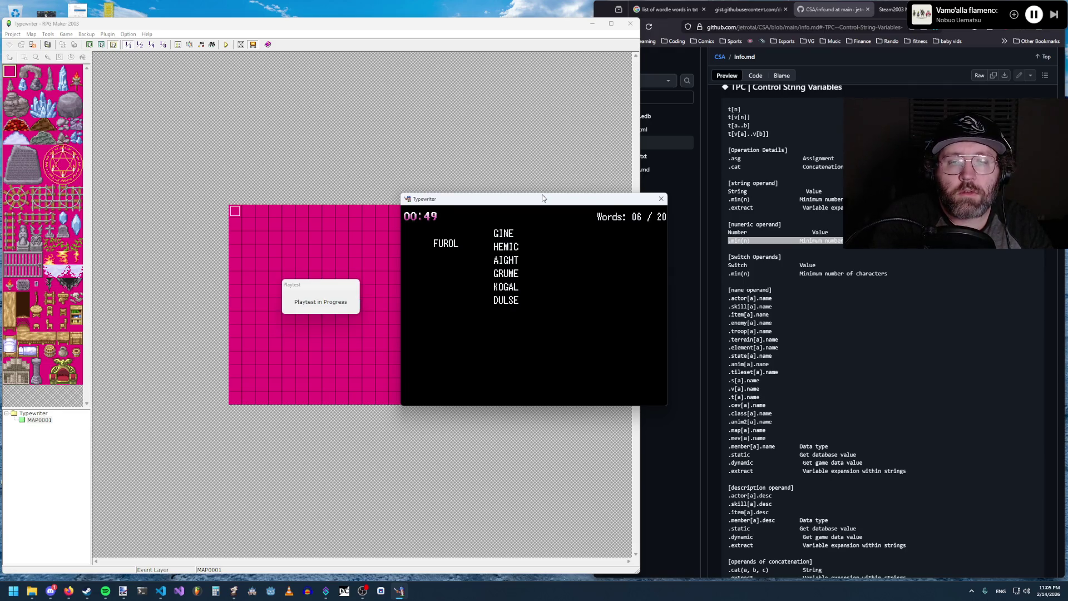
text(furolg)
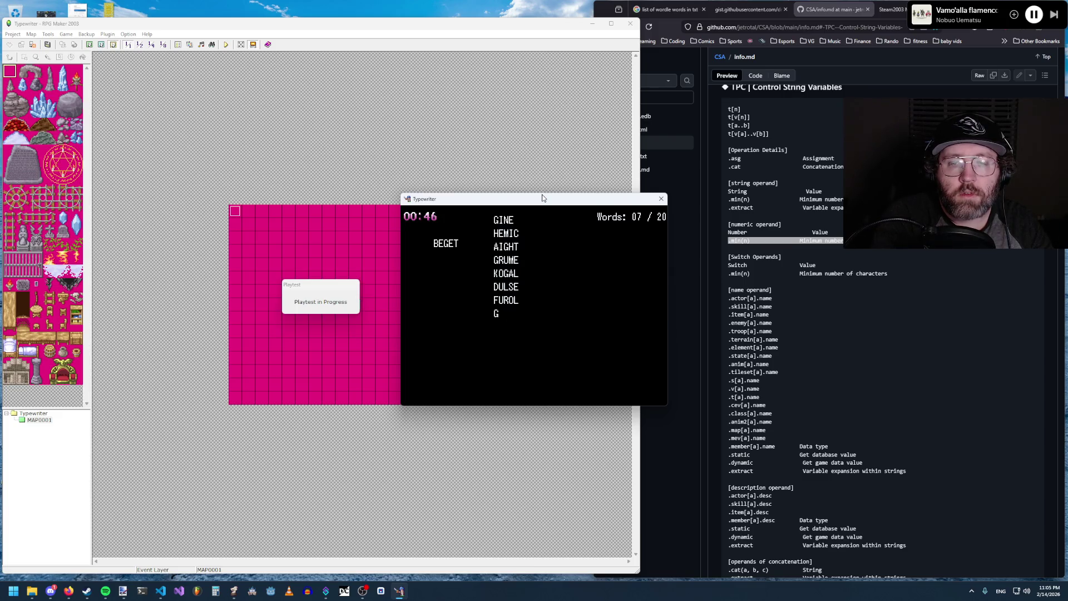
text(get)
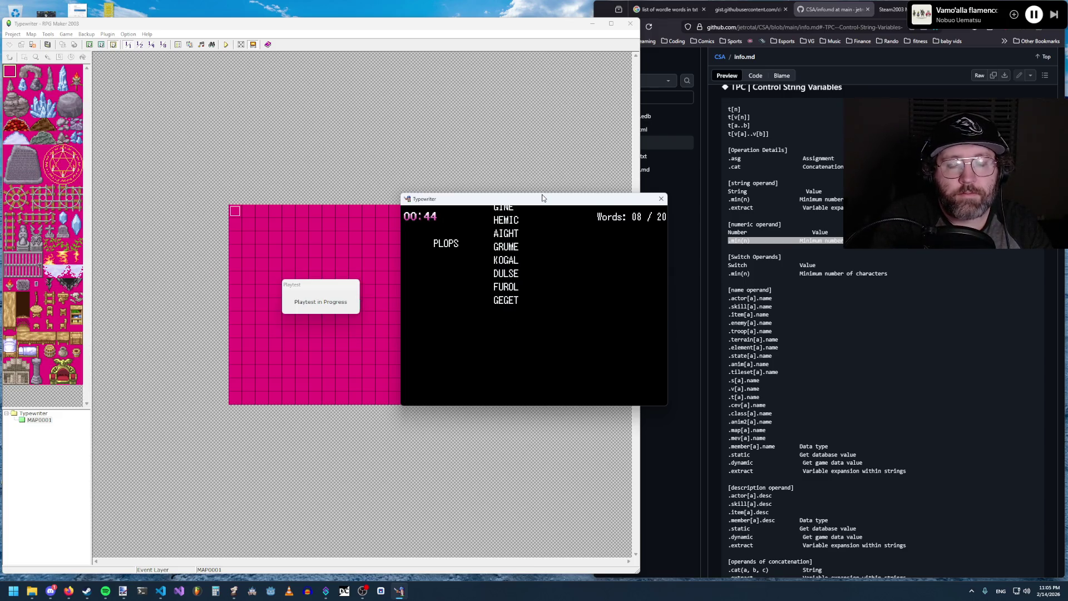
text(plotp)
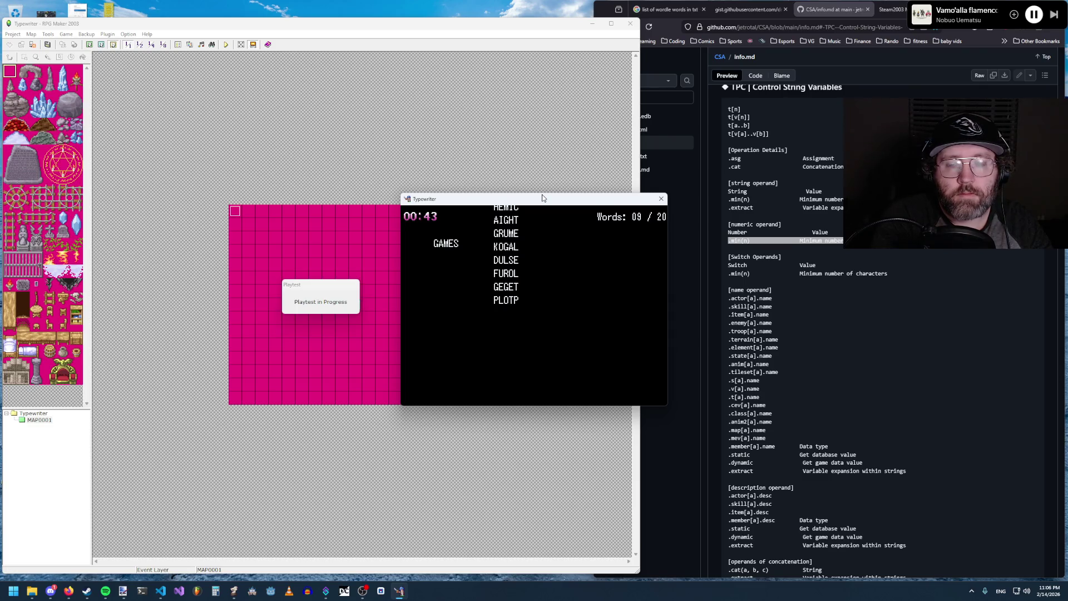
text(gamessok)
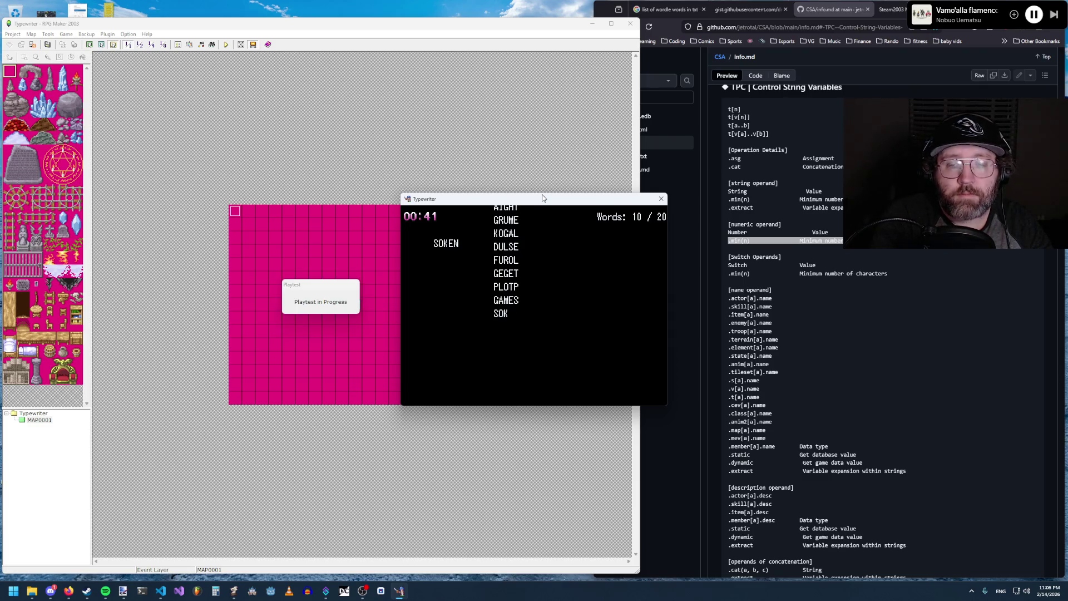
text(enmuggy)
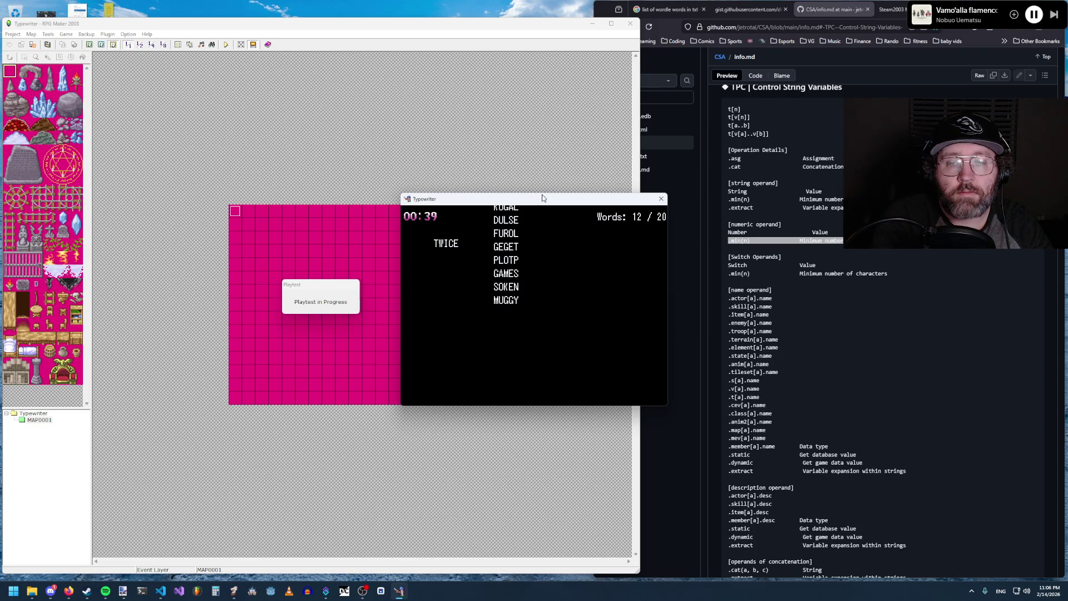
text(twicemacas)
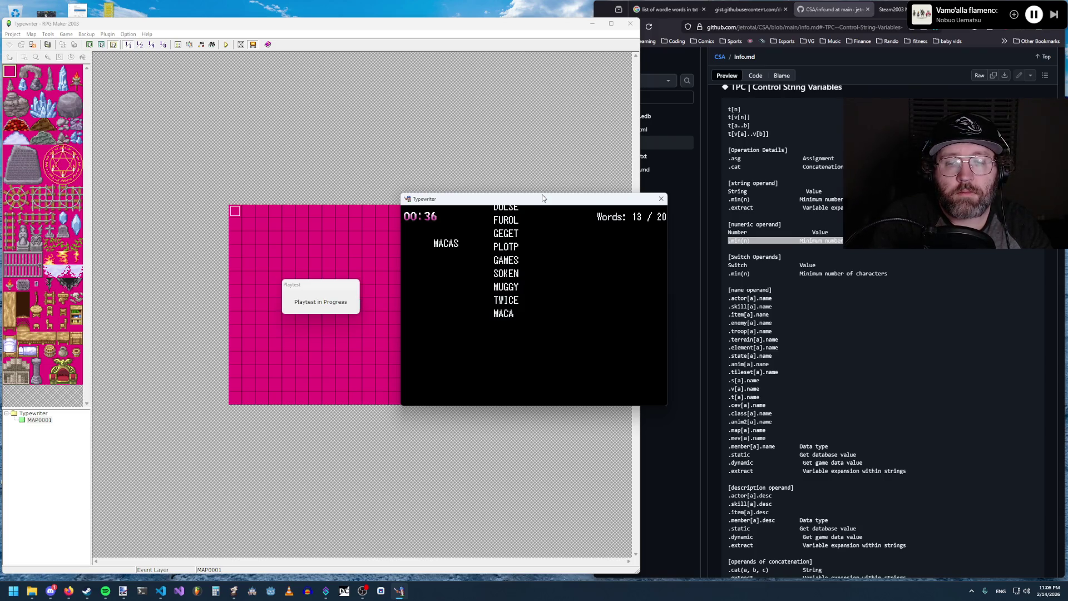
text(arpi)
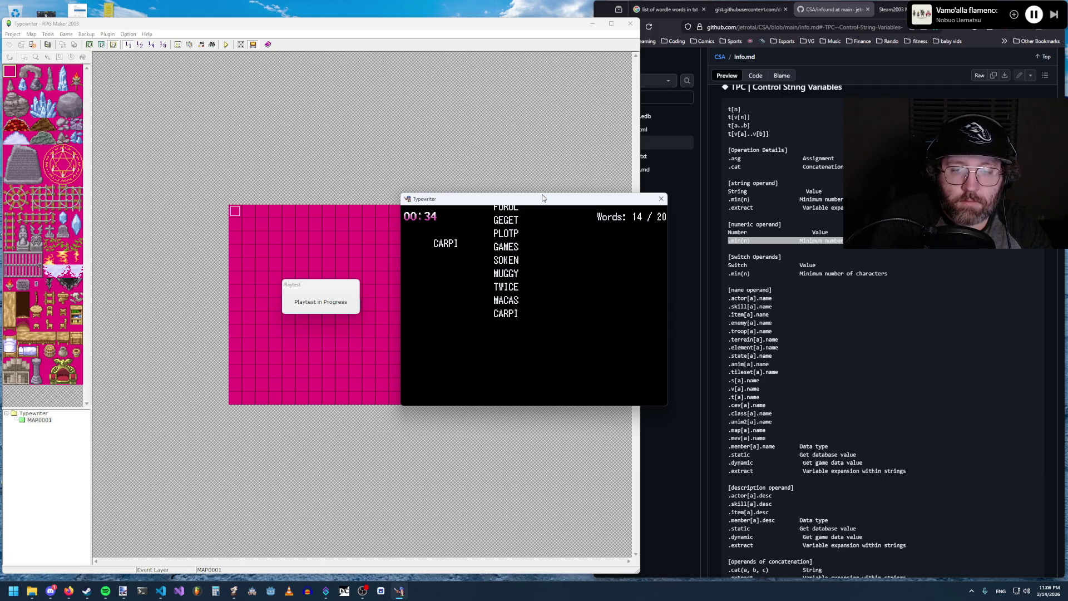
text(yopos)
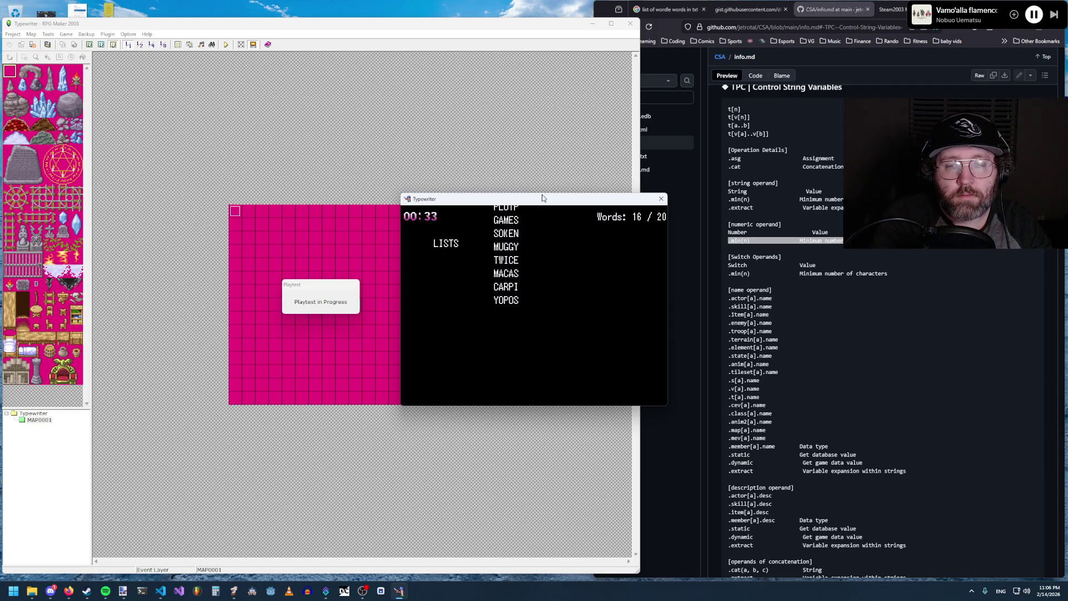
text(liststre)
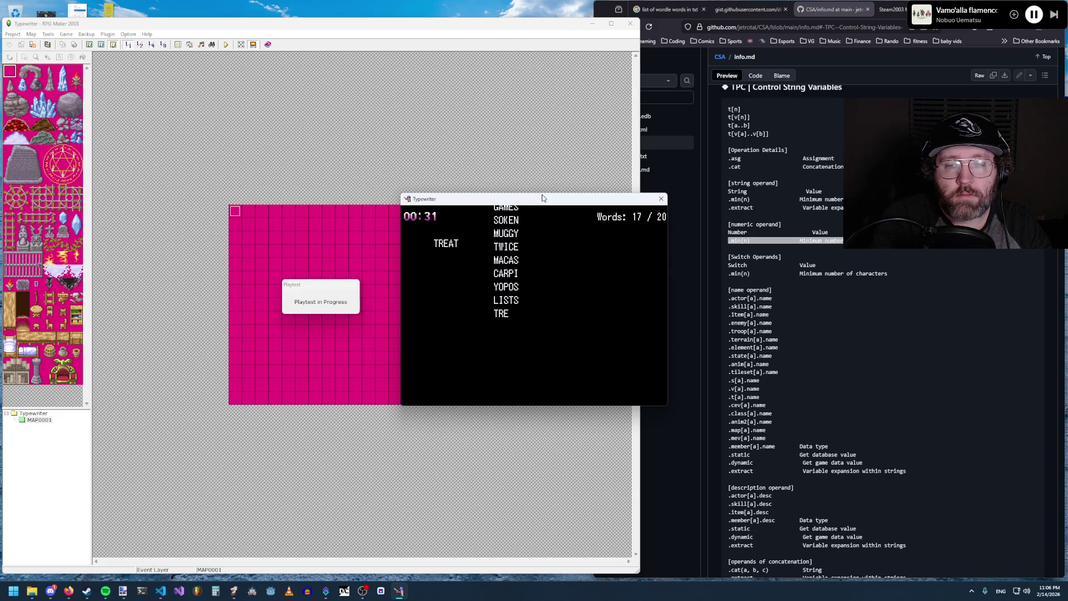
text(atepoxy)
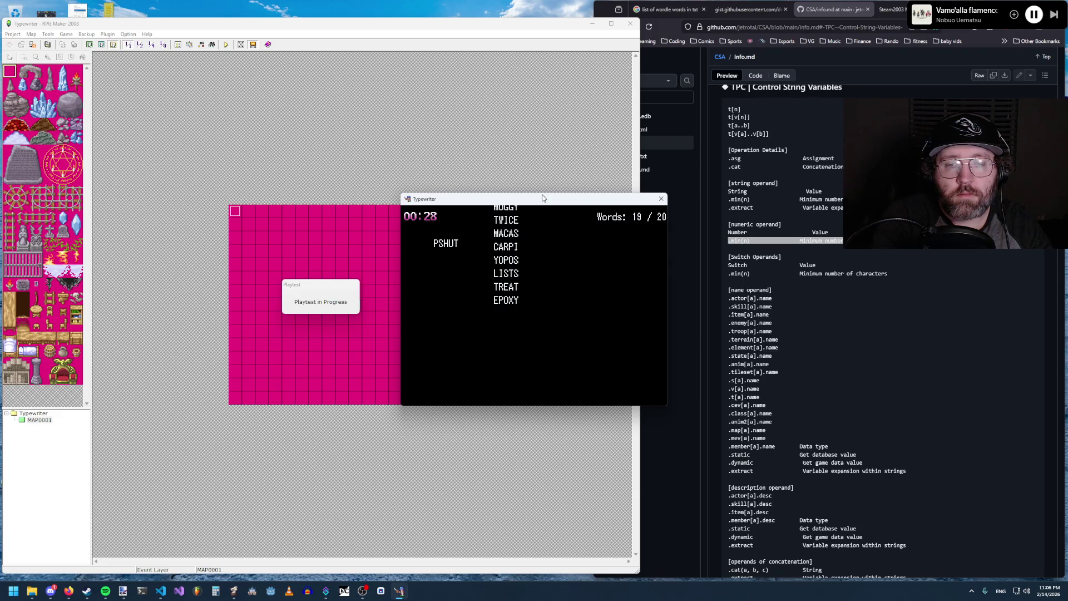
text(pshut)
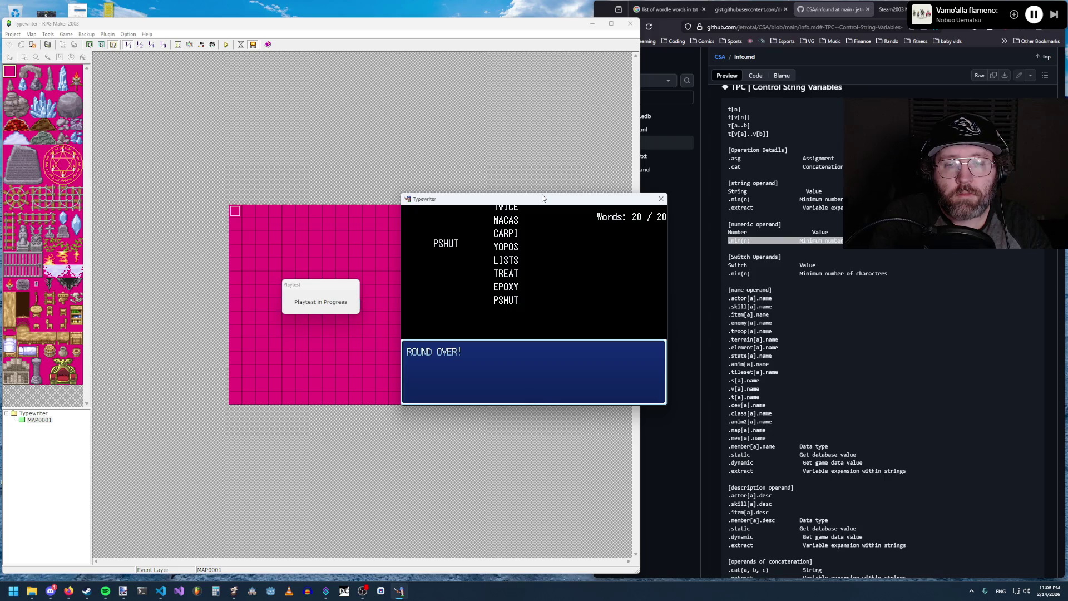
key(Return)
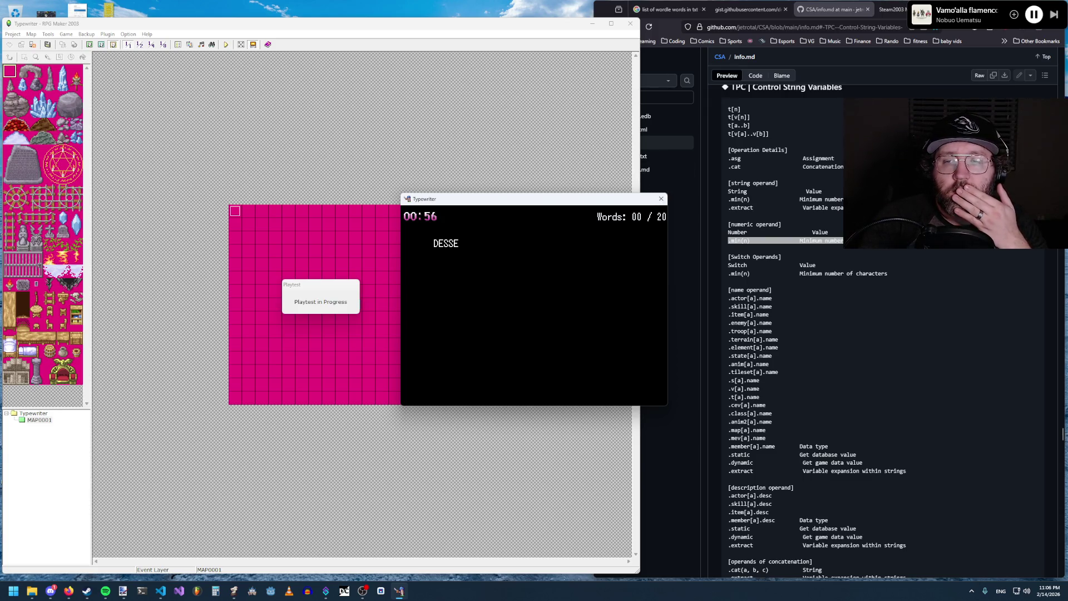
click(660, 199)
click(178, 45)
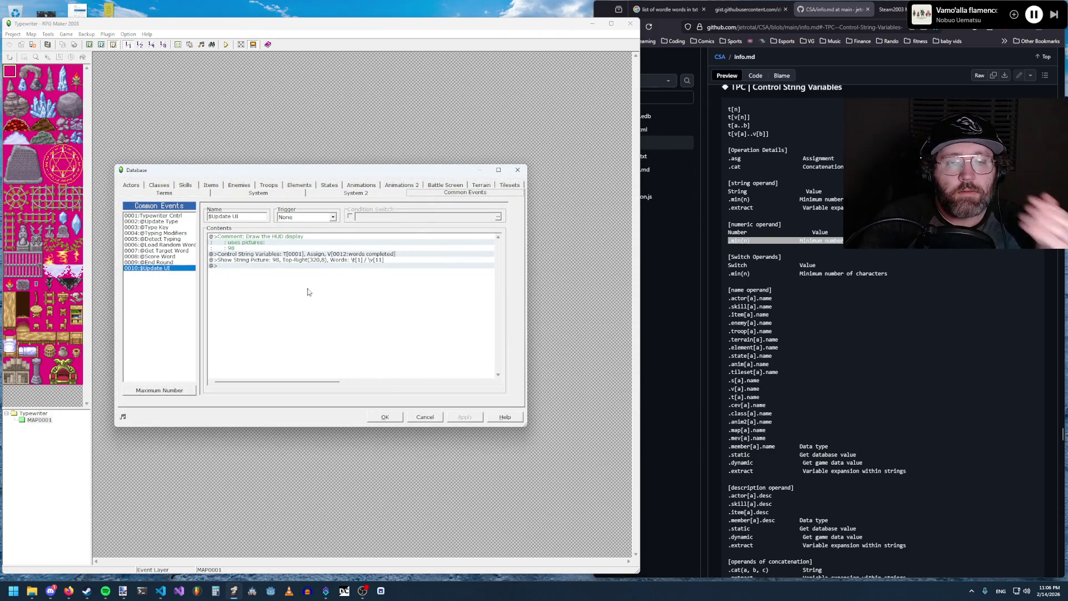
Move the Words counter string picture to X 312 and close the Database.
click(320, 261)
double_click(328, 260)
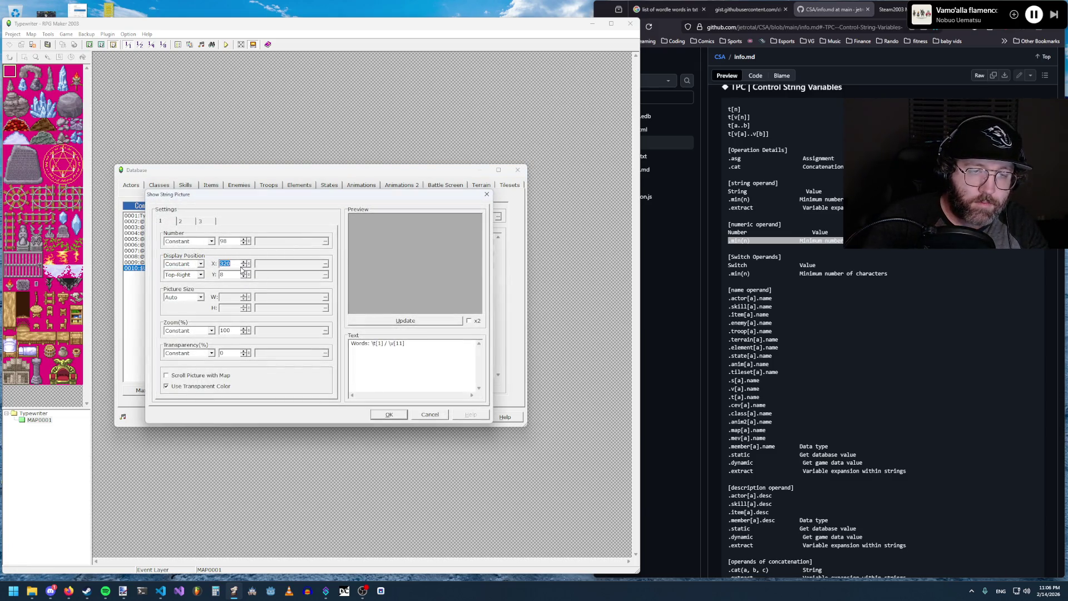
text(2)
key(Return)
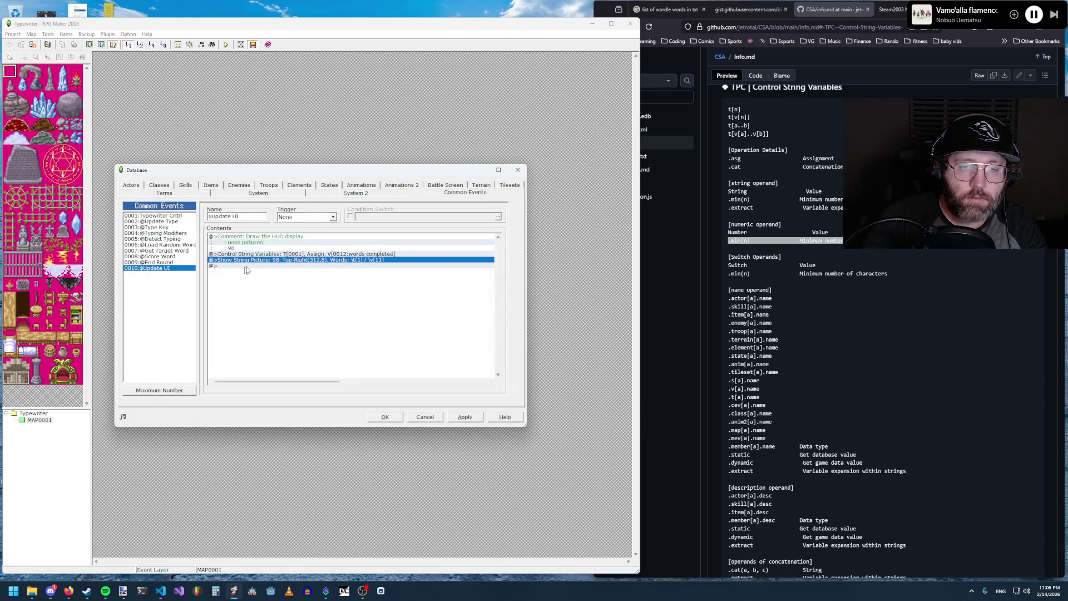
click(384, 417)
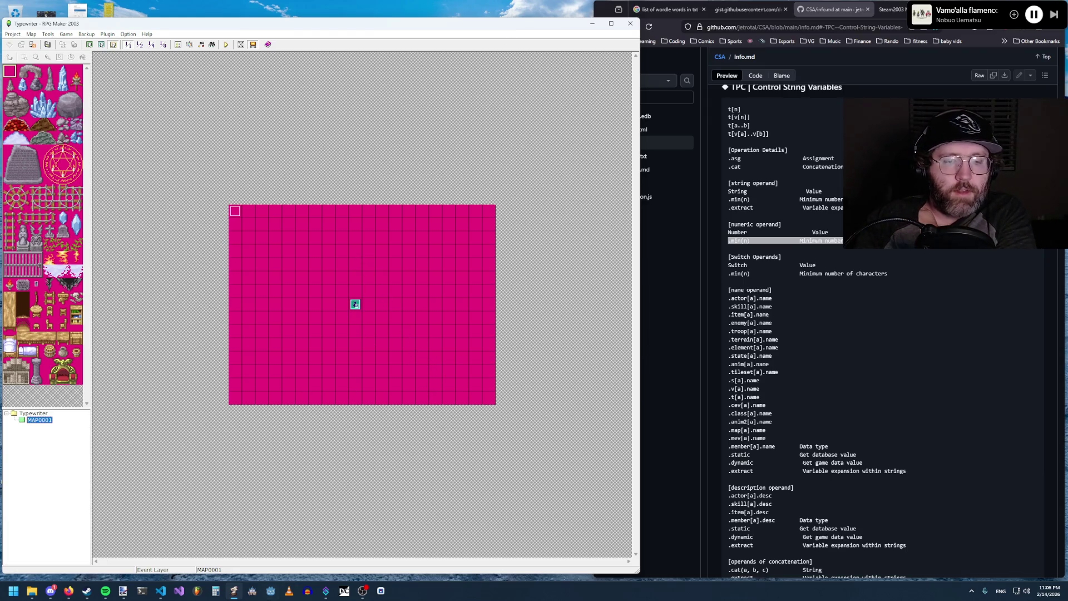
click(160, 591)
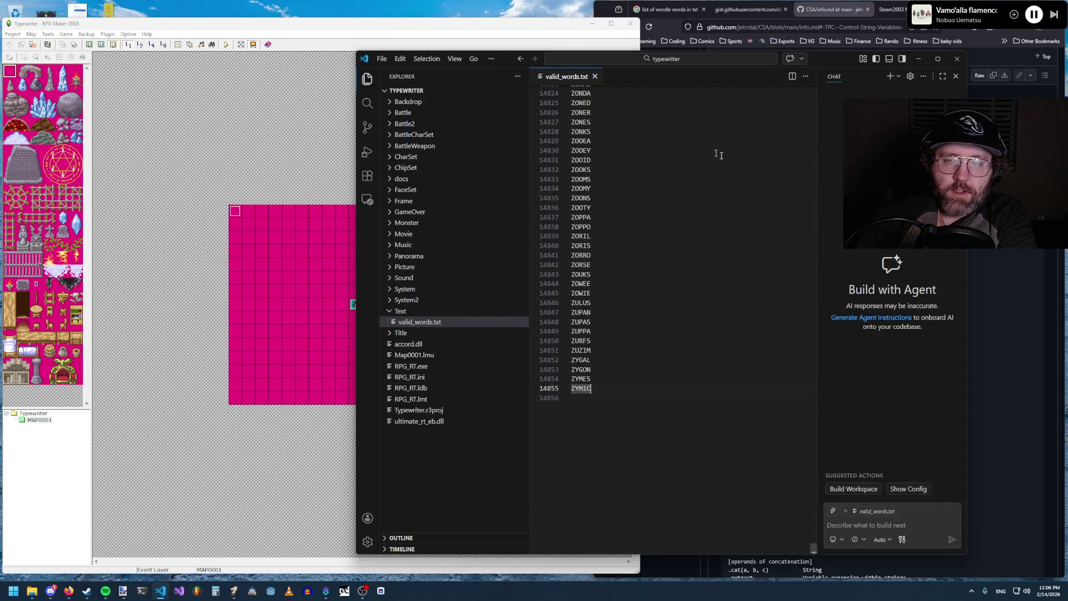
key(alt+Tab)
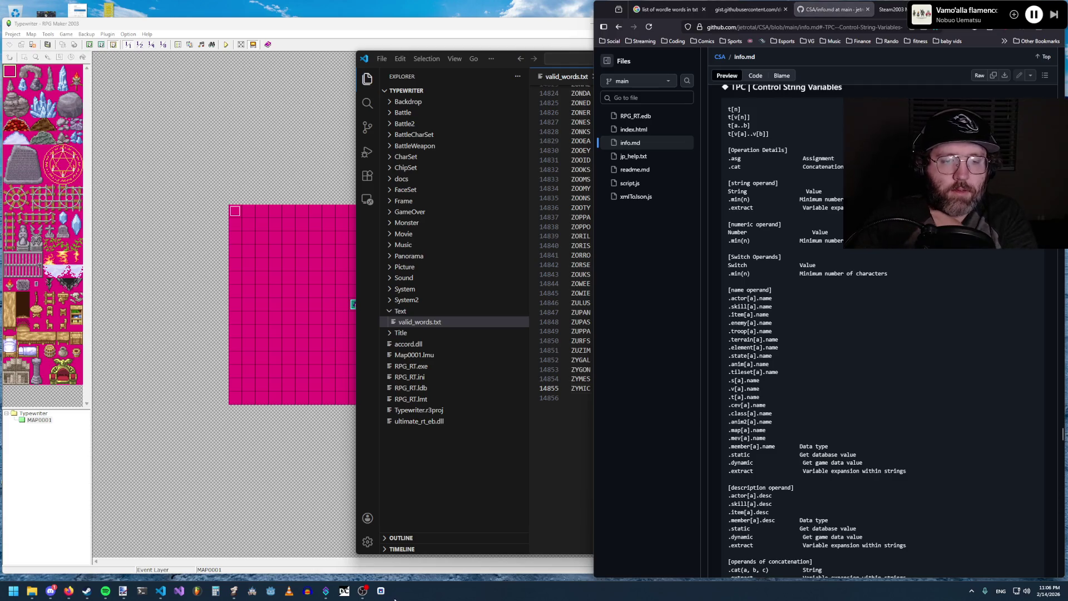
click(123, 591)
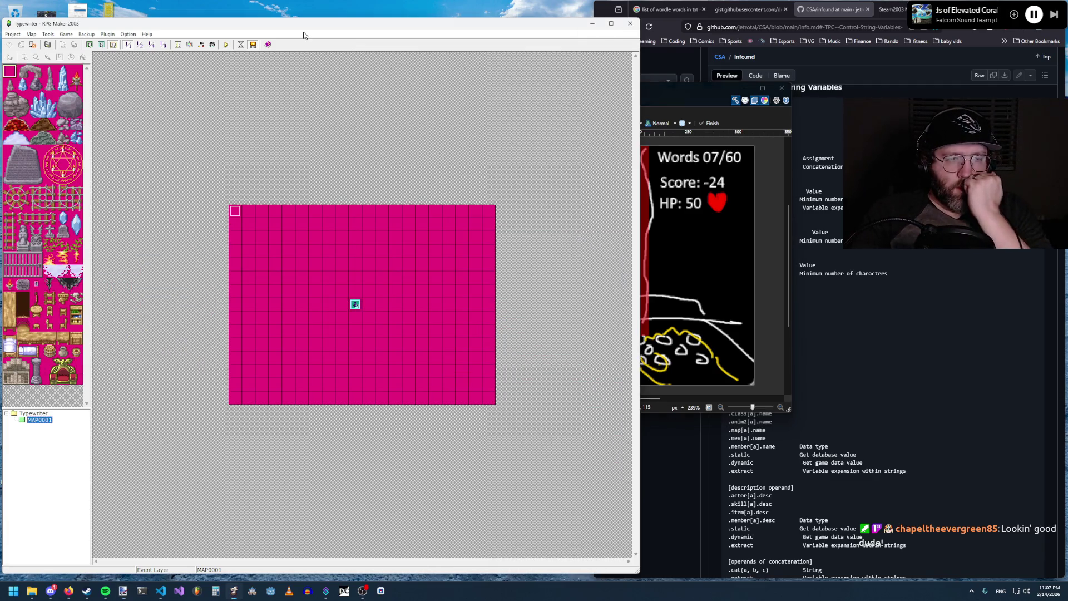
In Typewriter Cntrl, move the V[0011] max target words = 20 command above Label 2.
click(305, 83)
click(177, 45)
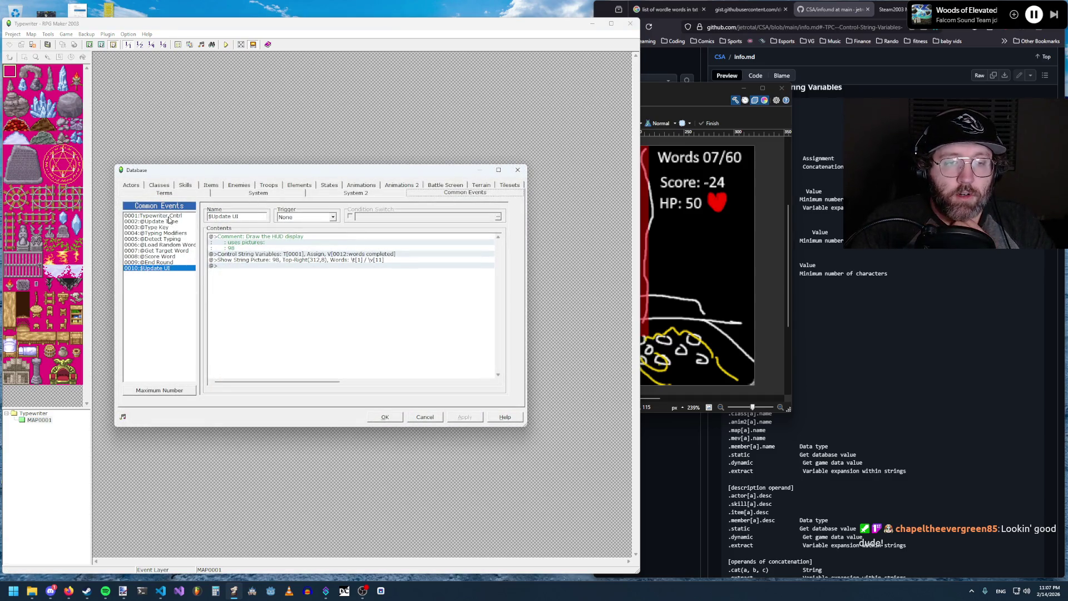
click(169, 216)
click(339, 244)
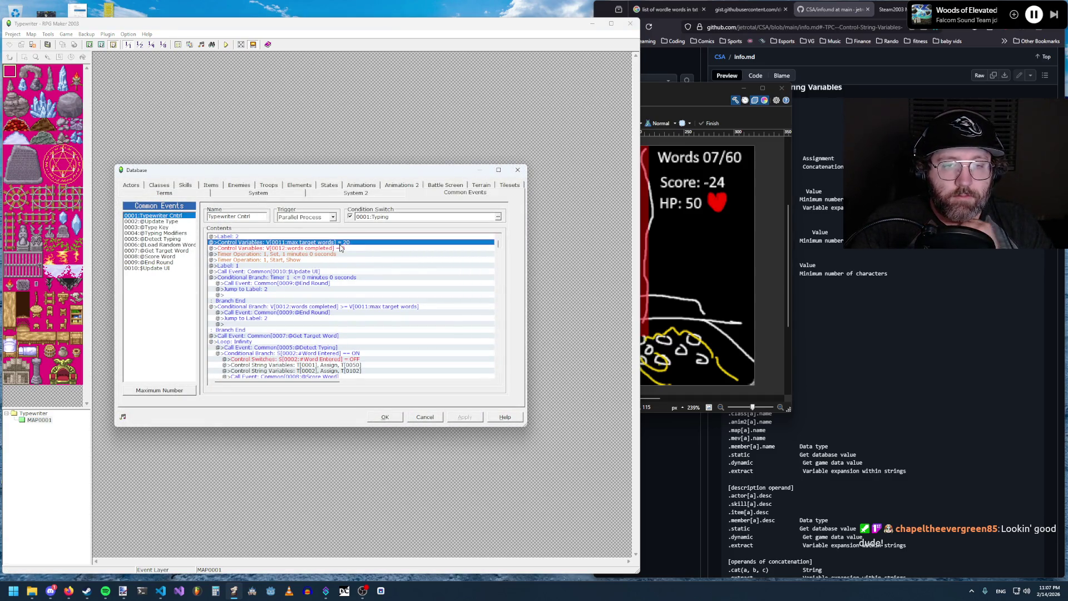
key(ctrl+x)
key(Up)
key(ctrl+v)
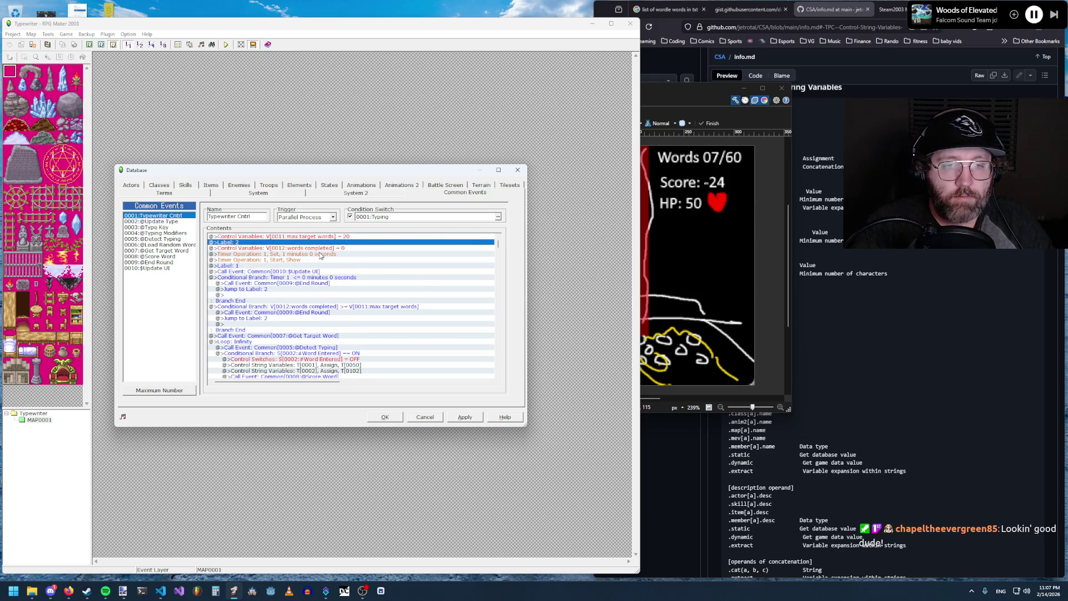
key(Up)
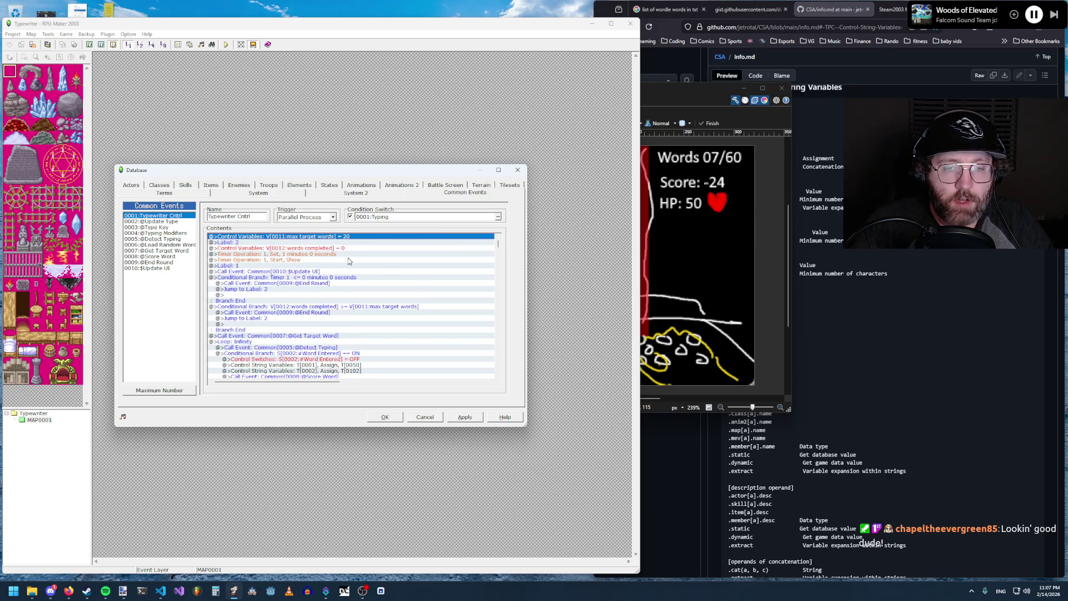
Paste the max target words command at the end of the End Round common event.
click(155, 263)
click(320, 261)
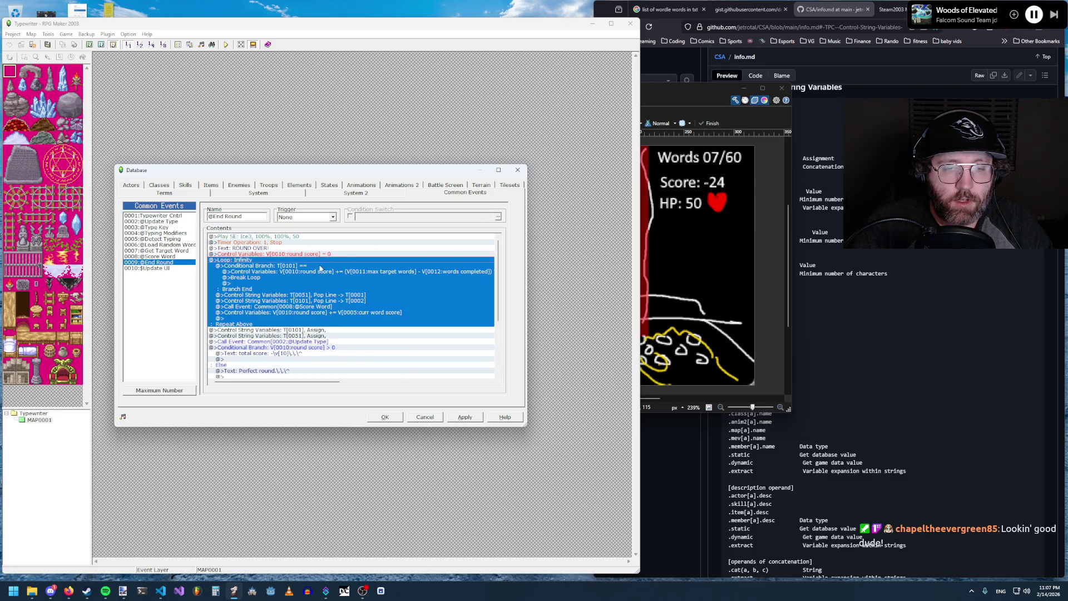
scroll(320, 269, down, 1)
click(298, 331)
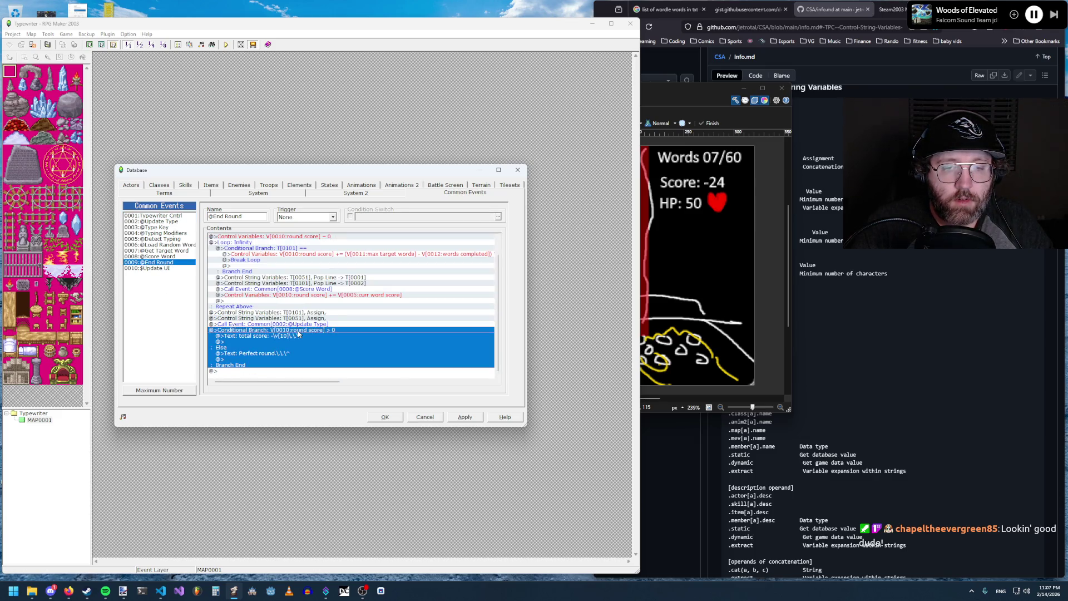
click(263, 371)
key(ctrl+v)
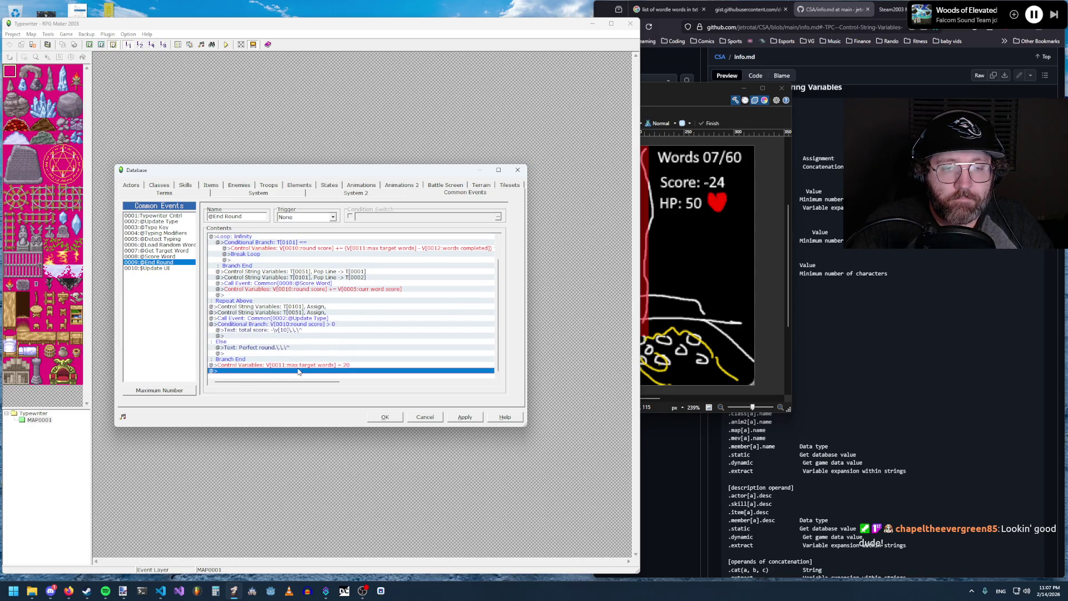
Change the pasted command to add 5 to V[0011] and close the Database.
click(318, 366)
double_click(318, 365)
click(265, 276)
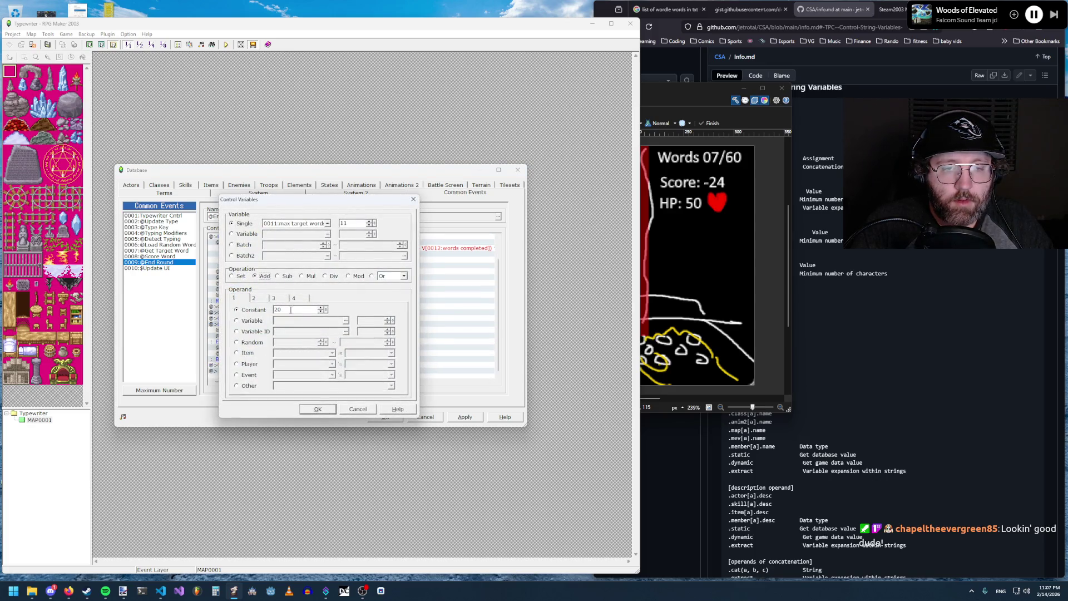
text(5)
click(329, 412)
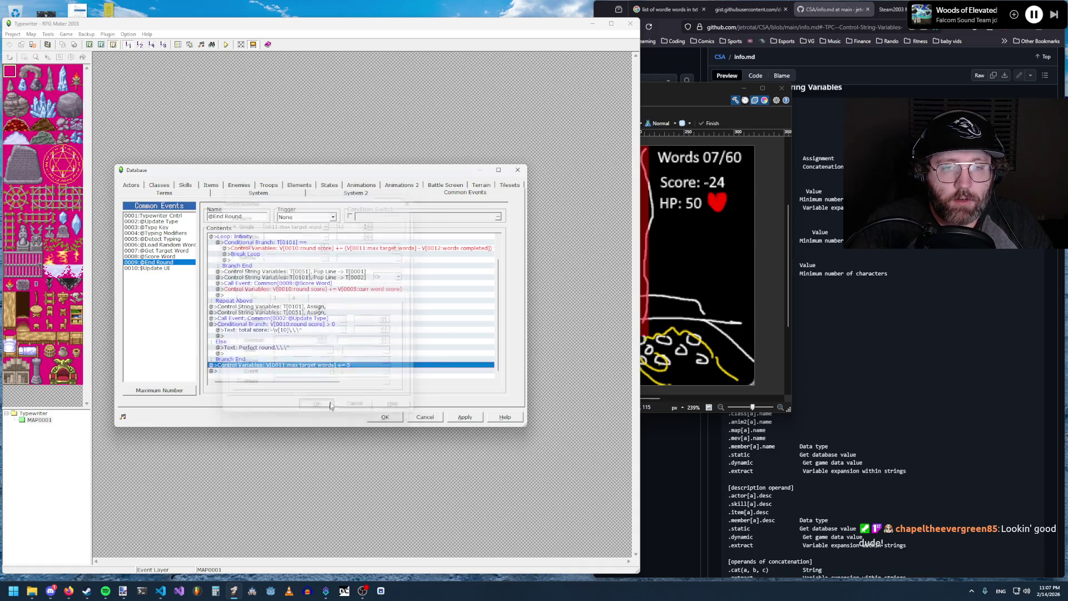
click(465, 417)
click(391, 420)
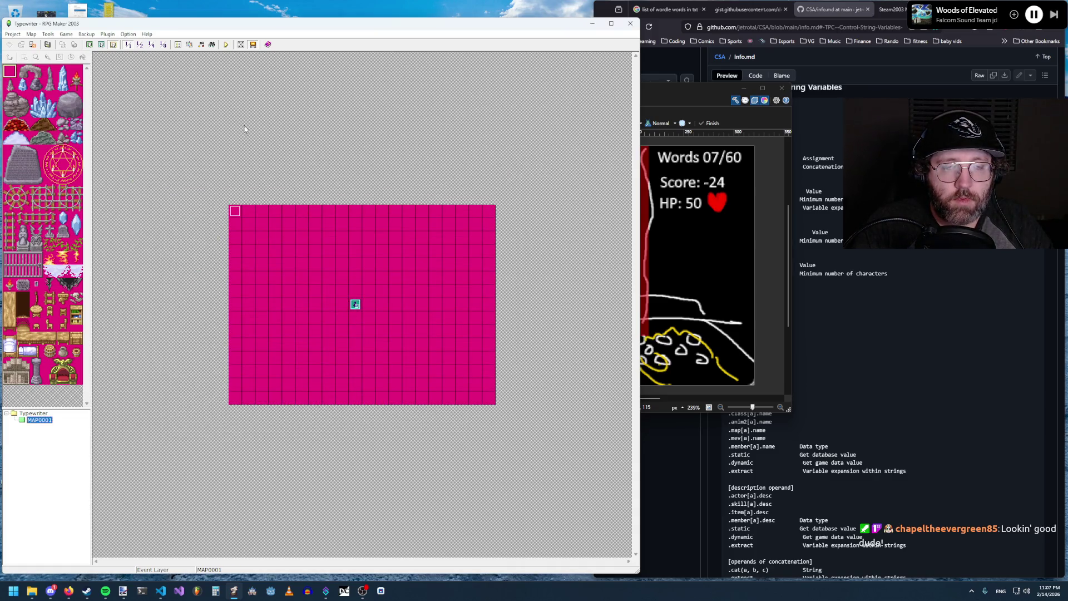
Drag the Paint.NET hud_mockup.png window over RPG Maker to show the Words 07/60 HUD.
mouse_move(665, 92)
mouse_down()
mouse_move(756, 115)
mouse_move(656, 125)
mouse_up()
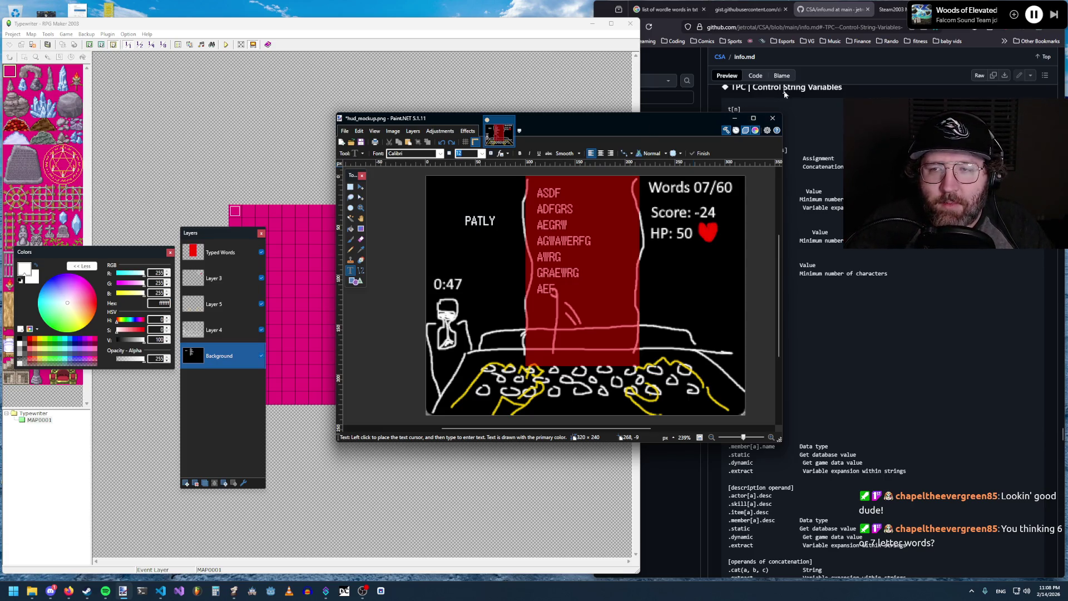
Review the 14,855-word valid_words.txt list in VS Code, then return to RPG Maker.
click(160, 591)
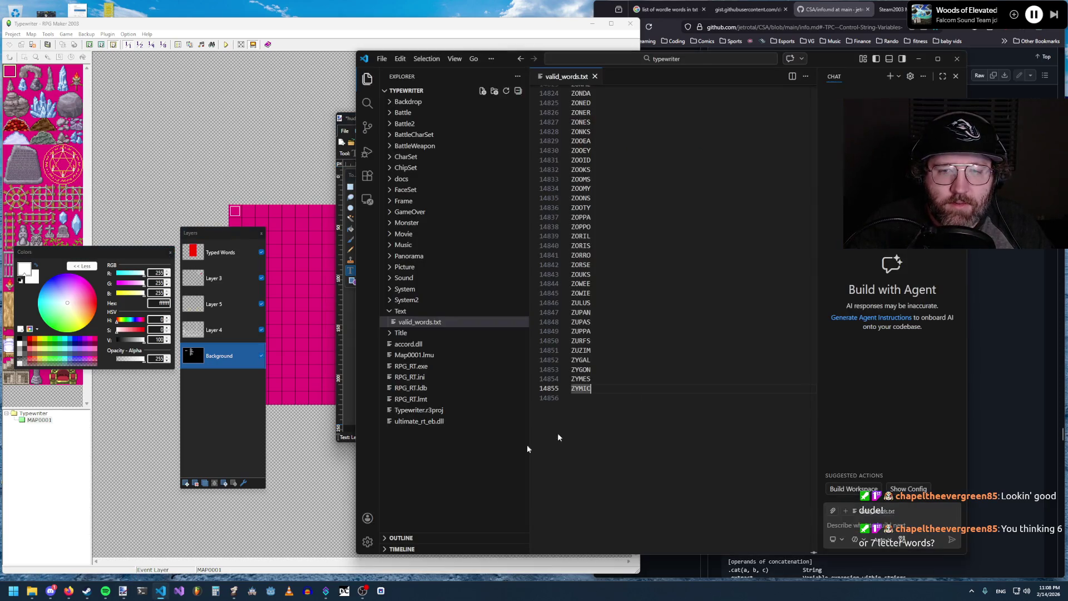
key(Up)
click(640, 399)
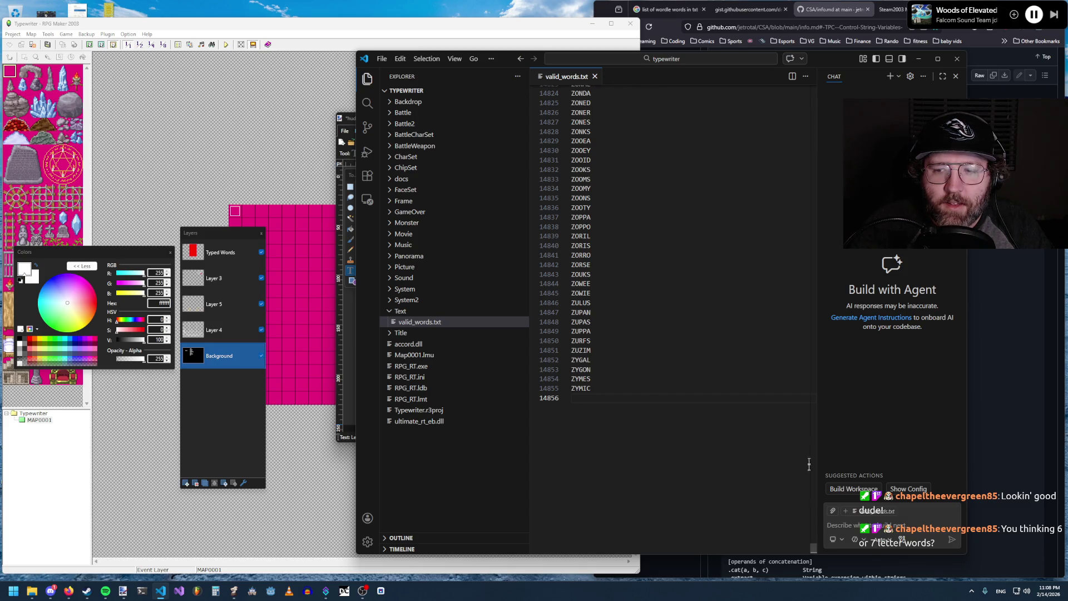
mouse_move(814, 549)
mouse_down()
mouse_move(813, 214)
mouse_move(824, 582)
mouse_move(639, 222)
mouse_move(553, 19)
mouse_up()
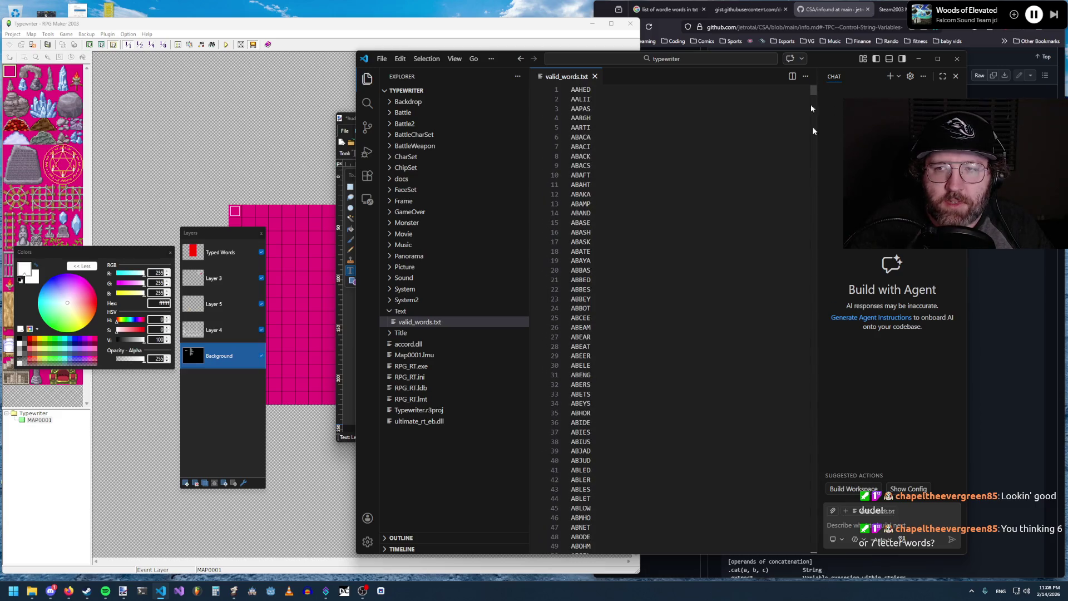
click(553, 19)
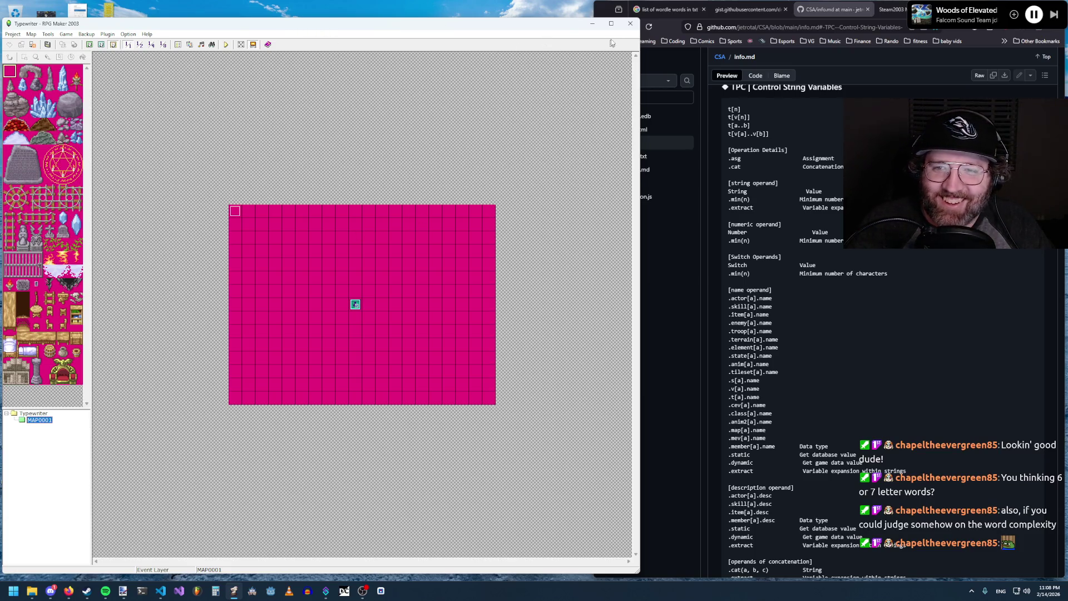
Narrow the RPG Maker window and close the 'list of wordle words' browser tab, keeping CSA info.md open.
mouse_move(639, 40)
mouse_down()
mouse_move(581, 42)
mouse_move(637, 37)
mouse_up()
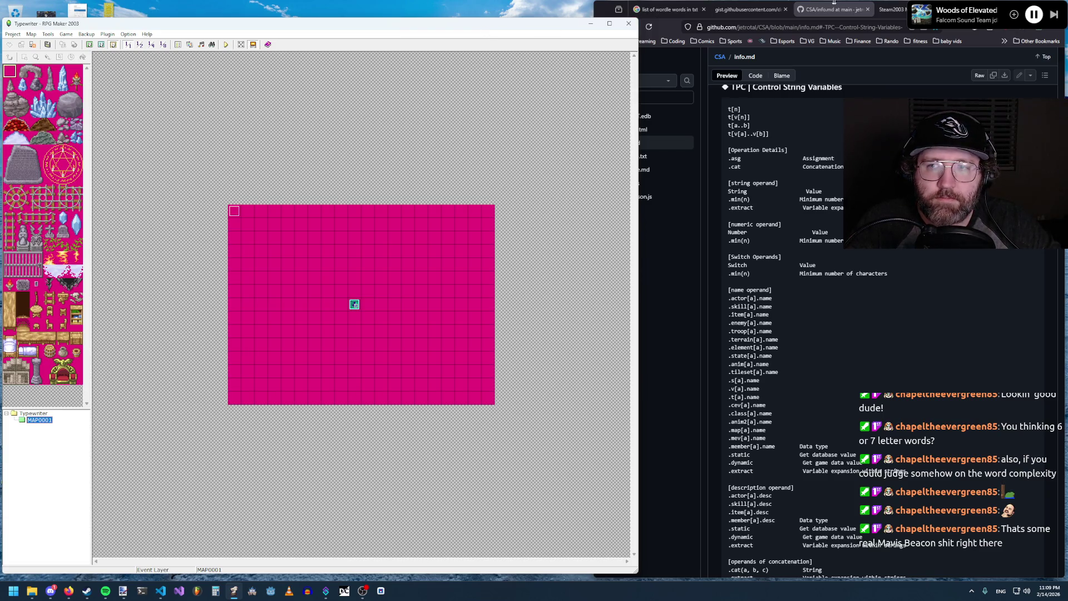
click(687, 12)
click(702, 10)
click(749, 11)
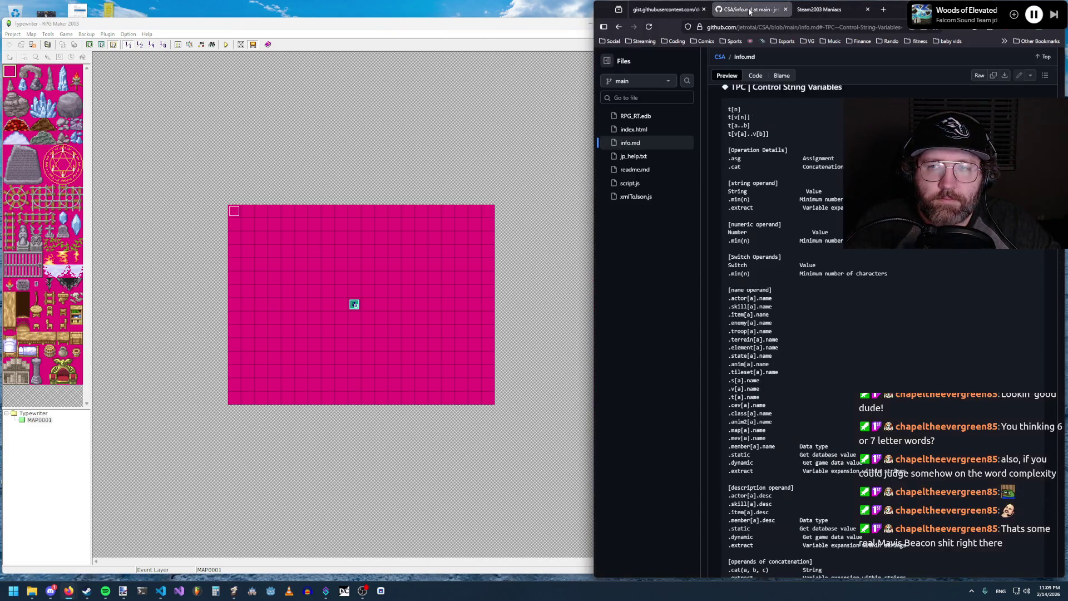
click(827, 11)
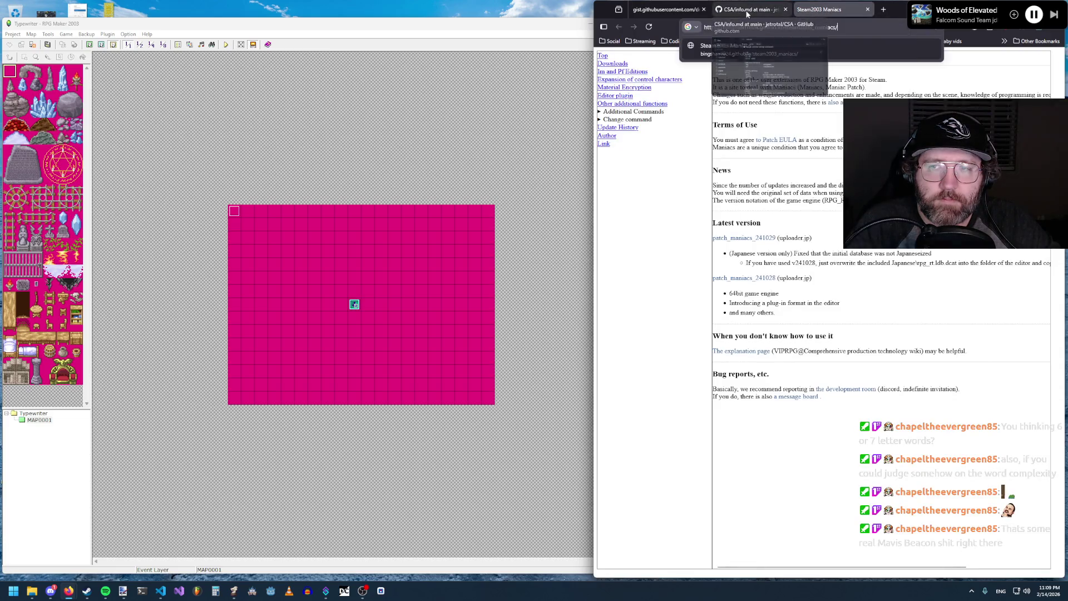
click(735, 12)
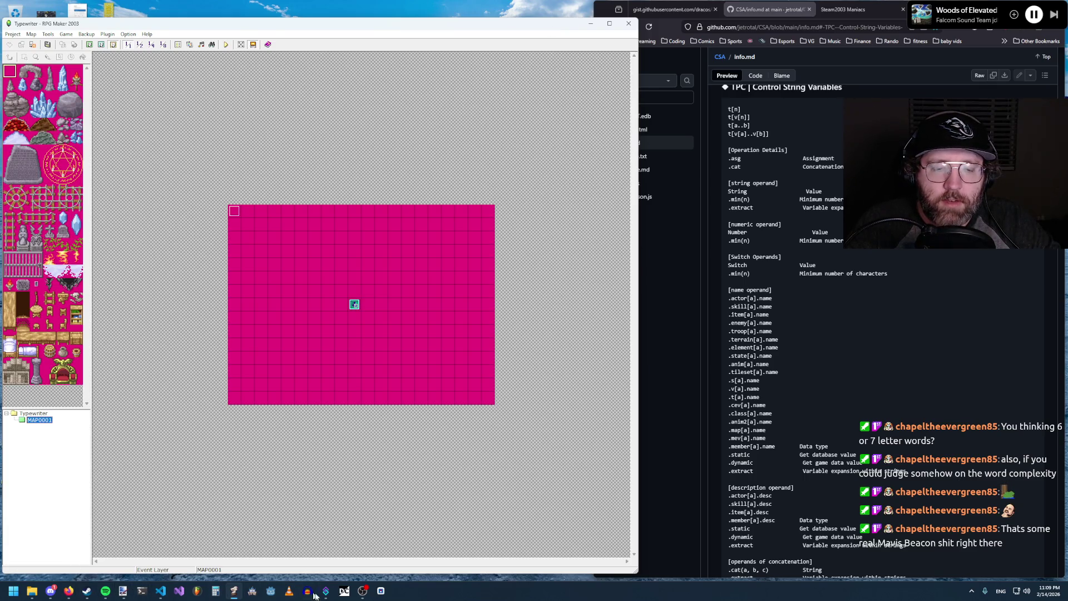
Check Discord and the word list, then arrange the browser notes beside the RPG Maker editor.
click(50, 591)
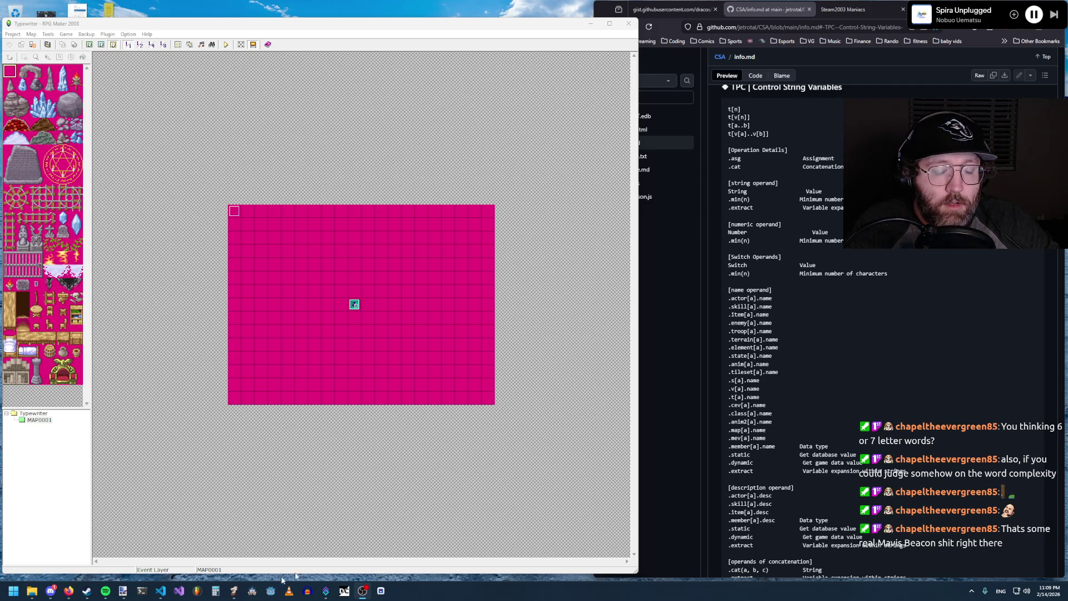
click(160, 591)
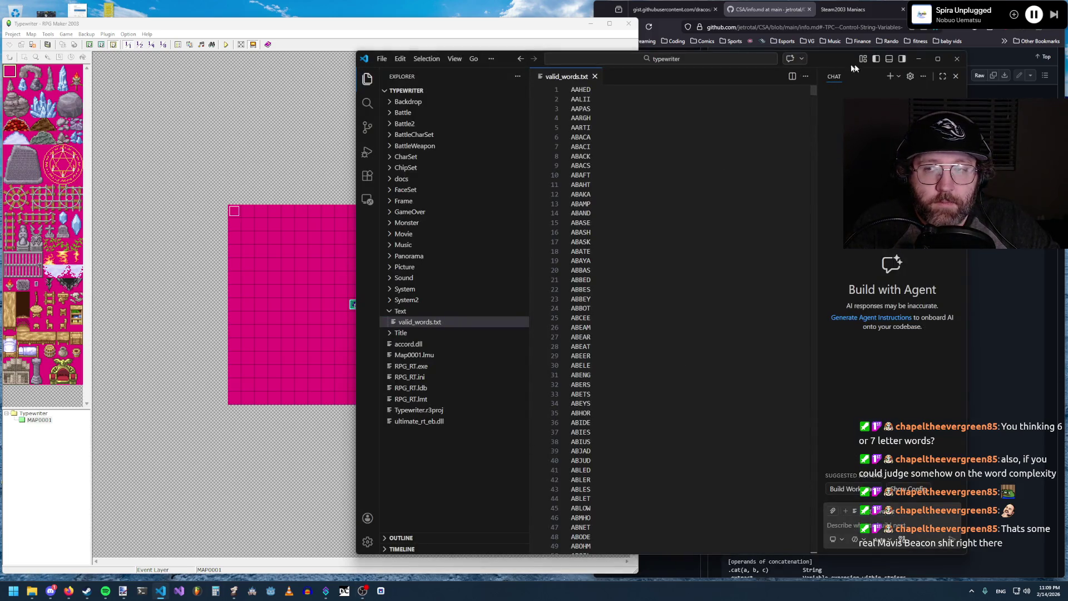
click(854, 49)
click(501, 30)
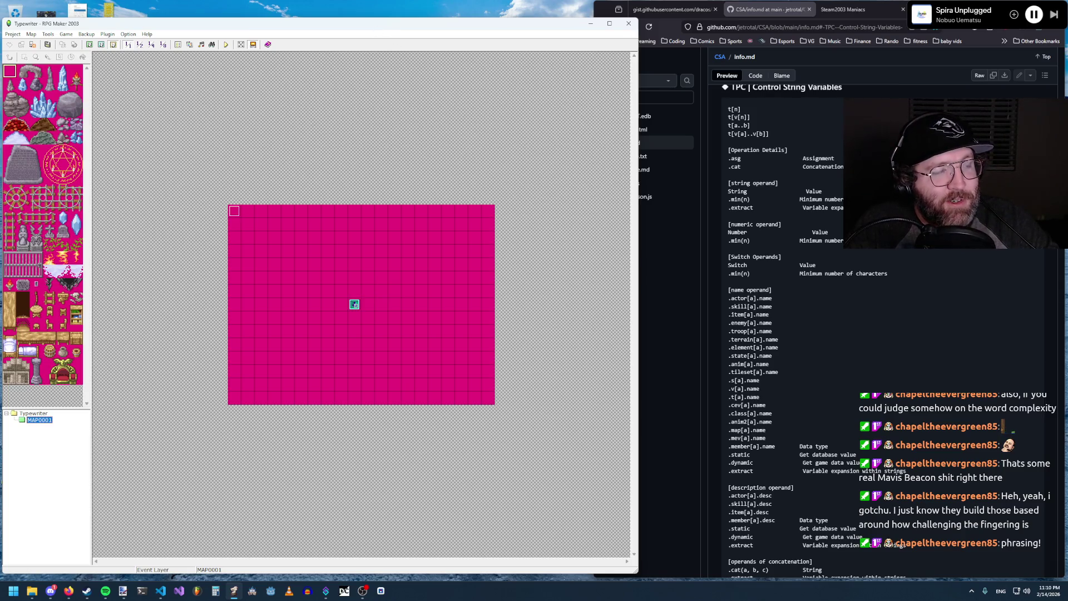
key(alt+Tab)
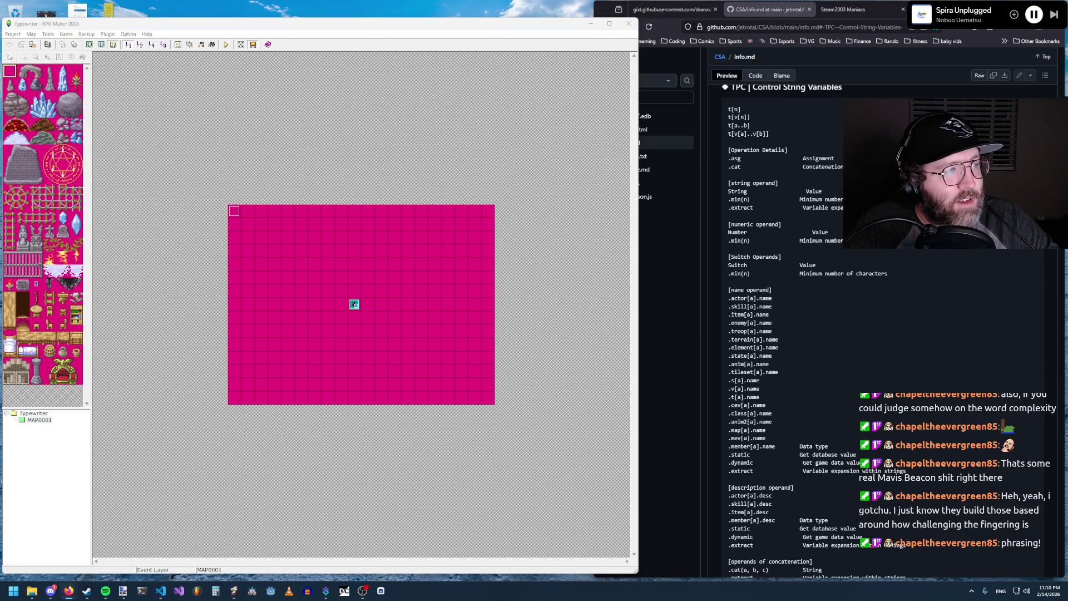